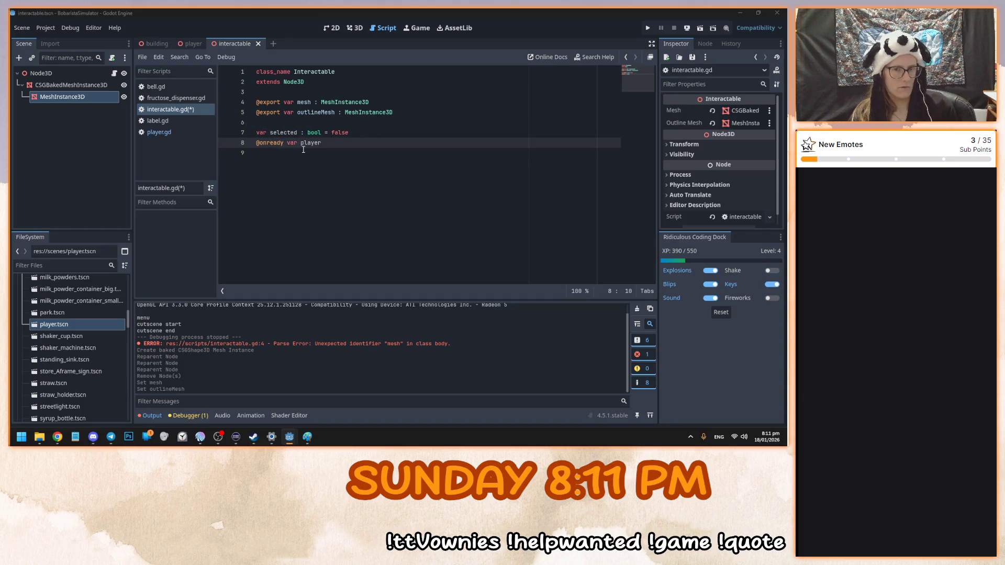
Step: In pickup_and_move's cheese.gd, cut the player lookup assignment out of _ready
{"action": "key", "text": "alt+Tab"}
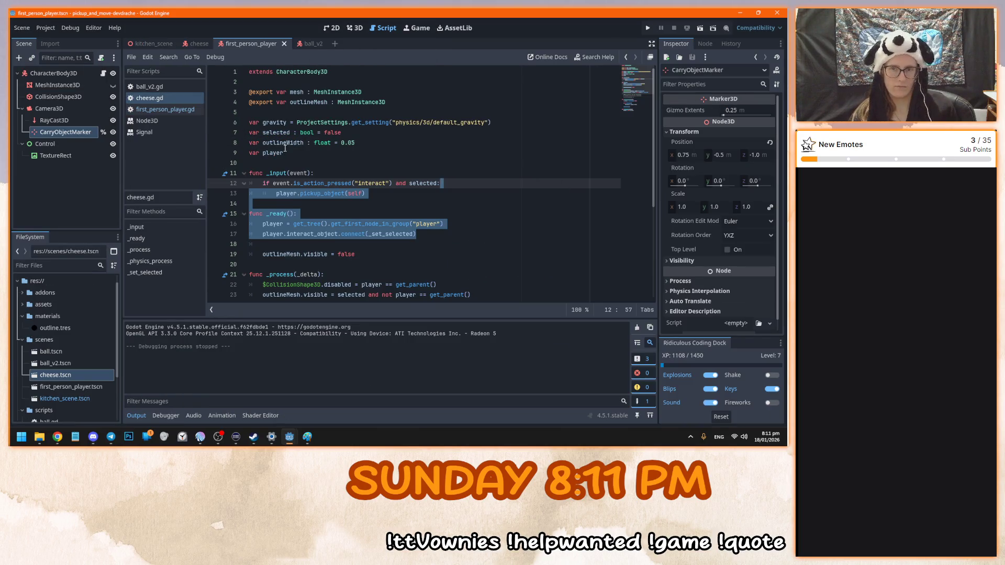
{"action": "left_click", "coordinate": [285, 150]}
{"action": "left_click_drag", "start_coordinate": [249, 153], "coordinate": [315, 156]}
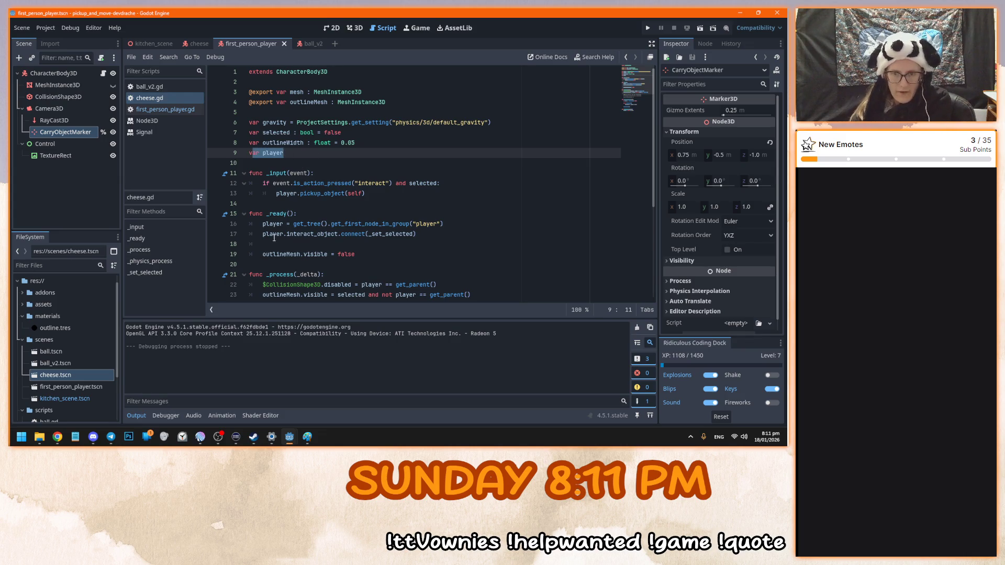
{"action": "left_click_drag", "start_coordinate": [249, 153], "coordinate": [289, 153]}
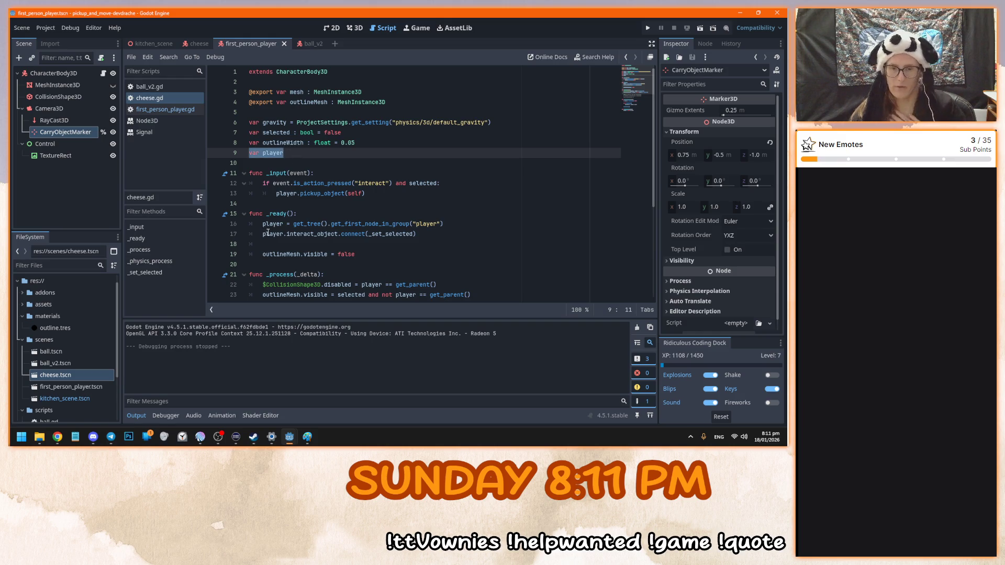
{"action": "mouse_move", "coordinate": [270, 224]}
{"action": "left_mouse_down"}
{"action": "mouse_move", "coordinate": [453, 222]}
{"action": "mouse_move", "coordinate": [283, 233]}
{"action": "mouse_move", "coordinate": [263, 224]}
{"action": "left_mouse_up"}
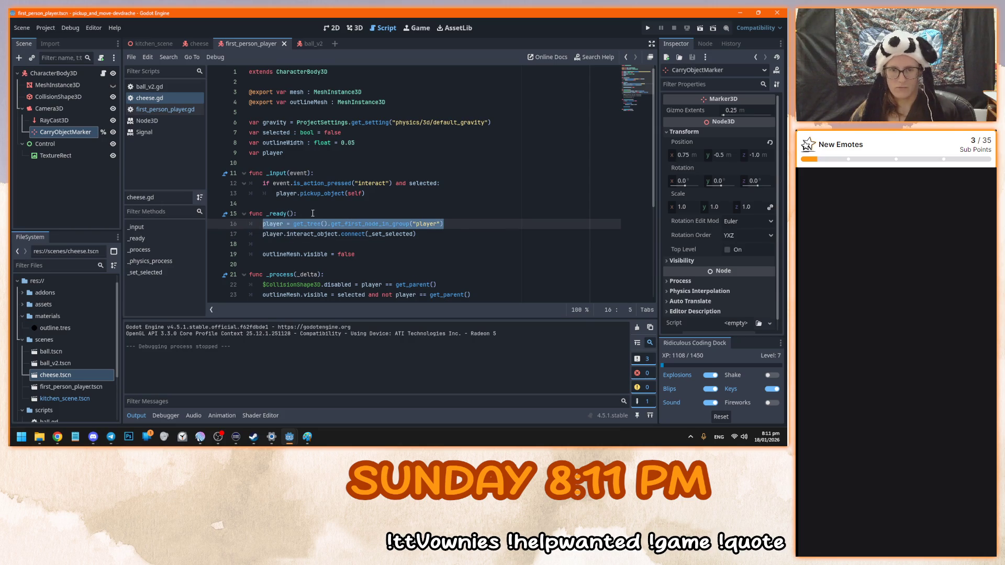
{"action": "key", "text": "ctrl+x"}
{"action": "left_click", "coordinate": [292, 152]}
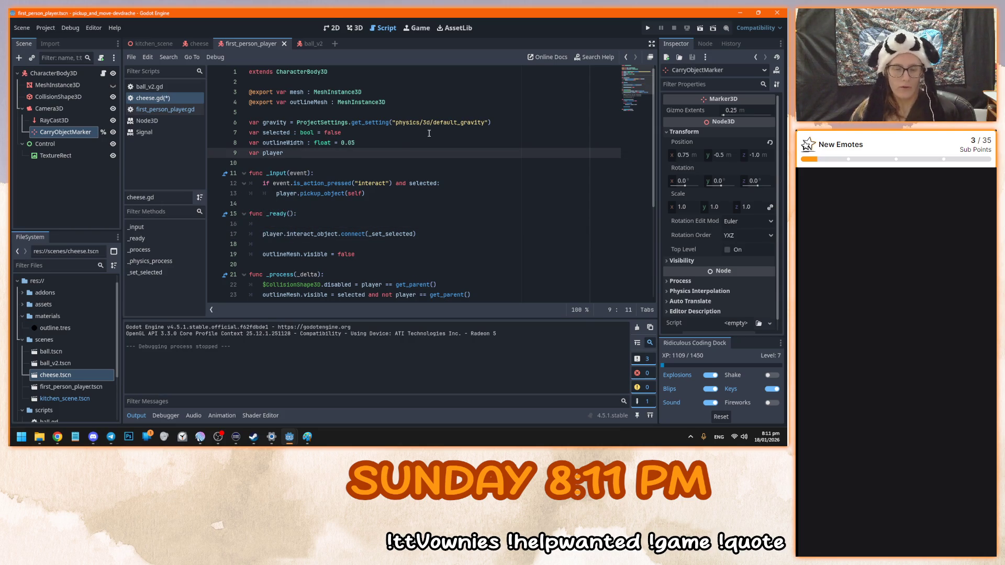
{"action": "key", "text": "ctrl+BackSpace"}
{"action": "key", "text": "ctrl+v"}
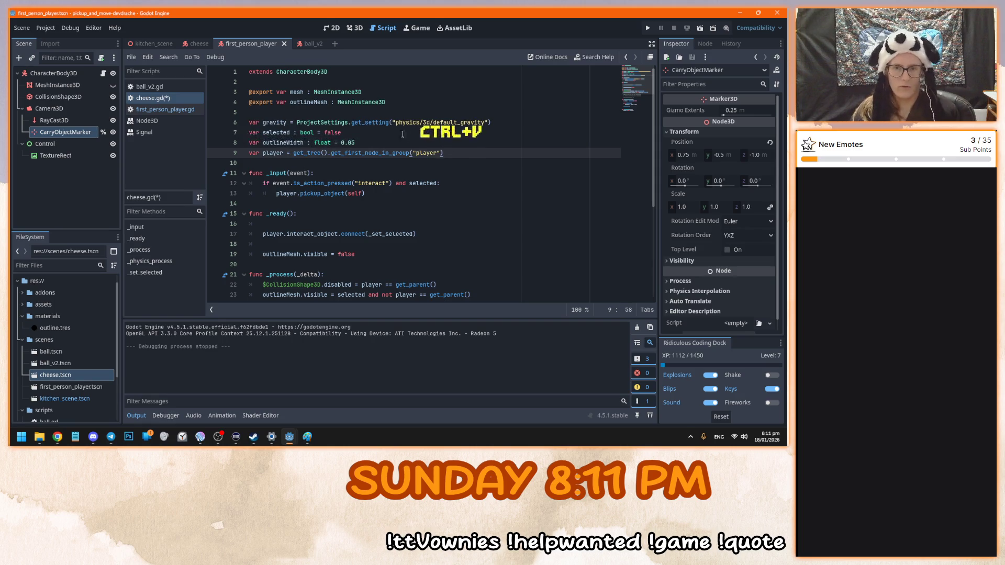
{"action": "left_click", "coordinate": [251, 153]}
{"action": "type", "text": "@onreadyu"}
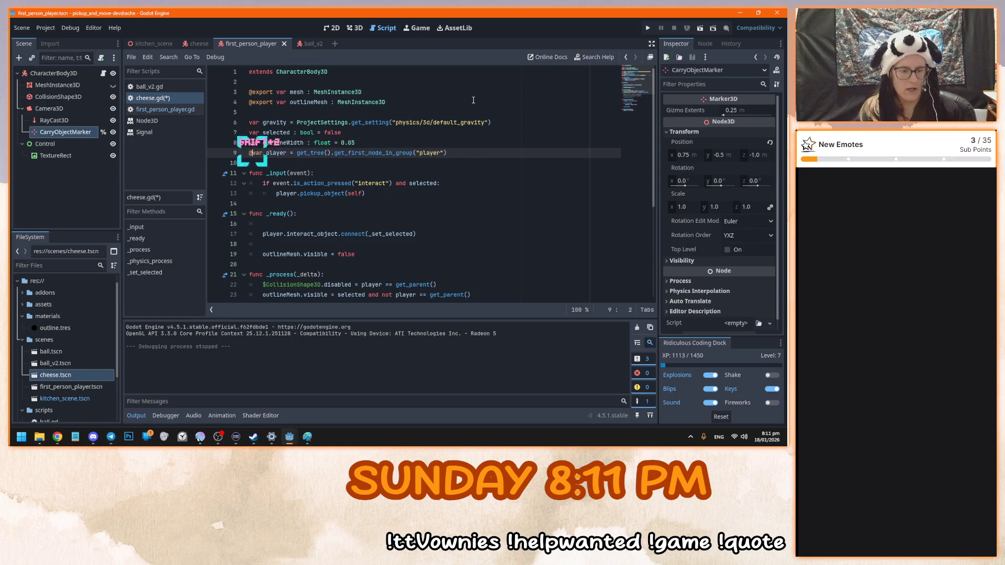
{"action": "key", "text": "BackSpace"}
{"action": "key", "text": "BackSpace"}
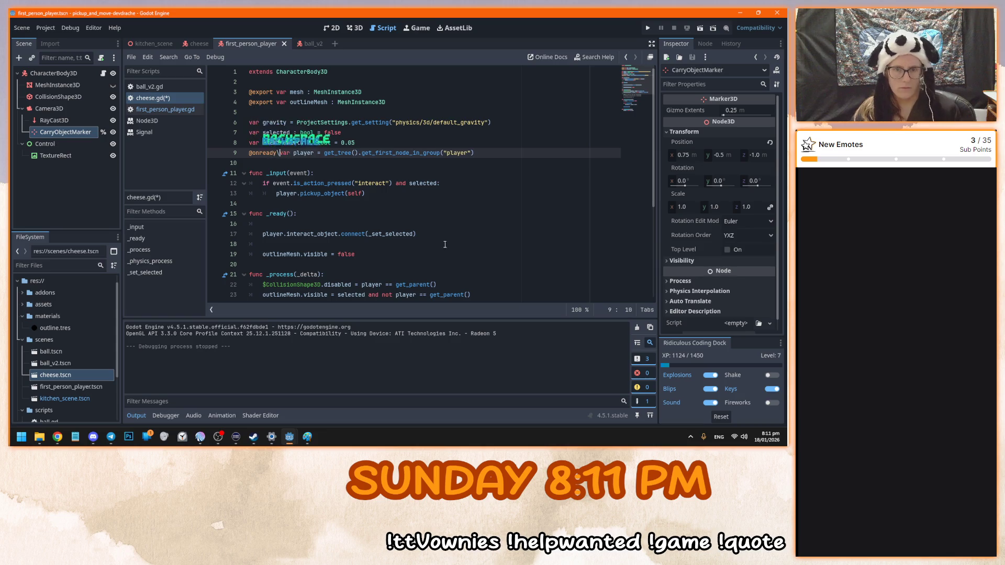
{"action": "key", "text": "space"}
{"action": "left_click", "coordinate": [445, 265]}
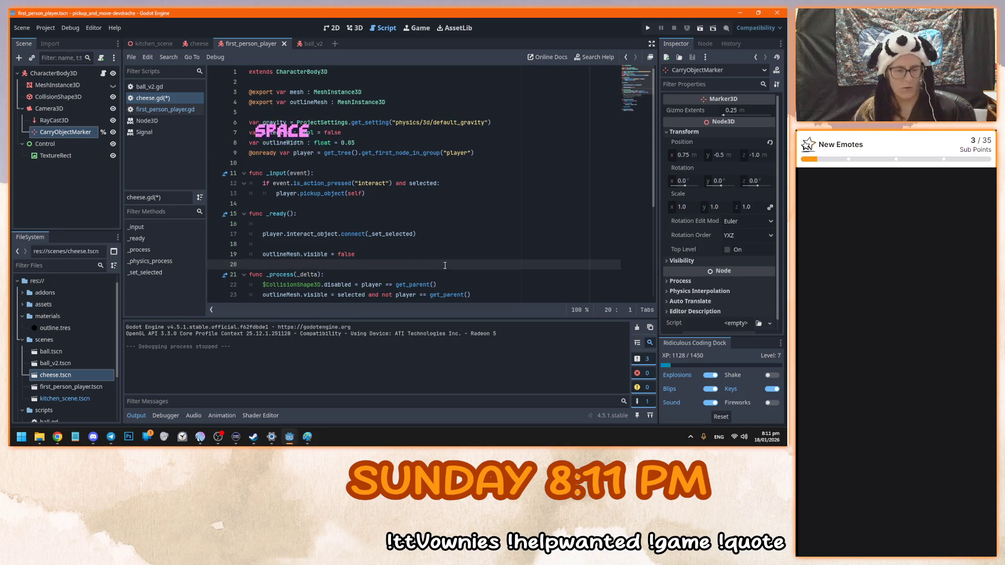
{"action": "key", "text": "F5"}
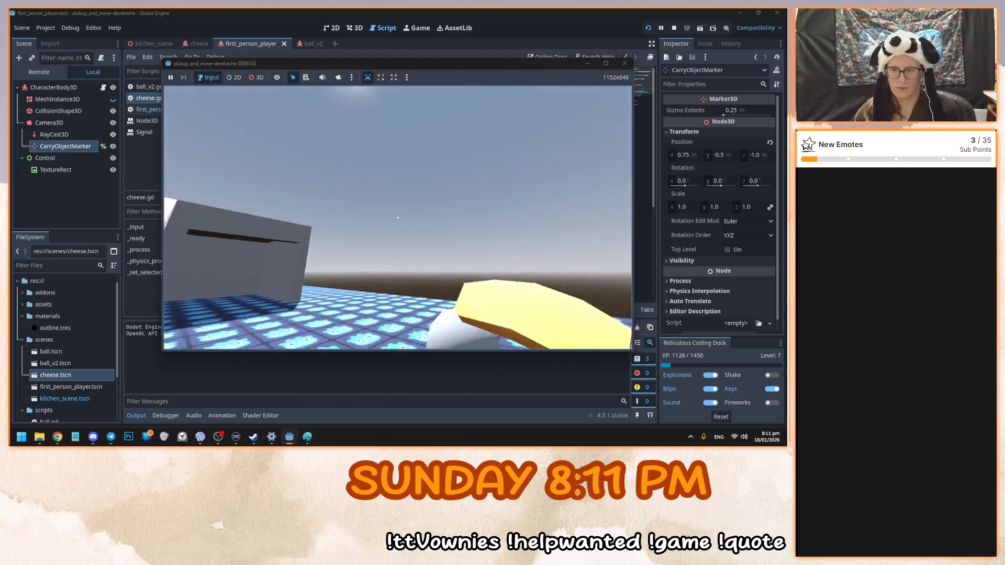
Step: Drop the held cheese, close the game and return to BobaristaSimulator's interactable.gd line 8
{"action": "left_click", "coordinate": [398, 217]}
{"action": "key", "text": "alt+Tab"}
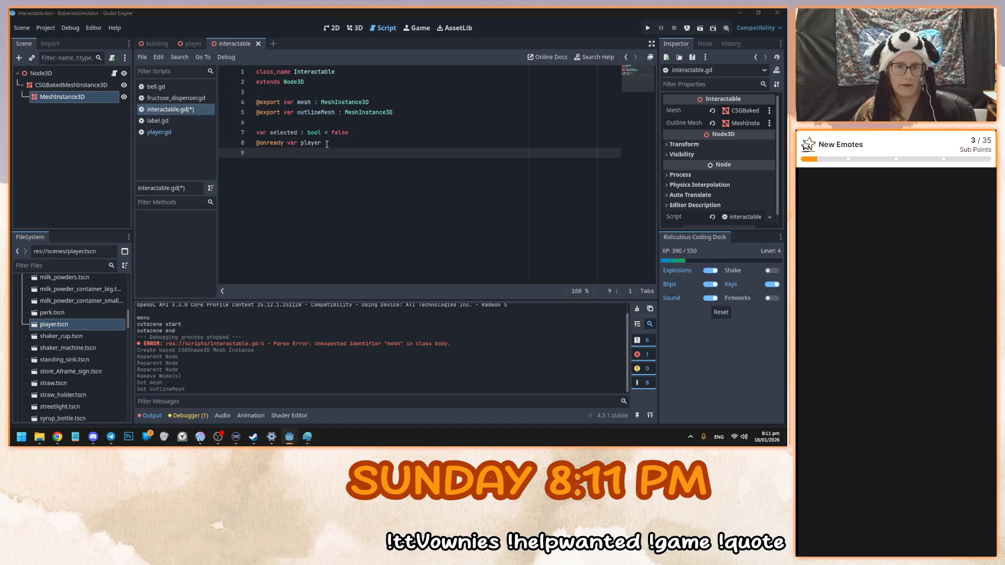
{"action": "left_click", "coordinate": [411, 142]}
{"action": "type", "text": "= get_"}
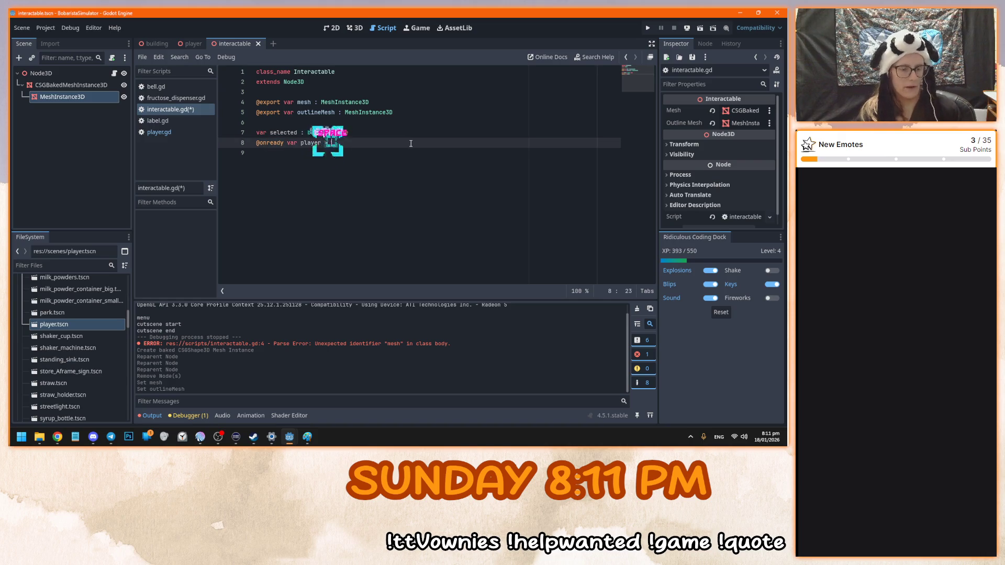
{"action": "type", "text": "tree)."}
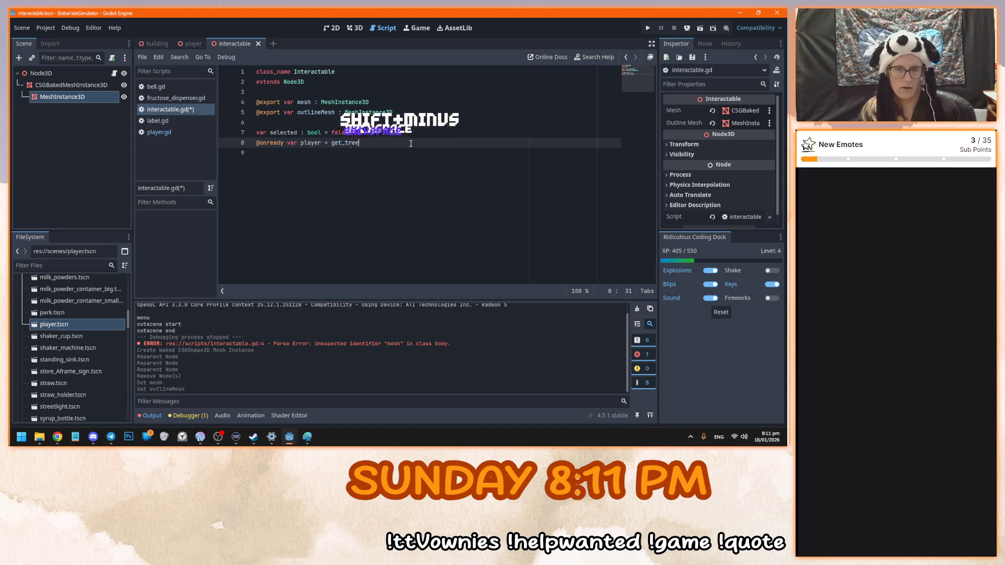
{"action": "key", "text": "BackSpace"}
{"action": "key", "text": "BackSpace"}
{"action": "type", "text": "()."}
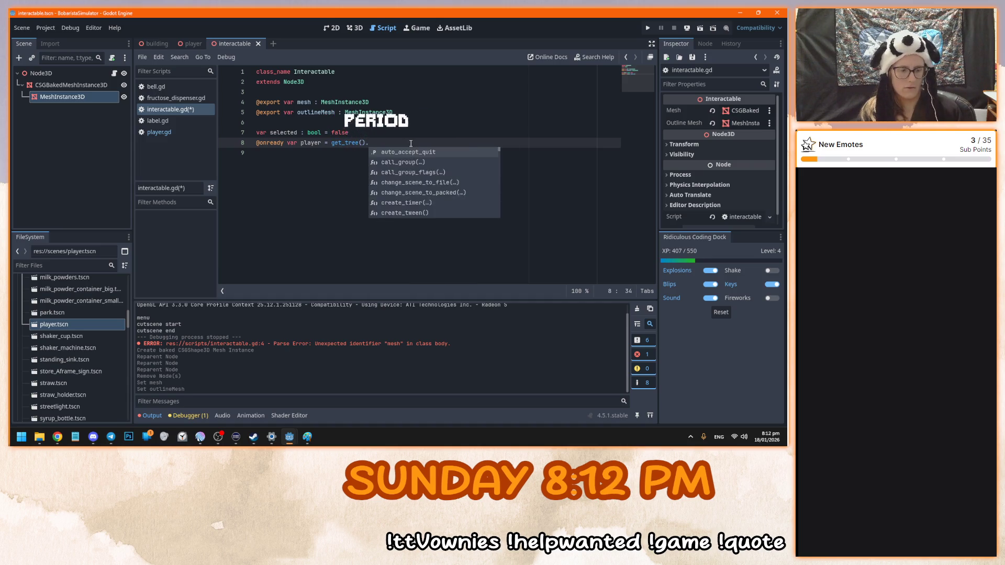
{"action": "type", "text": "get_fi"}
{"action": "key", "text": "Tab"}
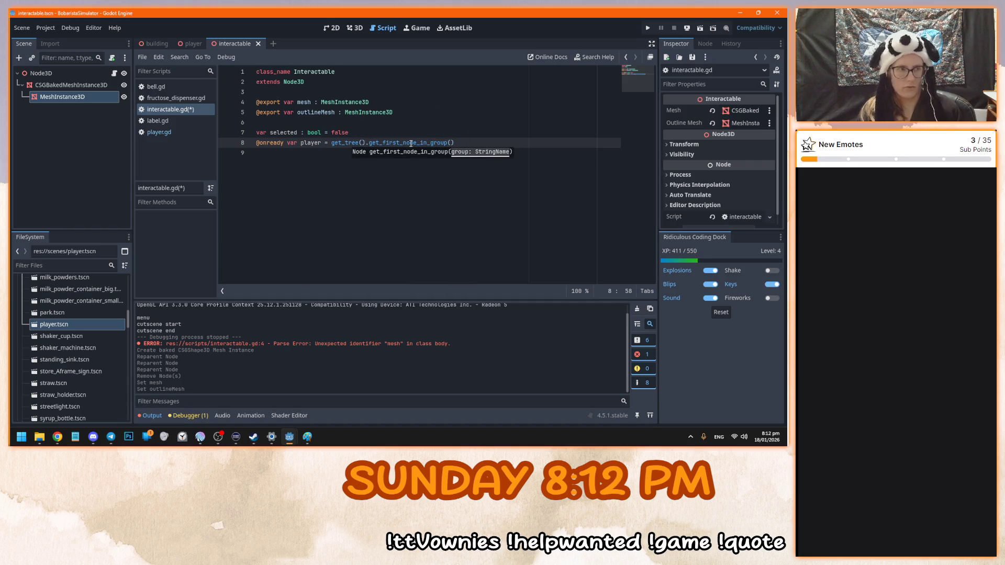
{"action": "type", "text": "\"player\")"}
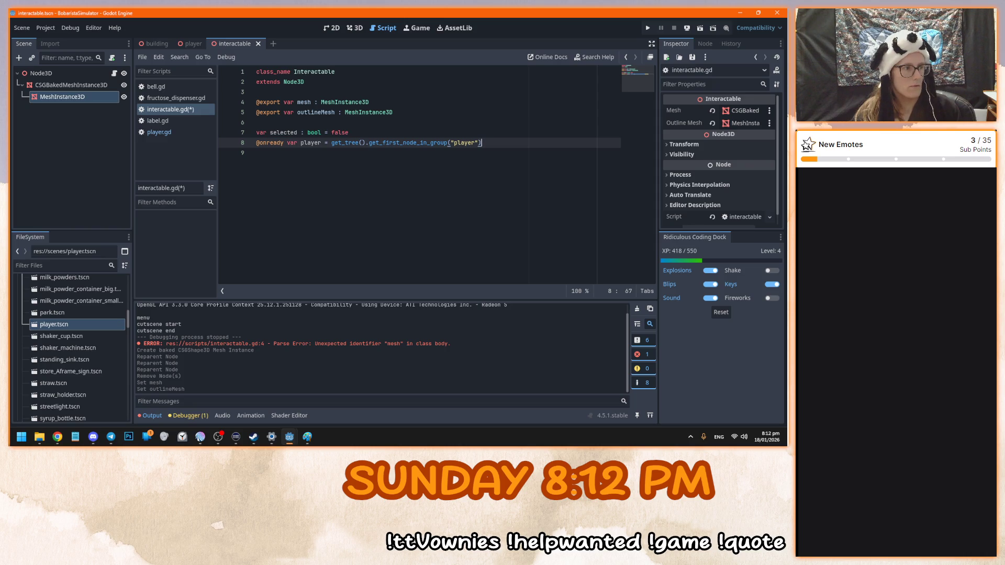
{"action": "key", "text": "Return"}
{"action": "key", "text": "Return"}
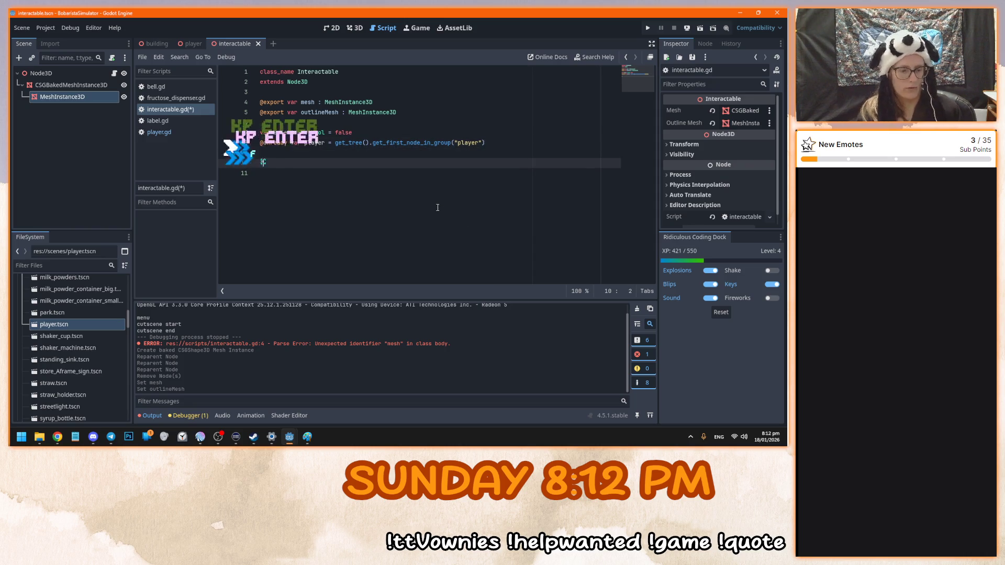
Step: Add `func _ready() -> void:` whose body is `player.interact_object.connect(_set_selected)`
{"action": "type", "text": "func _ready"}
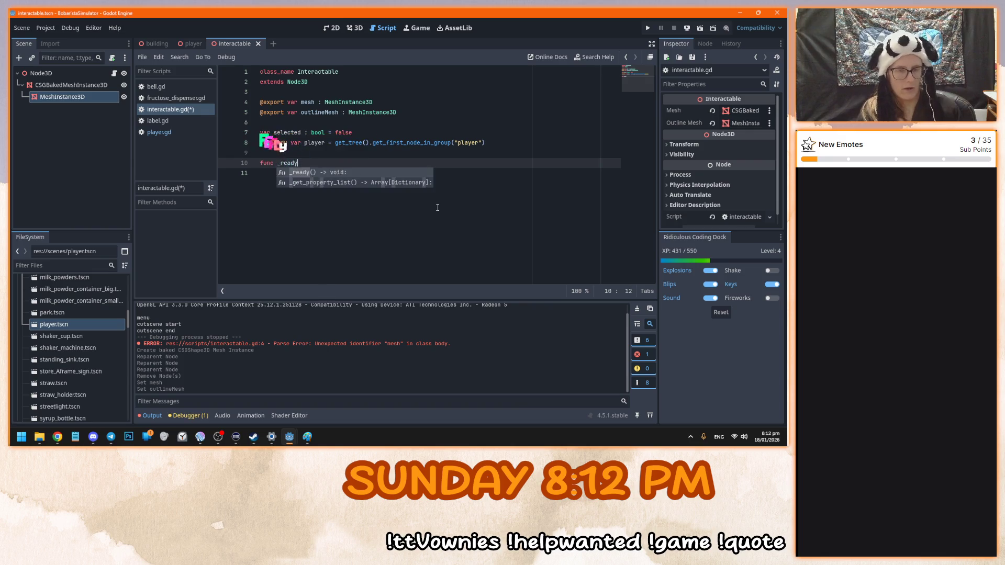
{"action": "key", "text": "Tab"}
{"action": "key", "text": "Return"}
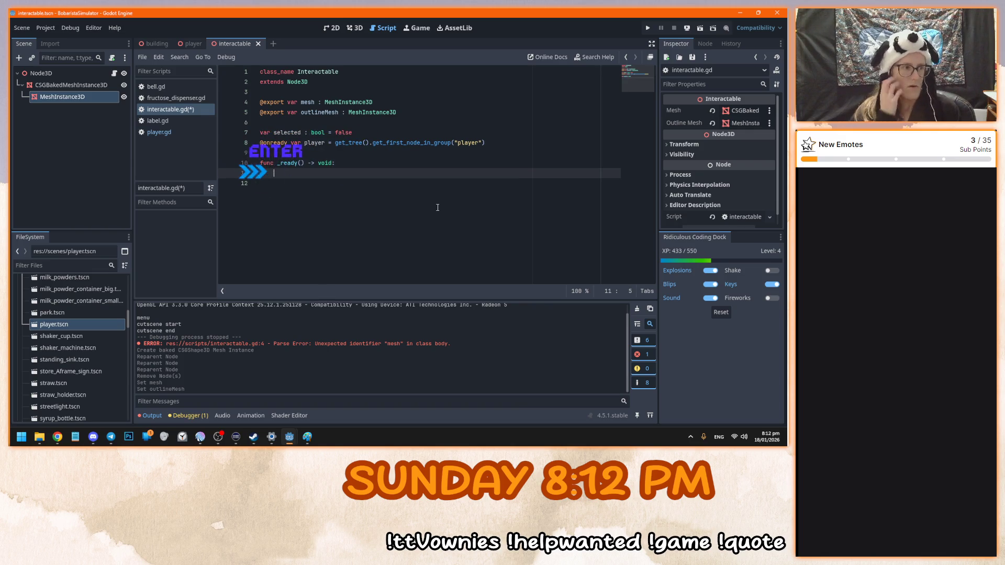
{"action": "type", "text": "plat"}
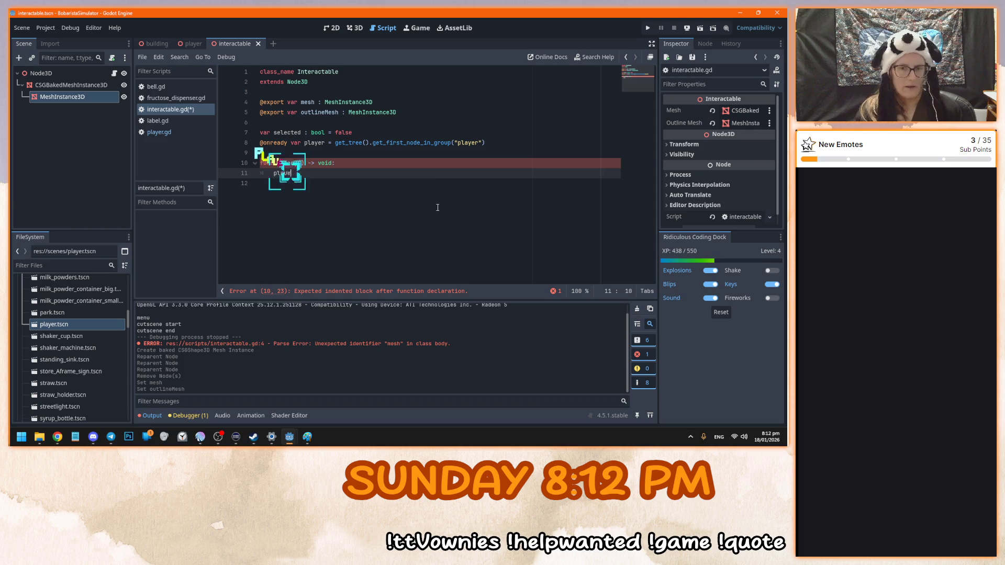
{"action": "key", "text": "BackSpace"}
{"action": "type", "text": "yer"}
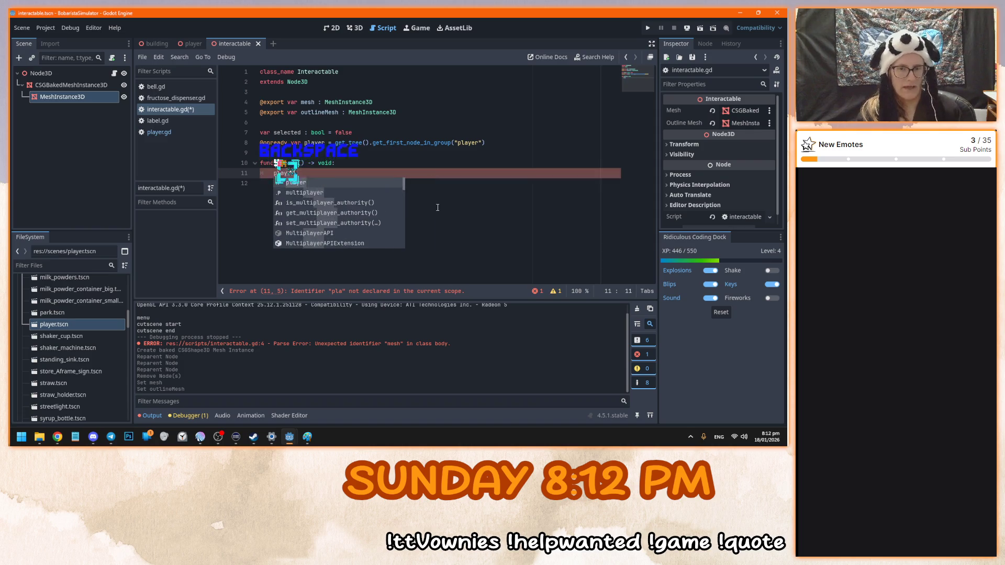
{"action": "type", "text": ".interp"}
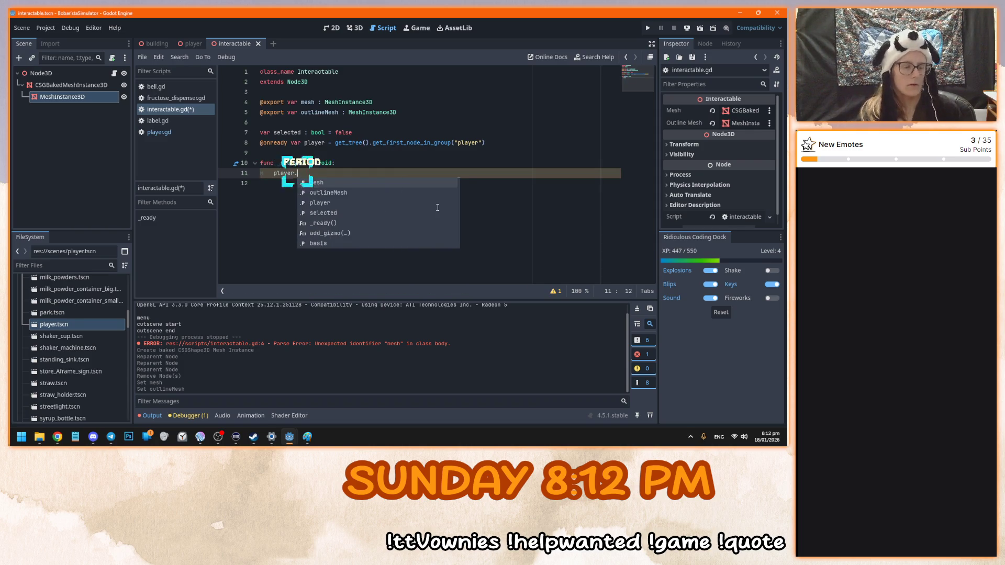
{"action": "key", "text": "BackSpace"}
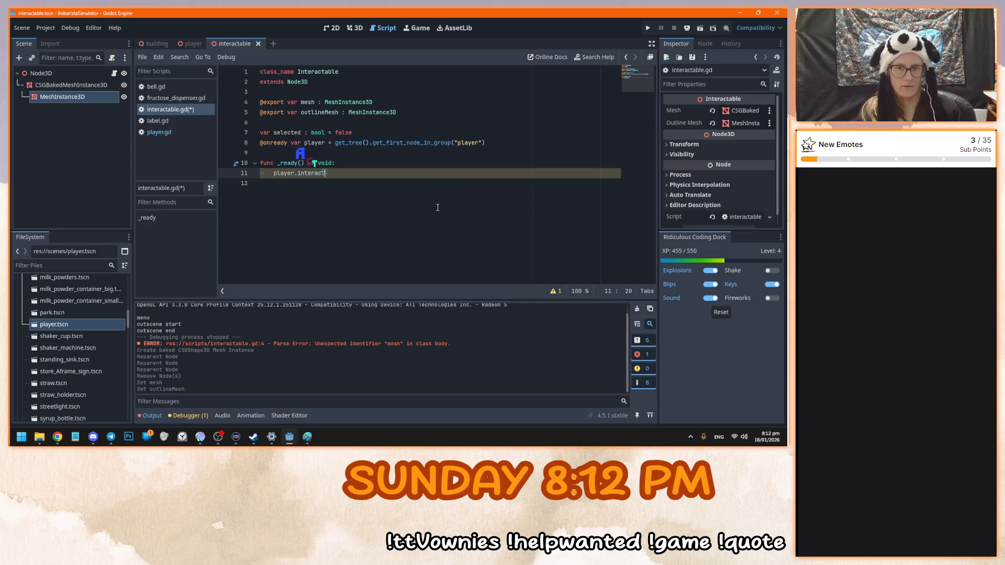
{"action": "type", "text": "act_object.conn"}
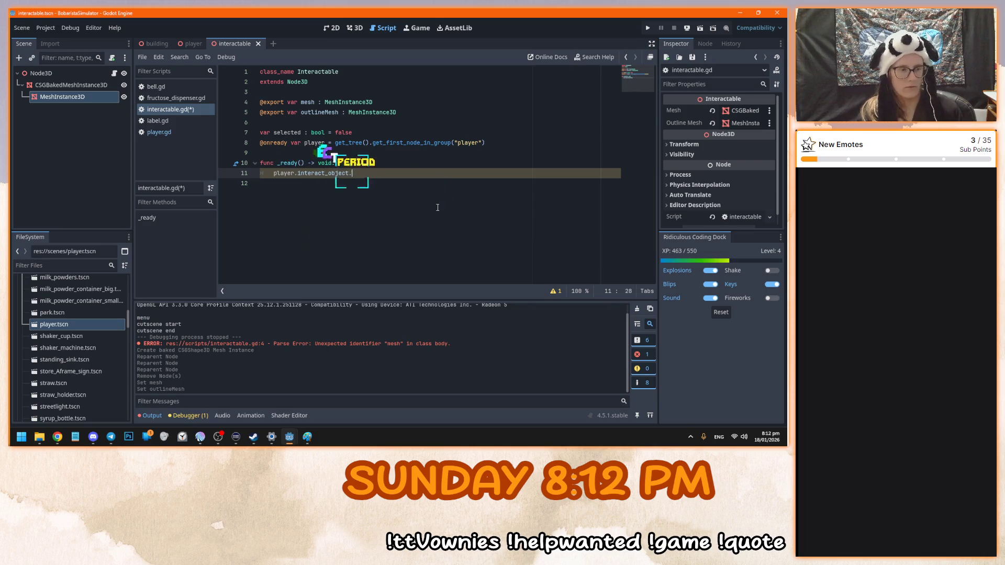
{"action": "type", "text": "ect("}
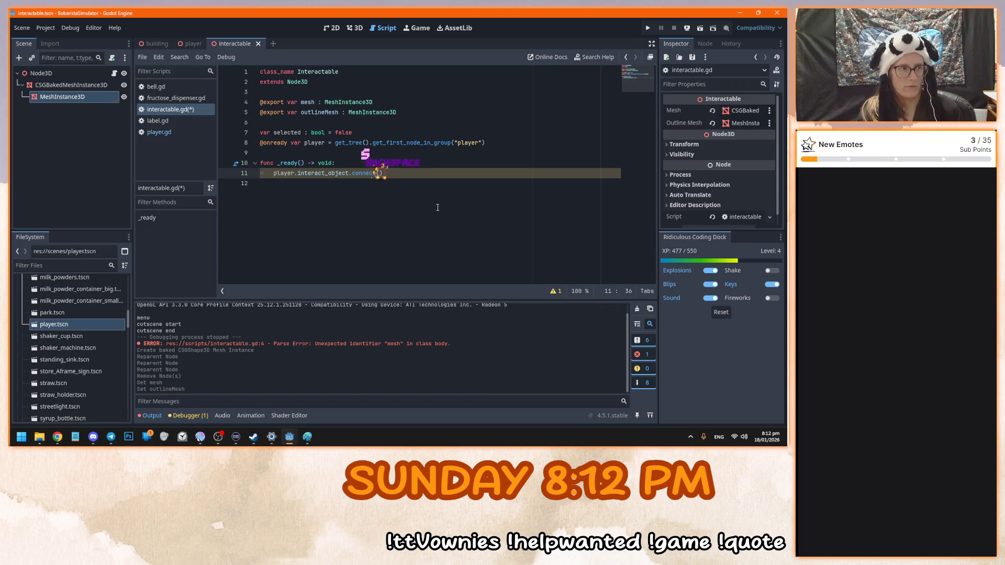
{"action": "key", "text": "Left"}
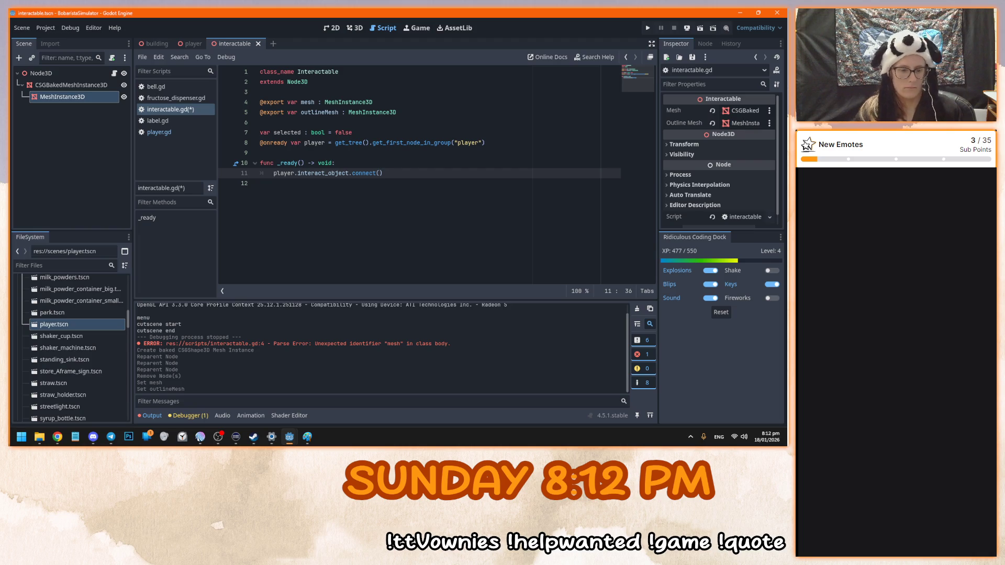
{"action": "type", "text": "_set_selected"}
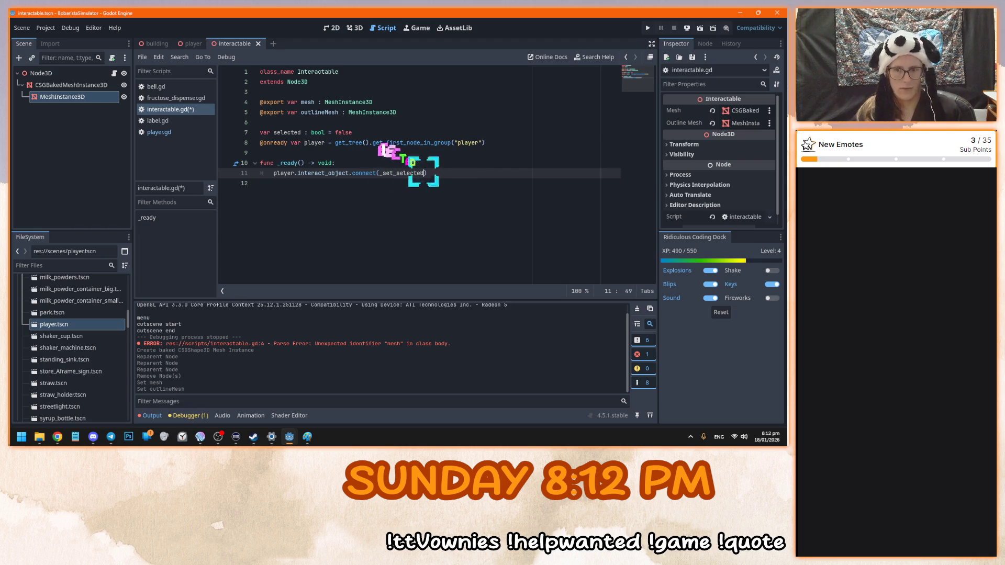
{"action": "left_click", "coordinate": [471, 195]}
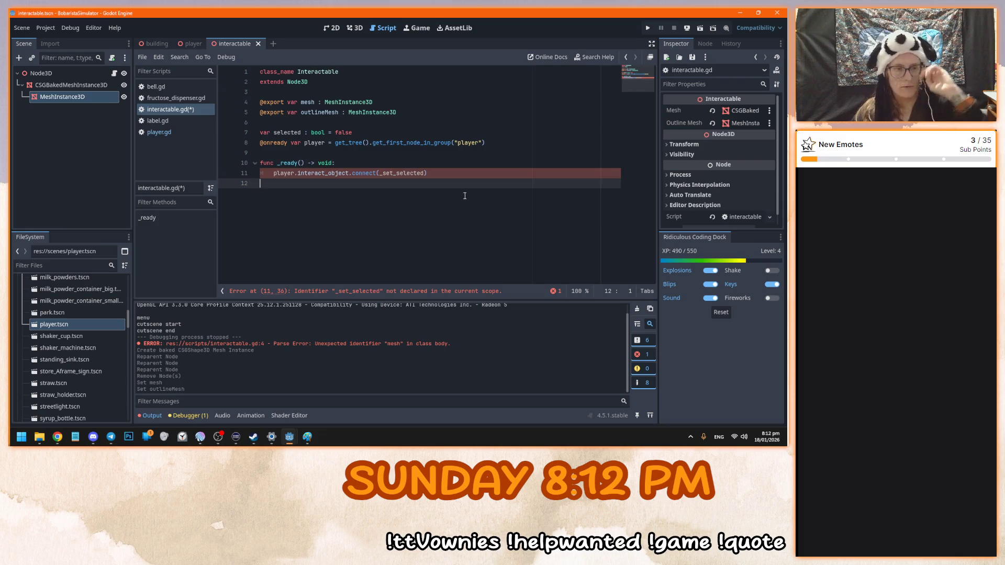
Step: Define `_set_selected(object) -> void:` with body `selected = self == object`
{"action": "key", "text": "Return"}
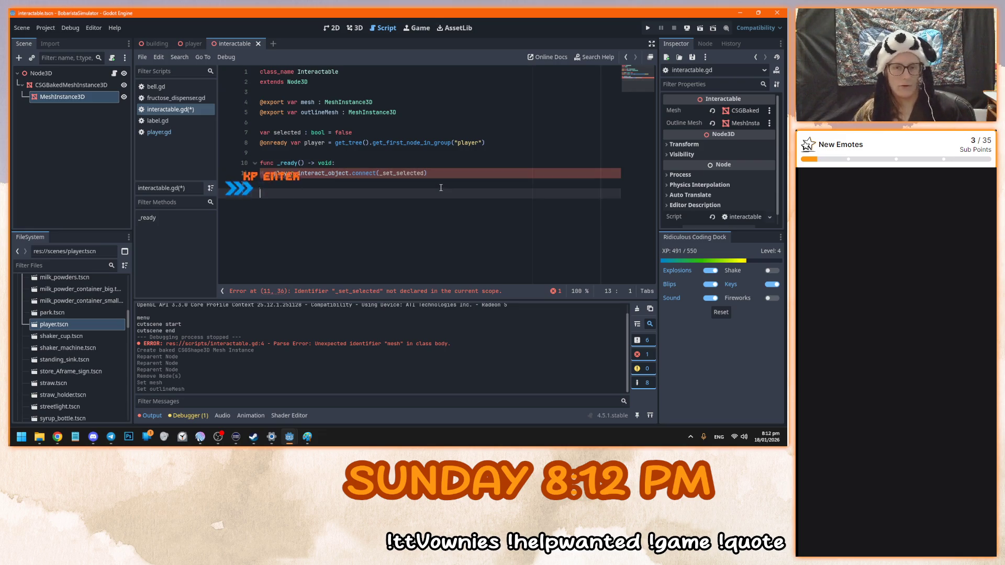
{"action": "type", "text": "func _set"}
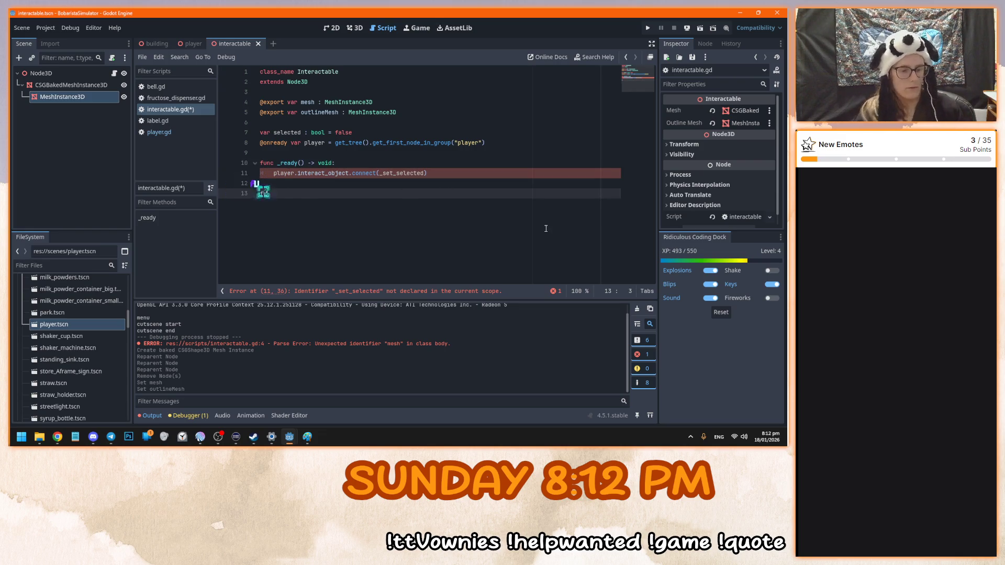
{"action": "type", "text": "_selected("}
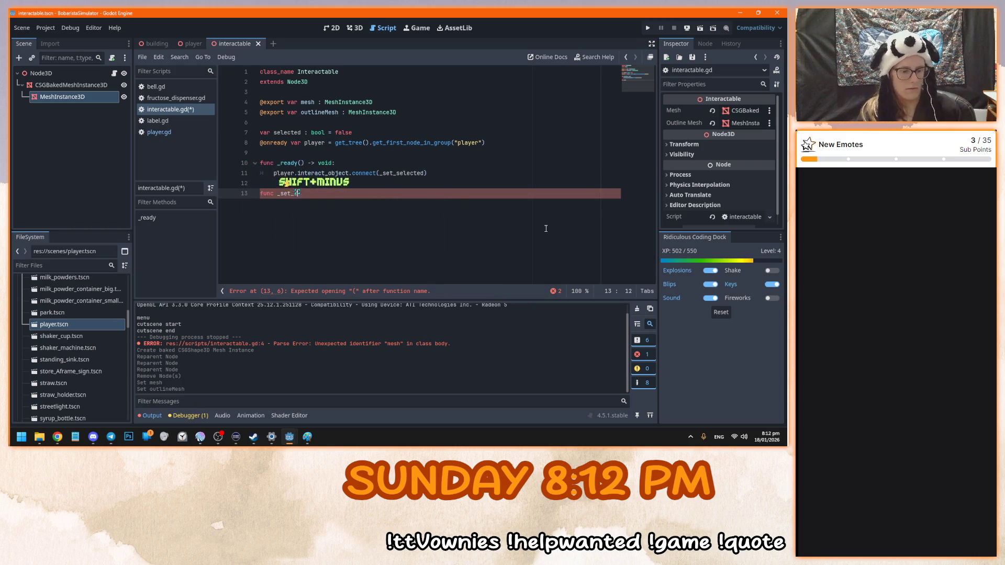
{"action": "type", "text": "object)"}
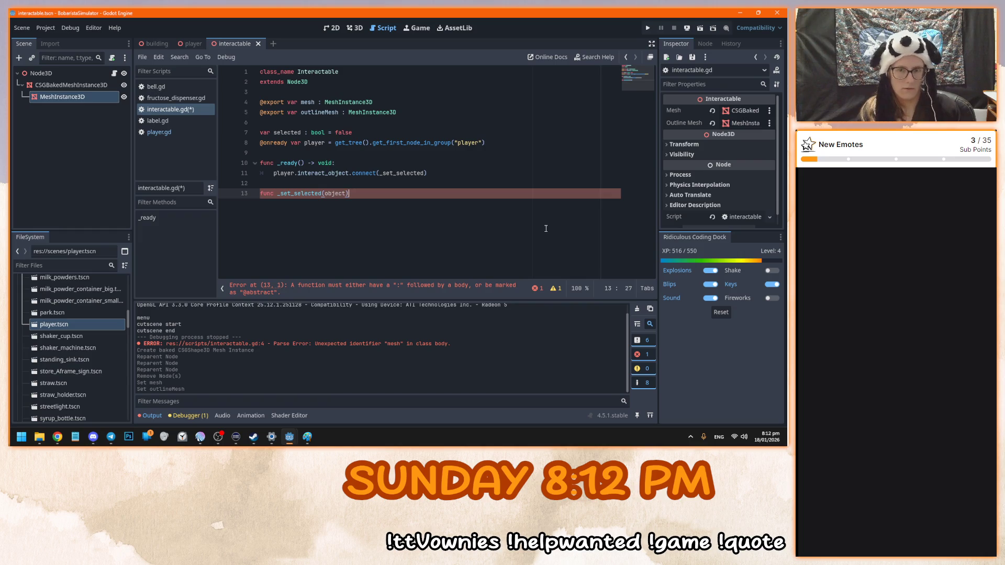
{"action": "type", "text": " -"}
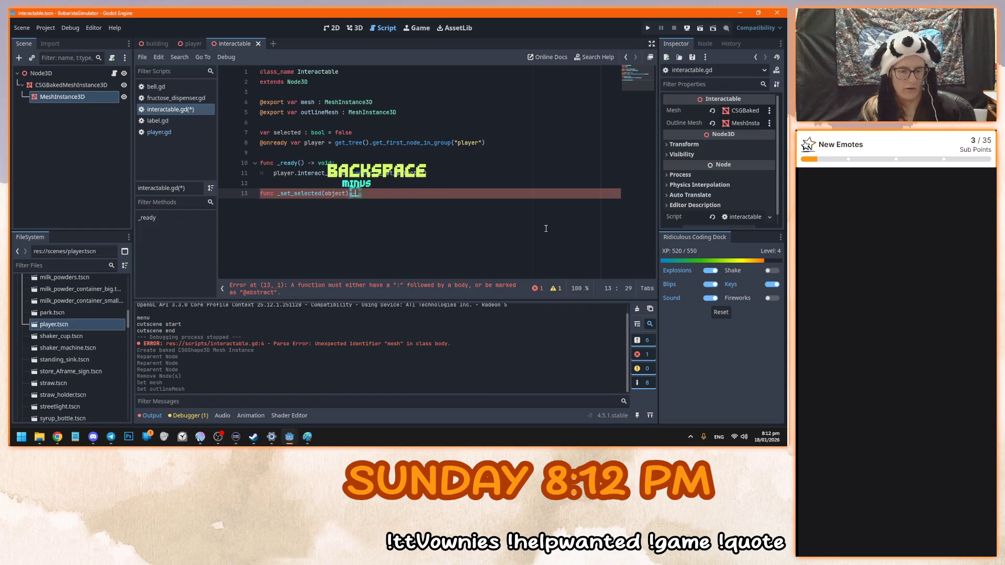
{"action": "type", "text": "> void:"}
{"action": "key", "text": "Return"}
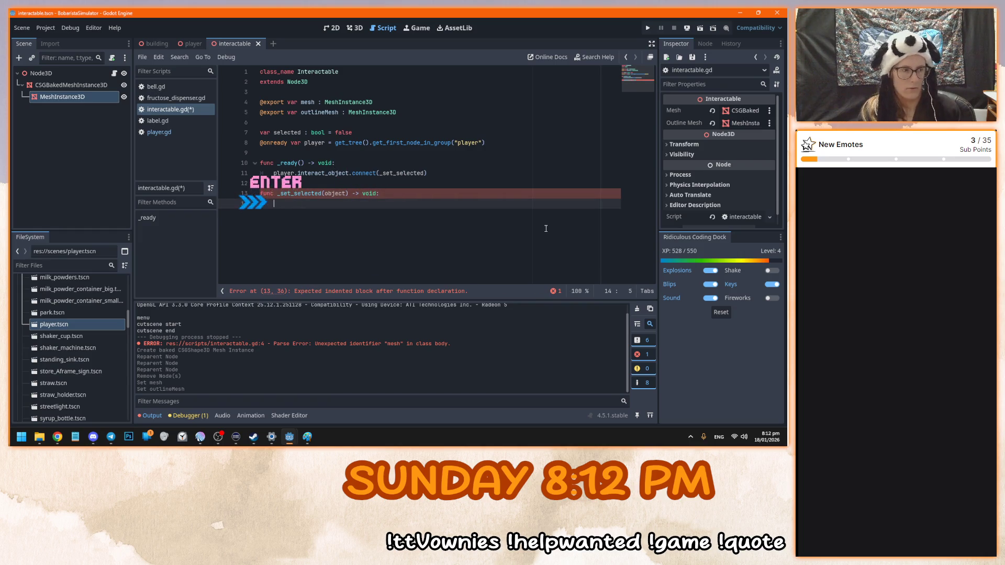
{"action": "type", "text": "select"}
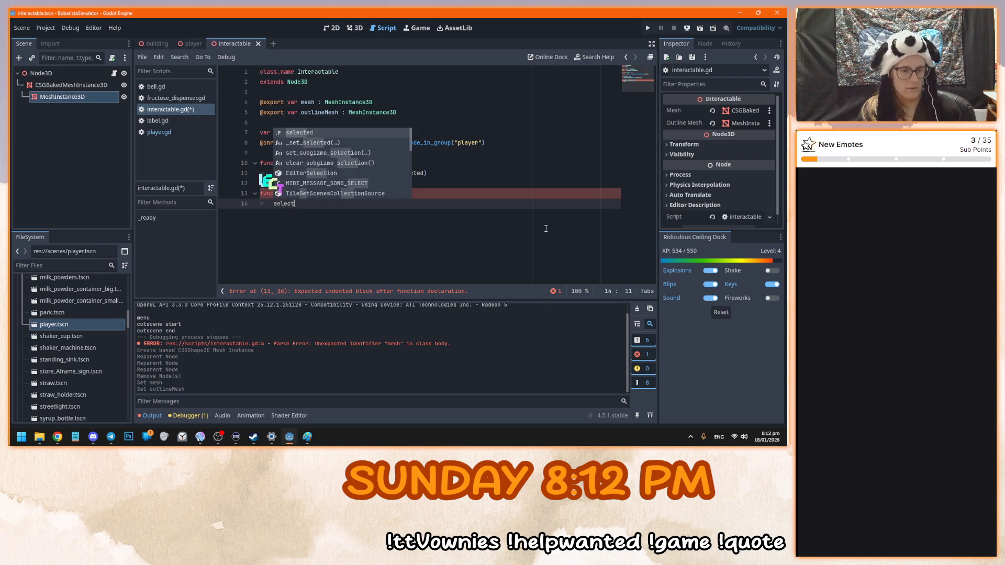
{"action": "type", "text": " = "}
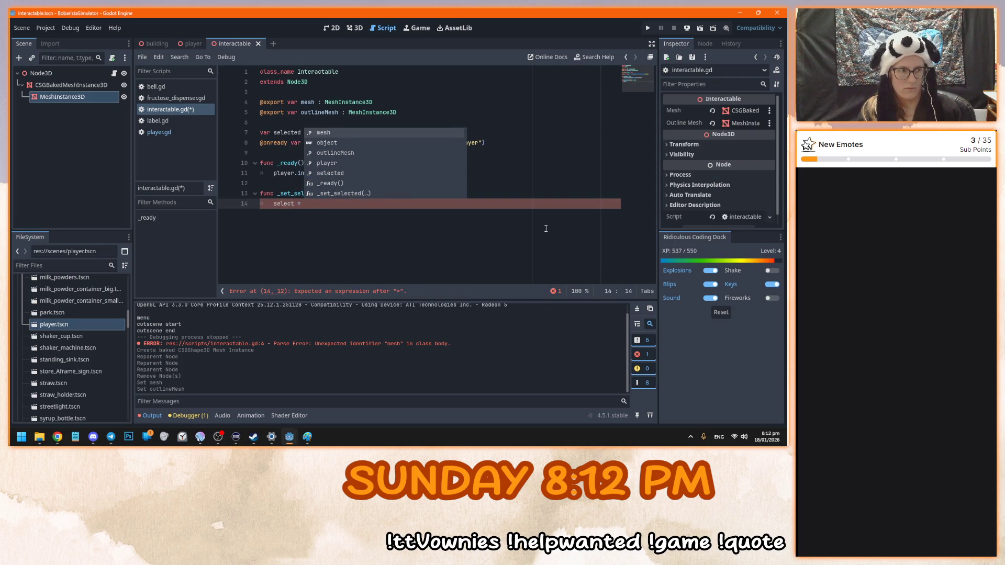
{"action": "type", "text": "self == object"}
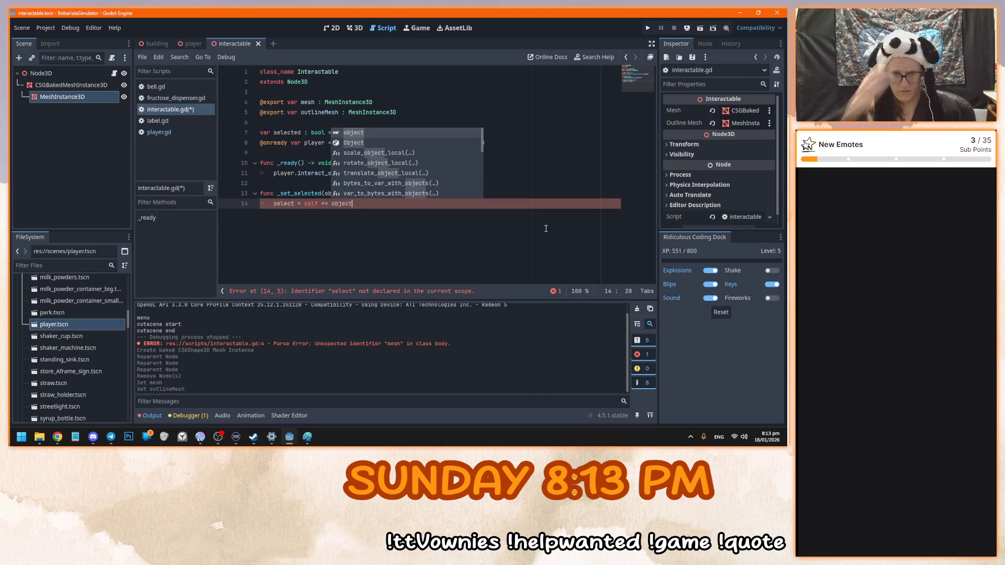
{"action": "left_click", "coordinate": [293, 203]}
{"action": "type", "text": "ed"}
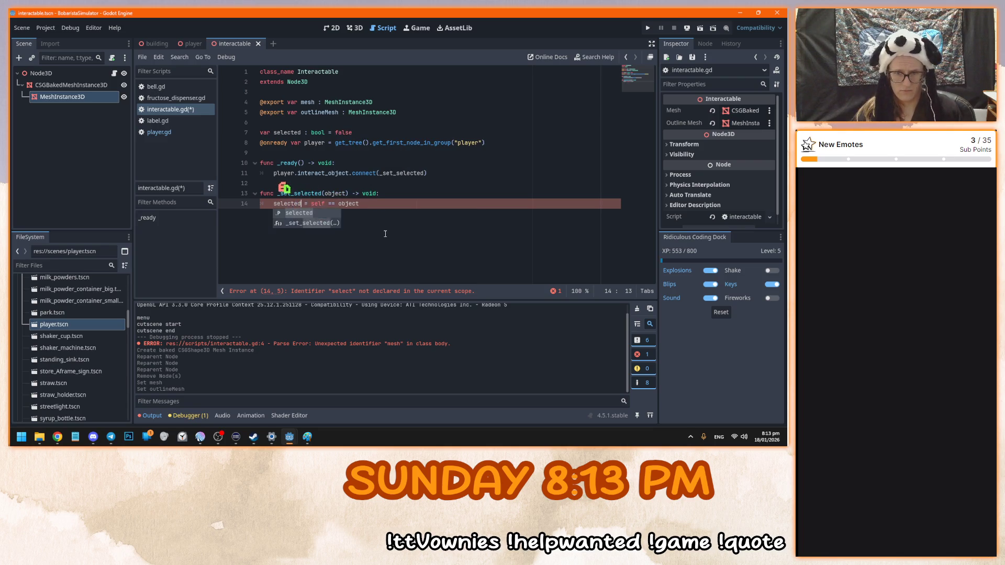
{"action": "left_click", "coordinate": [385, 234]}
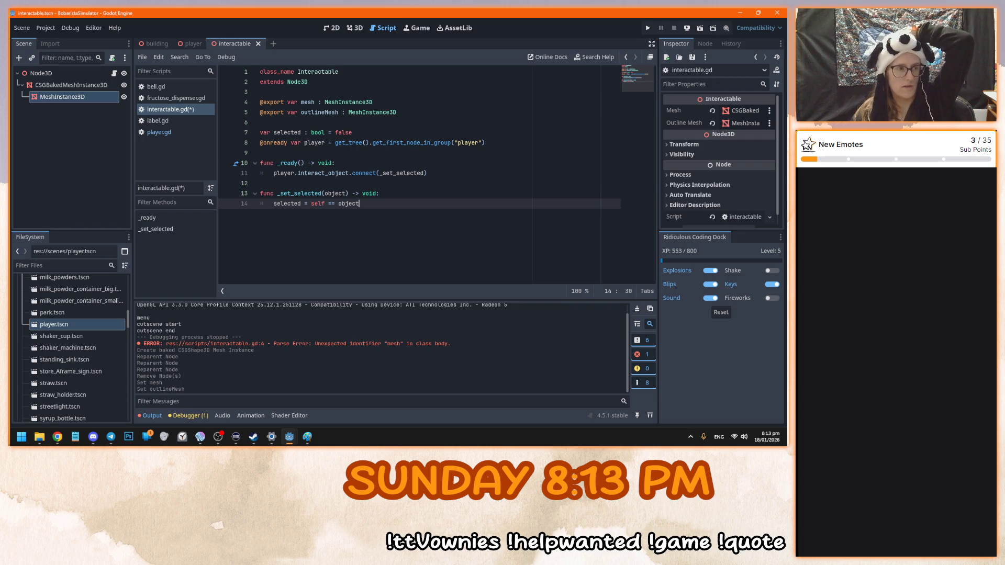
Step: Add a `_process(_delta)` function containing `outlineMesh.visible = selected`
{"action": "key", "text": "Return"}
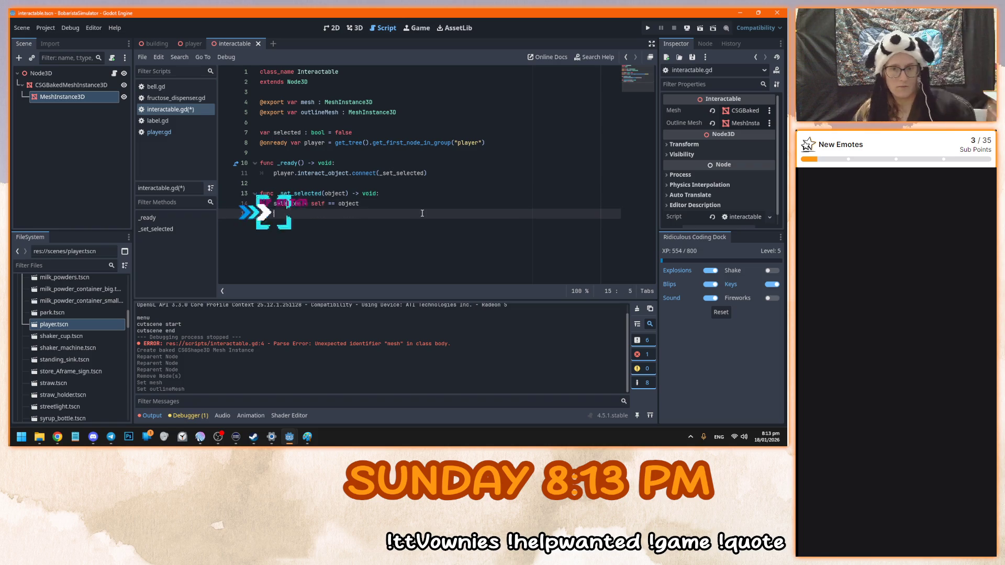
{"action": "key", "text": "BackSpace"}
{"action": "key", "text": "Return"}
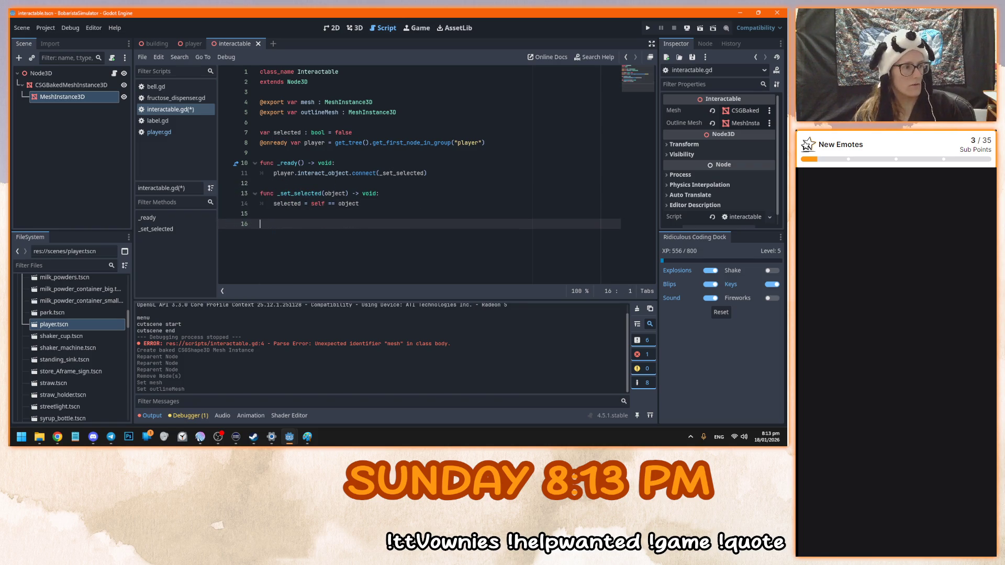
{"action": "type", "text": "func _proc"}
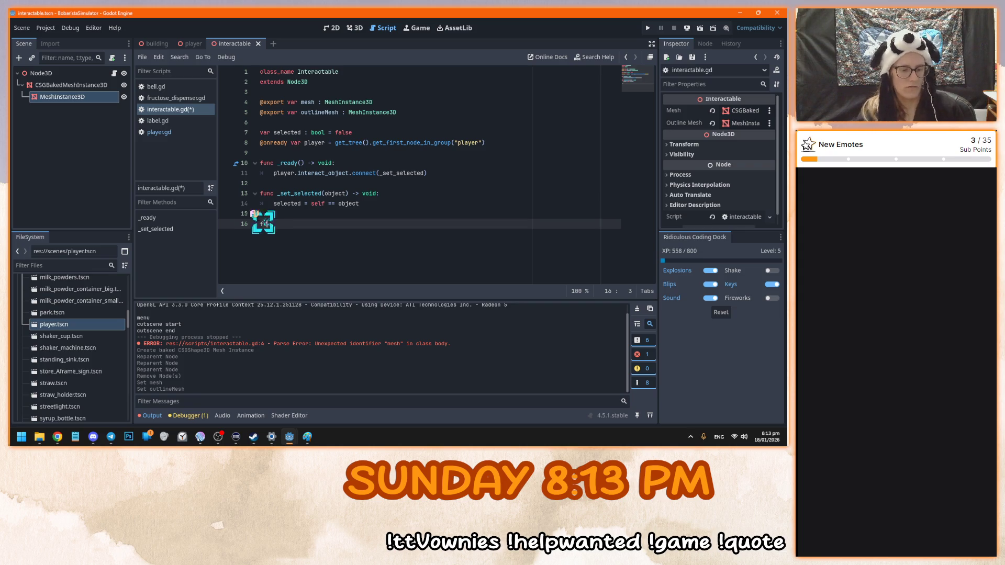
{"action": "key", "text": "Tab"}
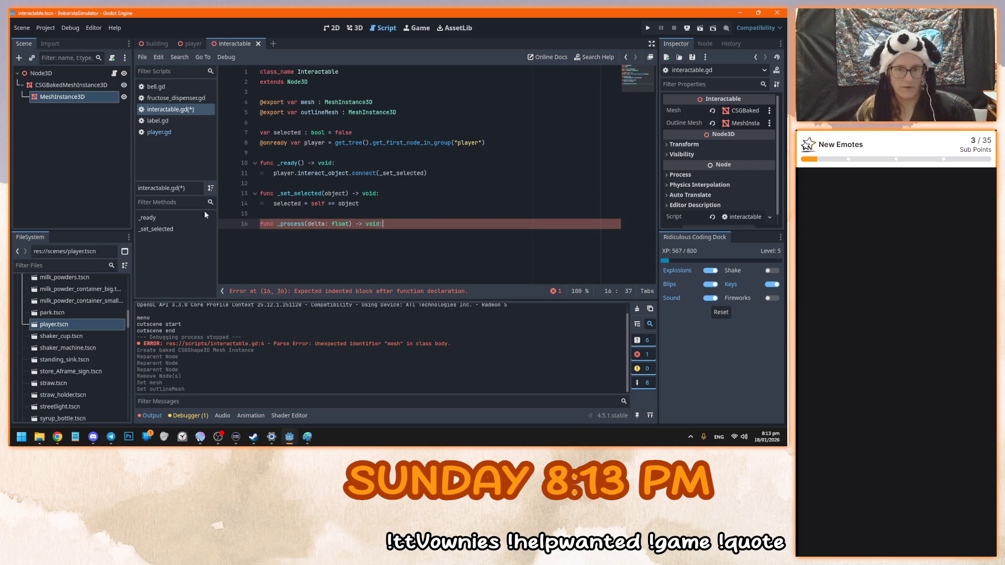
{"action": "type", "text": "_"}
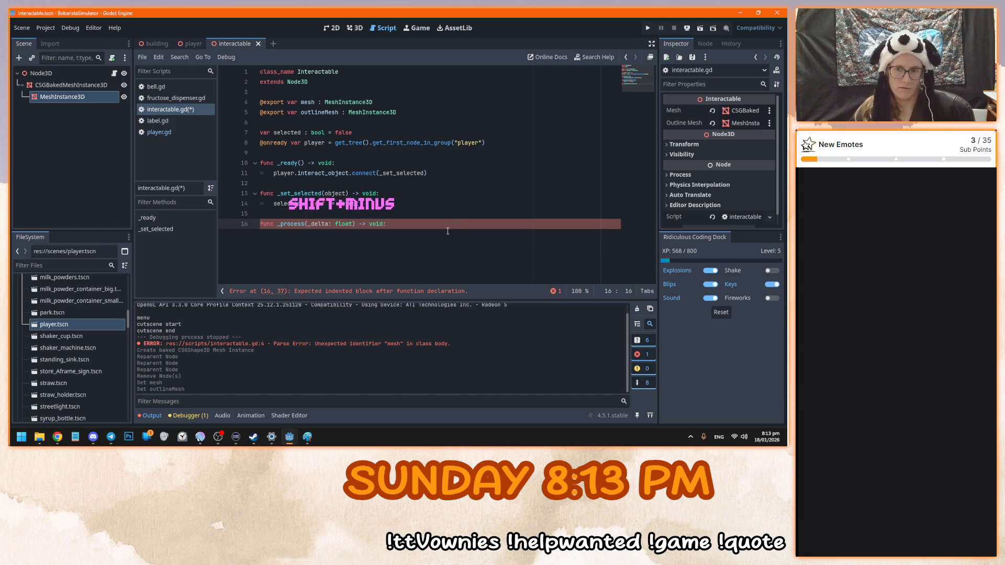
{"action": "left_click", "coordinate": [451, 224]}
{"action": "key", "text": "Return"}
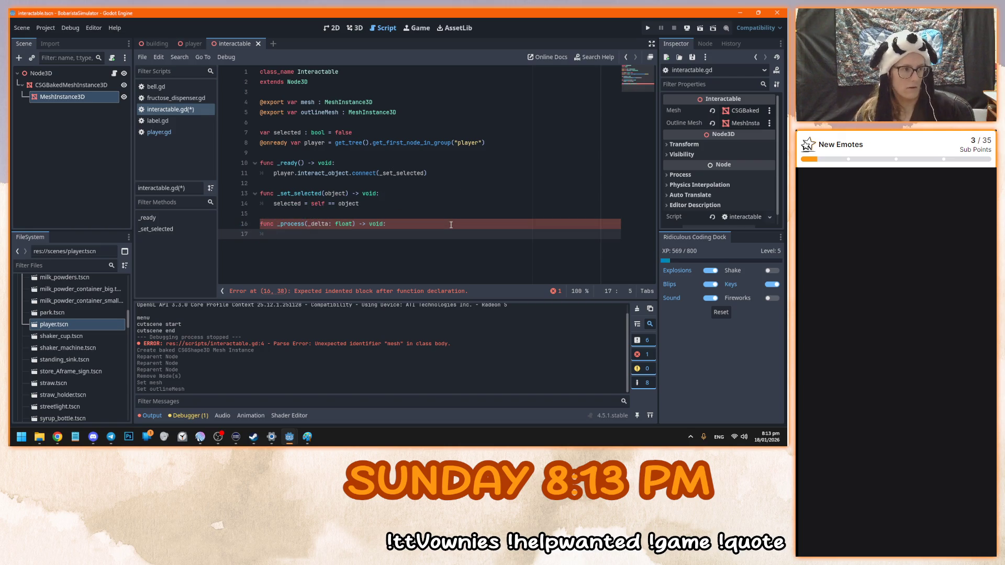
{"action": "type", "text": "outl"}
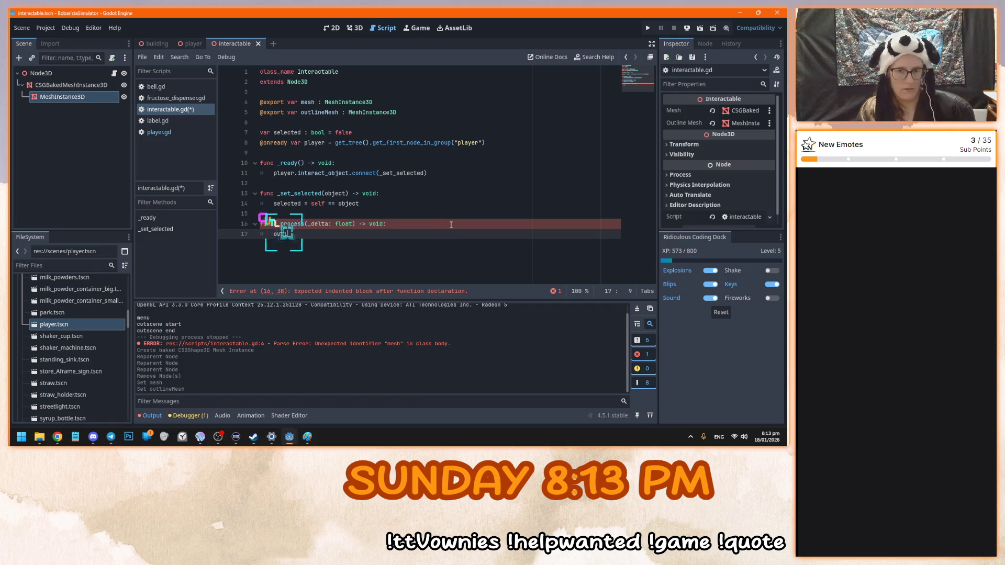
{"action": "key", "text": "Tab"}
{"action": "type", "text": ".visible"}
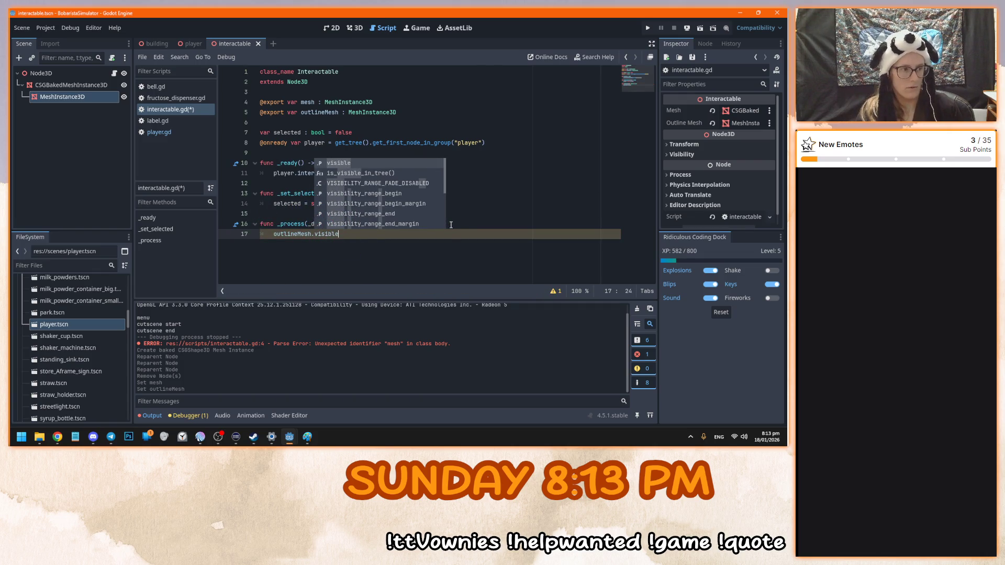
{"action": "type", "text": " = selected"}
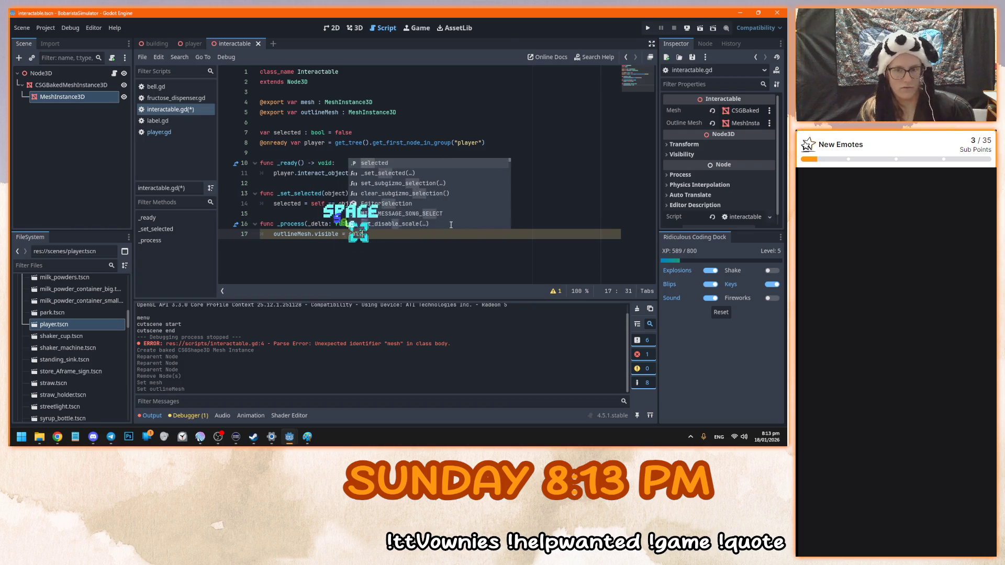
Step: Review the _set_selected logic, then save interactable.gd
{"action": "left_click", "coordinate": [382, 207]}
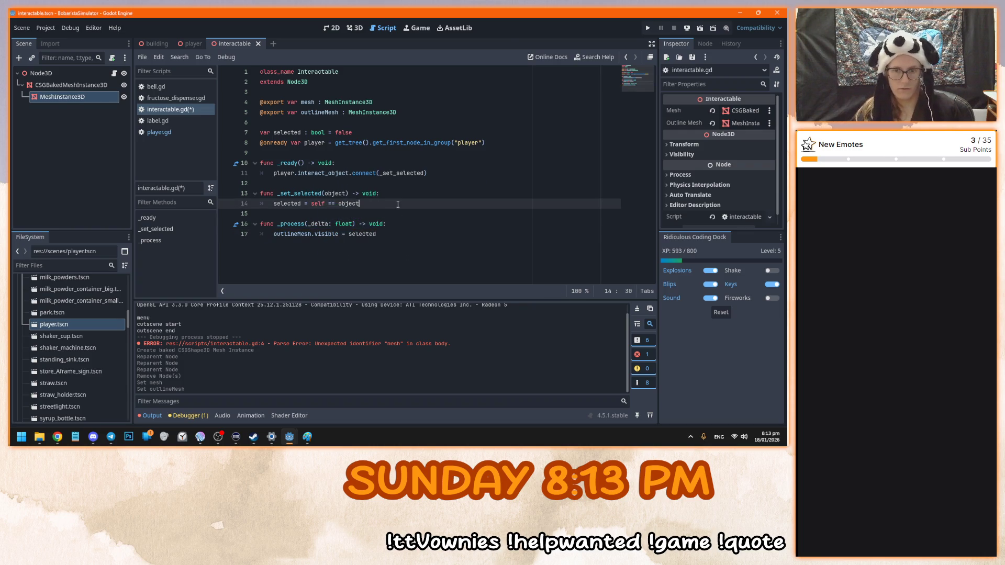
{"action": "left_click", "coordinate": [405, 237]}
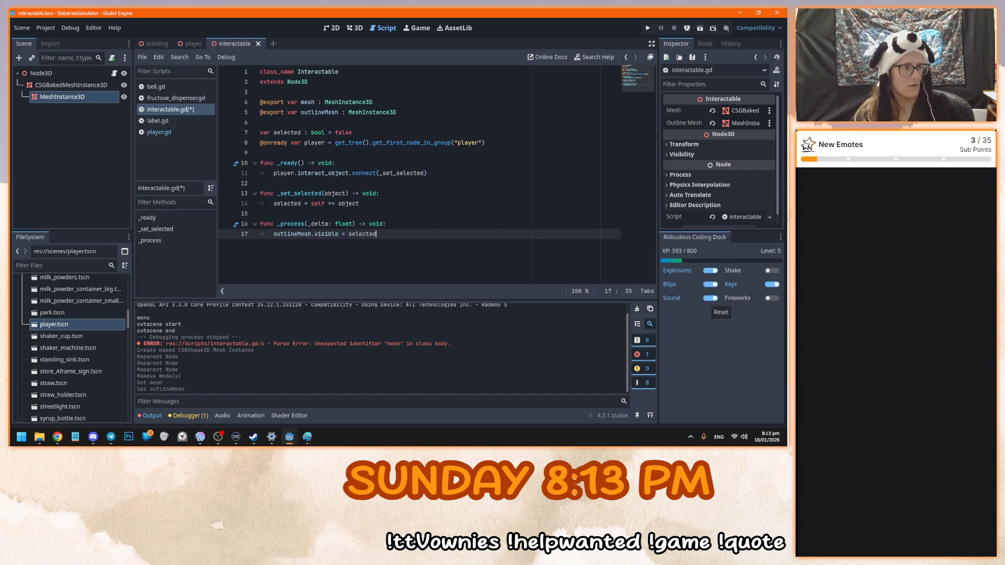
{"action": "left_click", "coordinate": [363, 195]}
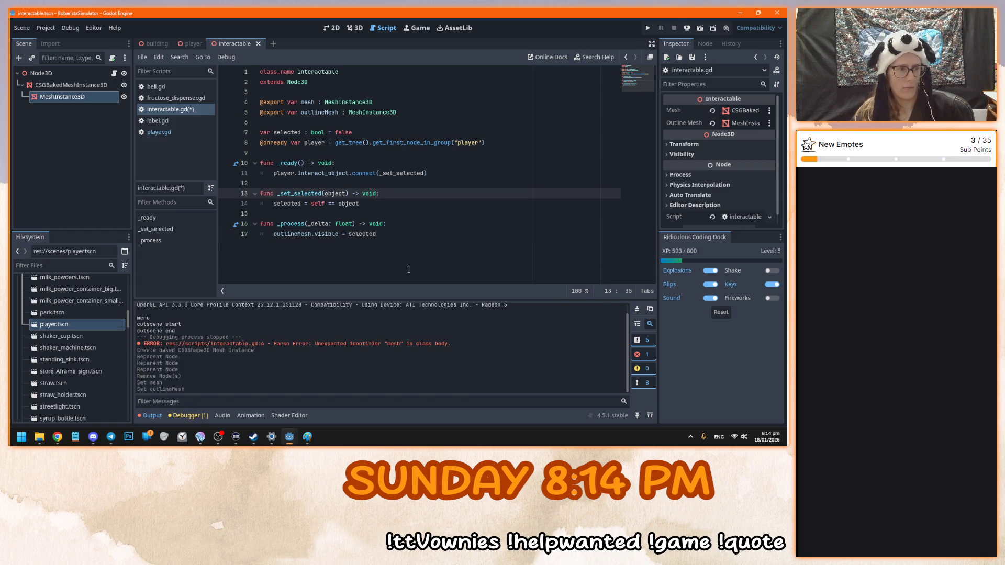
{"action": "left_click", "coordinate": [406, 251]}
{"action": "key", "text": "ctrl+s"}
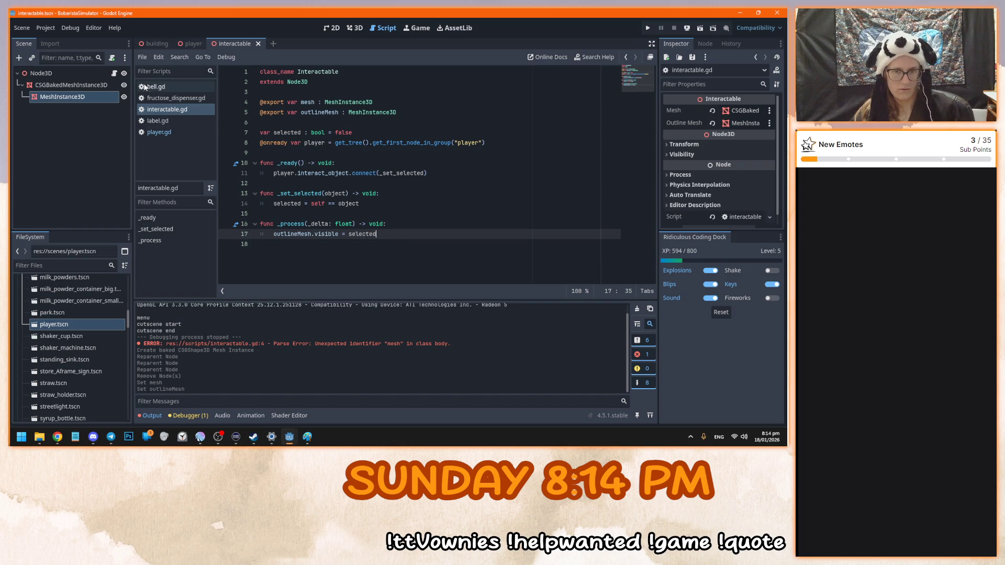
Step: Run the game to hit the null-player error, then inspect player.gd's interact_object signal and exports
{"action": "key", "text": "F5"}
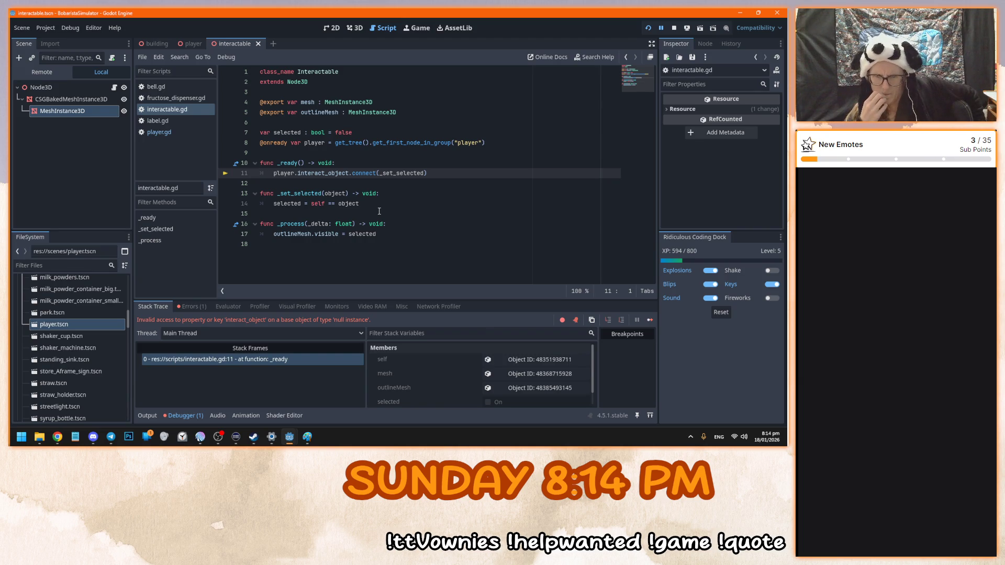
{"action": "left_click", "coordinate": [166, 132]}
{"action": "scroll", "coordinate": [396, 187], "scroll_direction": "up", "scroll_amount": 5}
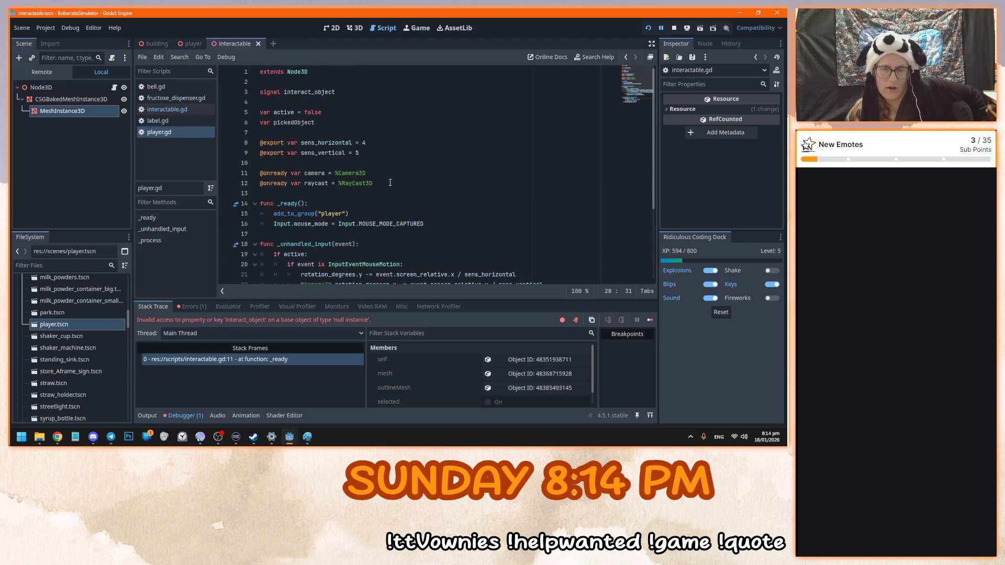
{"action": "left_click", "coordinate": [348, 96]}
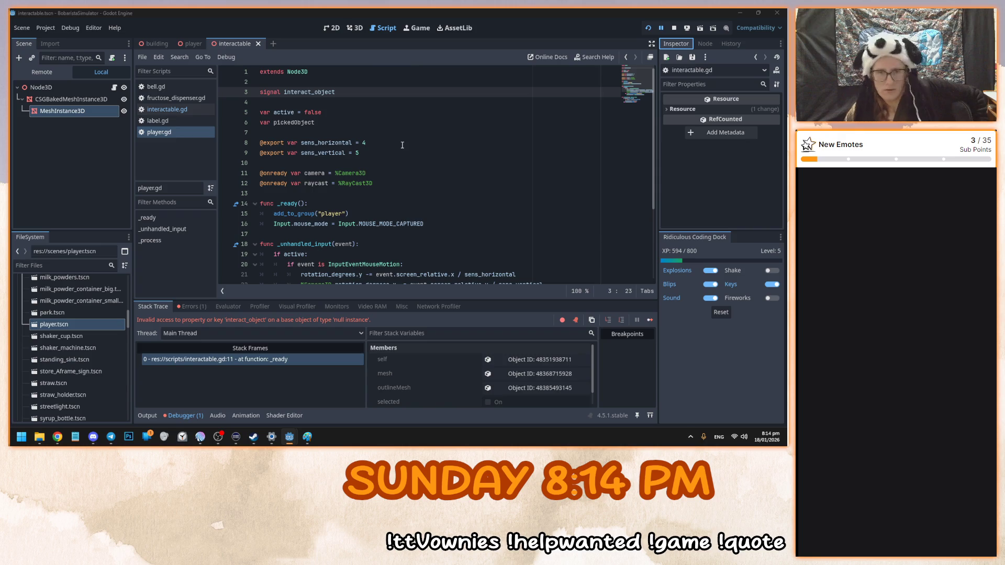
{"action": "left_click", "coordinate": [403, 145]}
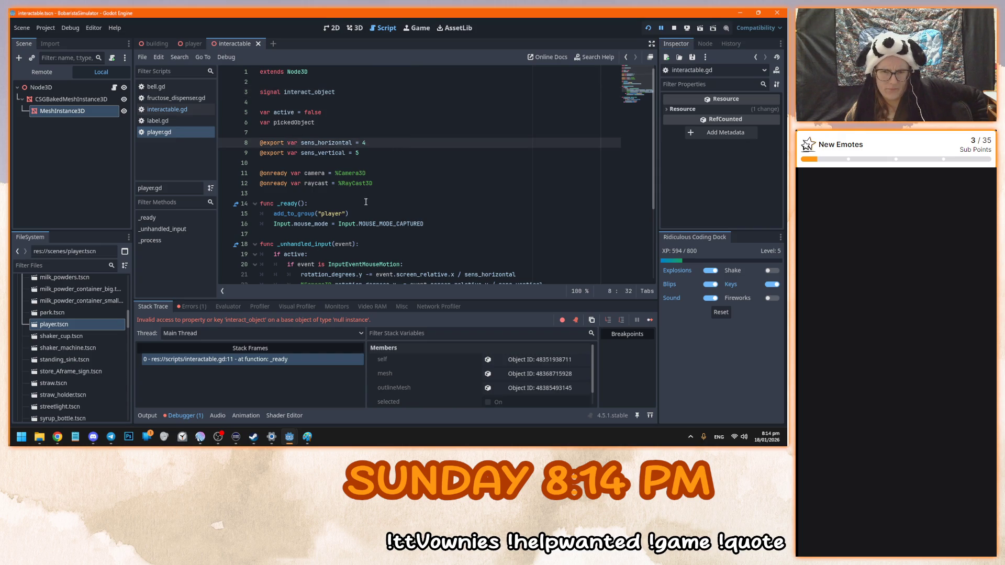
{"action": "scroll", "coordinate": [366, 202], "scroll_direction": "down", "scroll_amount": 2}
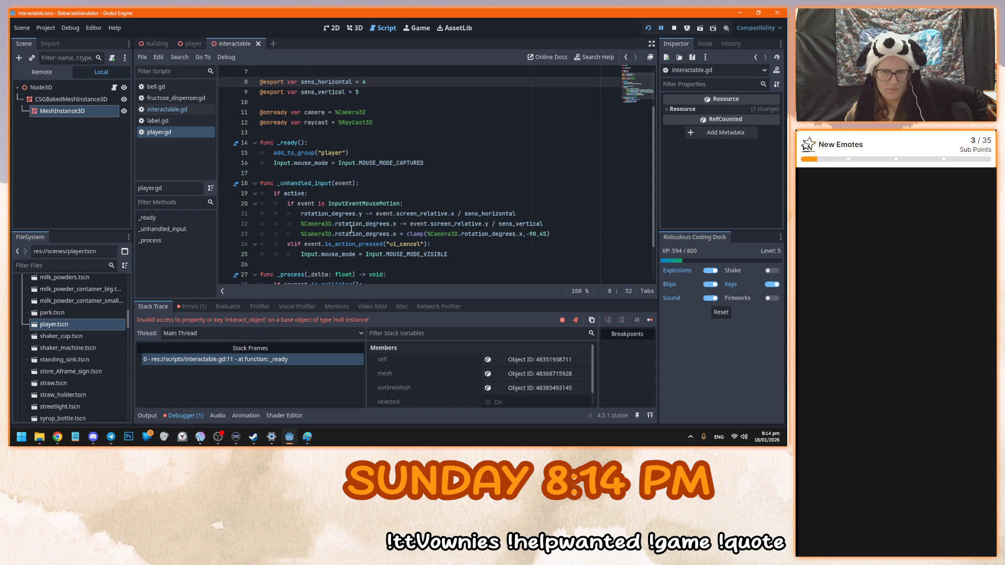
{"action": "left_click", "coordinate": [178, 110]}
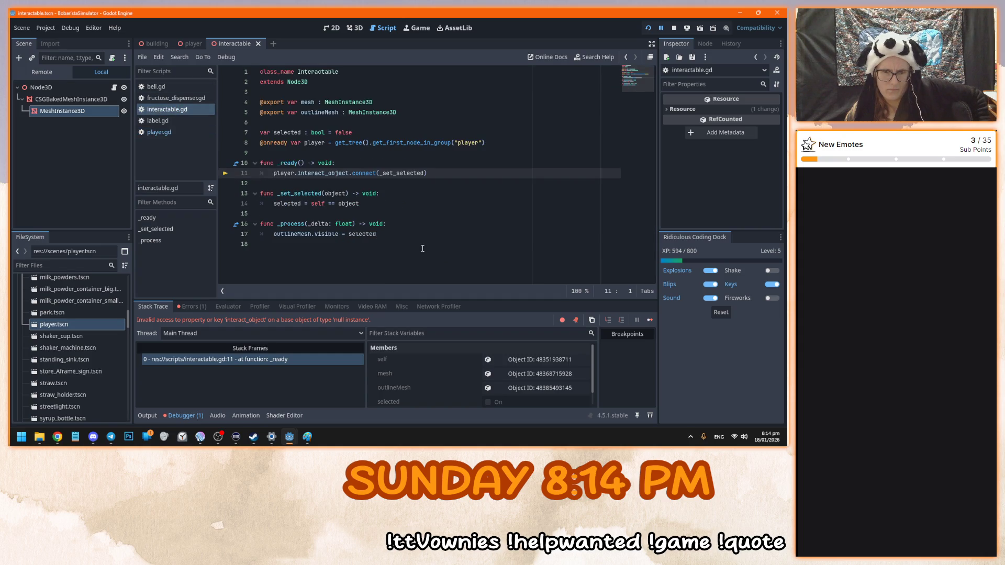
{"action": "left_click", "coordinate": [415, 182]}
{"action": "left_click", "coordinate": [451, 173]}
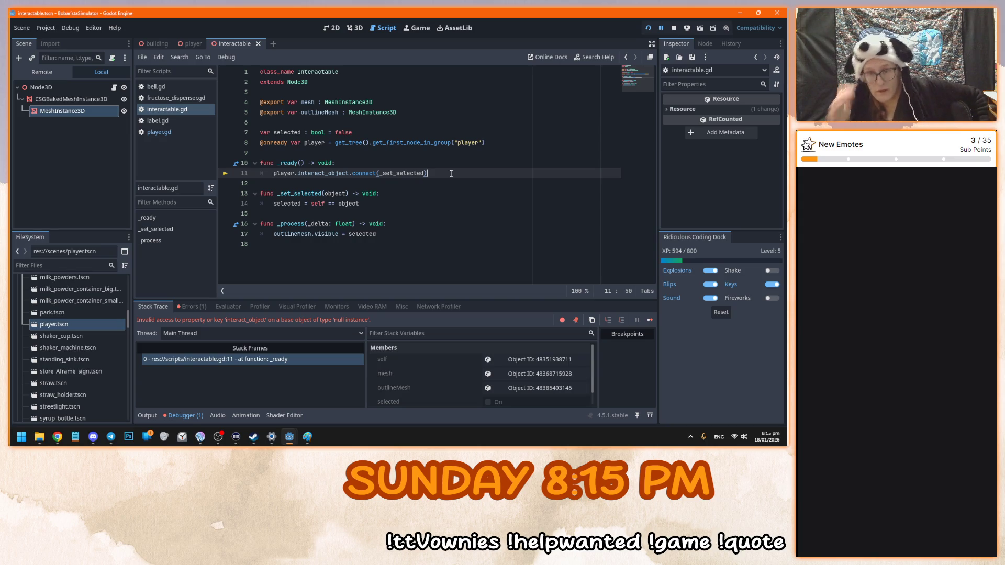
{"action": "left_click", "coordinate": [507, 142]}
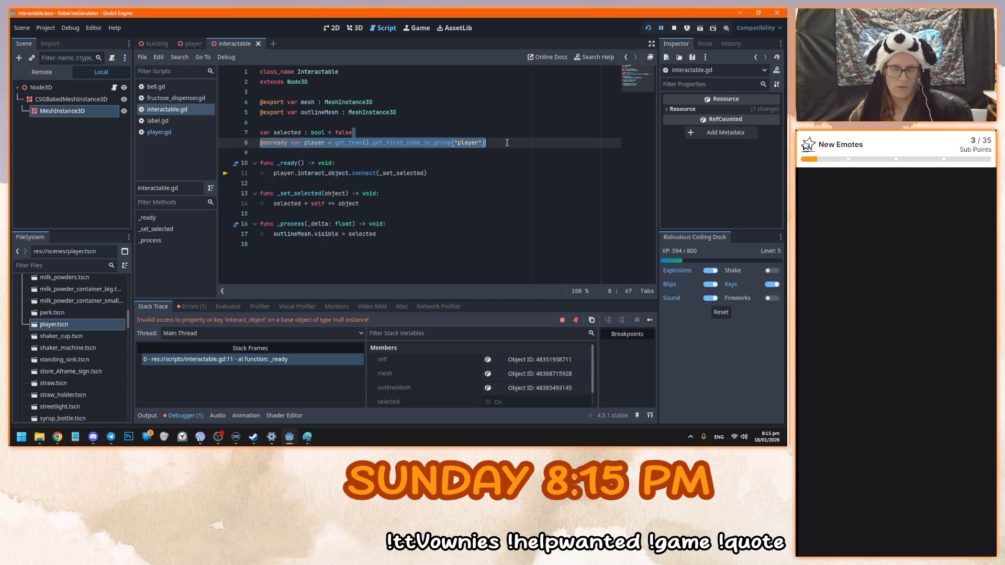
{"action": "key", "text": "ctrl+alt+Down"}
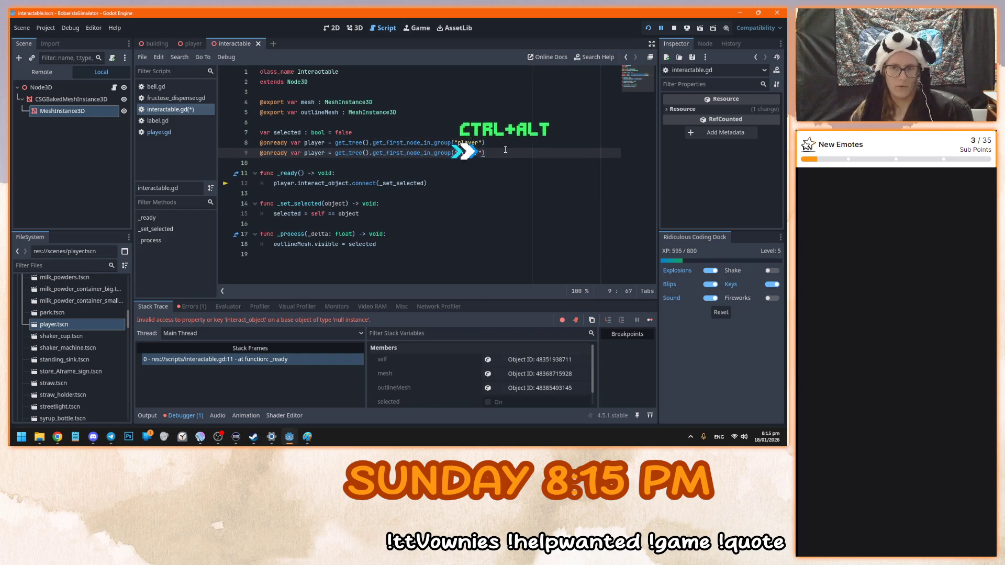
{"action": "key", "text": "ctrl+k"}
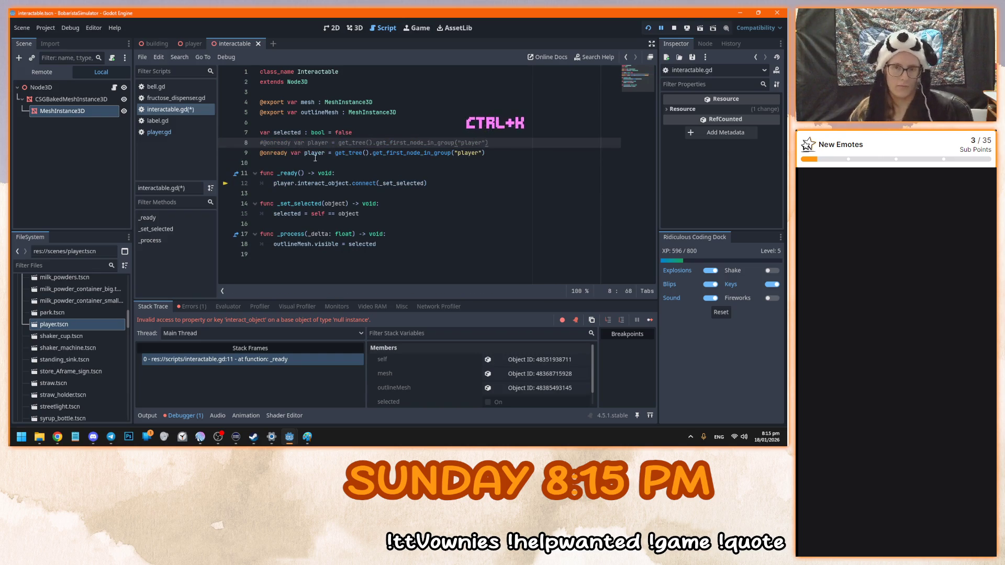
Step: Move the `player = get_tree().get_first_node_in_group("player")` assignment into _ready, then run
{"action": "left_click", "coordinate": [260, 153]}
{"action": "key", "text": "BackSpace"}
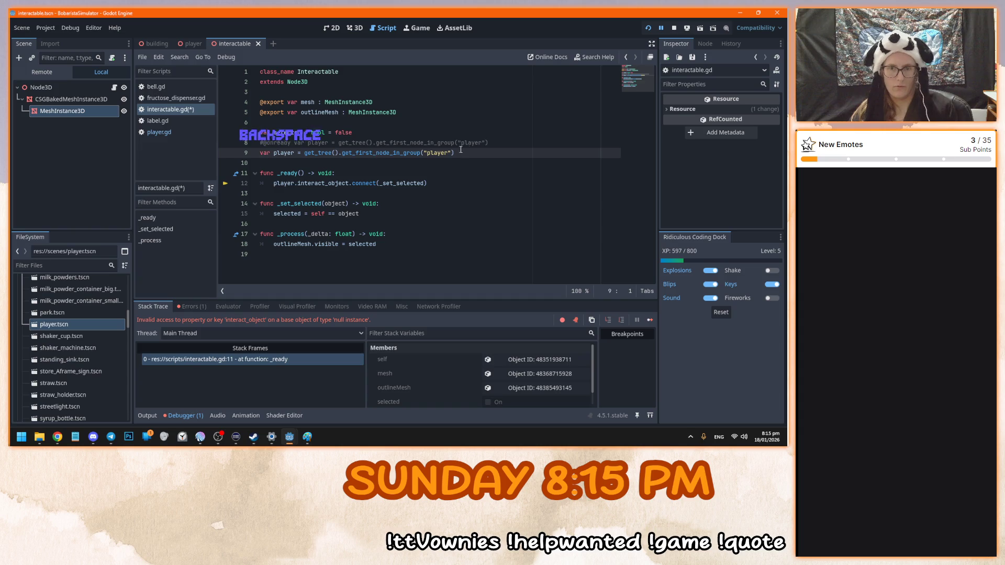
{"action": "left_click_drag", "start_coordinate": [455, 153], "coordinate": [274, 153]}
{"action": "left_click_drag", "start_coordinate": [454, 153], "coordinate": [297, 153]}
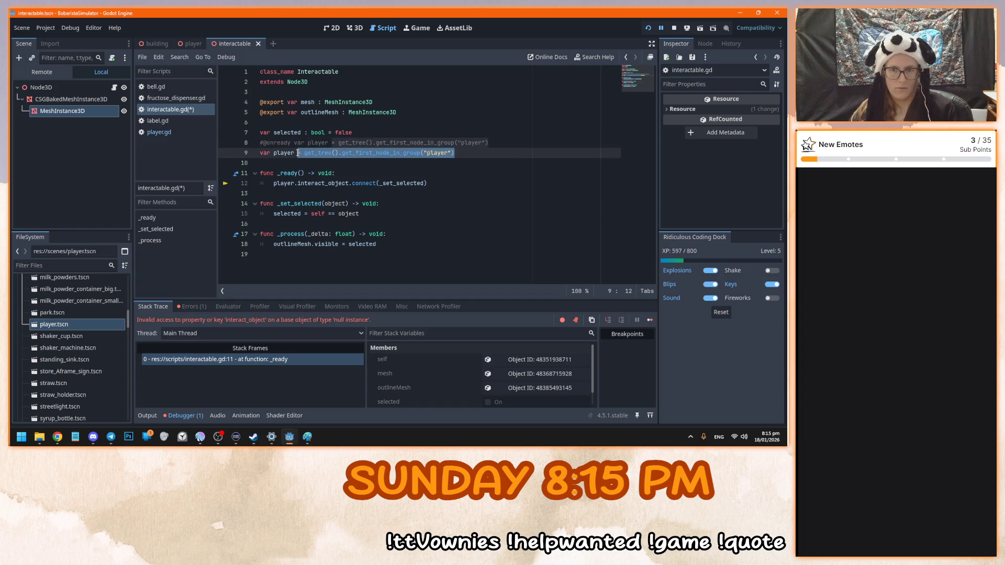
{"action": "key", "text": "ctrl+x"}
{"action": "left_click", "coordinate": [384, 173]}
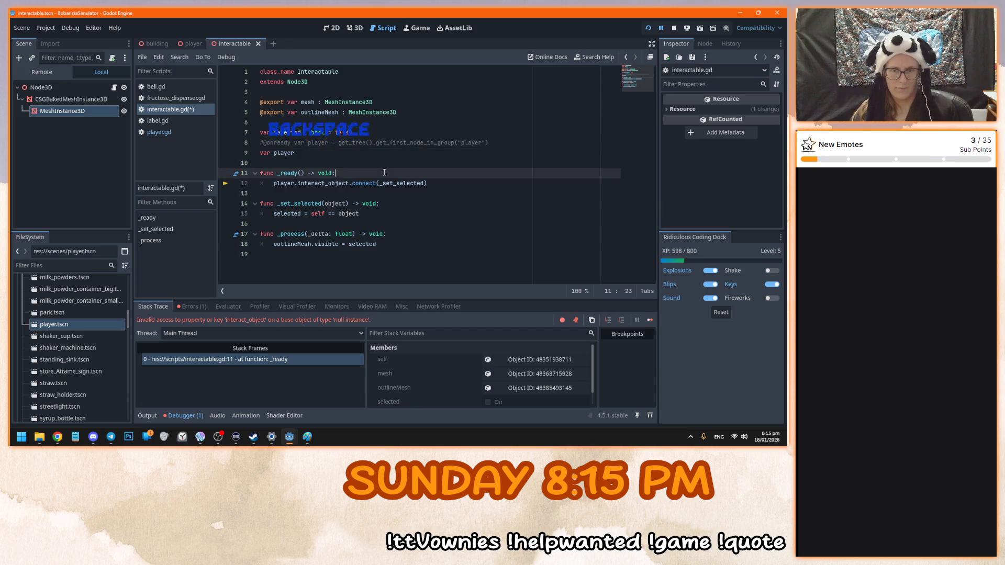
{"action": "key", "text": "Return"}
{"action": "key", "text": "ctrl+v"}
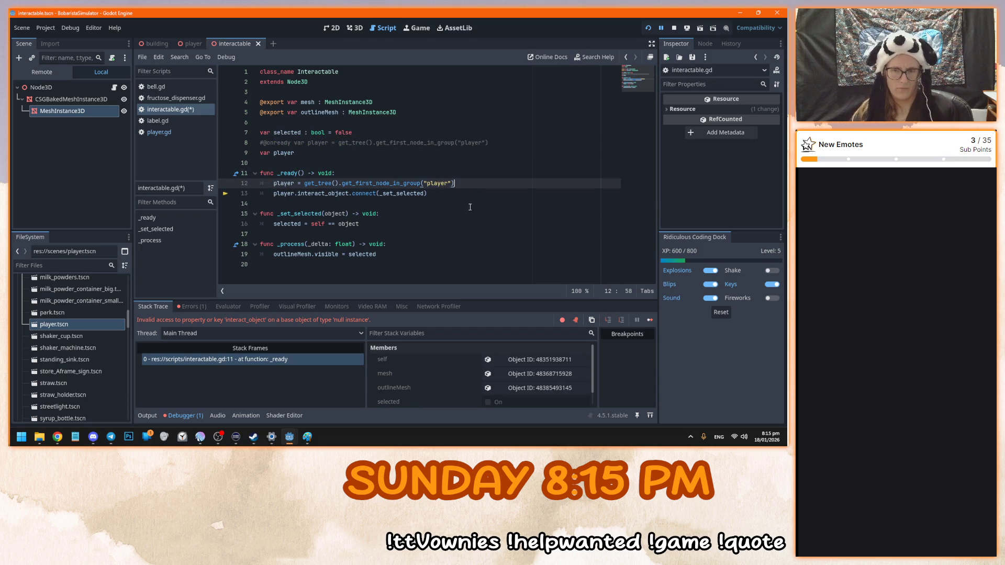
{"action": "left_click", "coordinate": [468, 198]}
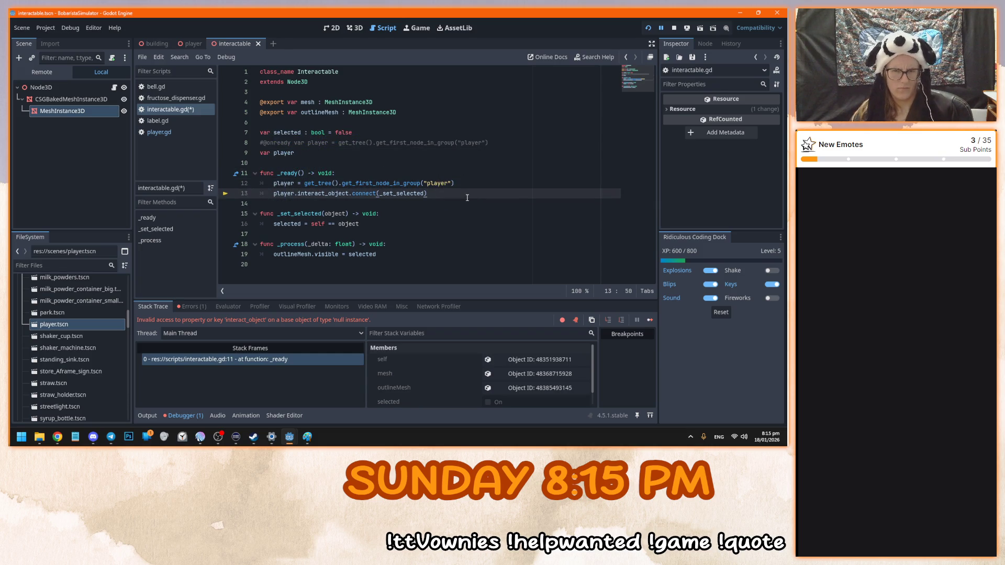
{"action": "key", "text": "F5"}
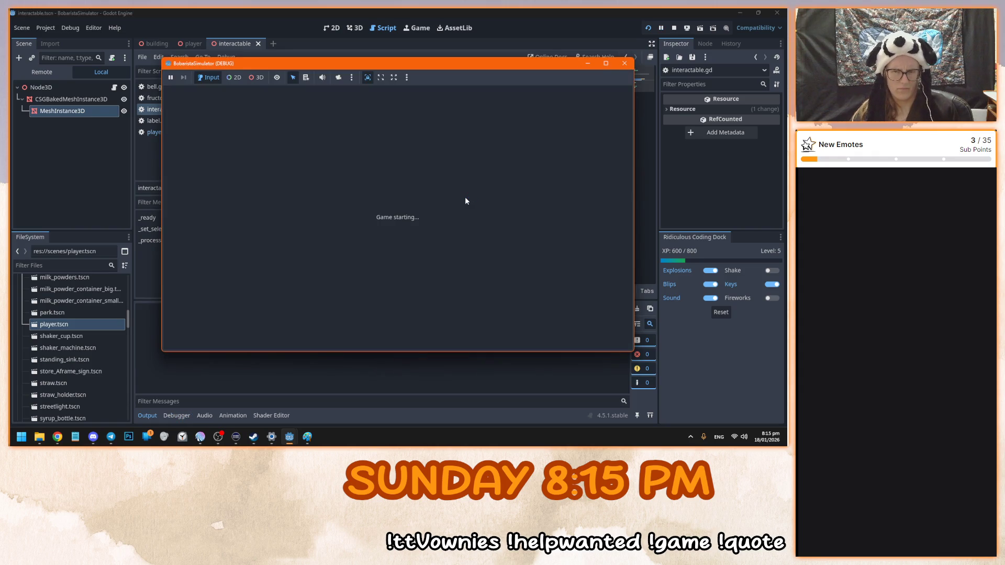
{"action": "key", "text": "ctrl+z"}
{"action": "key", "text": "ctrl+z"}
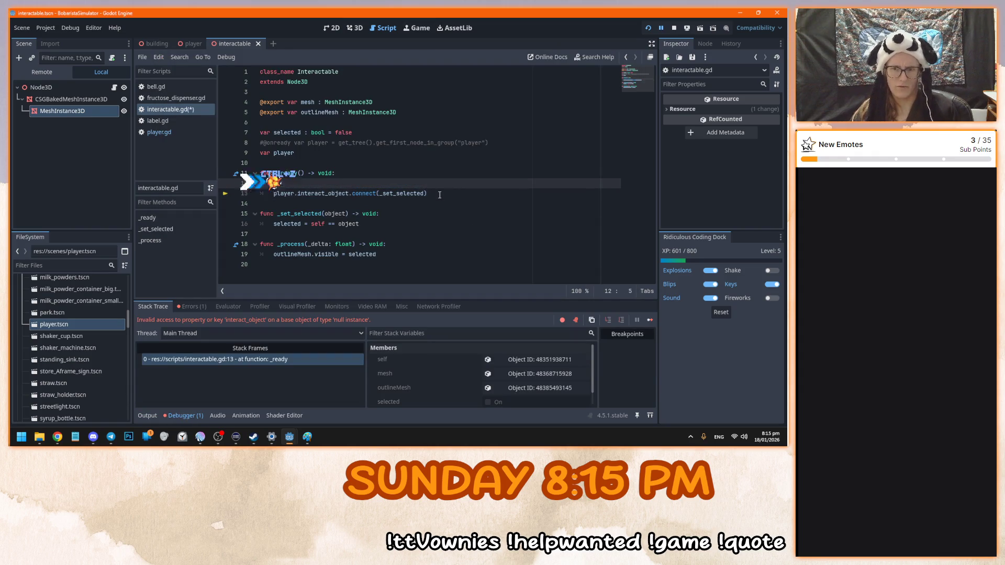
{"action": "key", "text": "ctrl+z"}
{"action": "key", "text": "ctrl+z"}
{"action": "key", "text": "ctrl+z"}
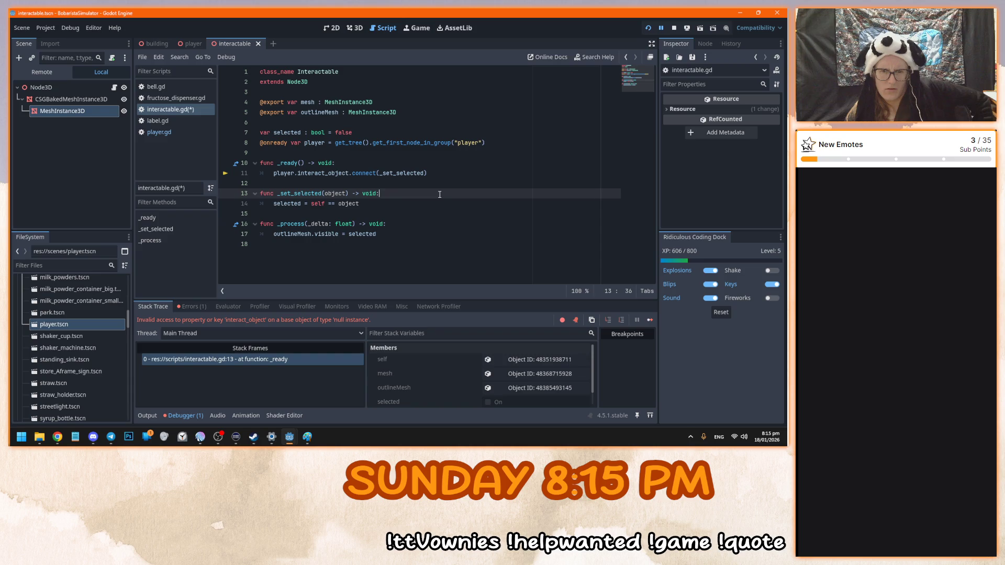
Step: Review player.gd's `add_to_group("player")` call in _ready
{"action": "left_click", "coordinate": [167, 132]}
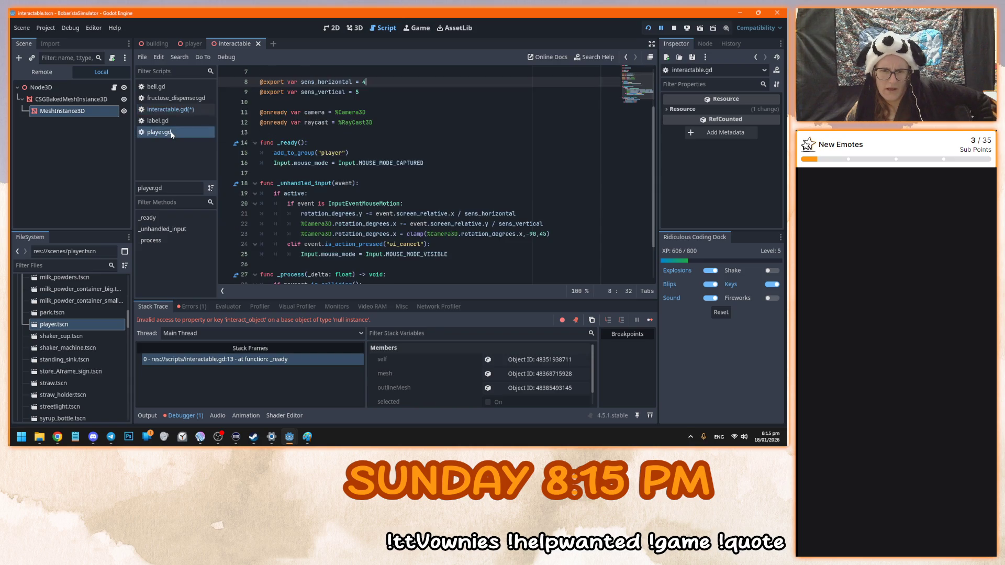
{"action": "left_click", "coordinate": [413, 152]}
{"action": "scroll", "coordinate": [412, 152], "scroll_direction": "up", "scroll_amount": 2}
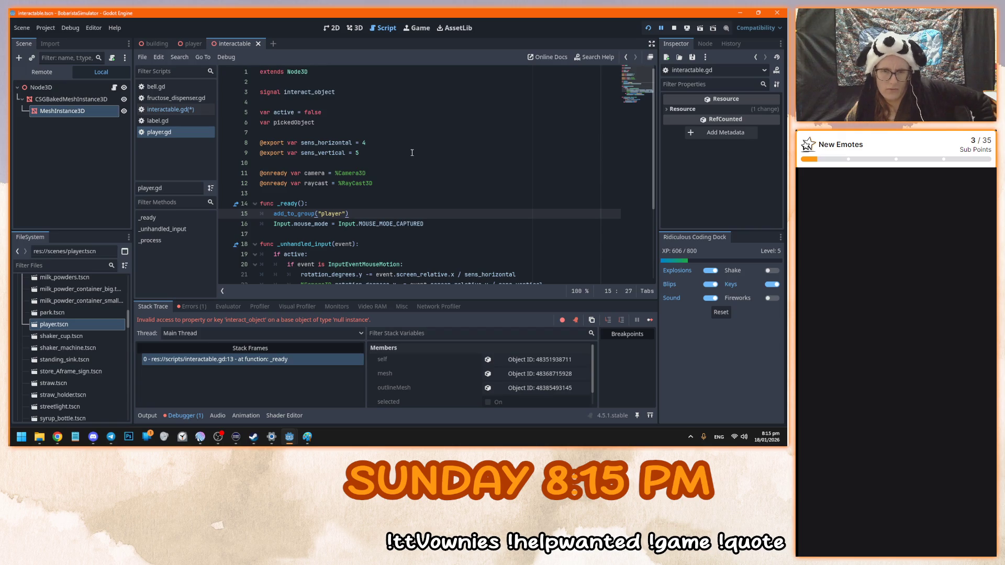
{"action": "scroll", "coordinate": [412, 153], "scroll_direction": "down", "scroll_amount": 4}
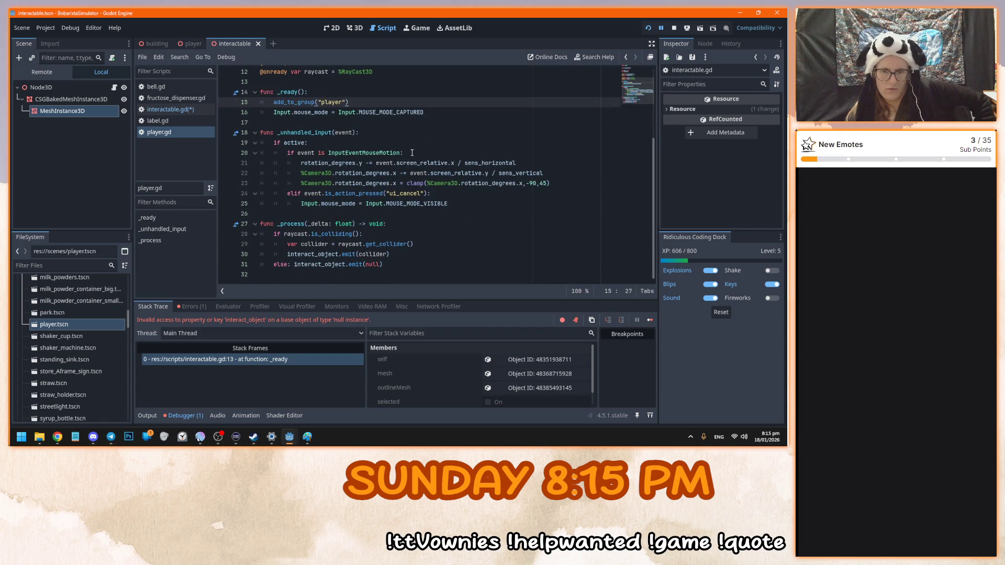
{"action": "scroll", "coordinate": [413, 153], "scroll_direction": "up", "scroll_amount": 4}
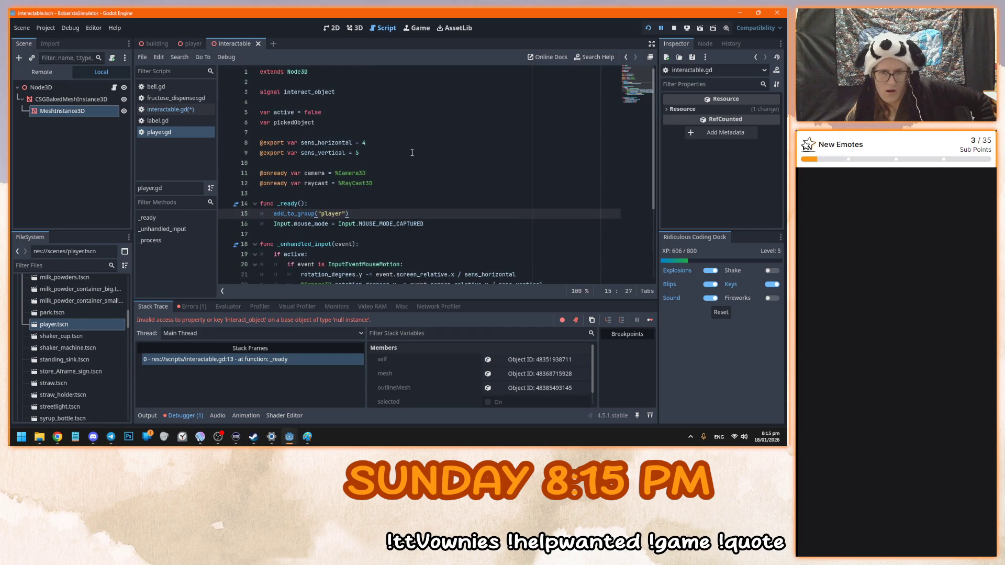
{"action": "scroll", "coordinate": [412, 153], "scroll_direction": "down", "scroll_amount": 4}
{"action": "scroll", "coordinate": [412, 152], "scroll_direction": "up", "scroll_amount": 4}
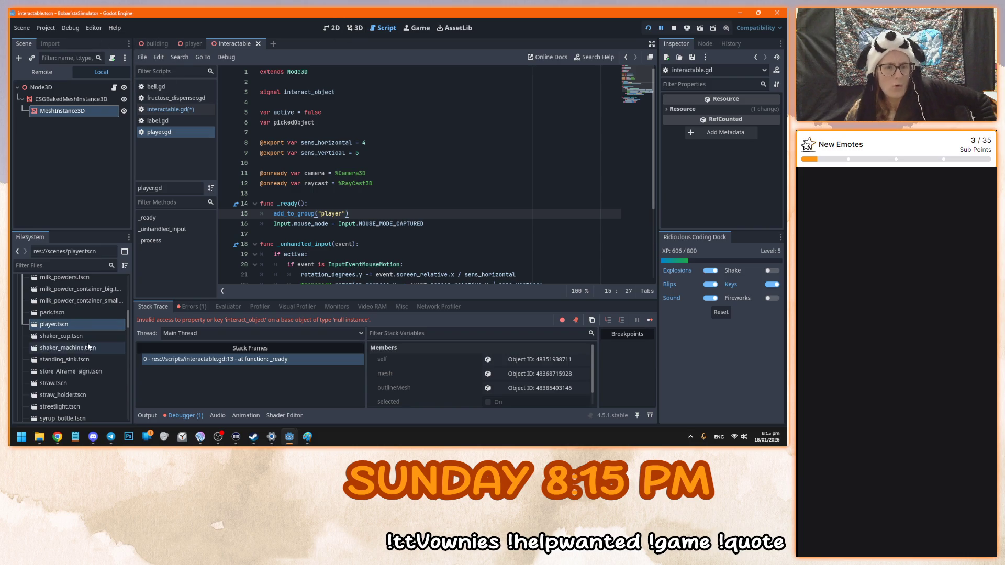
Step: Scroll the FileSystem dock and open game.tscn
{"action": "scroll", "coordinate": [84, 346], "scroll_direction": "up", "scroll_amount": 10}
{"action": "scroll", "coordinate": [84, 344], "scroll_direction": "down", "scroll_amount": 10}
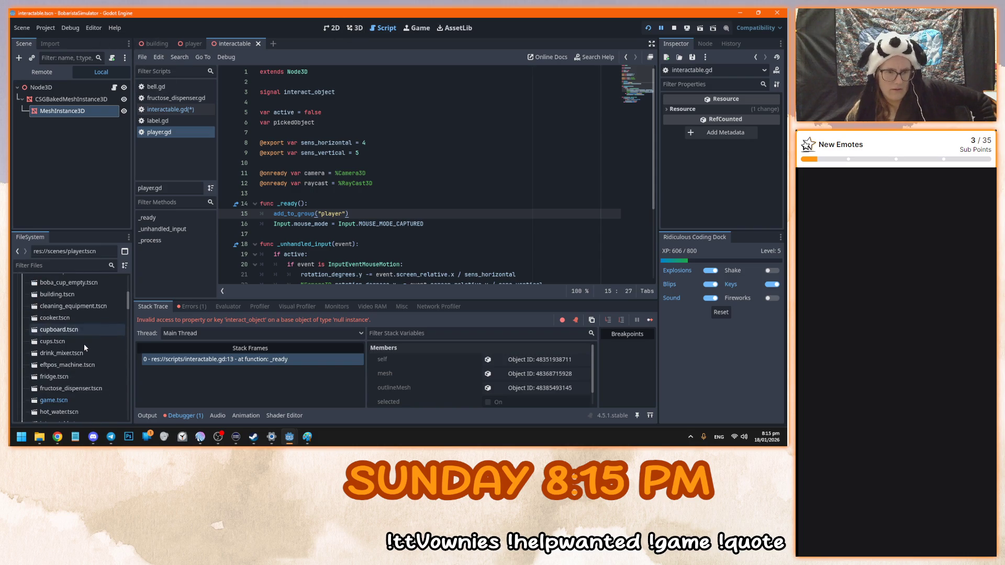
{"action": "scroll", "coordinate": [84, 343], "scroll_direction": "down", "scroll_amount": 5}
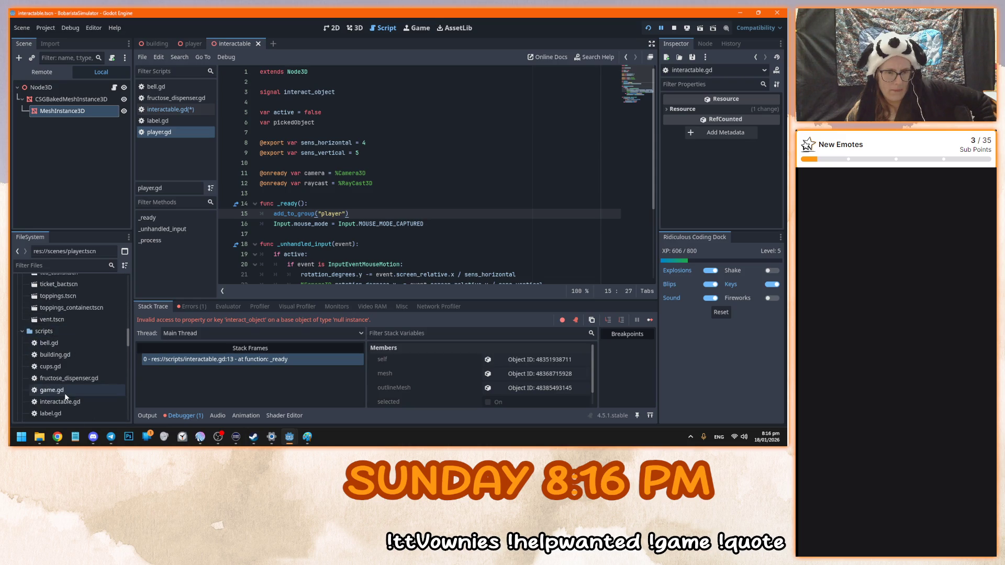
{"action": "scroll", "coordinate": [66, 393], "scroll_direction": "up", "scroll_amount": 6}
{"action": "scroll", "coordinate": [66, 399], "scroll_direction": "up", "scroll_amount": 3}
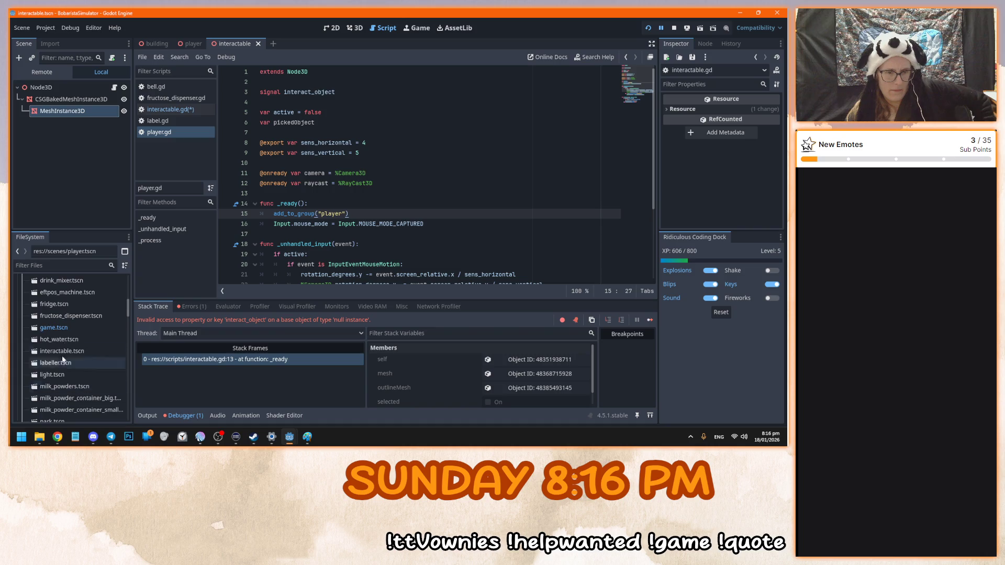
{"action": "double_click", "coordinate": [64, 329]}
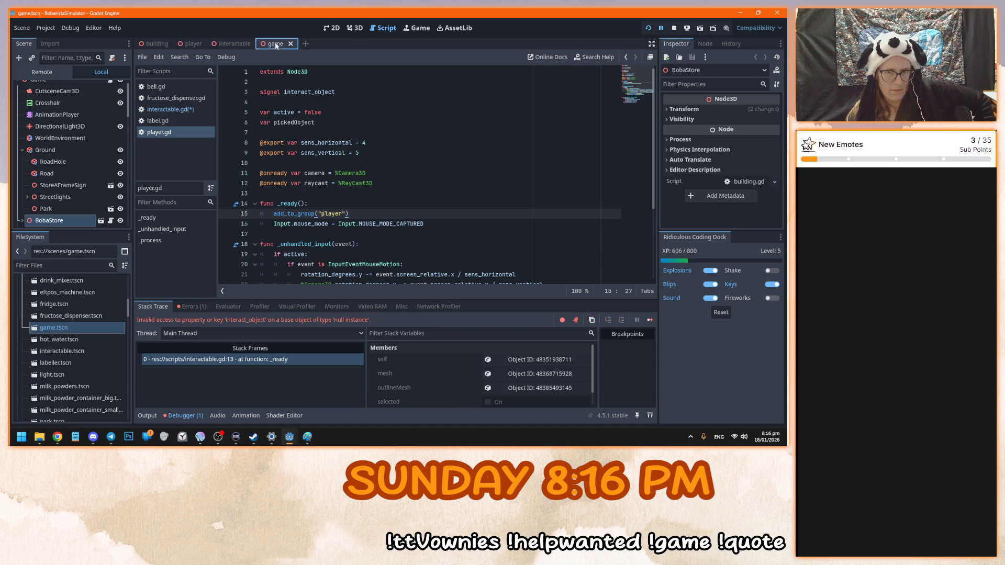
Step: Make game.tscn the first open scene and show it in the 3D view
{"action": "left_click_drag", "start_coordinate": [275, 42], "coordinate": [134, 45]}
{"action": "left_click", "coordinate": [363, 27]}
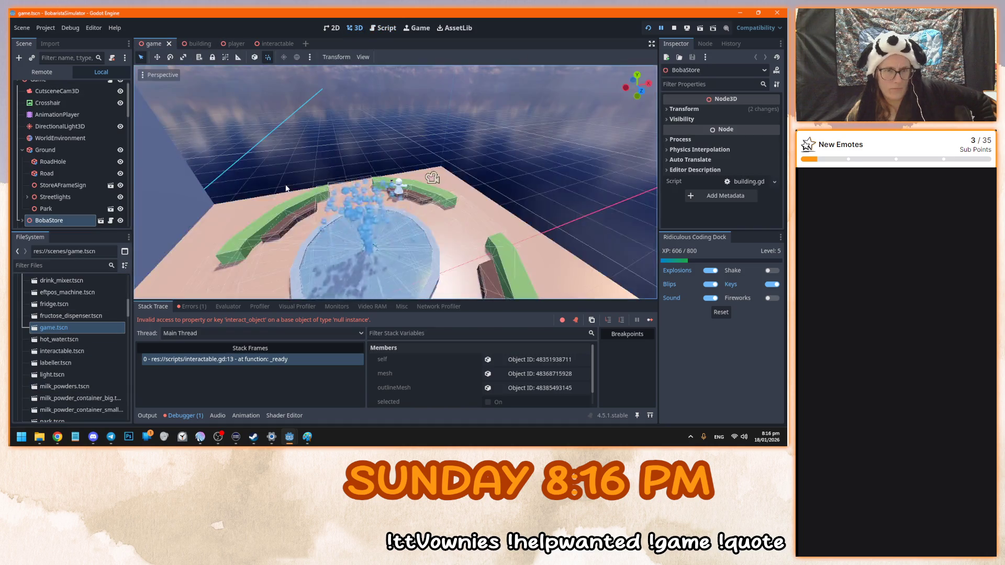
{"action": "scroll", "coordinate": [86, 167], "scroll_direction": "up", "scroll_amount": 1}
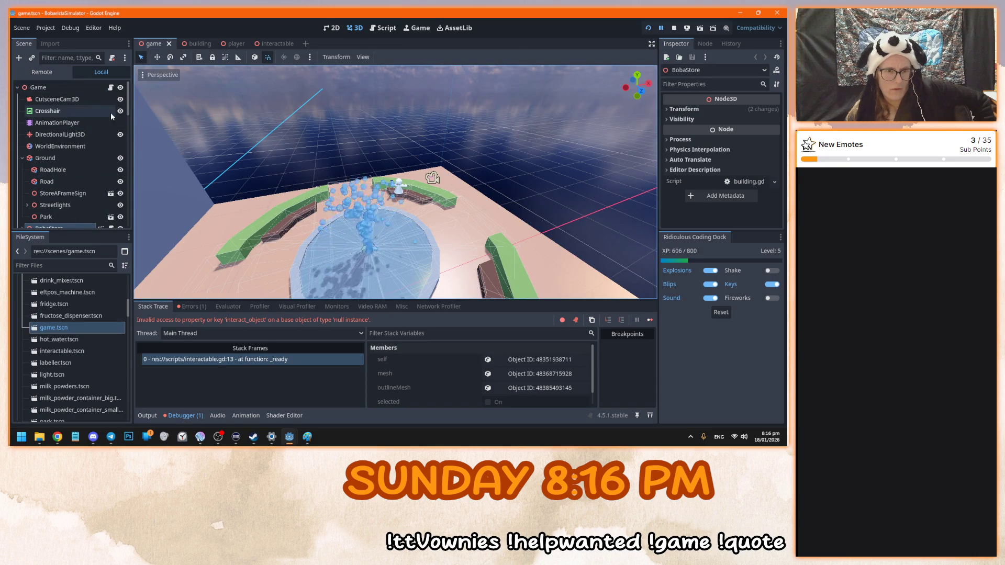
{"action": "scroll", "coordinate": [126, 210], "scroll_direction": "down", "scroll_amount": 10}
{"action": "scroll", "coordinate": [134, 182], "scroll_direction": "up", "scroll_amount": 6}
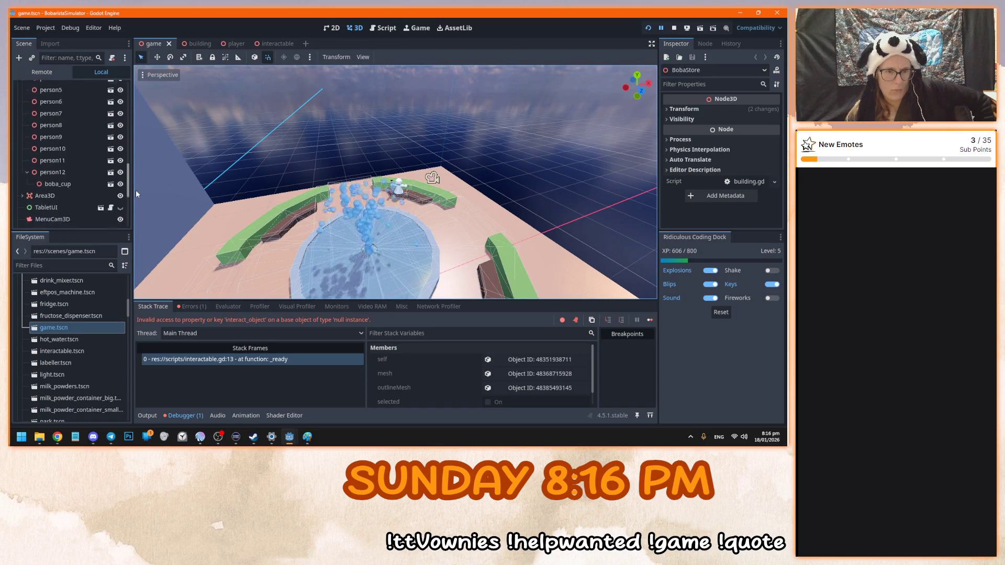
{"action": "scroll", "coordinate": [128, 131], "scroll_direction": "up", "scroll_amount": 5}
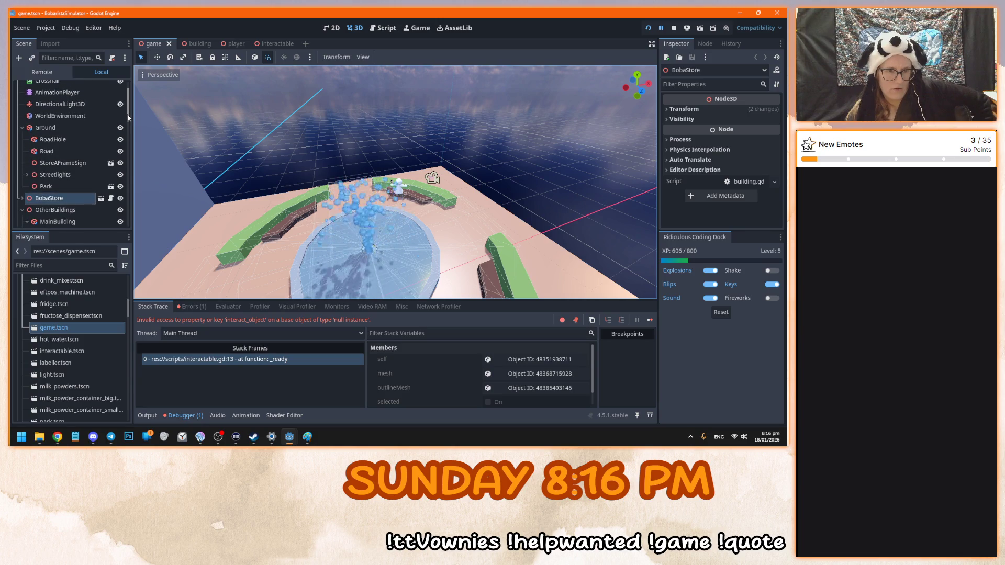
{"action": "scroll", "coordinate": [127, 118], "scroll_direction": "down", "scroll_amount": 2}
Step: Move the Player node out of BobaStore to the scene root, then save and run
{"action": "left_click", "coordinate": [21, 167]}
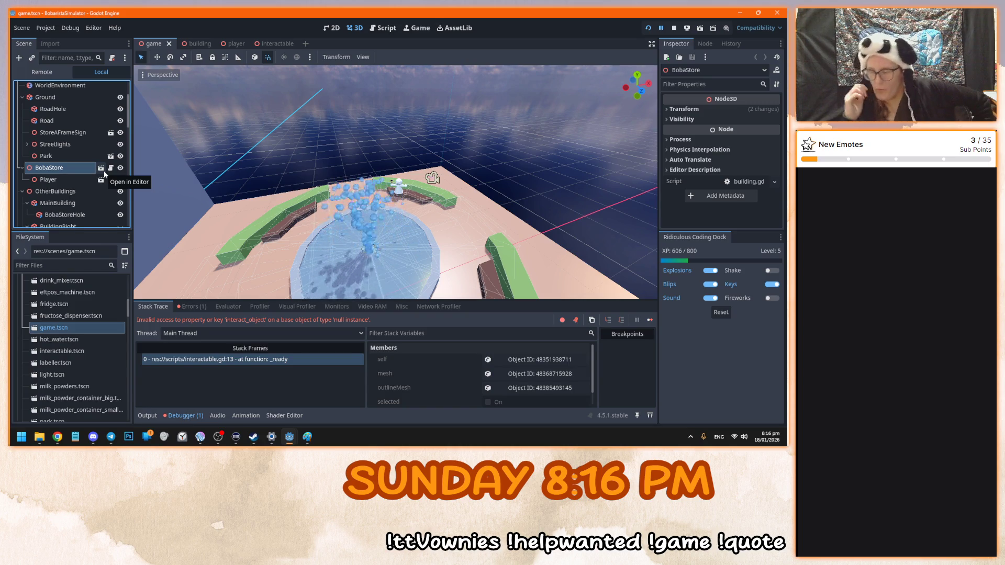
{"action": "left_click", "coordinate": [50, 179]}
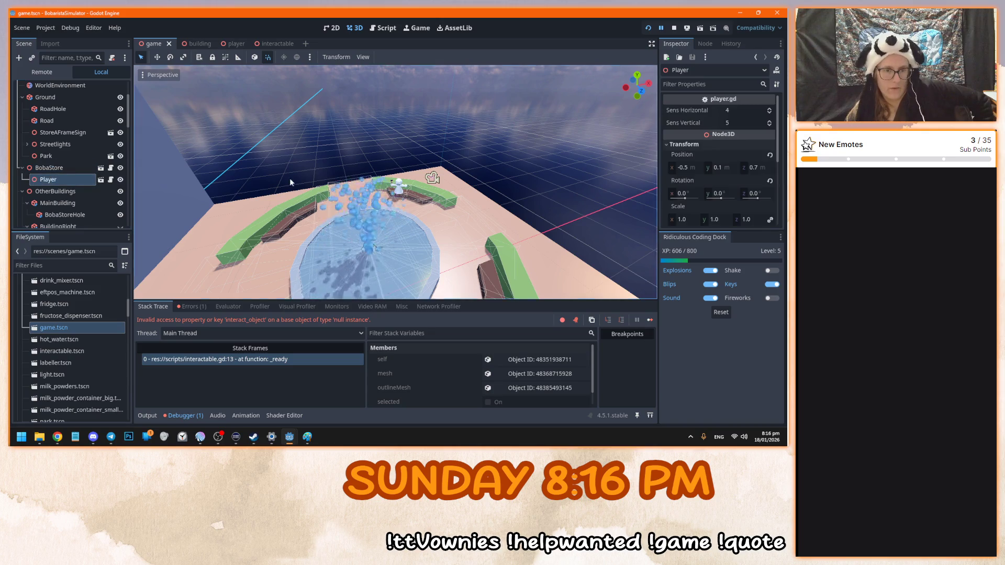
{"action": "key", "text": "f"}
{"action": "scroll", "coordinate": [440, 180], "scroll_direction": "up", "scroll_amount": 10}
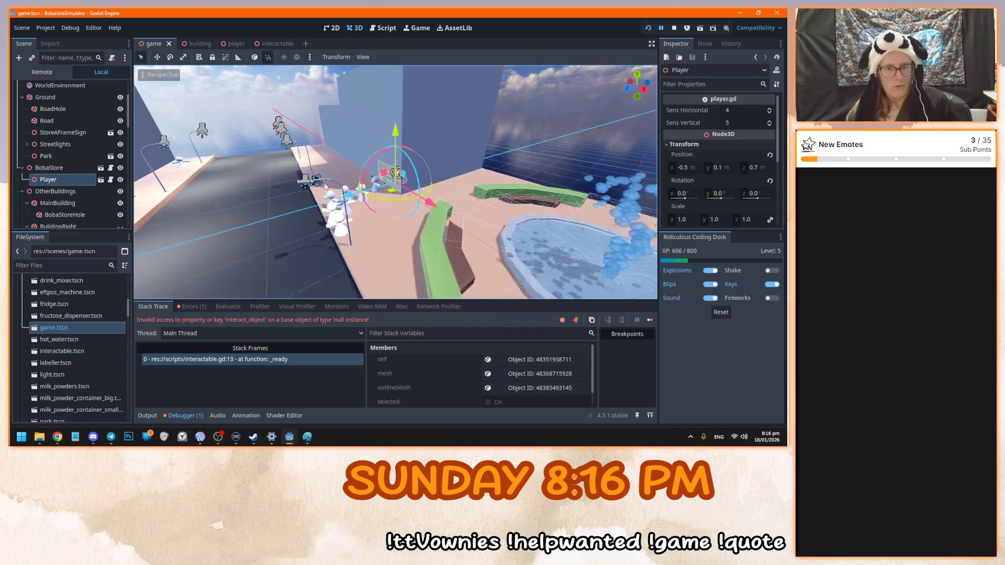
{"action": "mouse_move", "coordinate": [440, 180]}
{"action": "left_mouse_down"}
{"action": "mouse_move", "coordinate": [442, 170]}
{"action": "mouse_move", "coordinate": [411, 193]}
{"action": "mouse_move", "coordinate": [461, 240]}
{"action": "left_mouse_up"}
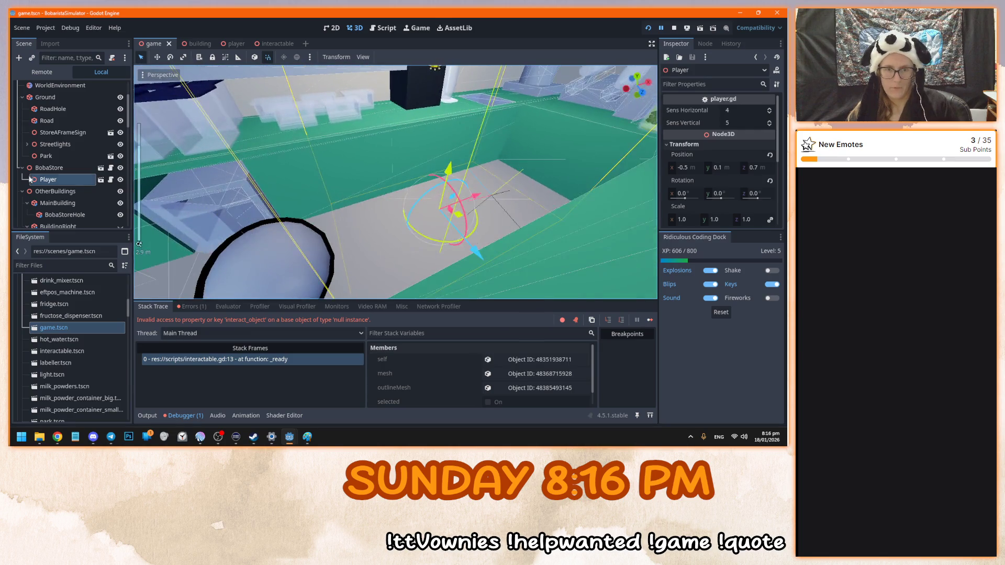
{"action": "left_click_drag", "start_coordinate": [51, 179], "coordinate": [51, 163]}
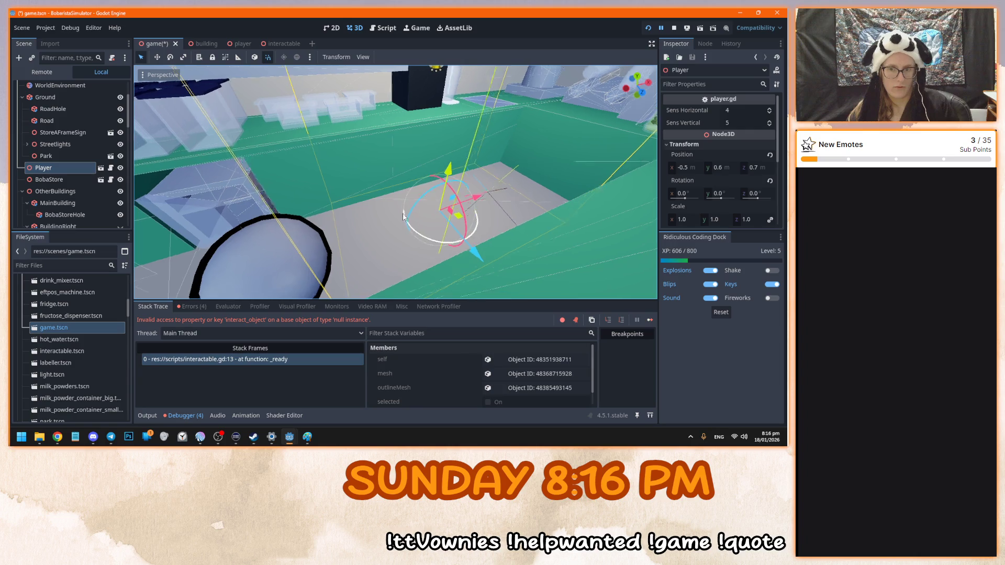
{"action": "key", "text": "F5"}
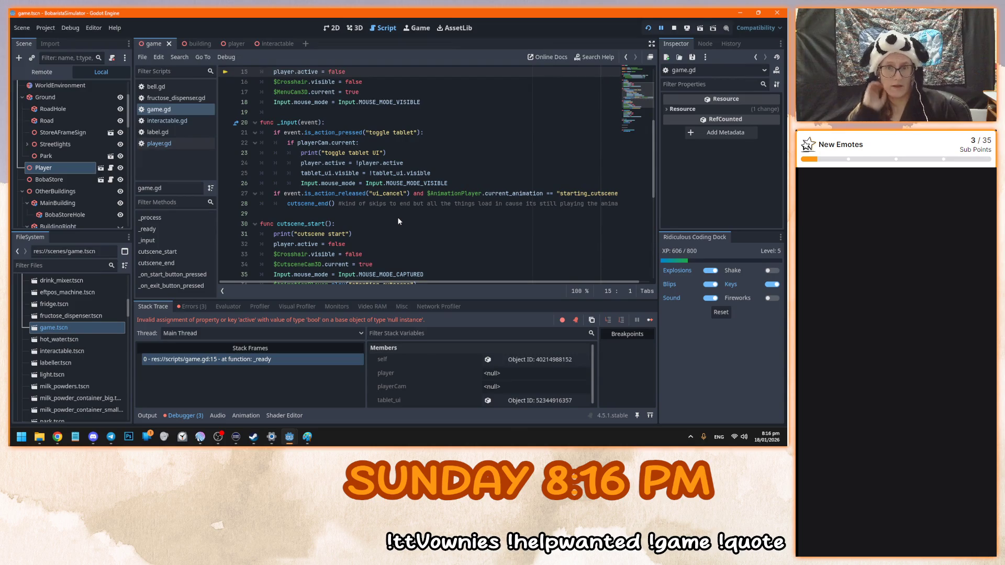
Step: Move the Player node under BobaStore and review the interactable and player.gd scripts
{"action": "scroll", "coordinate": [397, 217], "scroll_direction": "up", "scroll_amount": 2}
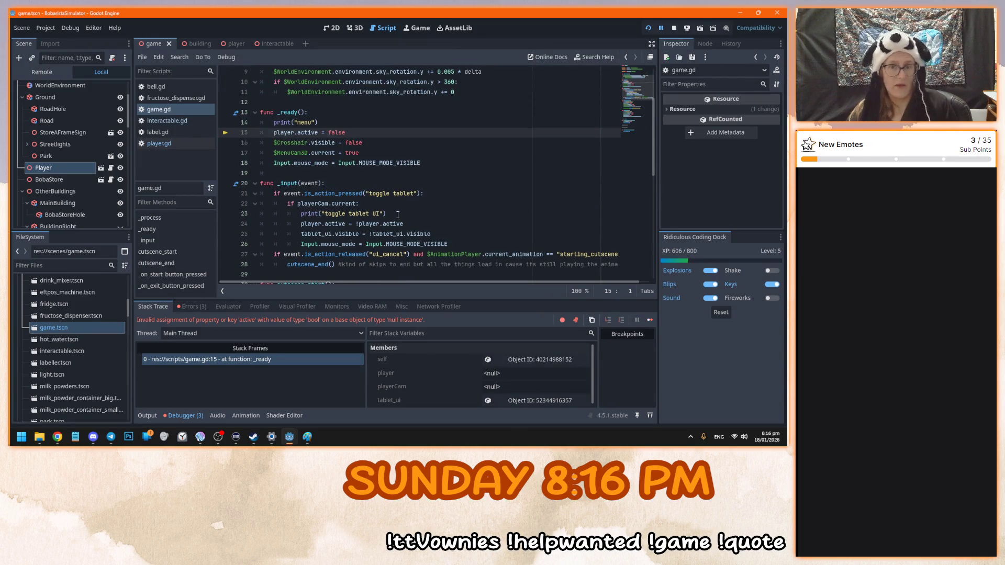
{"action": "left_click_drag", "start_coordinate": [59, 168], "coordinate": [53, 179]}
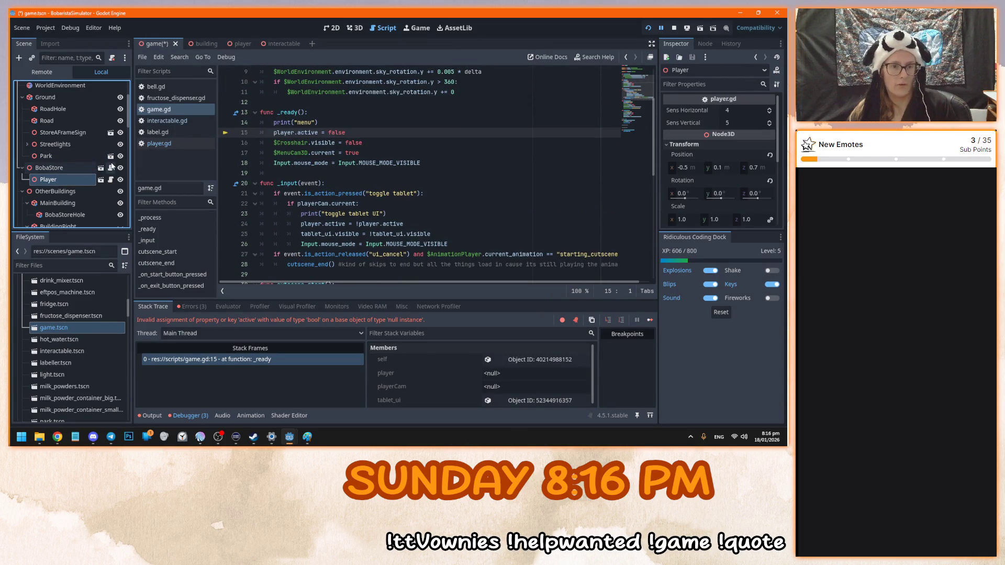
{"action": "left_click", "coordinate": [330, 122]}
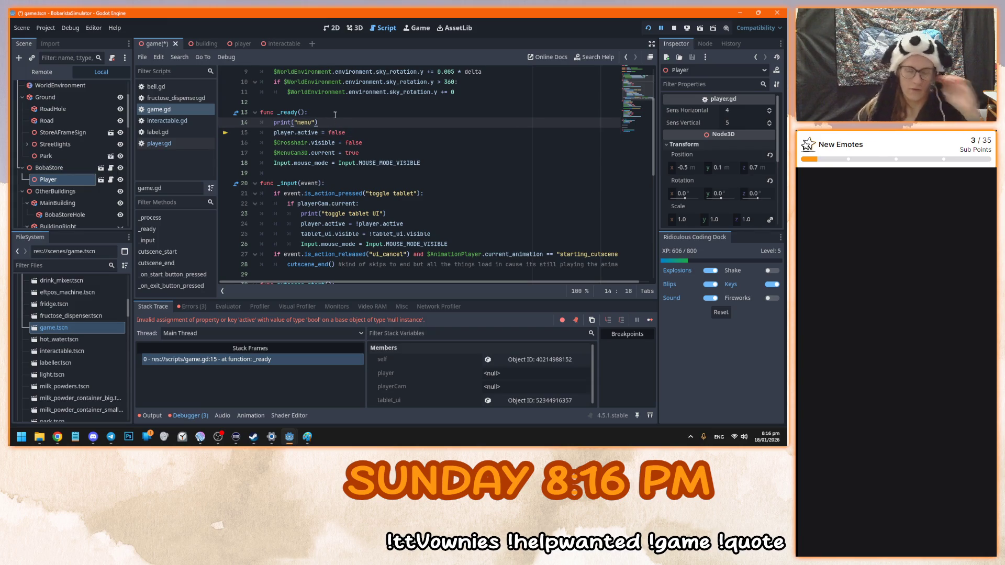
{"action": "left_click", "coordinate": [268, 43]}
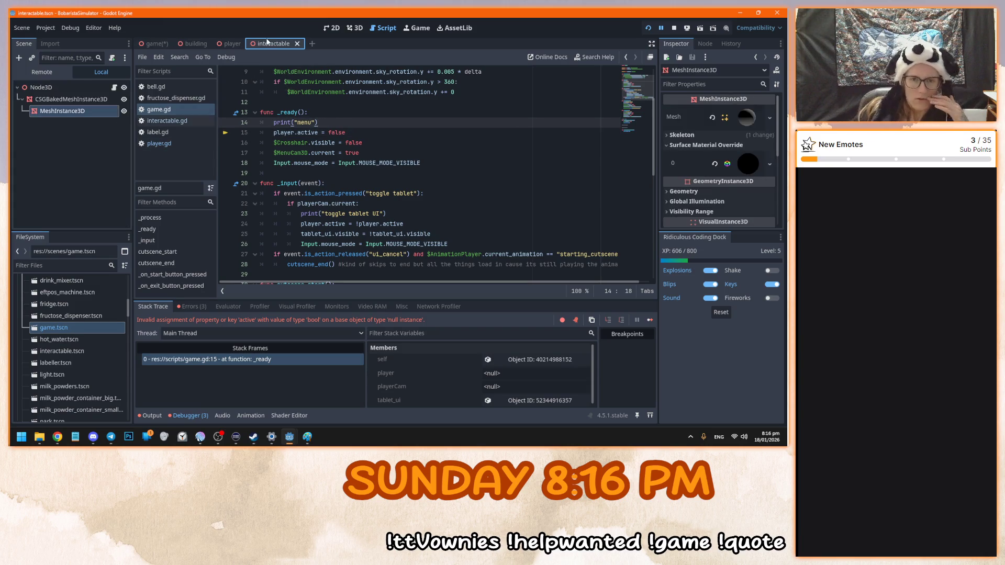
{"action": "left_click", "coordinate": [160, 144]}
{"action": "left_click", "coordinate": [339, 174]}
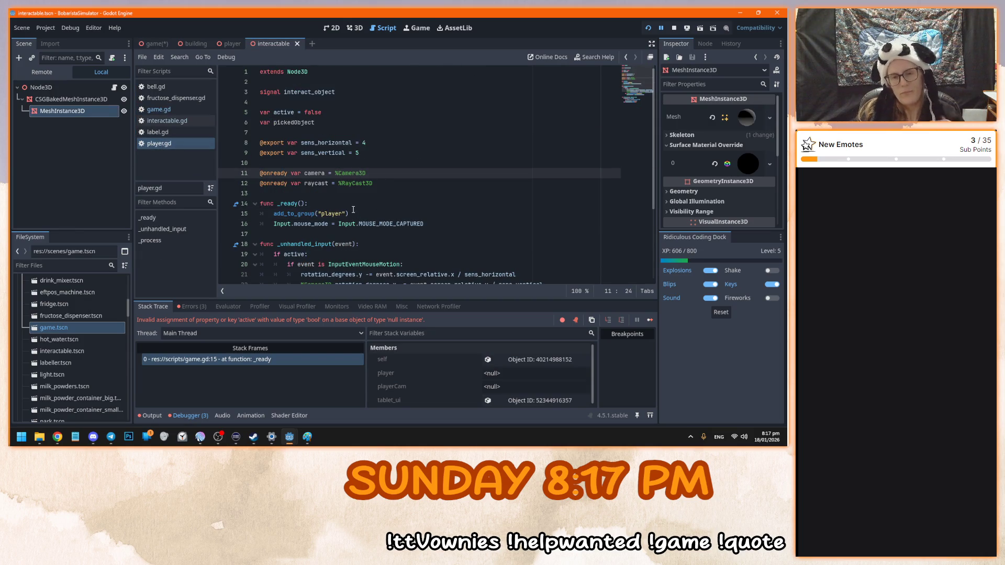
{"action": "left_click", "coordinate": [353, 212]}
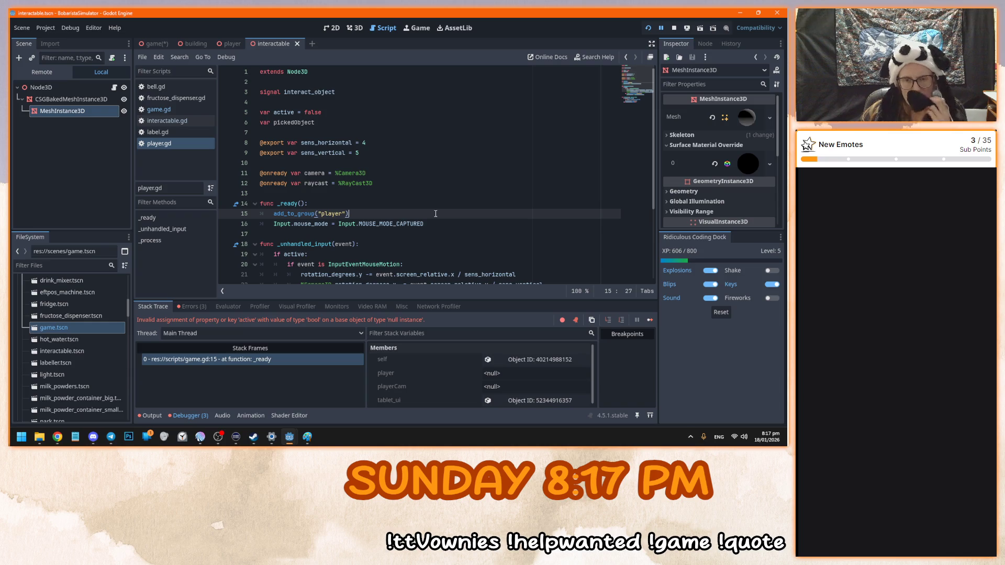
{"action": "scroll", "coordinate": [425, 212], "scroll_direction": "down", "scroll_amount": 4}
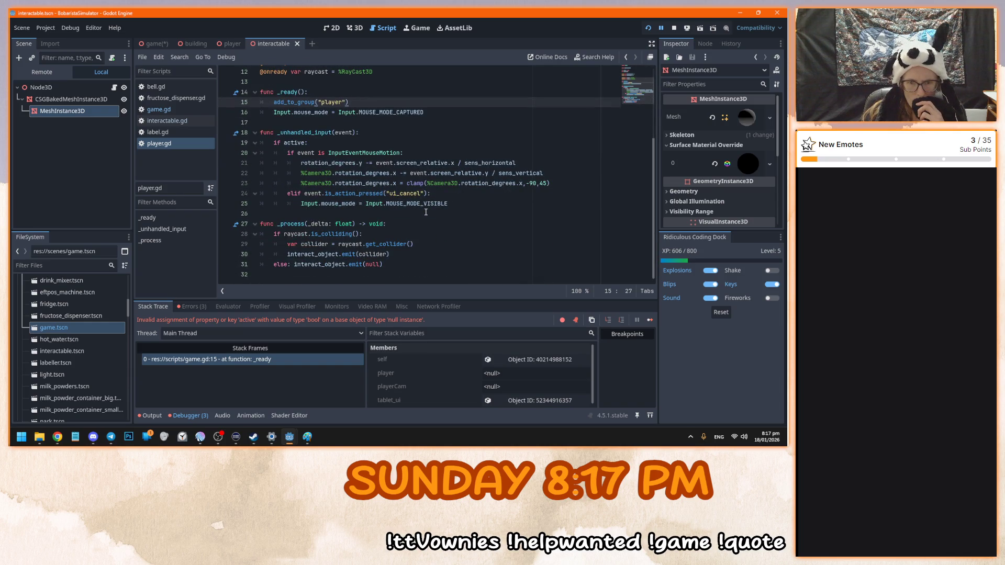
Step: Comment out line 11's player connection in interactable.gd, add a 'pass' line, and rerun the game
{"action": "key", "text": "F5"}
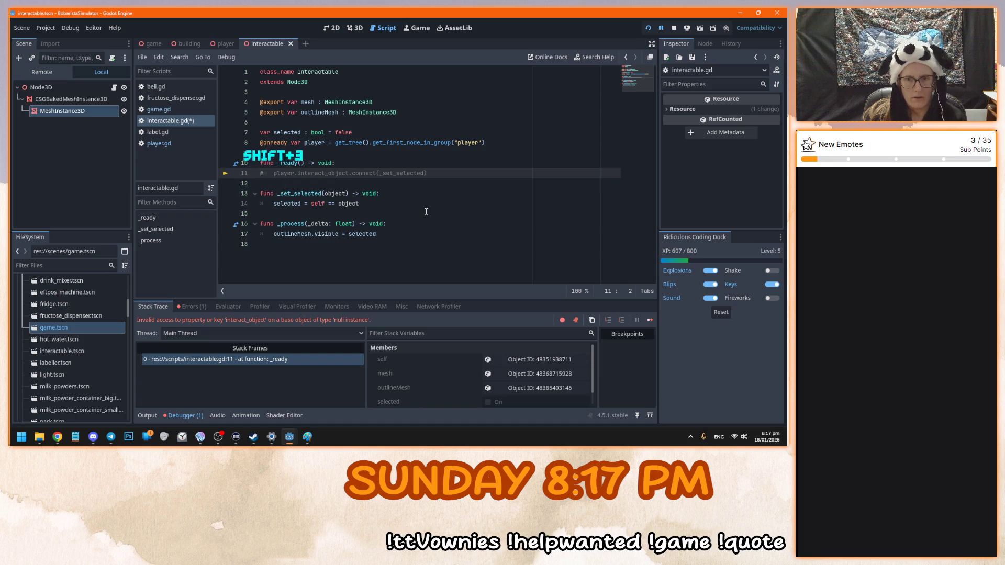
{"action": "key", "text": "F5"}
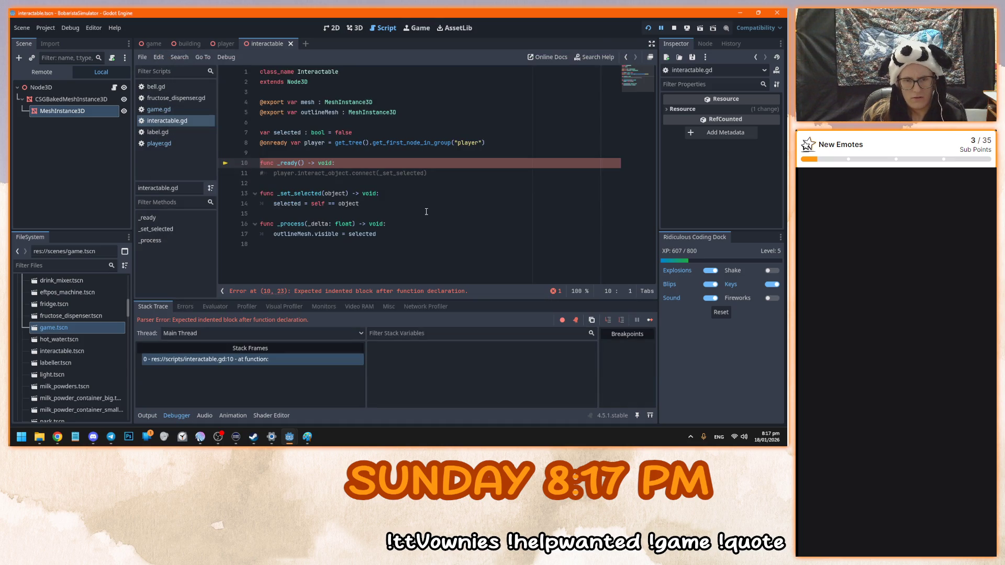
{"action": "key", "text": "Down"}
{"action": "key", "text": "ctrl+k"}
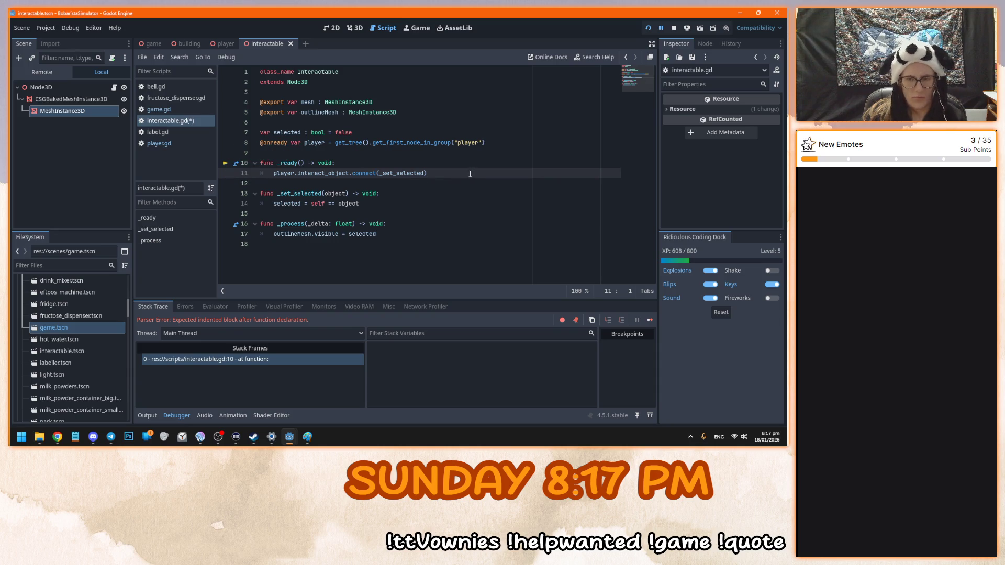
{"action": "type", "text": "#"}
{"action": "left_click", "coordinate": [452, 174]}
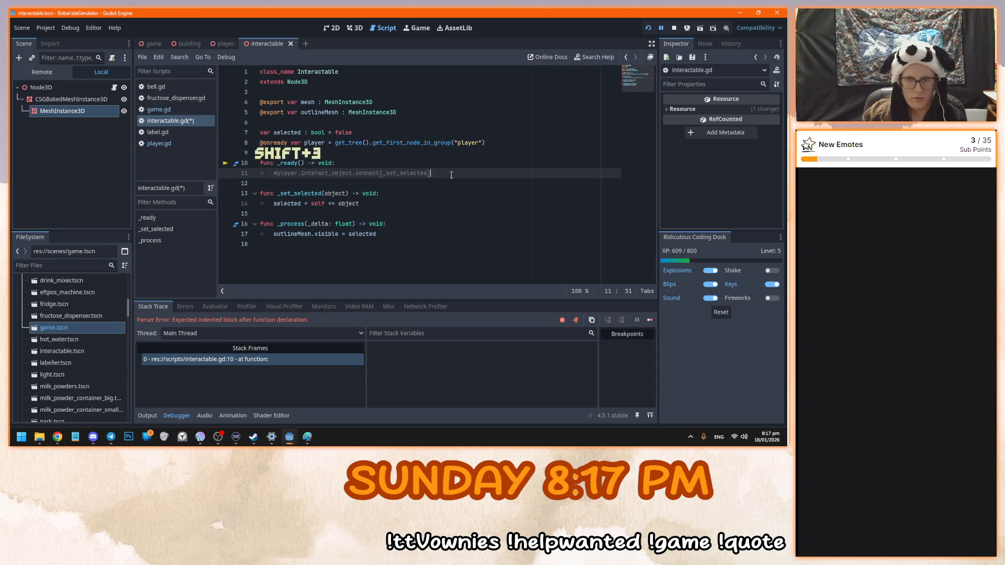
{"action": "key", "text": "Return"}
{"action": "type", "text": "pass"}
{"action": "key", "text": "F5"}
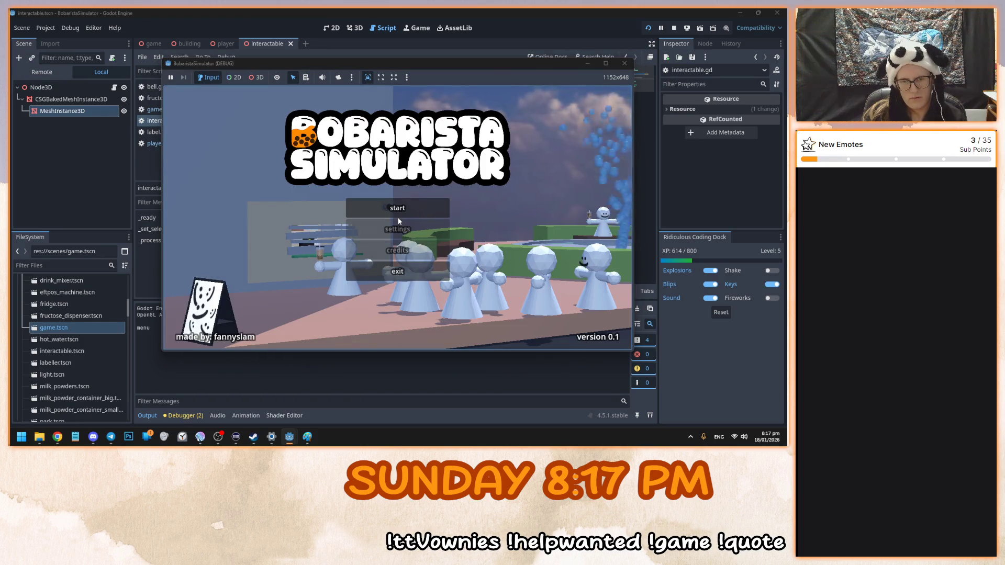
Step: Stop the game, undo the pass line, and add 'outlineMesh.visible = false' in _ready
{"action": "left_click", "coordinate": [392, 208]}
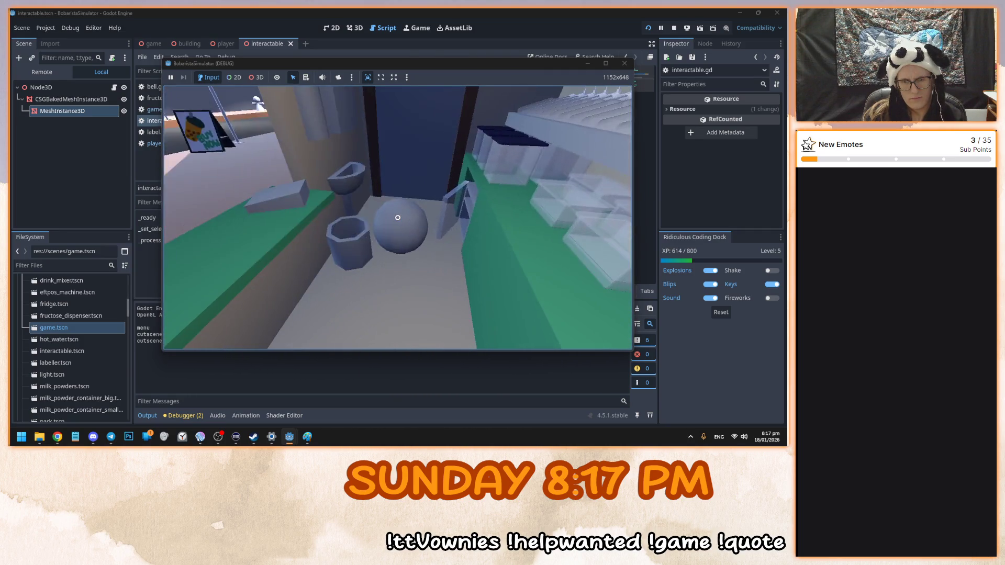
{"action": "key", "text": "F8"}
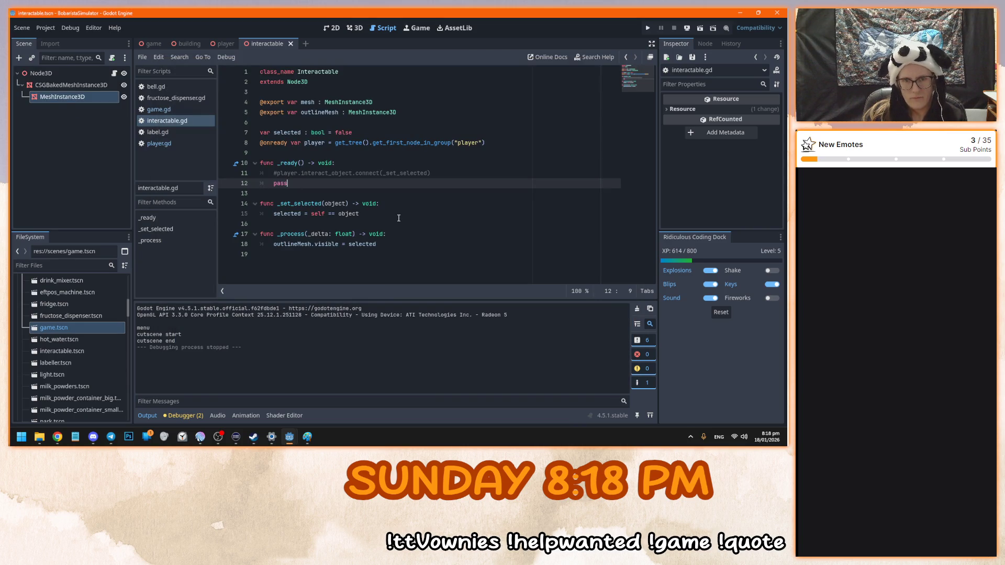
{"action": "key", "text": "ctrl+z"}
{"action": "key", "text": "ctrl+z"}
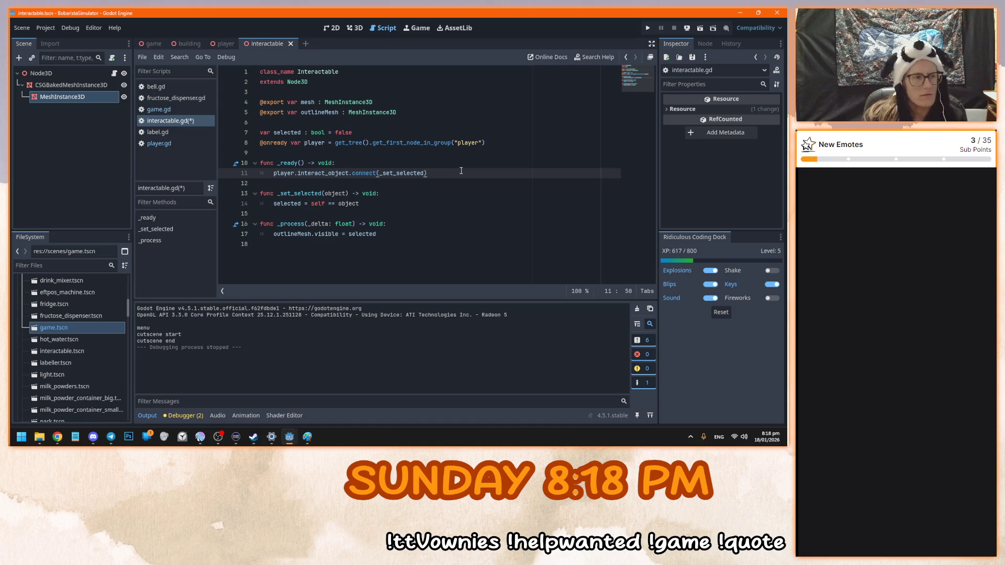
{"action": "key", "text": "Return"}
{"action": "type", "text": "outlineM"}
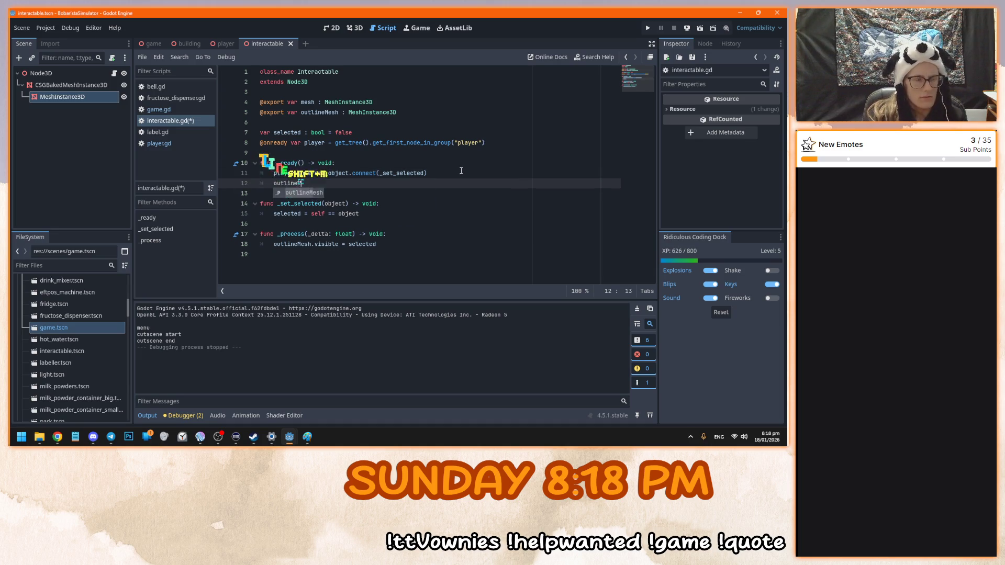
{"action": "type", "text": "esh.visible"}
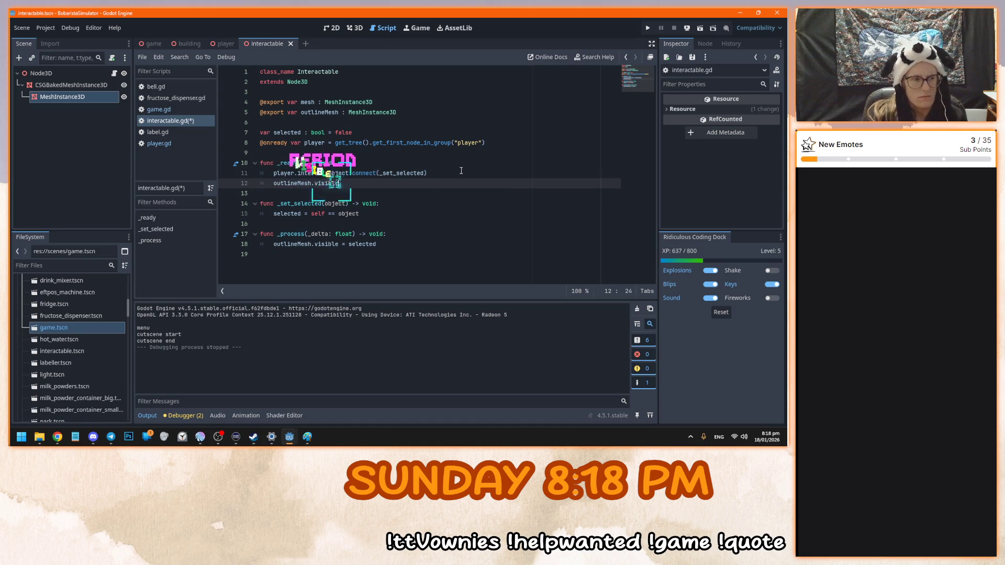
{"action": "type", "text": " = false"}
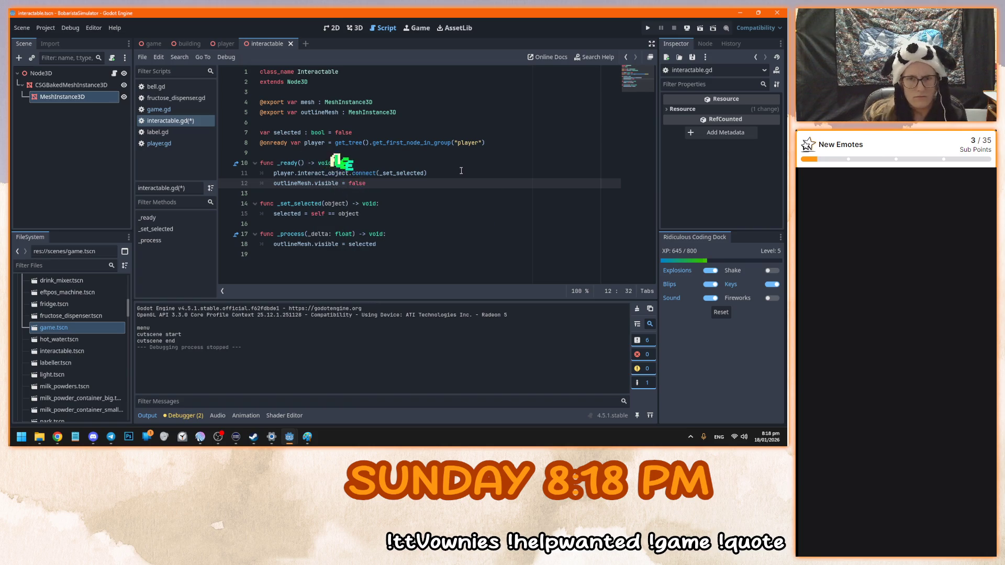
Step: Comment out the player connection on line 11, then run the game into the store and stop it
{"action": "left_click", "coordinate": [461, 170]}
{"action": "key", "text": "ctrl+k"}
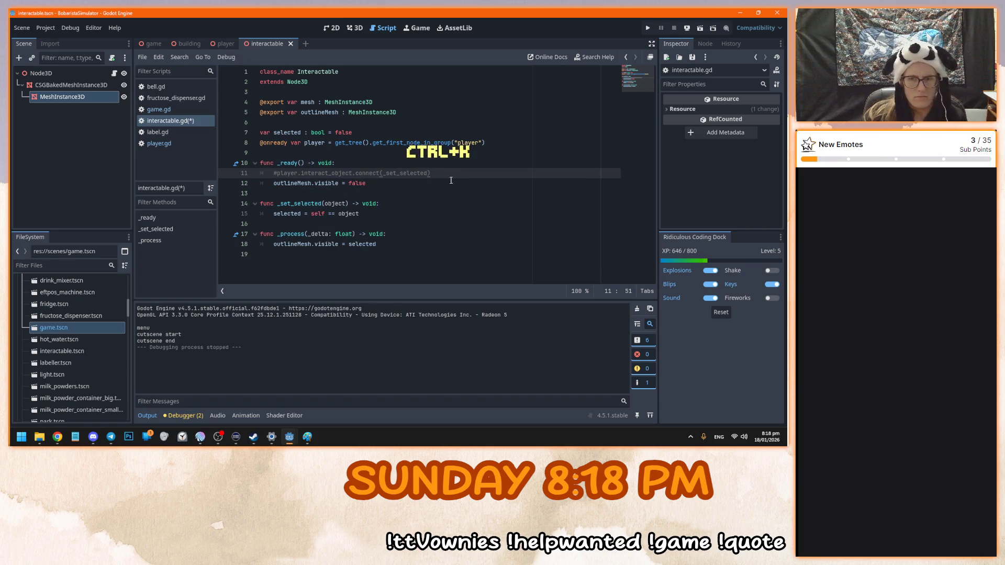
{"action": "key", "text": "F5"}
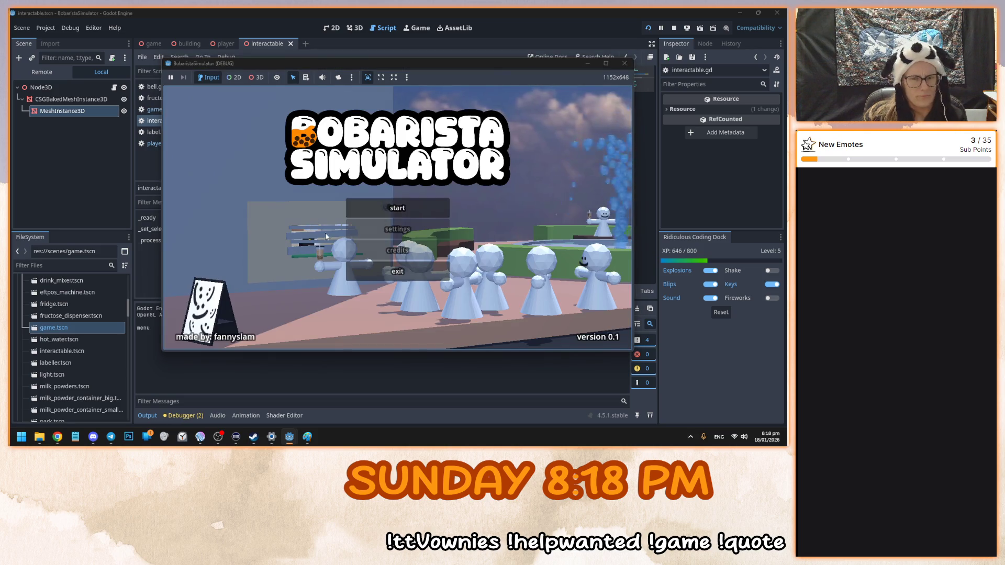
{"action": "left_click", "coordinate": [397, 208]}
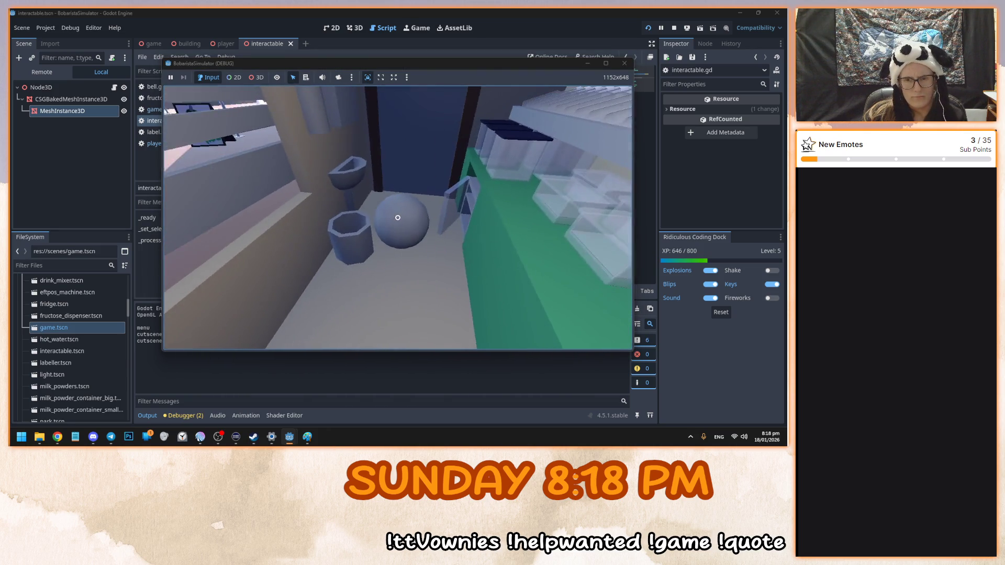
{"action": "key", "text": "F8"}
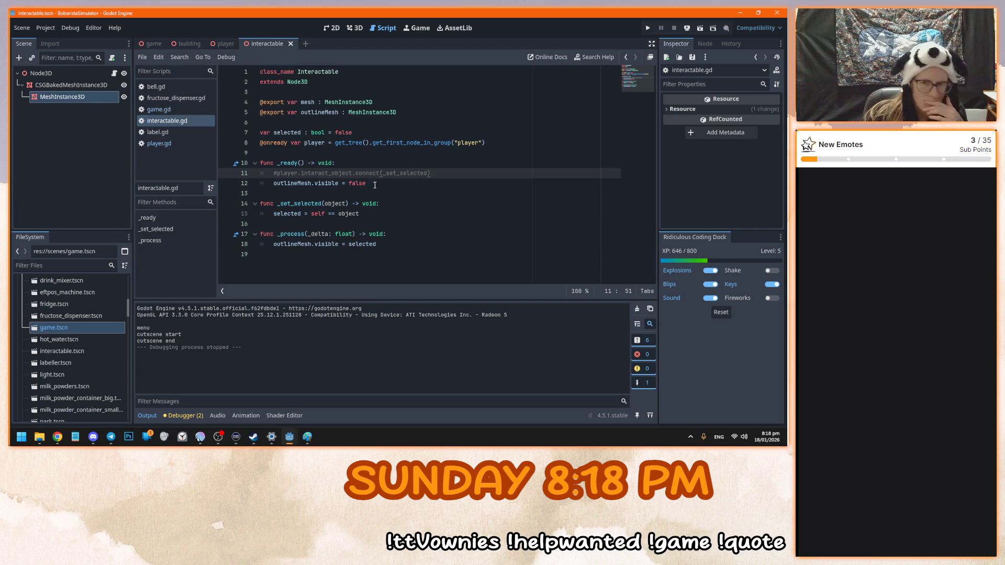
{"action": "left_click", "coordinate": [375, 185]}
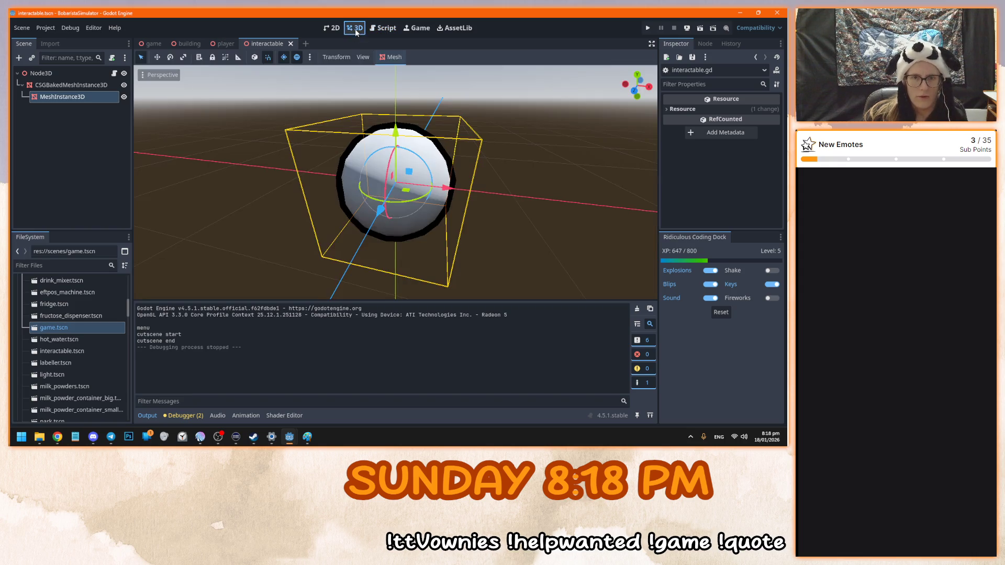
Step: View the interactable sphere in 3D, orbit around it, and run the game
{"action": "left_click", "coordinate": [355, 30]}
{"action": "left_click_drag", "start_coordinate": [365, 185], "coordinate": [310, 142]}
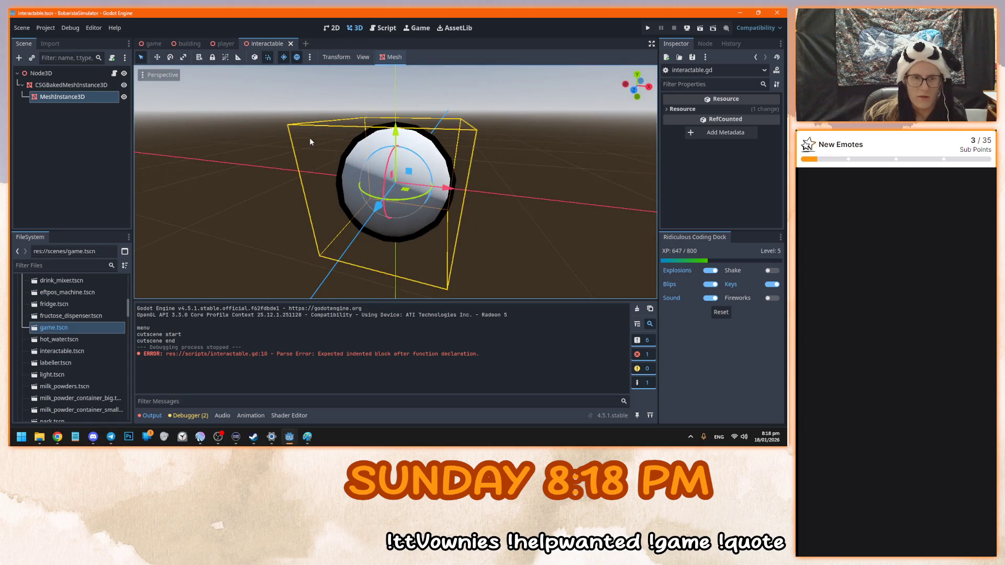
{"action": "key", "text": "F5"}
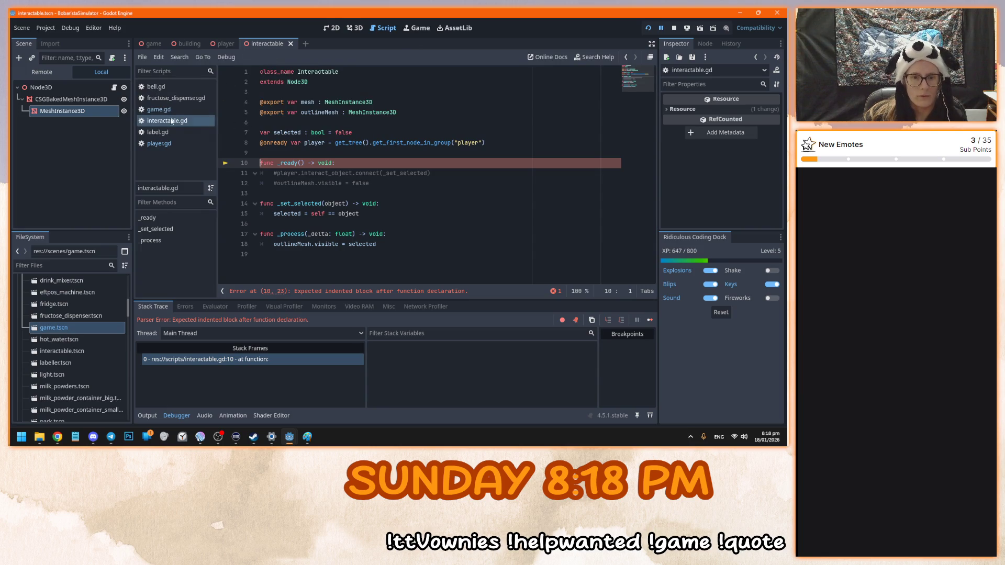
{"action": "left_click", "coordinate": [114, 89]}
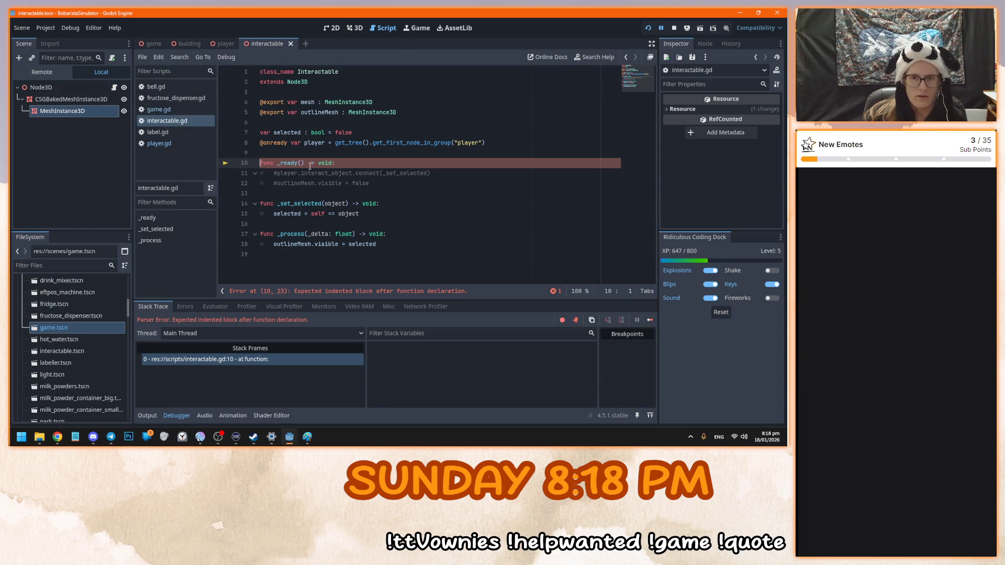
Step: Uncomment the outline visibility line 12, then test-run the game from the main menu
{"action": "left_click", "coordinate": [273, 183]}
{"action": "key", "text": "BackSpace"}
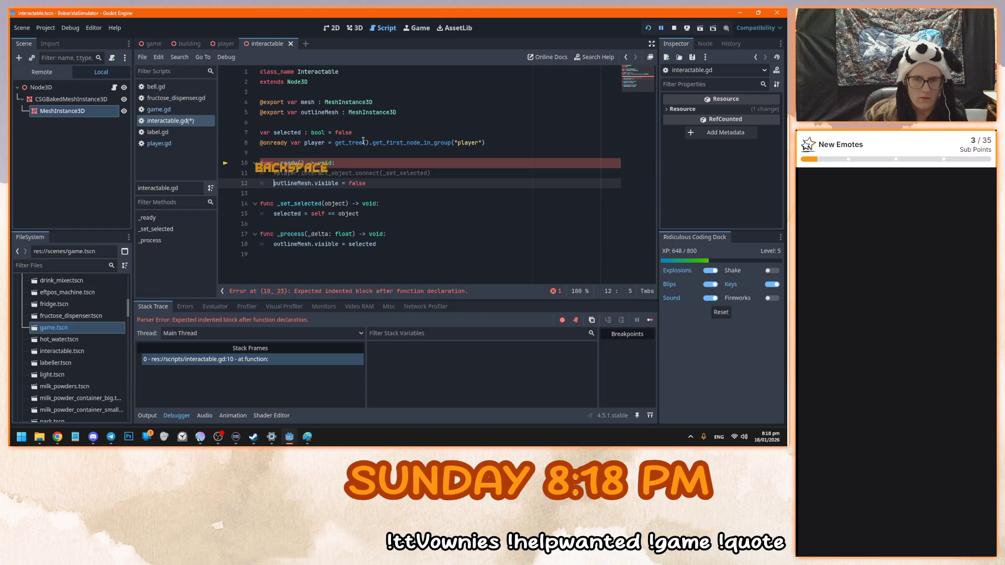
{"action": "left_click", "coordinate": [361, 184]}
{"action": "key", "text": "F5"}
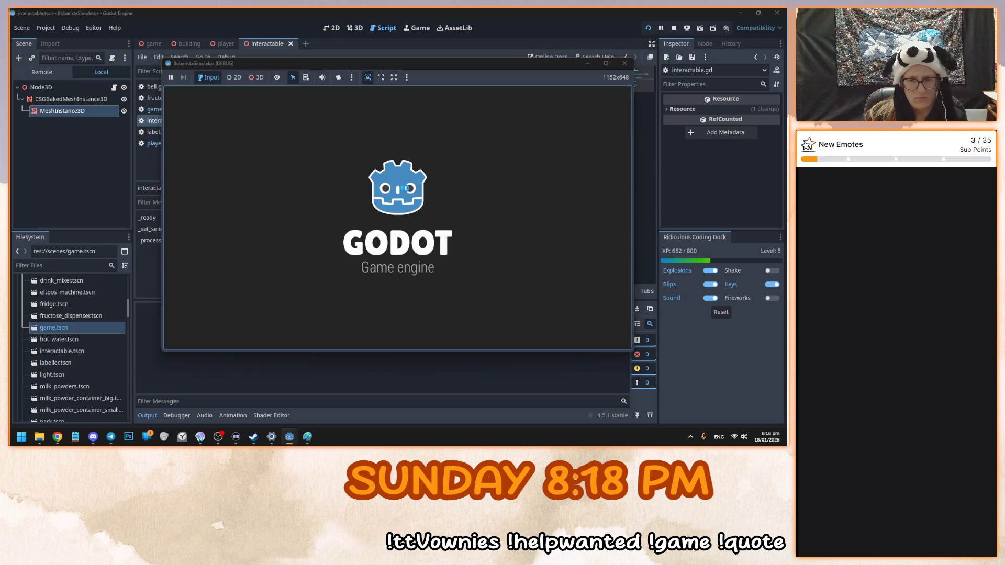
{"action": "left_click", "coordinate": [446, 234]}
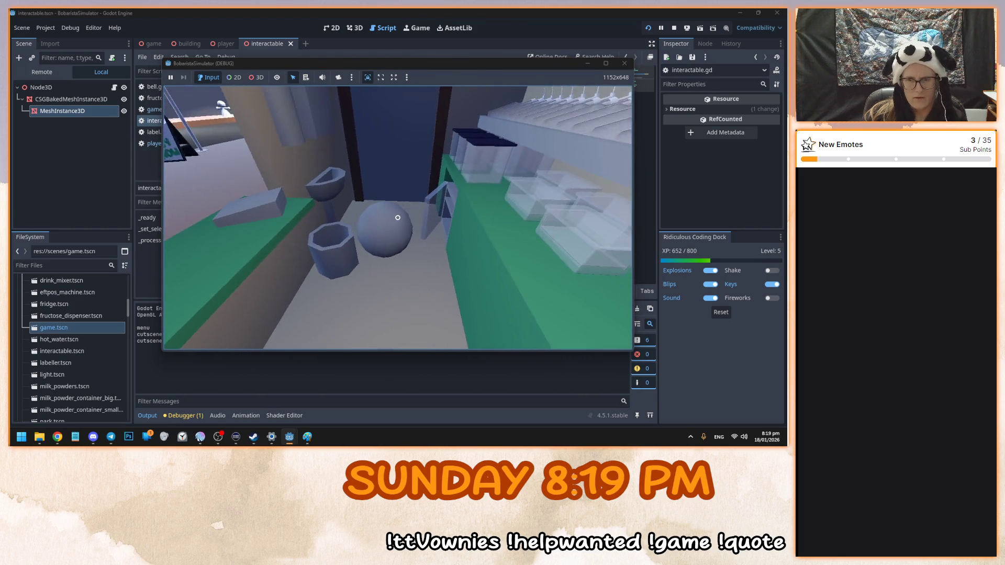
{"action": "key", "text": "F8"}
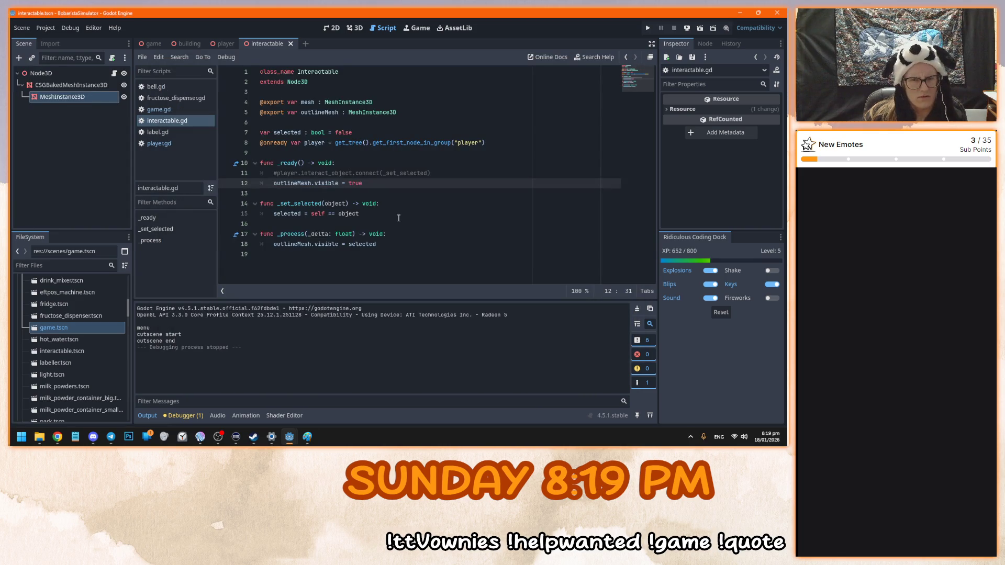
Step: Comment out 'outlineMesh.visible = true' on line 12, add a 'pass' line, and test-run
{"action": "left_click", "coordinate": [273, 184]}
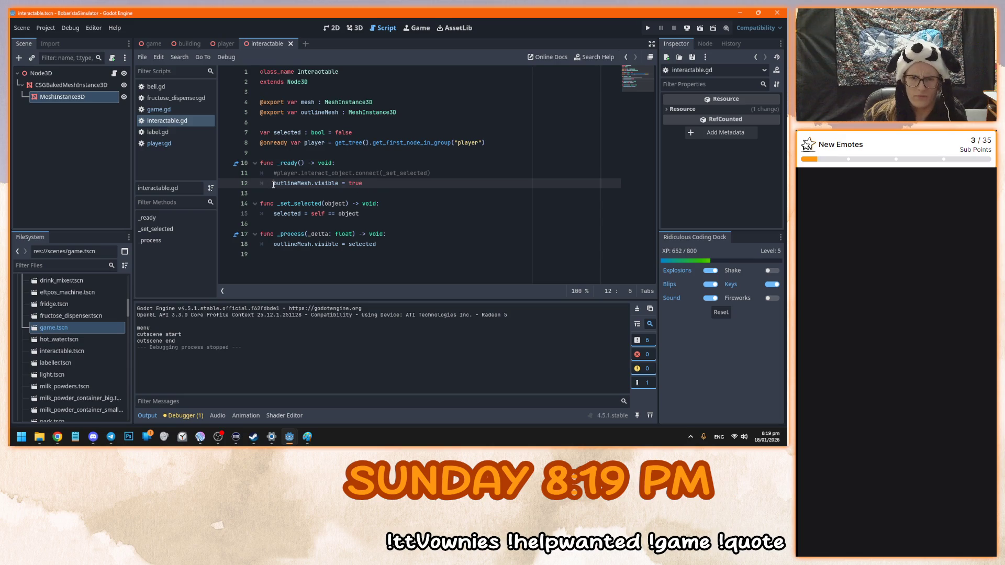
{"action": "type", "text": "#"}
{"action": "left_click", "coordinate": [387, 183]}
{"action": "key", "text": "Return"}
{"action": "type", "text": "pas"}
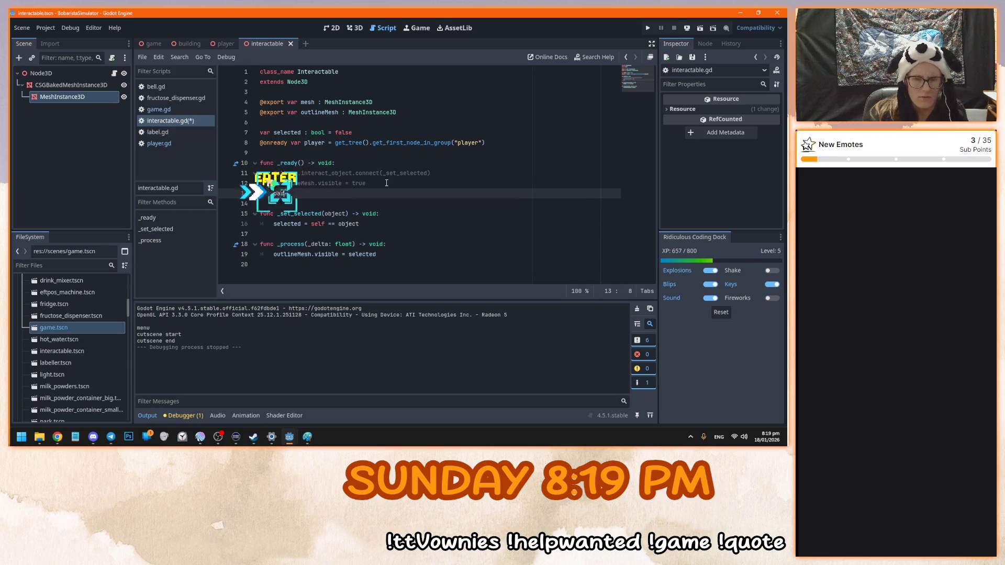
{"action": "key", "text": "F5"}
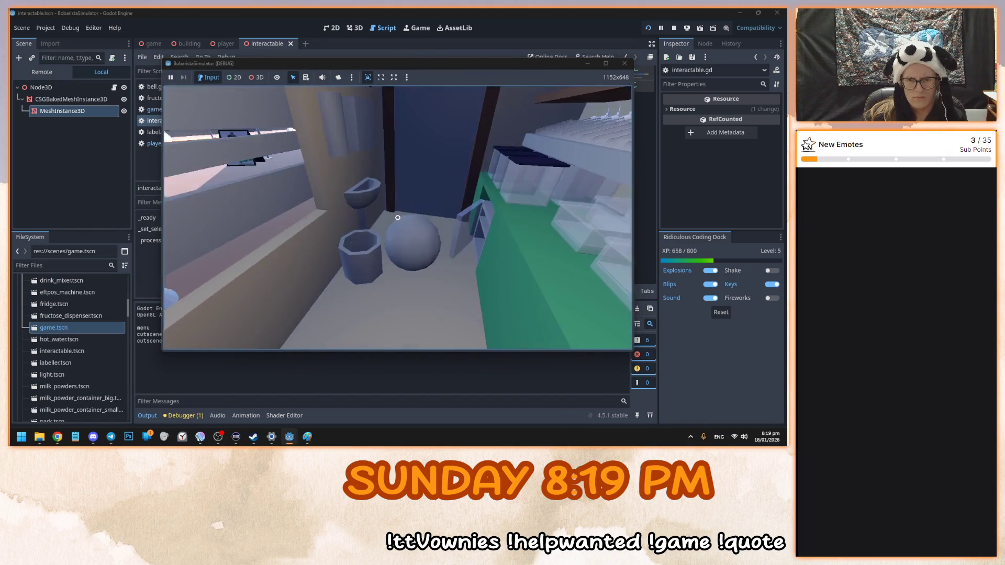
{"action": "key", "text": "F8"}
{"action": "left_click", "coordinate": [378, 206]}
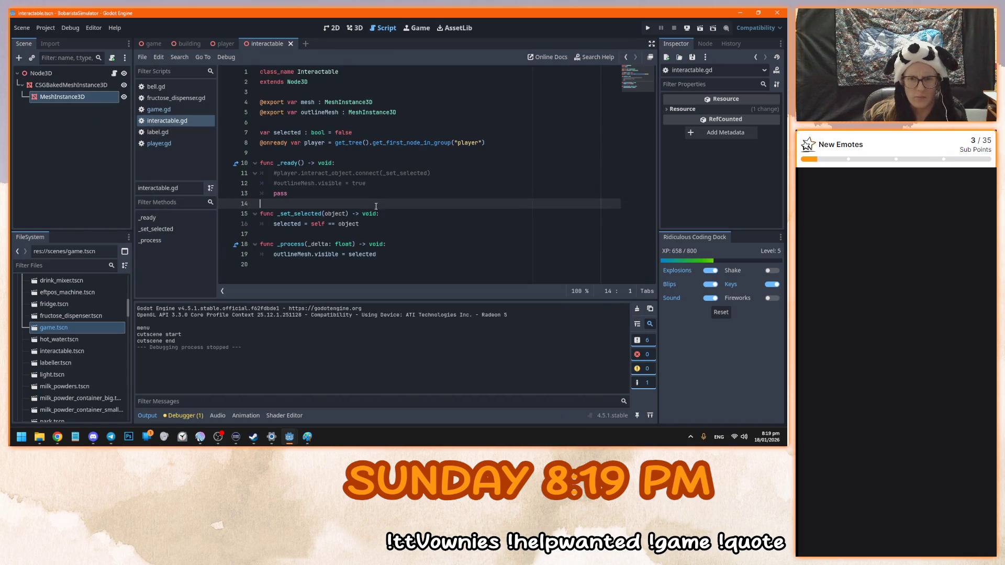
Step: Open the building scene, focus and orbit its interactable sphere, then open Node3D's interactable.gd script
{"action": "left_click", "coordinate": [361, 30]}
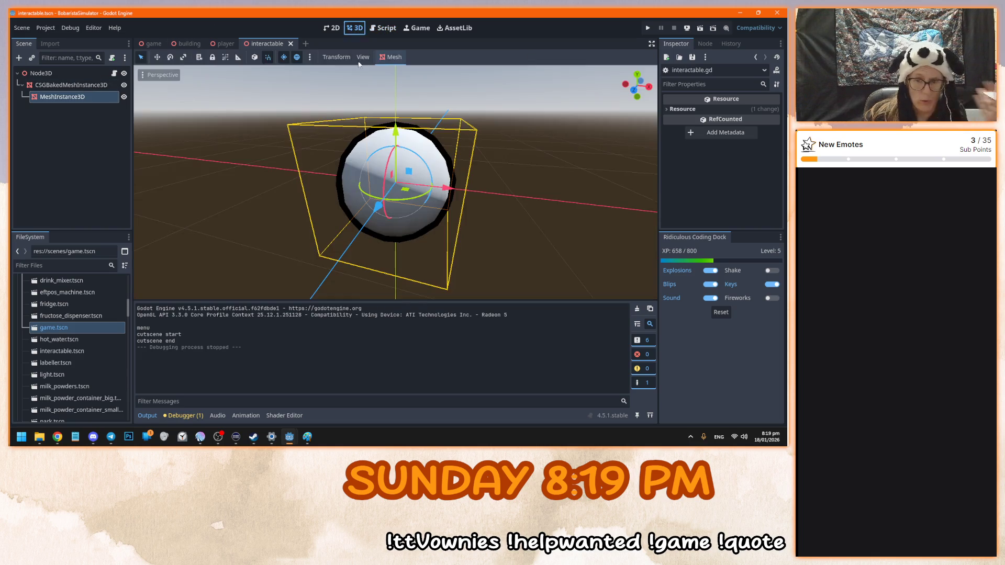
{"action": "left_click", "coordinate": [189, 44]}
{"action": "key", "text": "f"}
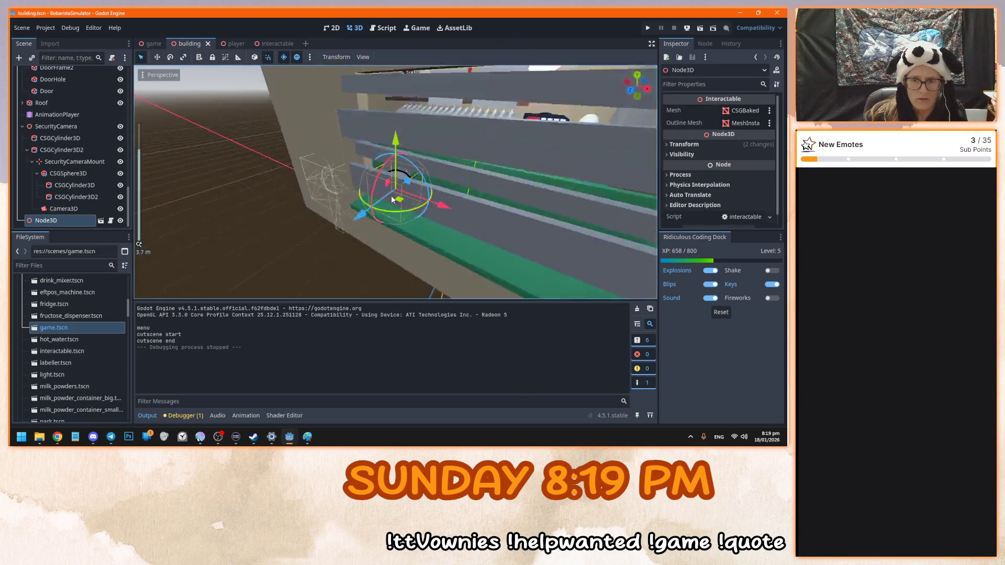
{"action": "scroll", "coordinate": [391, 196], "scroll_direction": "up", "scroll_amount": 5}
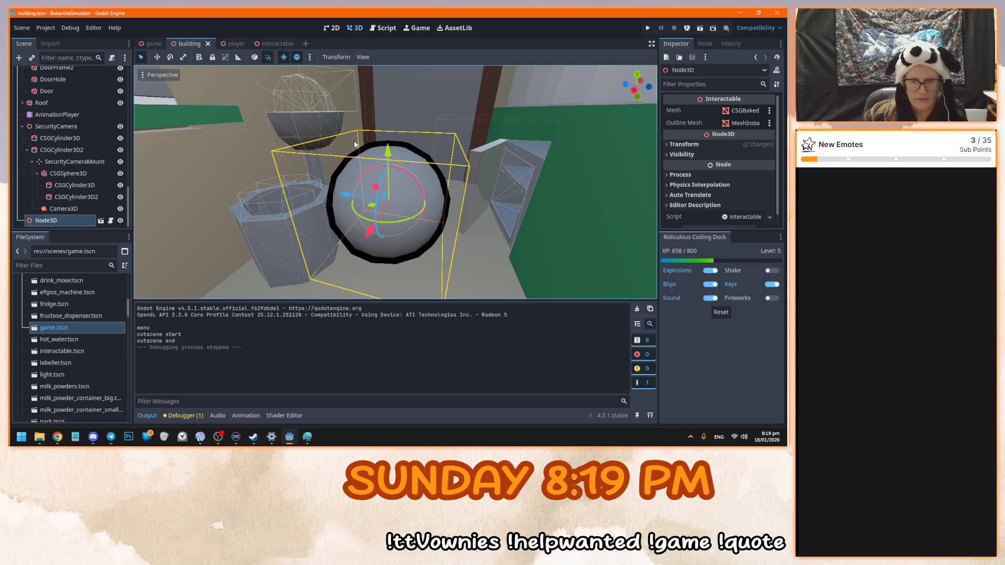
{"action": "mouse_move", "coordinate": [354, 151]}
{"action": "left_mouse_down"}
{"action": "mouse_move", "coordinate": [413, 70]}
{"action": "mouse_move", "coordinate": [394, 224]}
{"action": "mouse_move", "coordinate": [407, 171]}
{"action": "mouse_move", "coordinate": [404, 190]}
{"action": "left_mouse_up"}
{"action": "scroll", "coordinate": [393, 224], "scroll_direction": "up", "scroll_amount": 2}
{"action": "scroll", "coordinate": [393, 224], "scroll_direction": "down", "scroll_amount": 2}
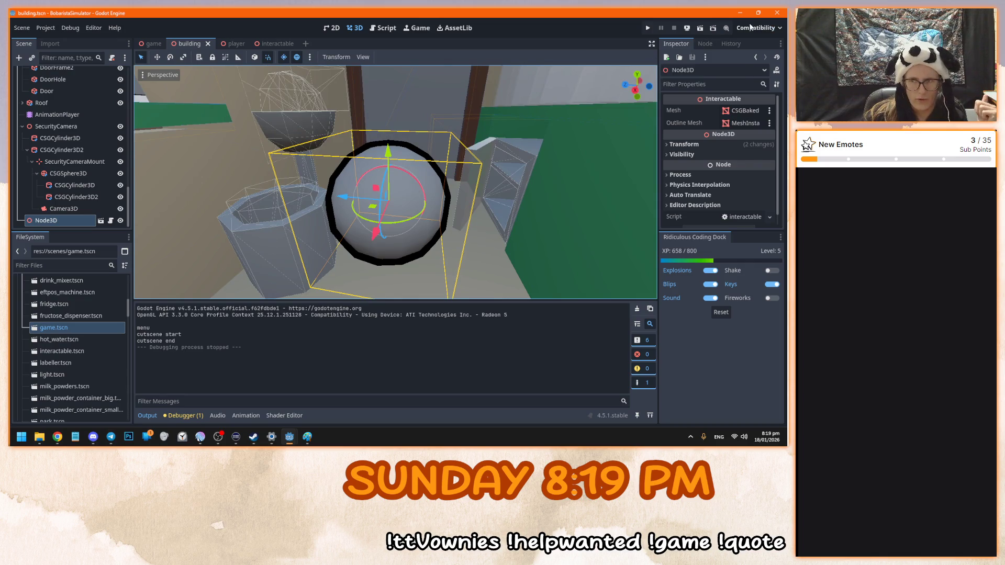
{"action": "mouse_move", "coordinate": [291, 438]}
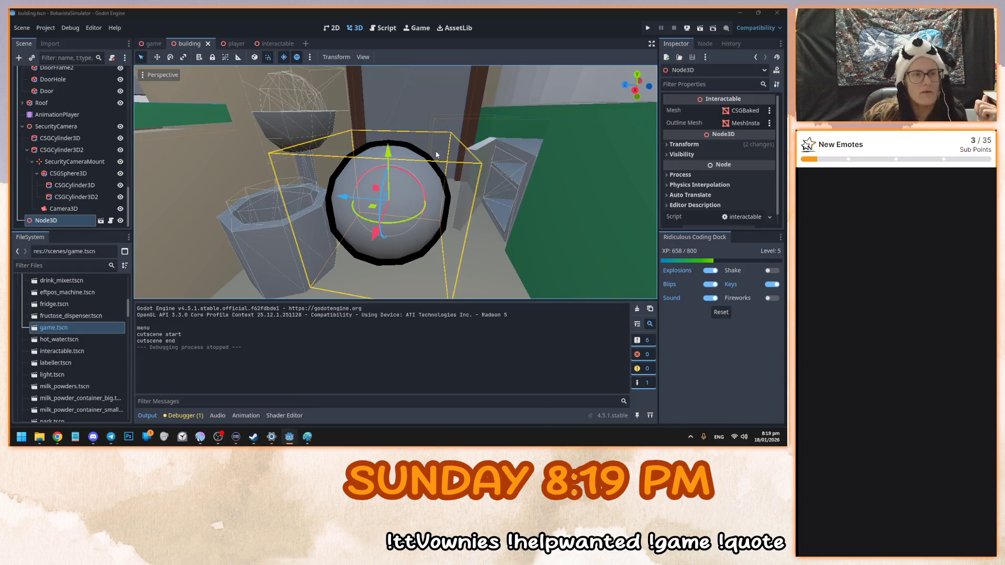
{"action": "left_click_drag", "start_coordinate": [436, 153], "coordinate": [422, 157]}
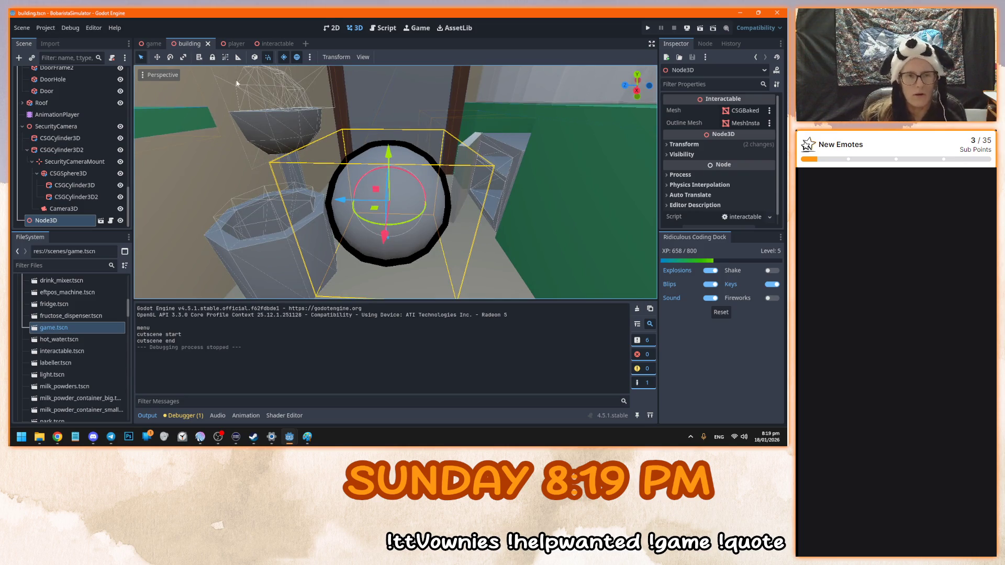
{"action": "left_click", "coordinate": [111, 220]}
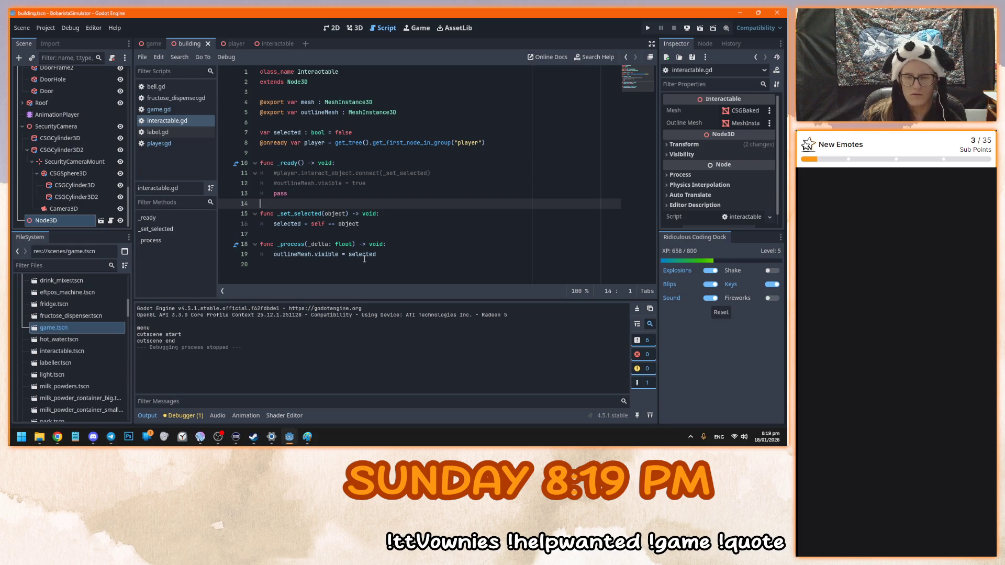
Step: Comment out line 19 in _process, add a new line, and test-run the game
{"action": "left_click", "coordinate": [274, 254]}
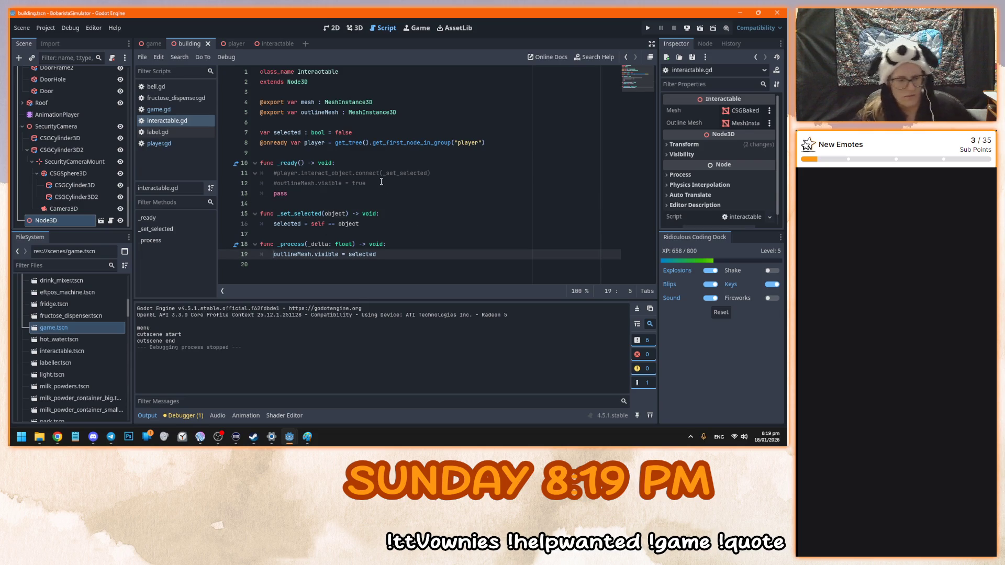
{"action": "type", "text": "#"}
{"action": "left_click", "coordinate": [385, 254]}
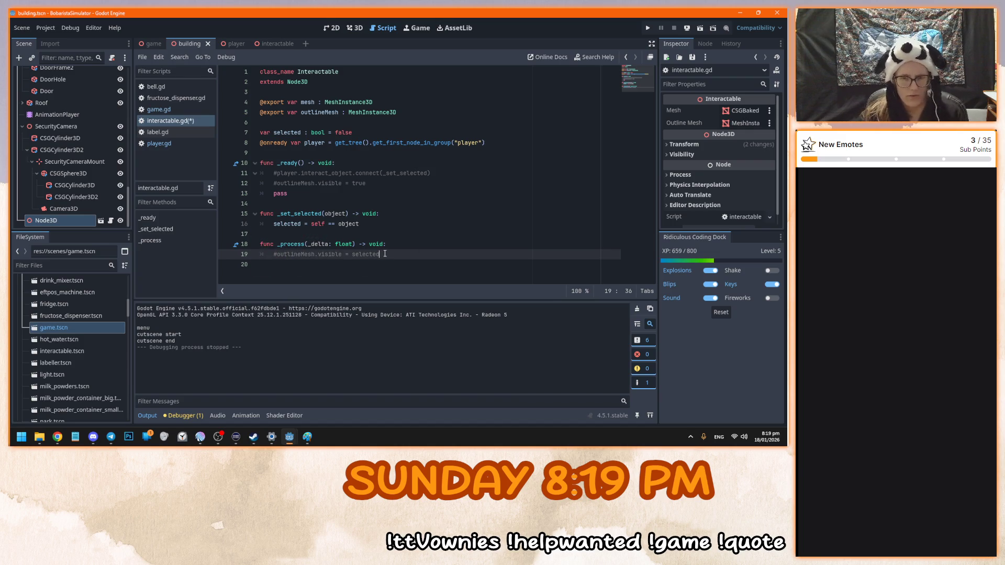
{"action": "key", "text": "Return"}
{"action": "key", "text": "F5"}
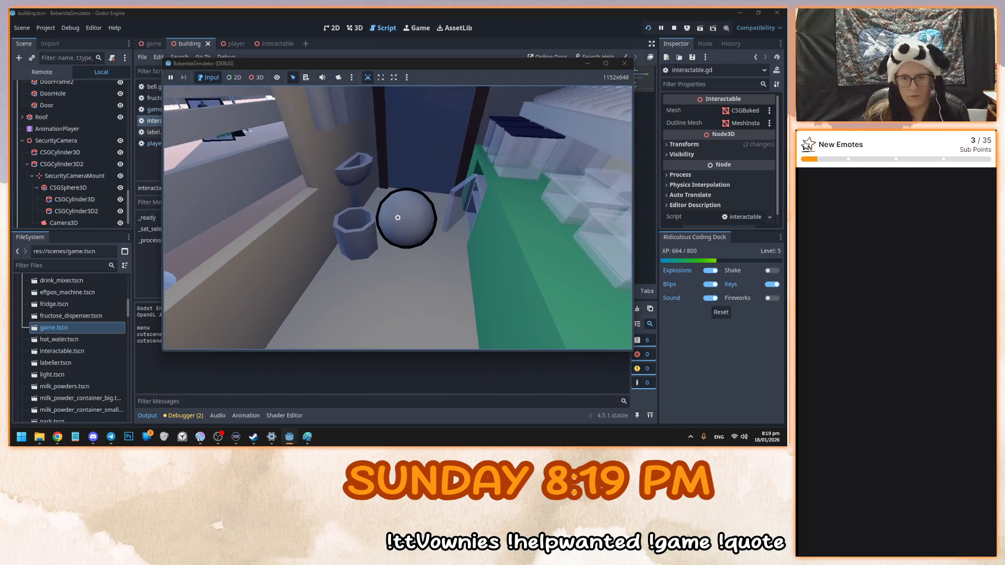
{"action": "key", "text": "F8"}
Step: Uncomment the outline line 12, delete the pass line below it, and test-run the game
{"action": "left_click", "coordinate": [277, 184]}
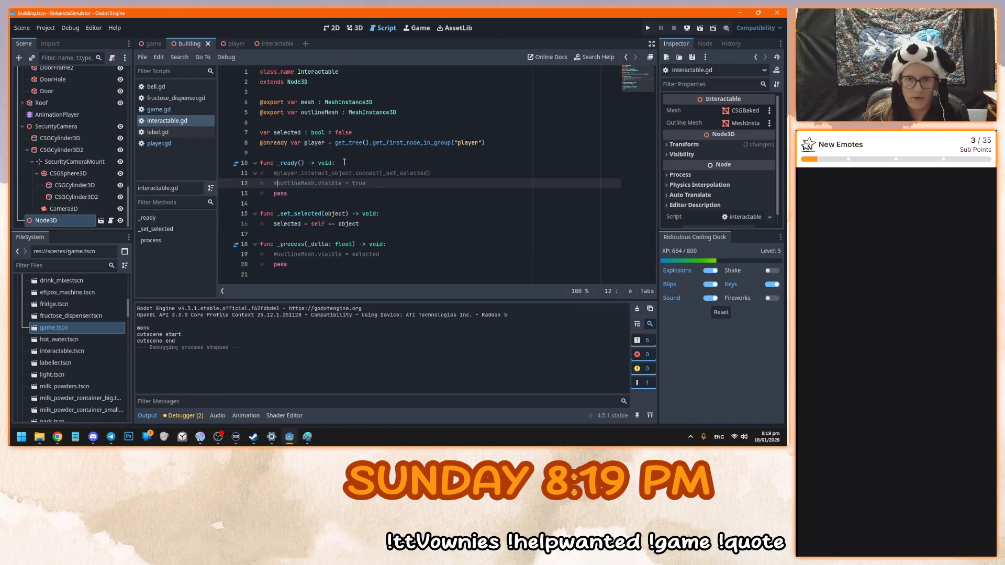
{"action": "key", "text": "BackSpace"}
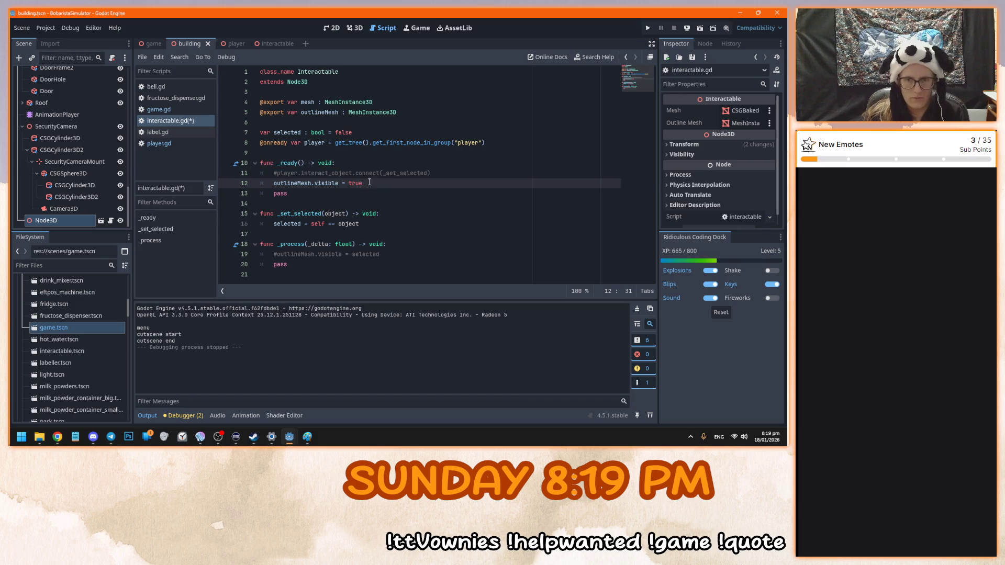
{"action": "triple_click", "coordinate": [374, 194]}
{"action": "key", "text": "BackSpace"}
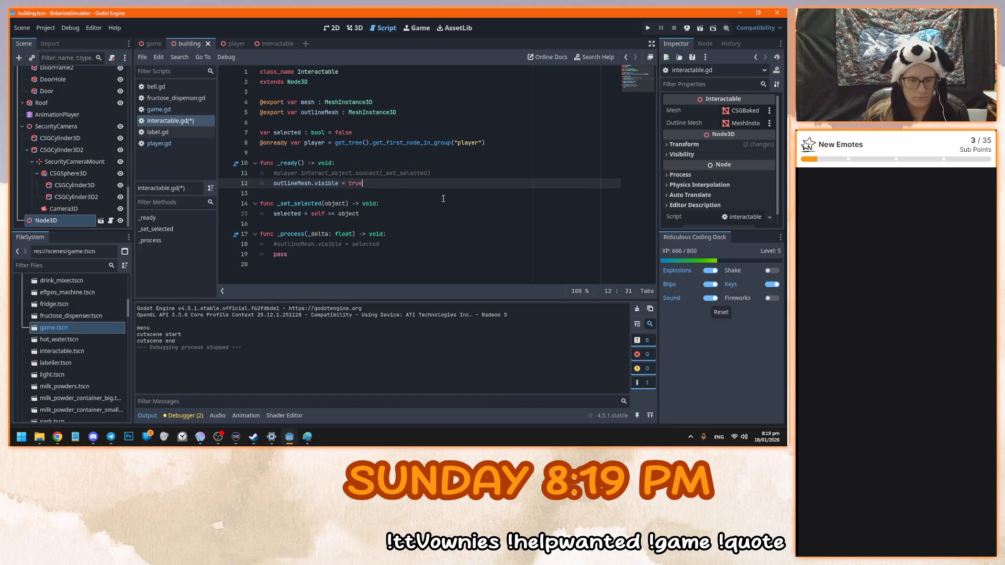
{"action": "key", "text": "F5"}
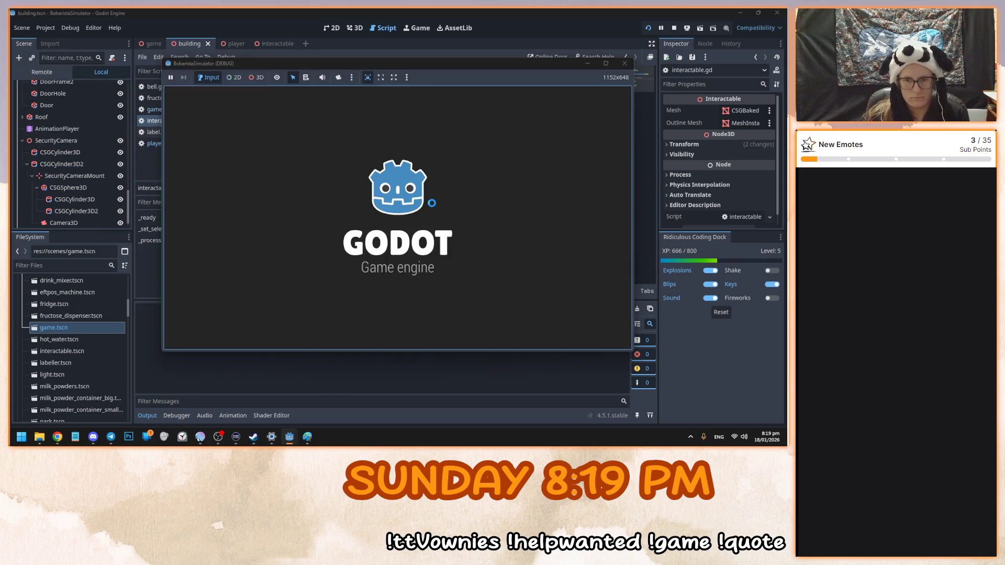
{"action": "left_click", "coordinate": [432, 206]}
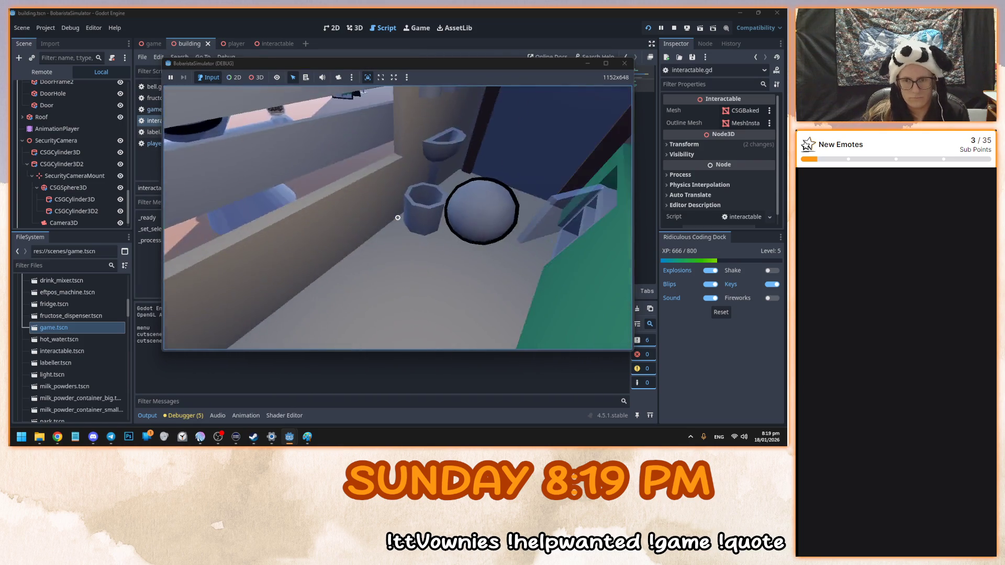
{"action": "key", "text": "F8"}
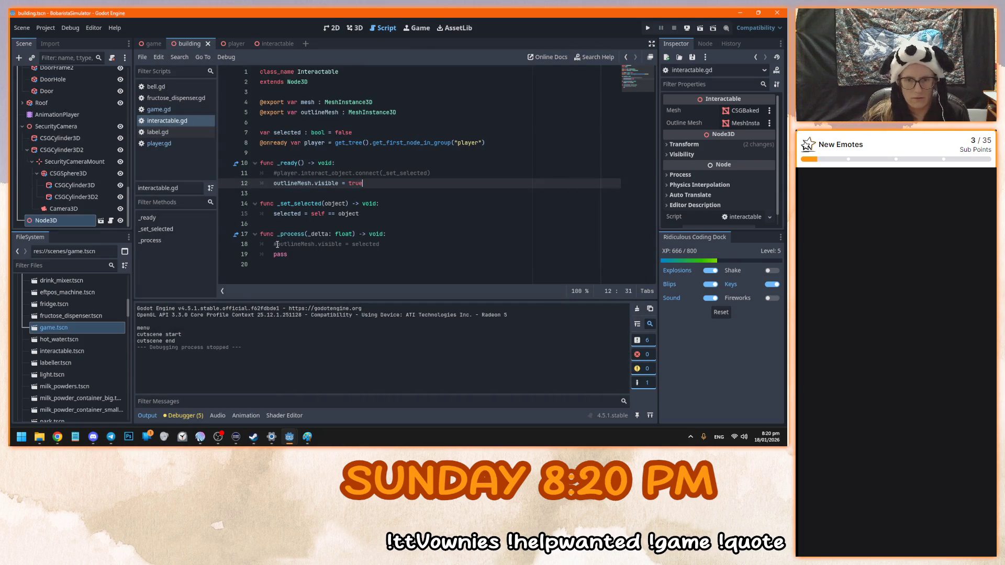
Step: Delete pass, restore 'outlineMesh.visible = selected' in _process, comment out line 12, and run
{"action": "left_click", "coordinate": [277, 245]}
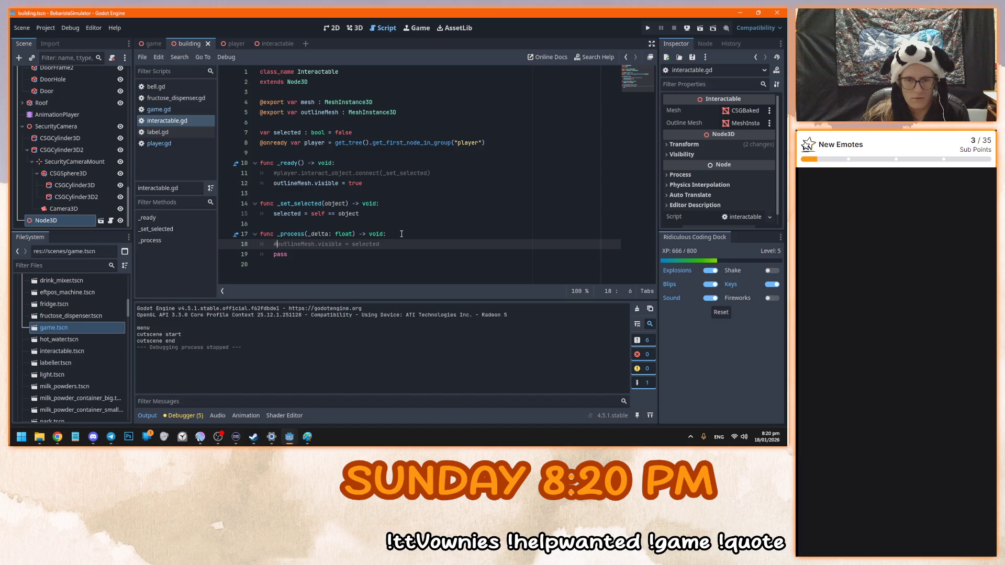
{"action": "triple_click", "coordinate": [280, 254]}
{"action": "key", "text": "BackSpace"}
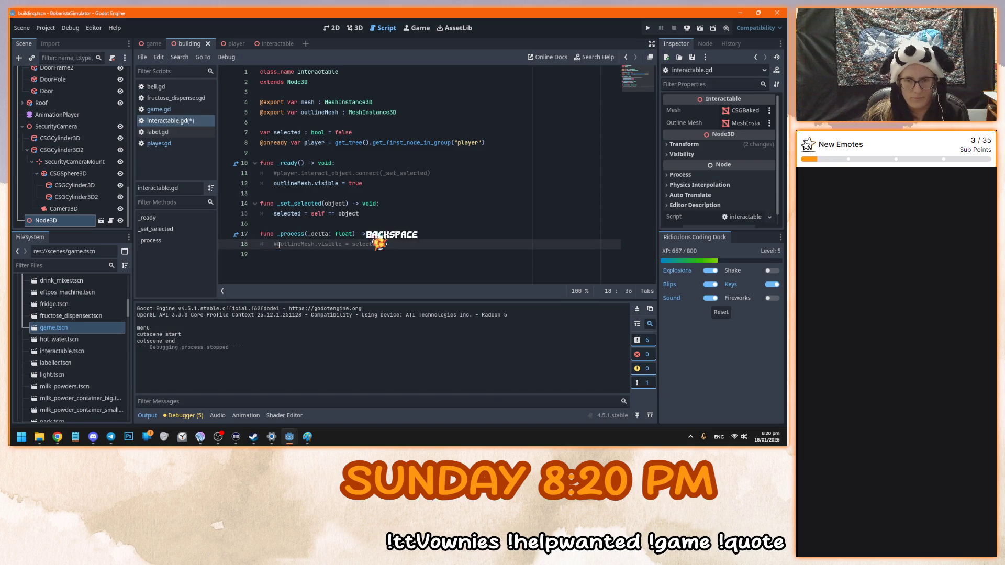
{"action": "left_click", "coordinate": [277, 244]}
{"action": "key", "text": "BackSpace"}
{"action": "left_click", "coordinate": [275, 183]}
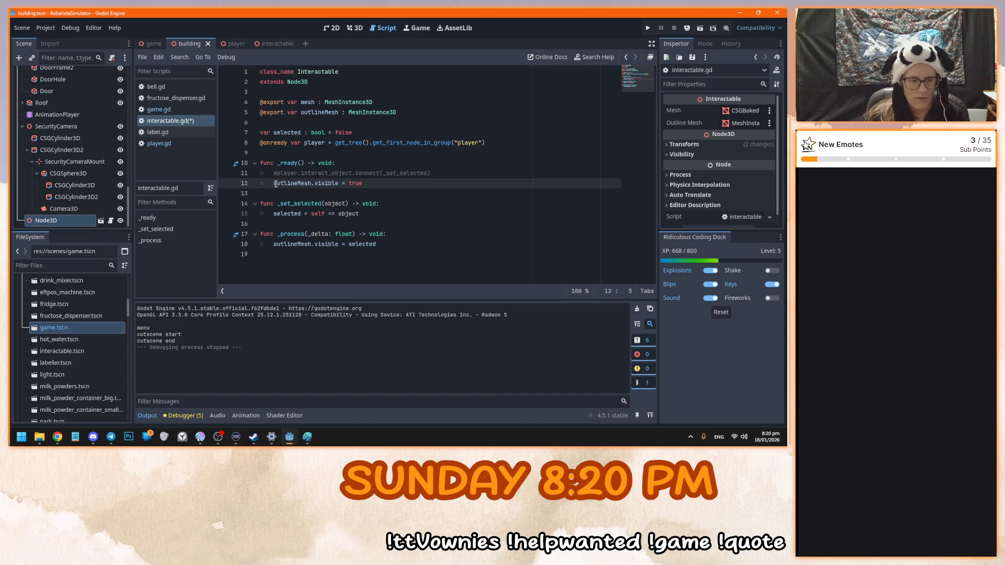
{"action": "type", "text": "#"}
{"action": "key", "text": "F5"}
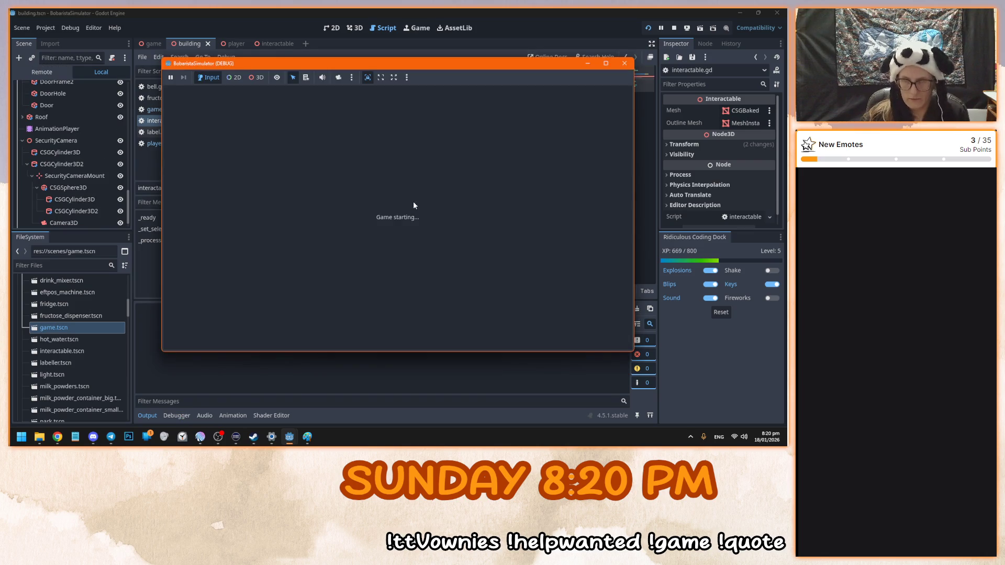
{"action": "left_click", "coordinate": [422, 186]}
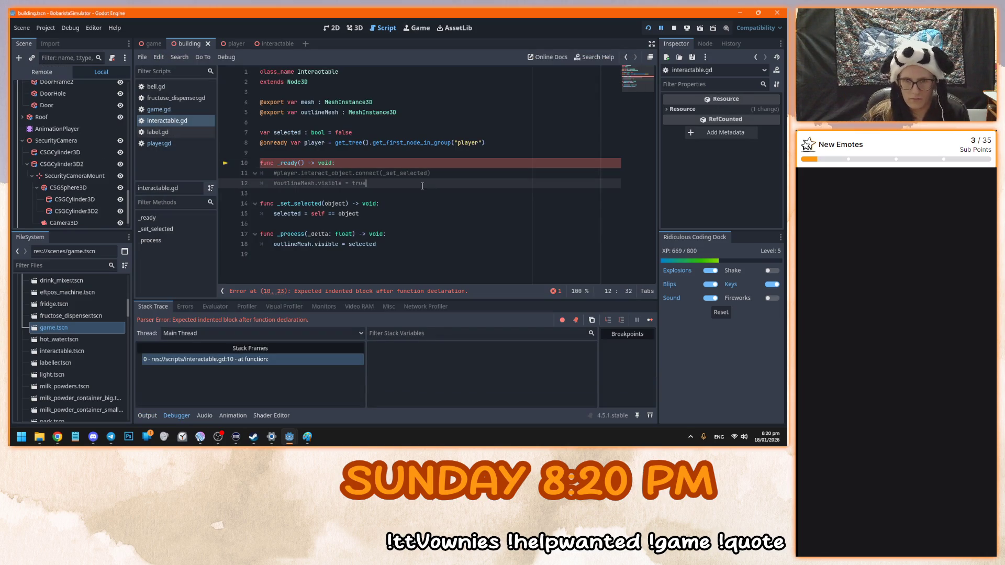
{"action": "key", "text": "ctrl+z"}
{"action": "key", "text": "F5"}
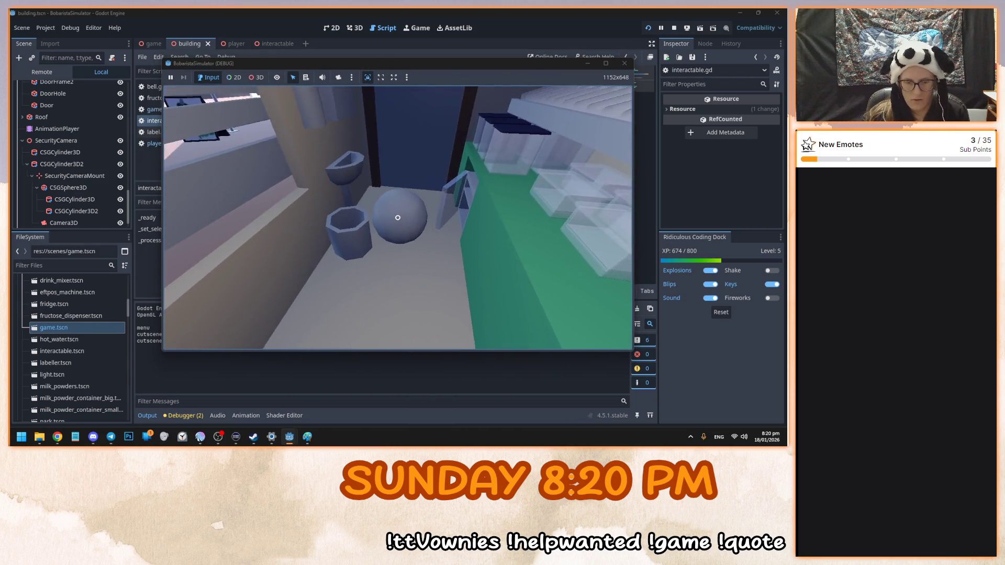
{"action": "key", "text": "F8"}
{"action": "left_click_drag", "start_coordinate": [291, 193], "coordinate": [385, 188]}
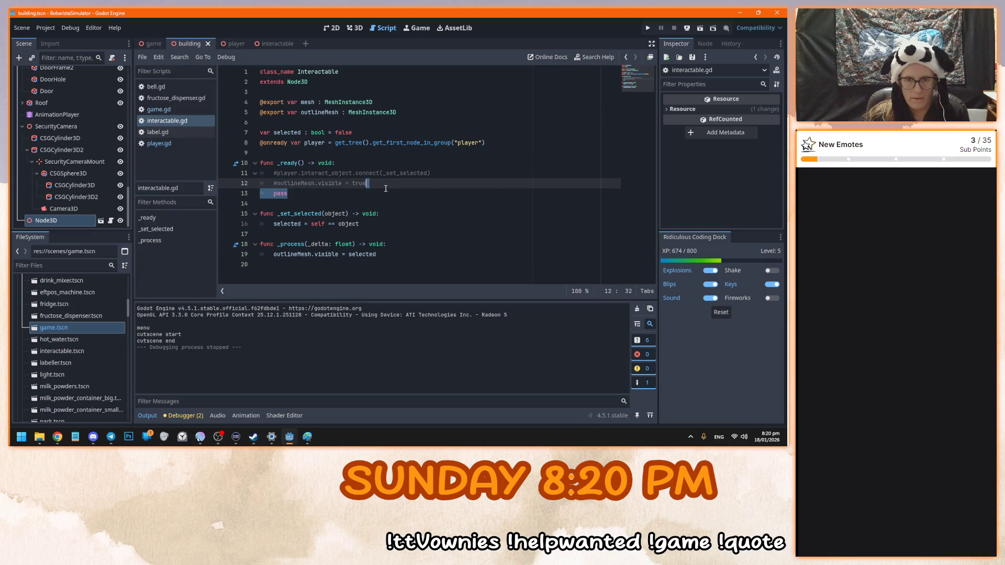
{"action": "key", "text": "BackSpace"}
{"action": "left_click", "coordinate": [277, 183]}
{"action": "key", "text": "BackSpace"}
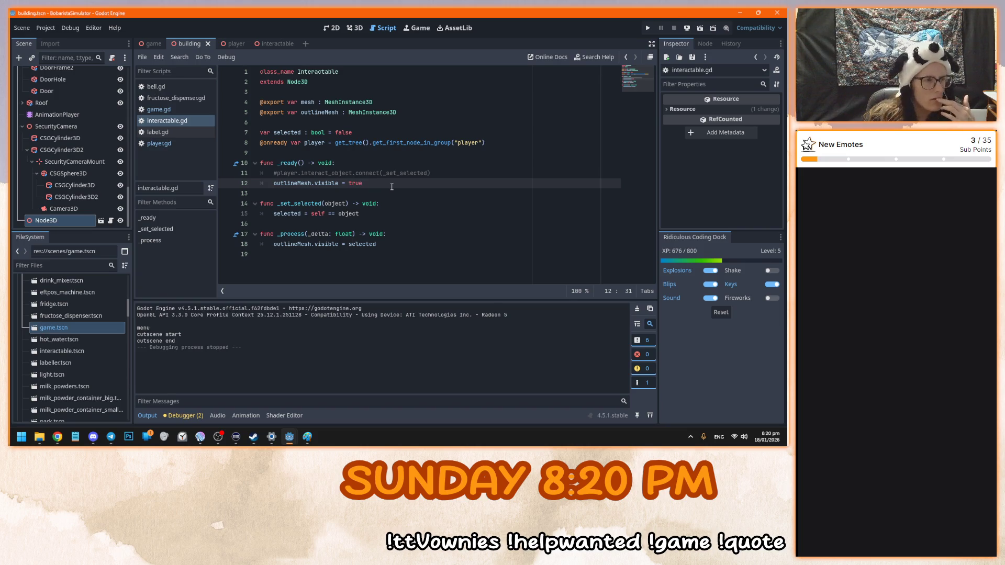
{"action": "double_click", "coordinate": [356, 183]}
{"action": "type", "text": "false"}
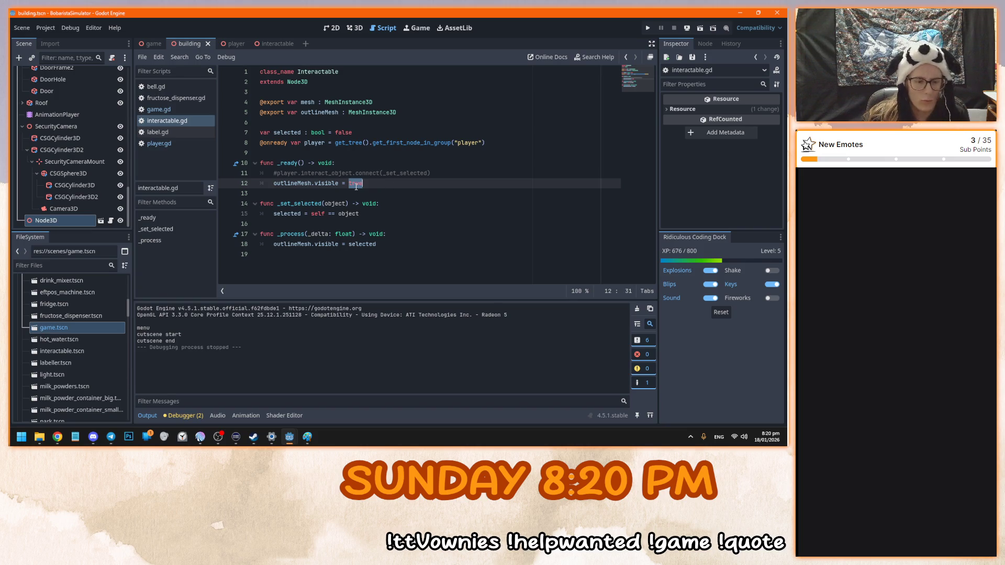
{"action": "key", "text": "ctrl+s"}
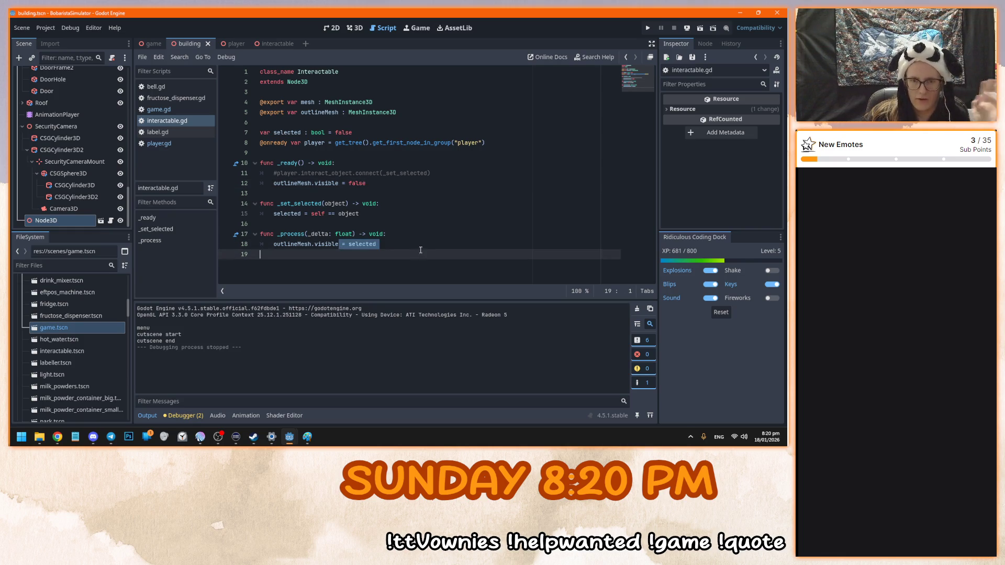
{"action": "left_click", "coordinate": [384, 189]}
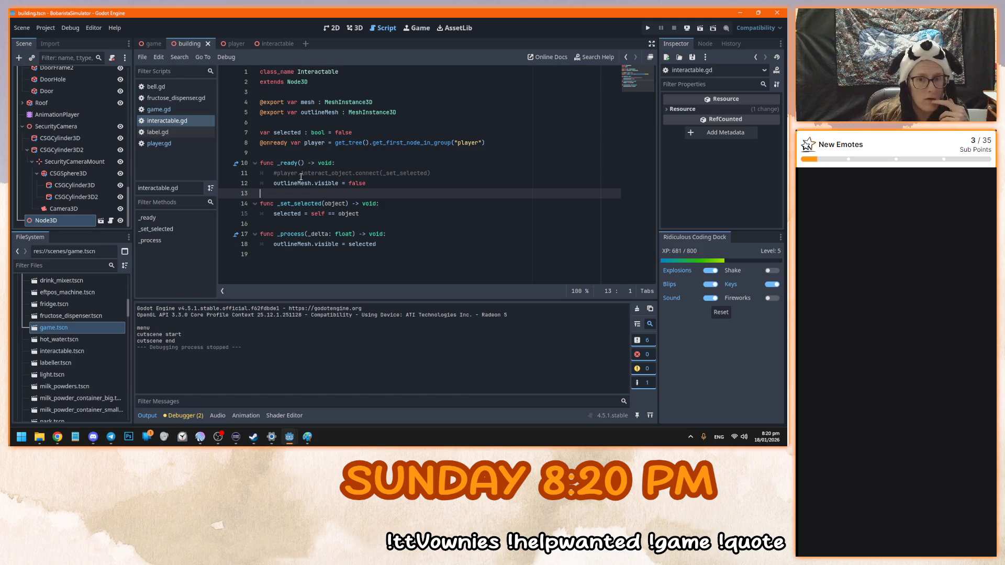
{"action": "left_click_drag", "start_coordinate": [302, 173], "coordinate": [422, 173]}
{"action": "left_click", "coordinate": [282, 163]}
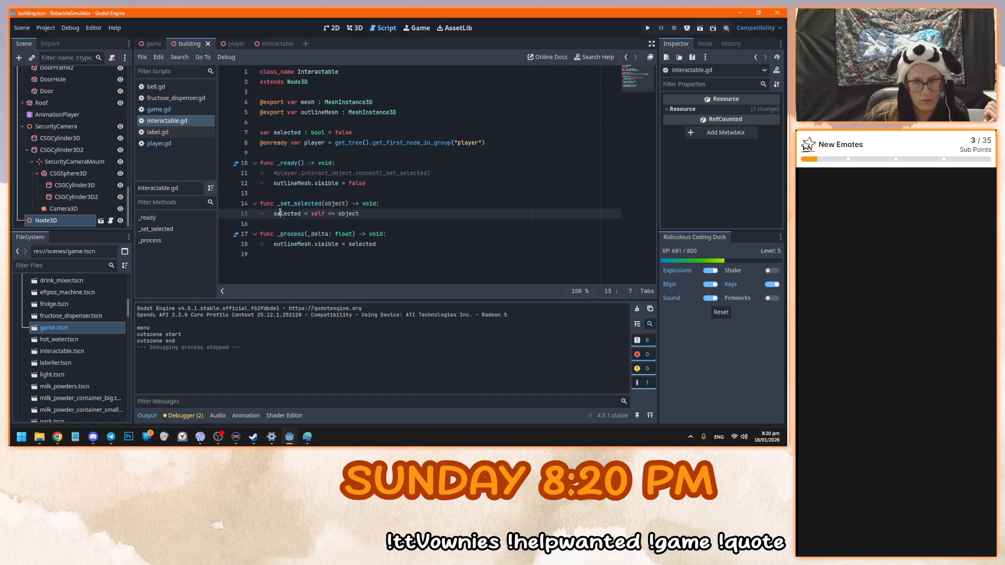
{"action": "left_click", "coordinate": [277, 173]}
Step: Uncomment the line 11 player connection and run, finding player <null> in the debugger Members
{"action": "key", "text": "BackSpace"}
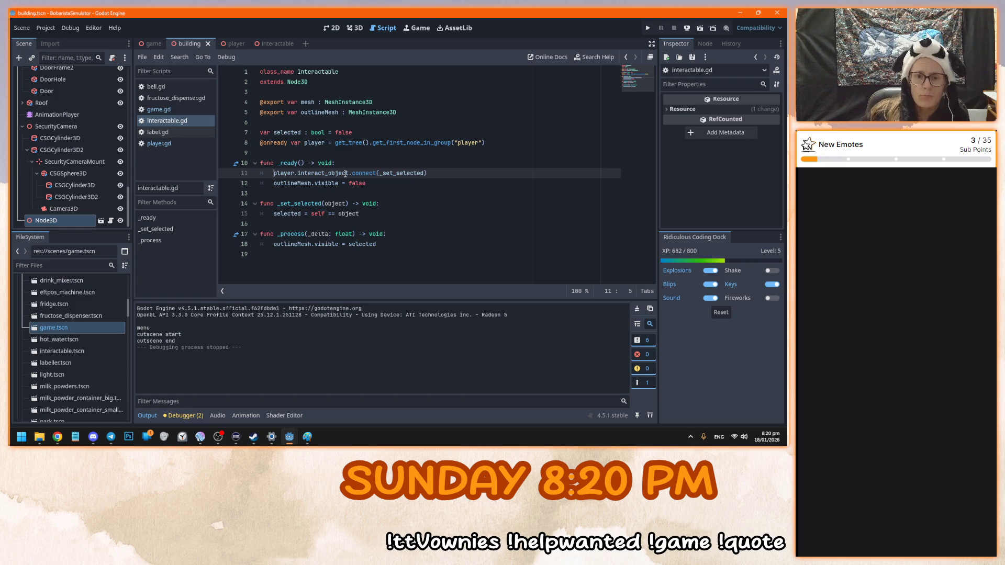
{"action": "key", "text": "F5"}
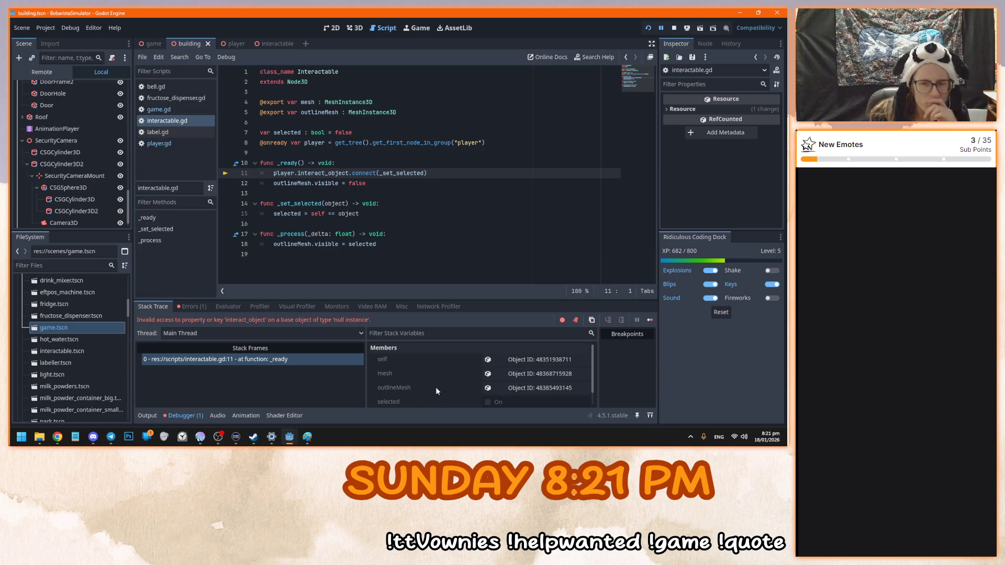
{"action": "scroll", "coordinate": [440, 388], "scroll_direction": "down", "scroll_amount": 2}
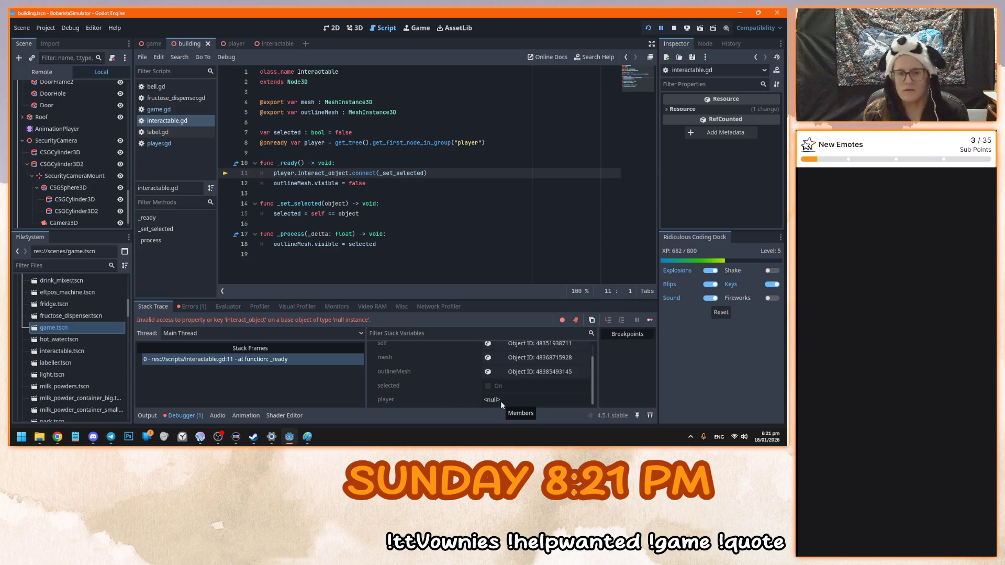
{"action": "left_click", "coordinate": [274, 173]}
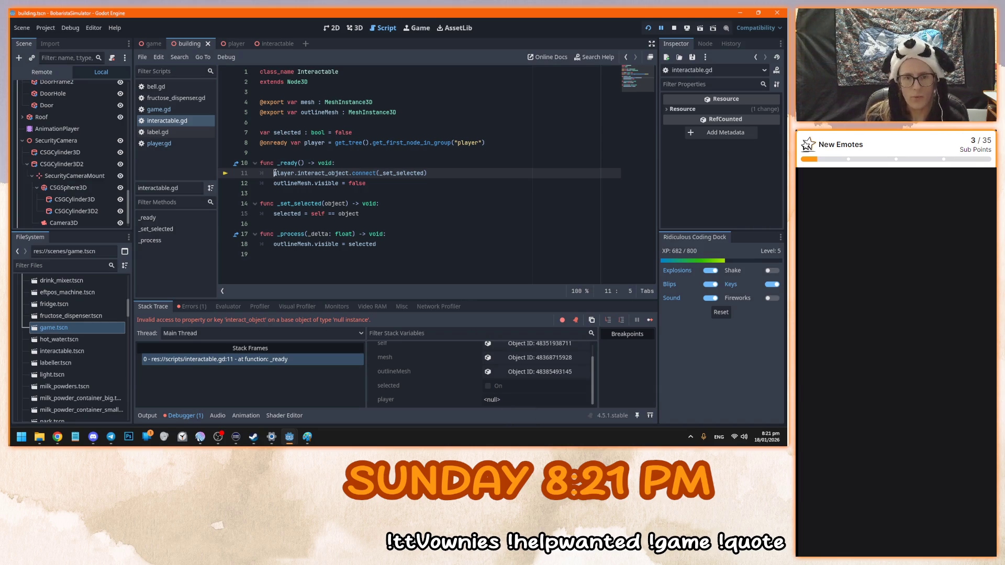
Step: Re-comment line 11, add print(player) as _ready's first line, and run to log <Object#null>
{"action": "type", "text": "#"}
{"action": "left_click", "coordinate": [494, 144]}
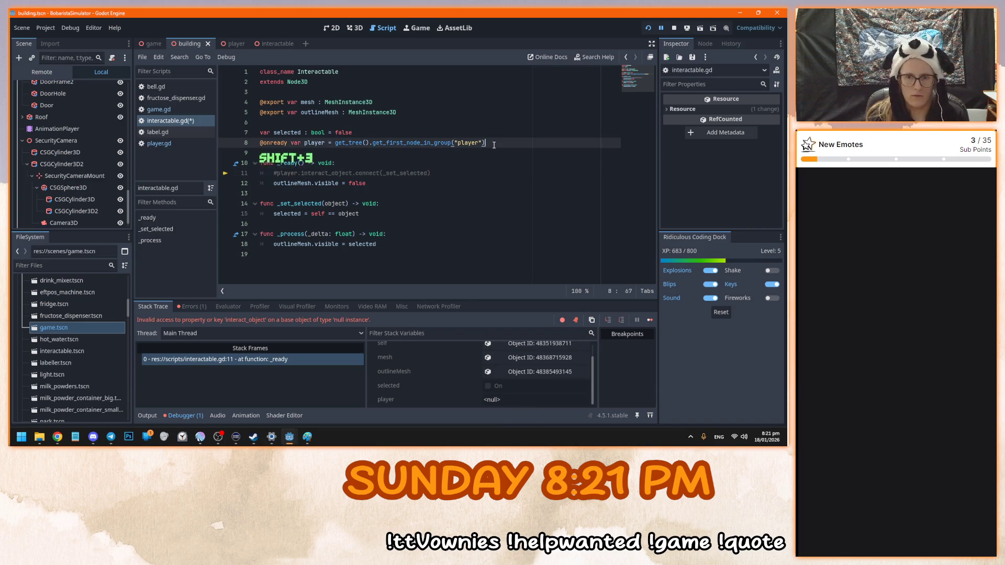
{"action": "key", "text": "KP_Enter"}
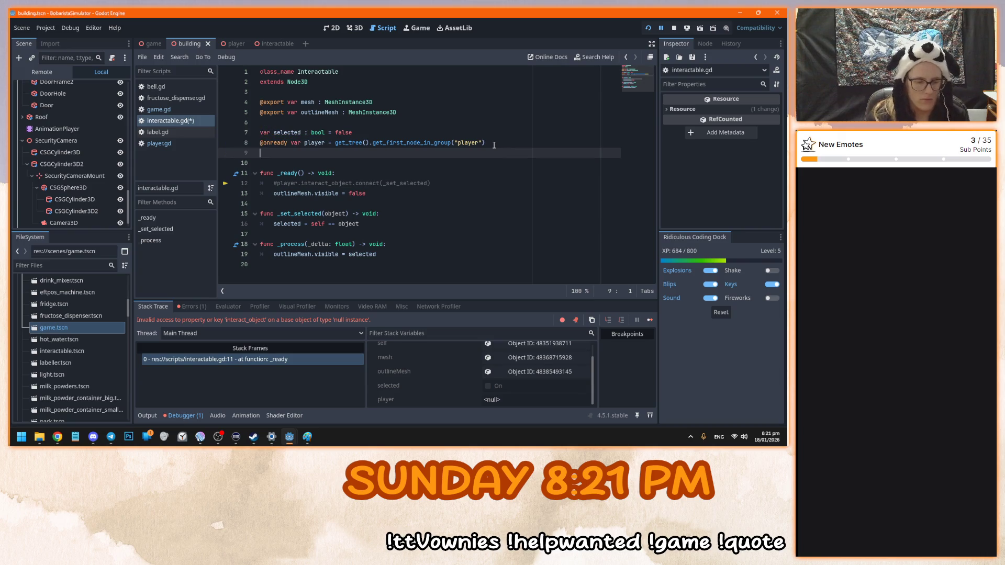
{"action": "type", "text": "print"}
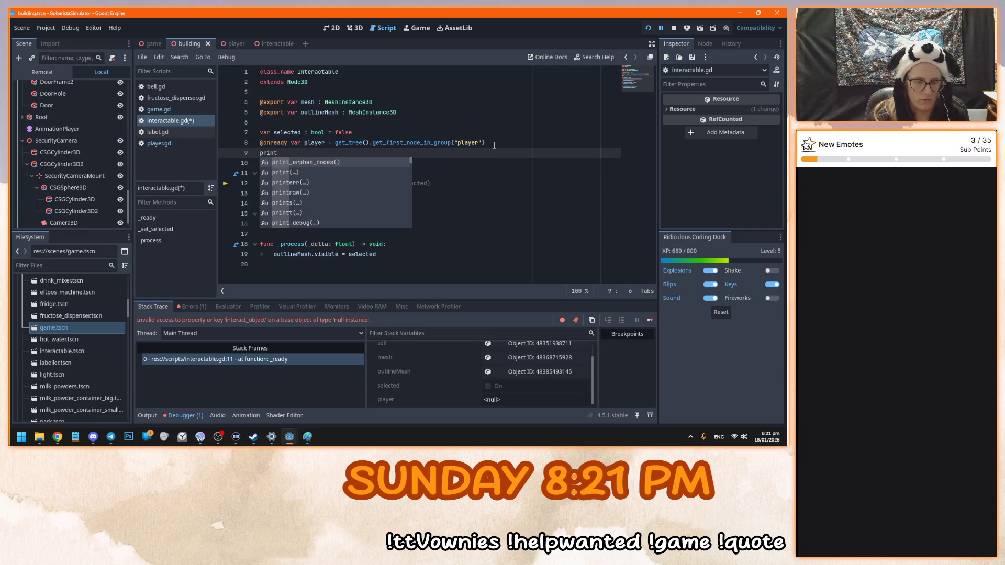
{"action": "type", "text": "("}
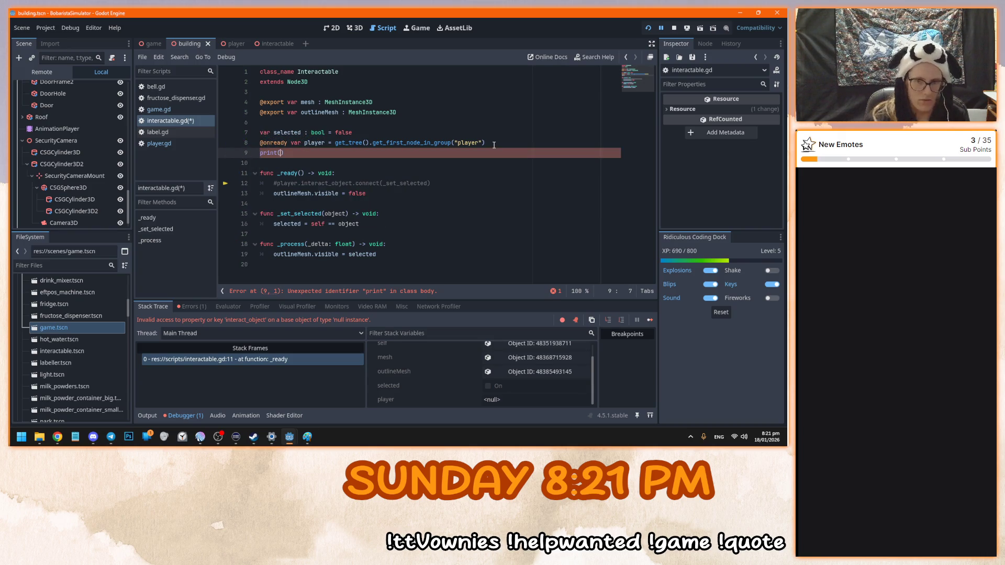
{"action": "left_click", "coordinate": [377, 173]}
{"action": "key", "text": "KP_Enter"}
{"action": "type", "text": "print(player"}
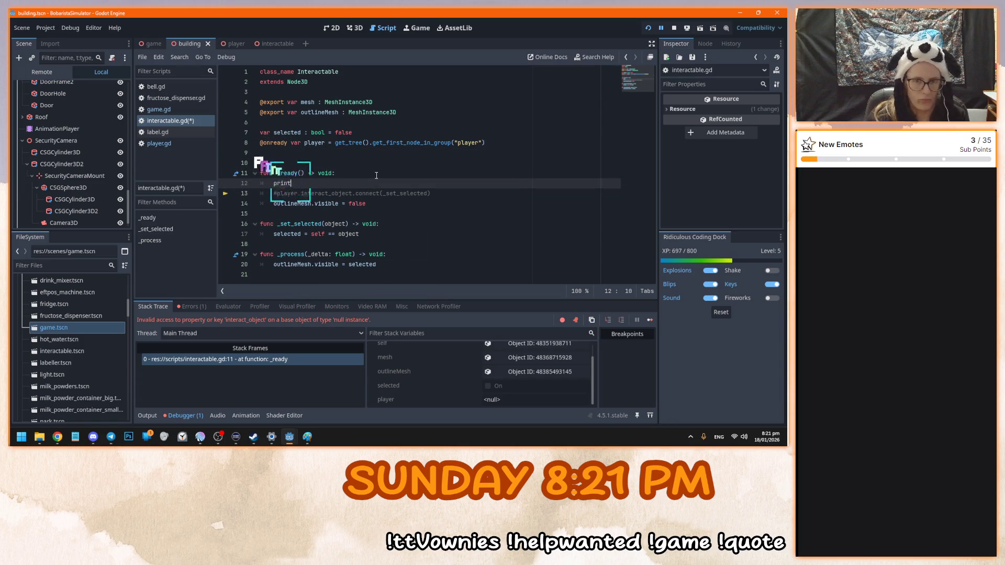
{"action": "key", "text": "F5"}
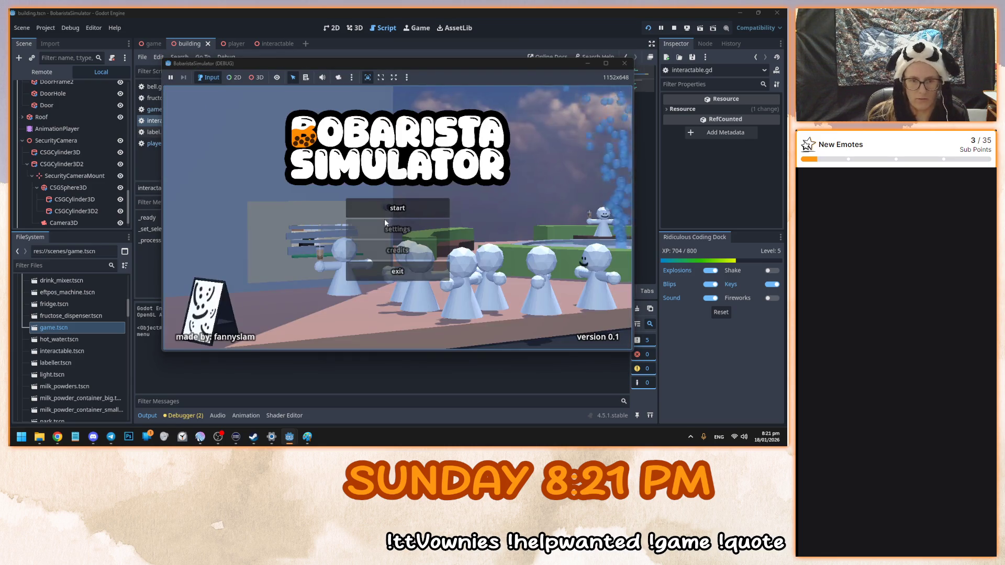
{"action": "left_click", "coordinate": [358, 16]}
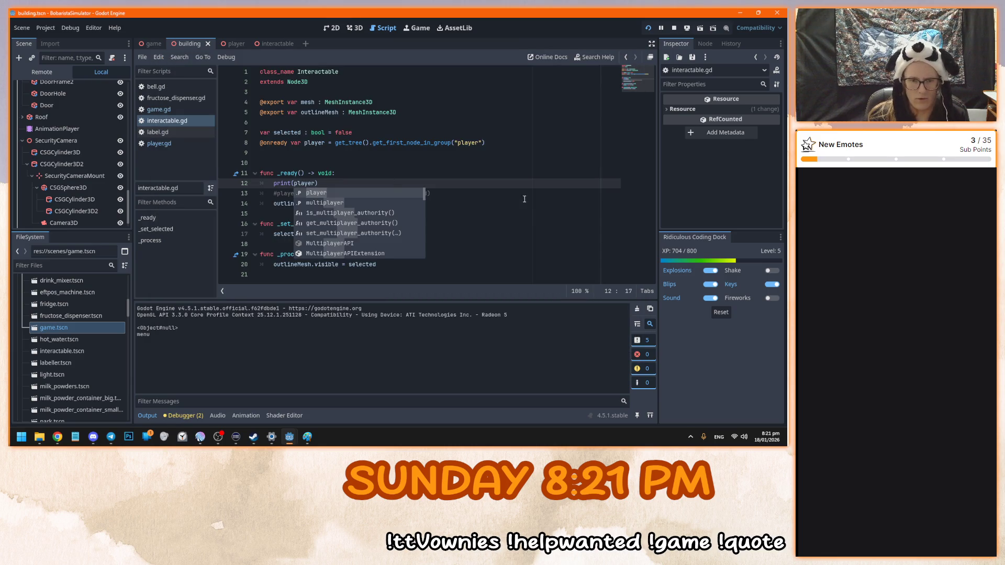
{"action": "left_click", "coordinate": [470, 182]}
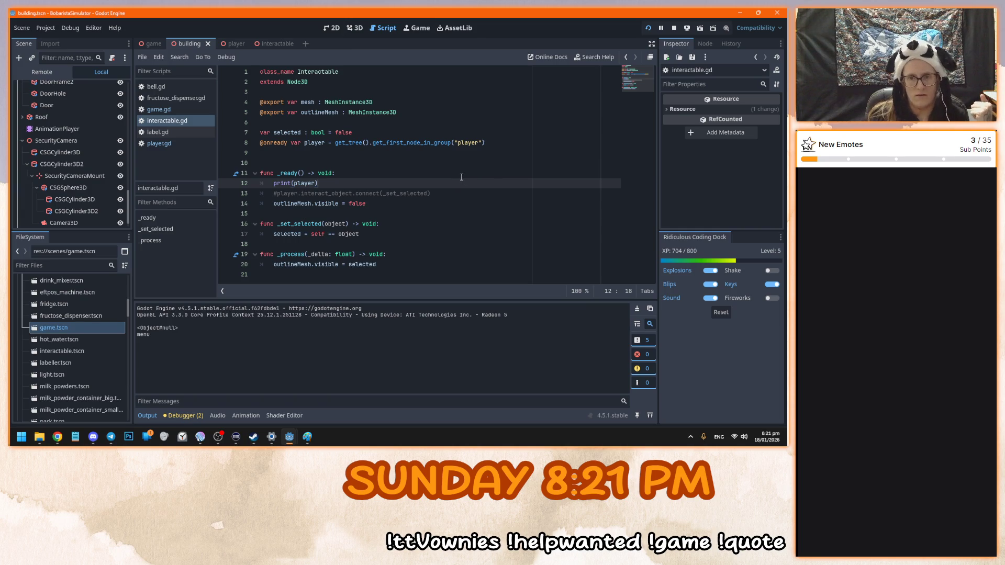
Step: Cut the add_to_group("player") call out of player.gd's _ready
{"action": "left_click", "coordinate": [225, 43]}
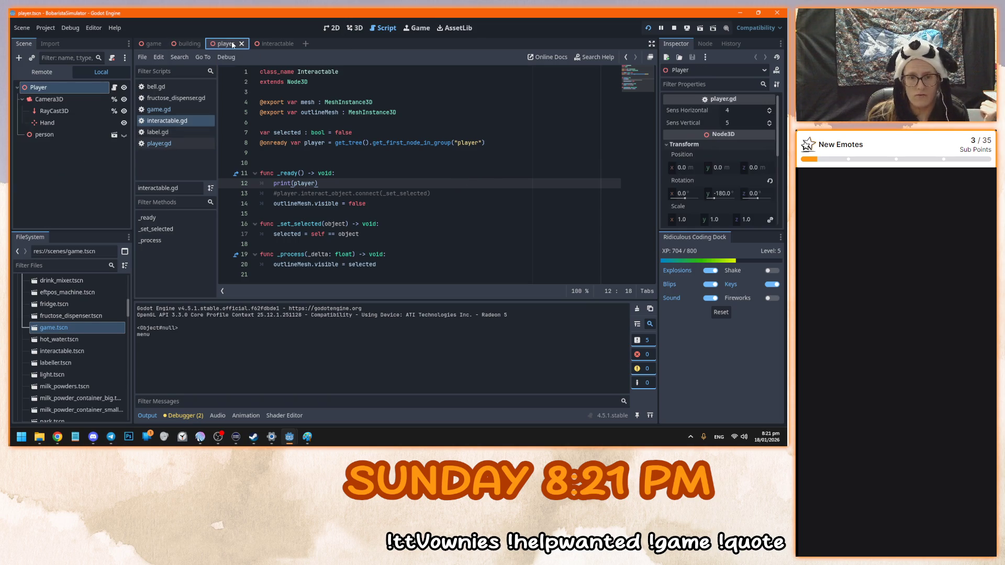
{"action": "left_click", "coordinate": [175, 142]}
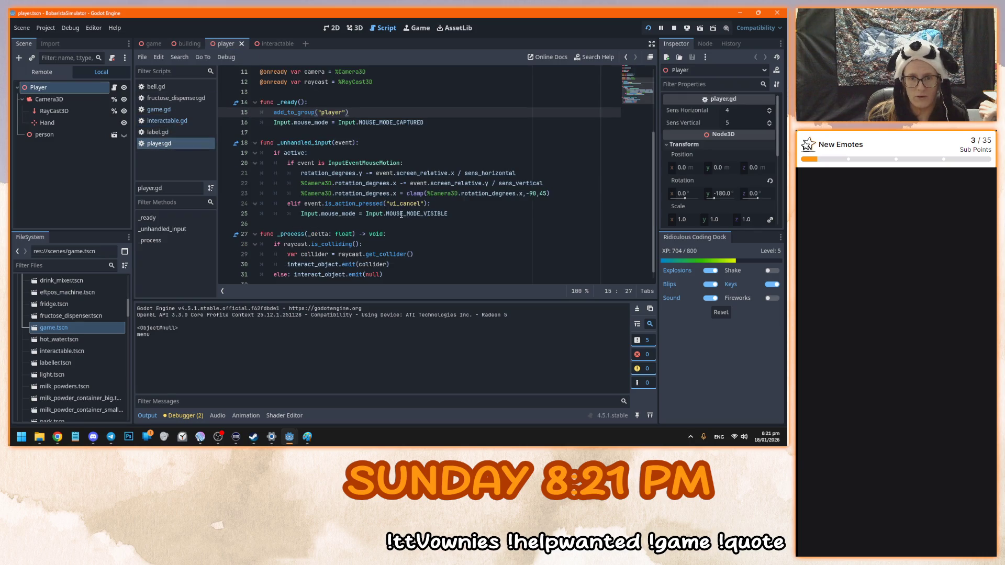
{"action": "scroll", "coordinate": [401, 214], "scroll_direction": "up", "scroll_amount": 5}
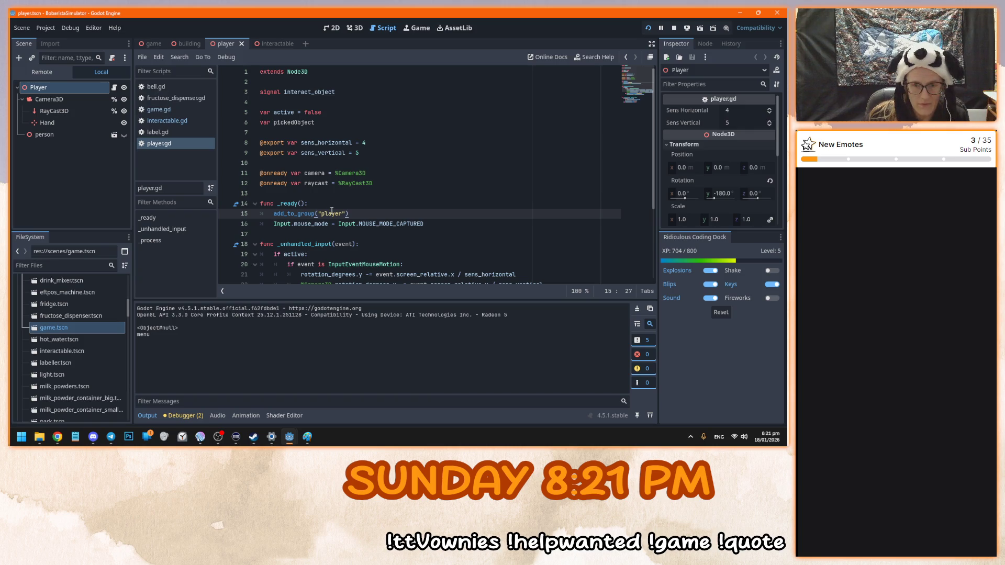
{"action": "left_click", "coordinate": [150, 112]}
{"action": "left_click", "coordinate": [205, 142]}
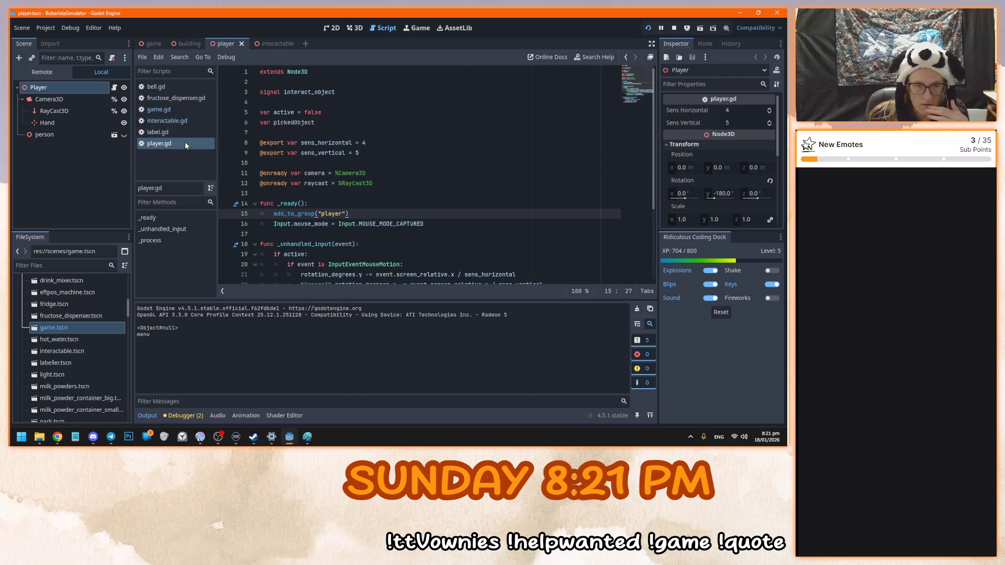
{"action": "left_click_drag", "start_coordinate": [350, 214], "coordinate": [272, 215]}
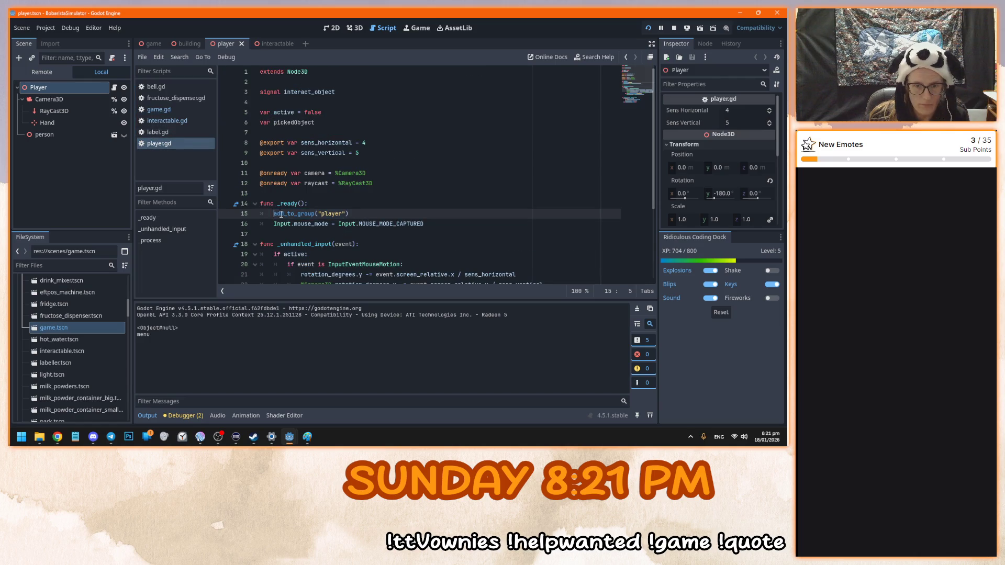
{"action": "key", "text": "ctrl+x"}
Step: Paste it as player.add_to_group("player") at the start of game.gd's _ready
{"action": "left_click", "coordinate": [159, 110]}
{"action": "scroll", "coordinate": [336, 209], "scroll_direction": "up", "scroll_amount": 3}
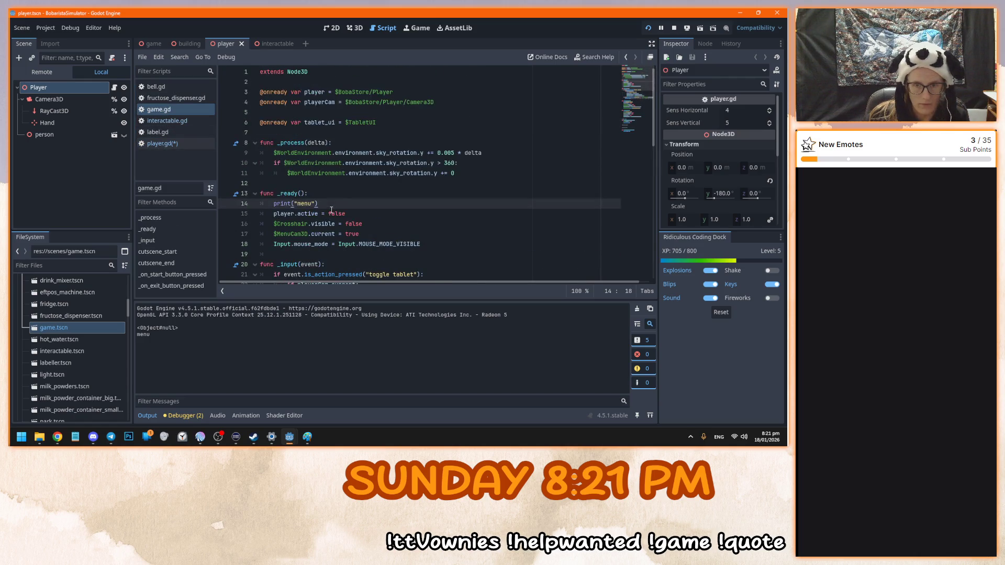
{"action": "left_click", "coordinate": [332, 193]}
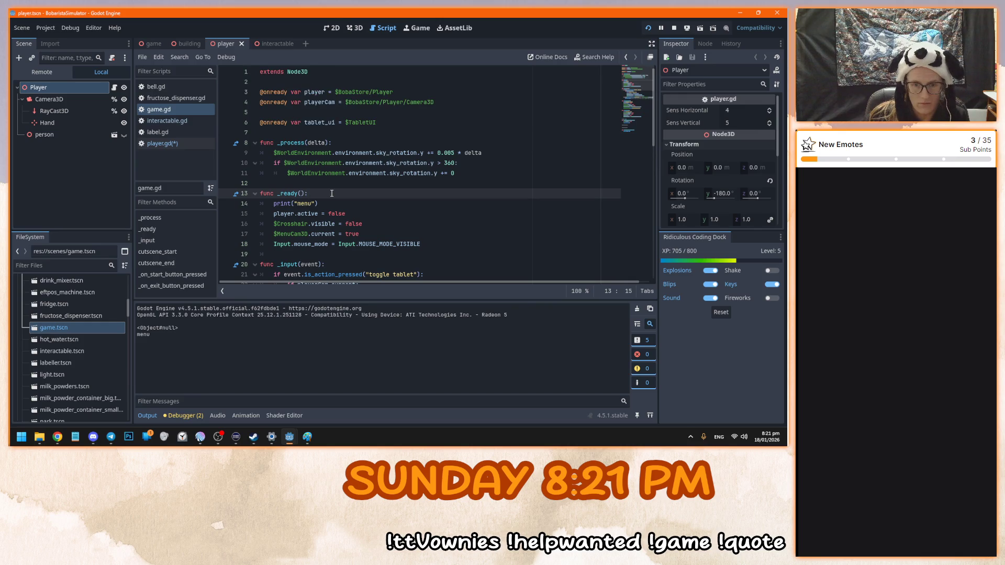
{"action": "key", "text": "Return"}
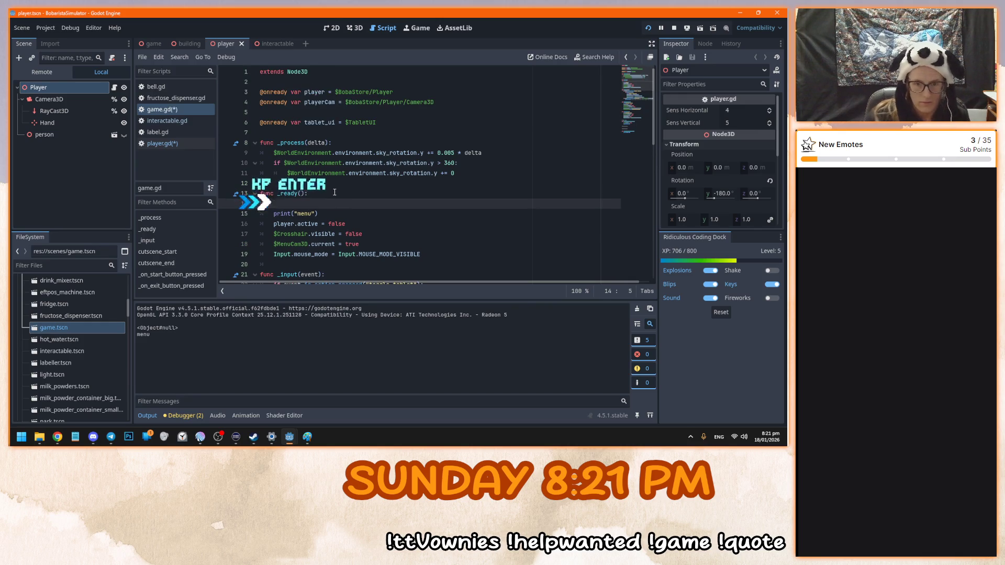
{"action": "left_click", "coordinate": [396, 123]}
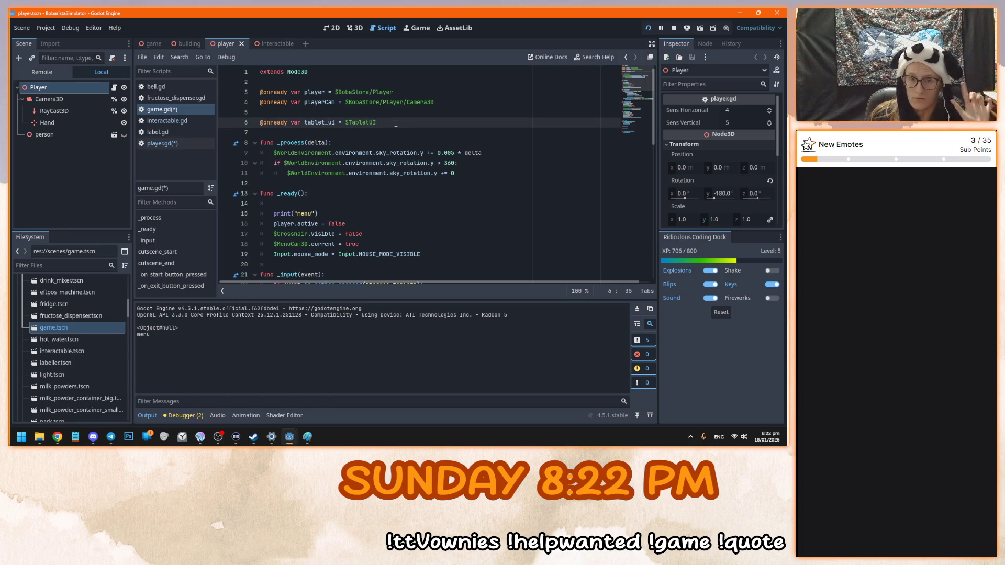
{"action": "left_click", "coordinate": [314, 203]}
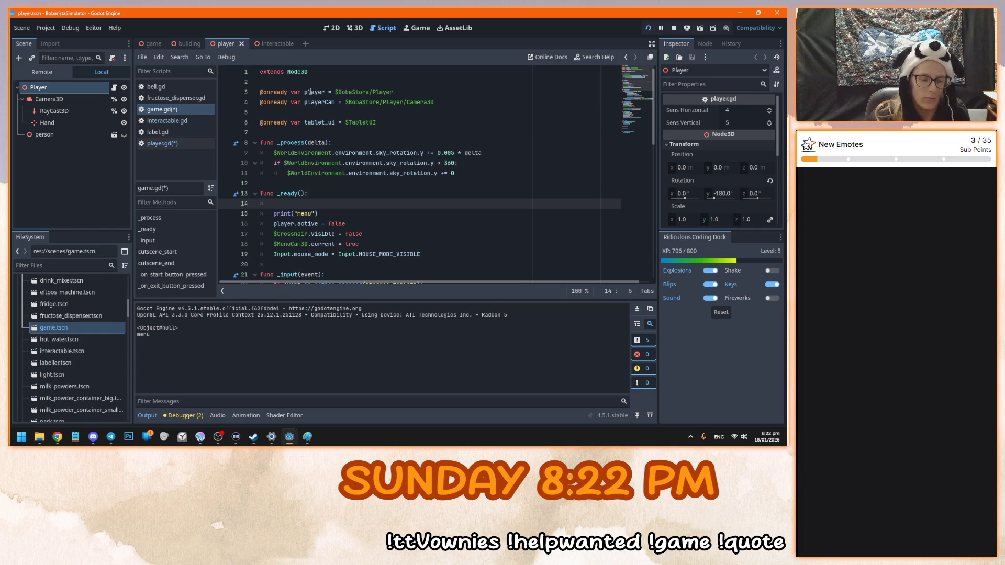
{"action": "key", "text": "ctrl+v"}
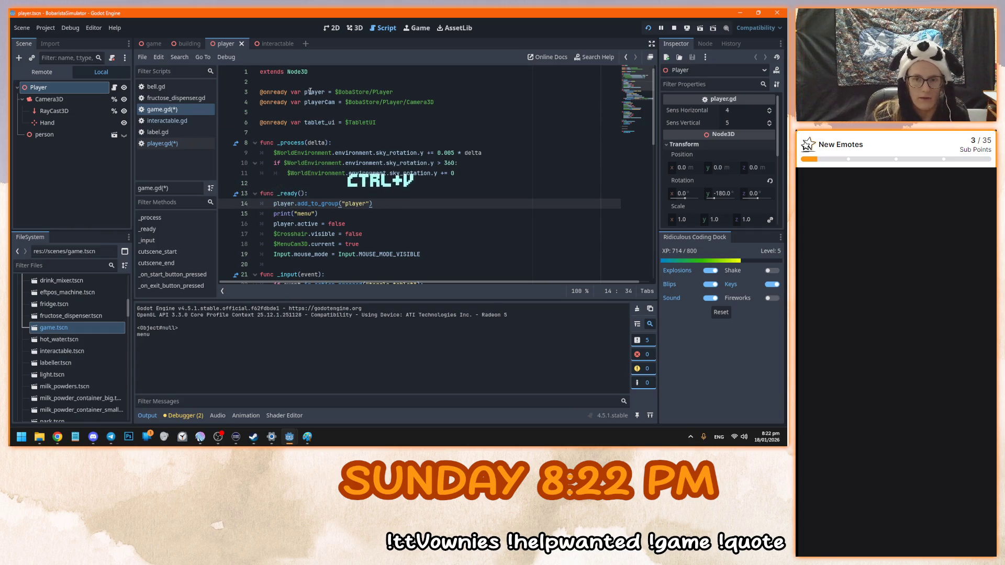
{"action": "left_click", "coordinate": [393, 213]}
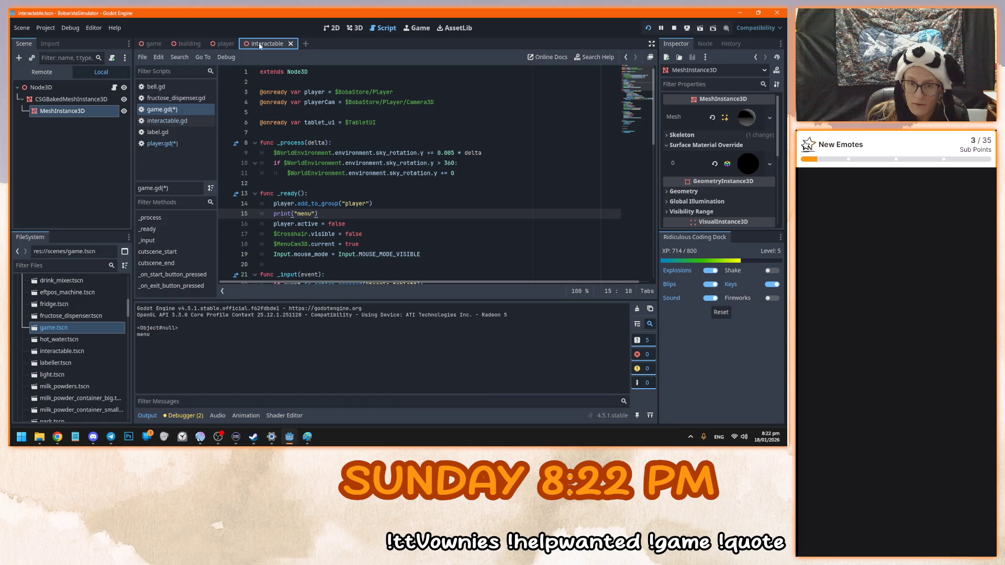
Step: Open interactable.gd and run the game from its main menu
{"action": "left_click", "coordinate": [167, 120]}
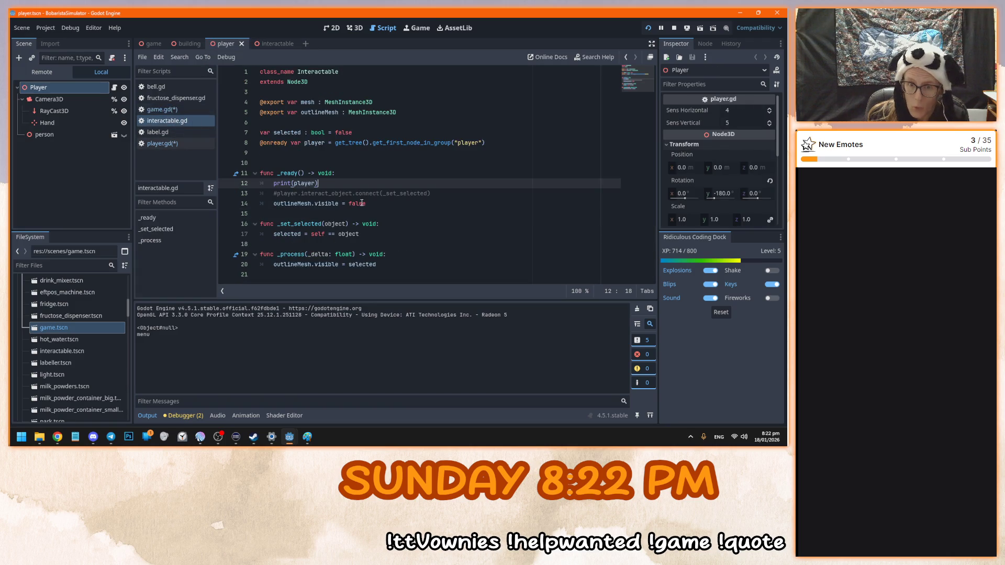
{"action": "left_click", "coordinate": [281, 195]}
{"action": "key", "text": "F5"}
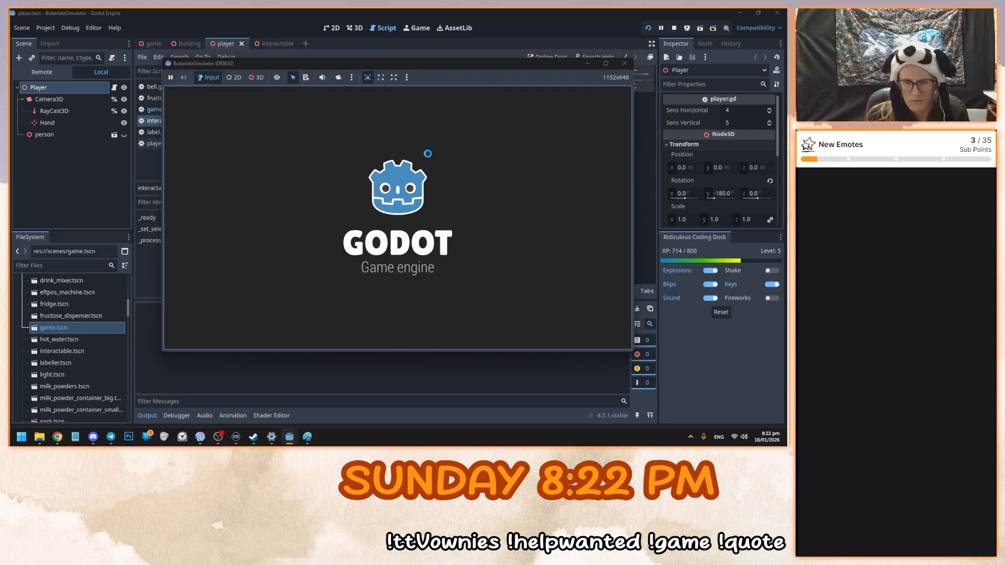
{"action": "left_click", "coordinate": [401, 209]}
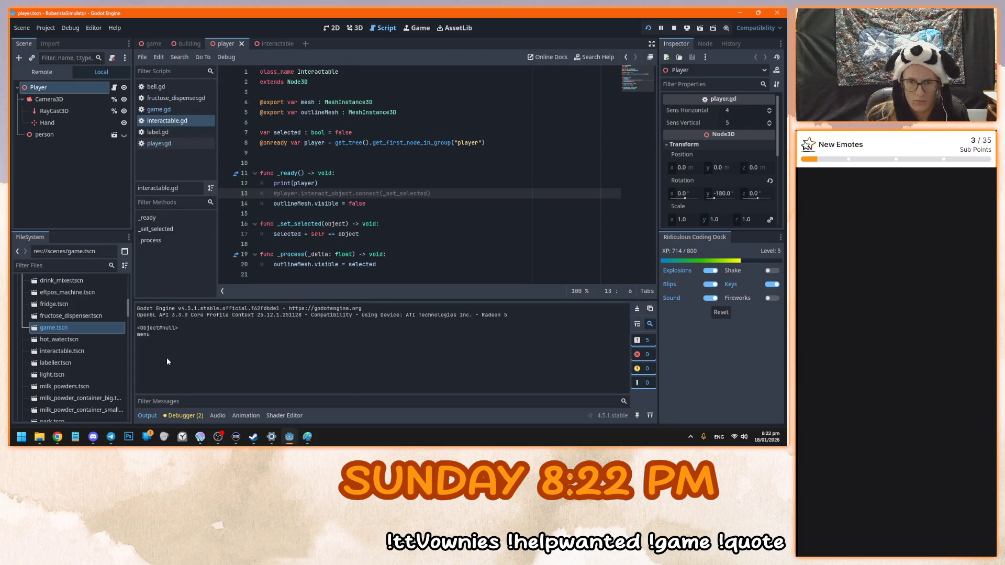
{"action": "left_click", "coordinate": [331, 225]}
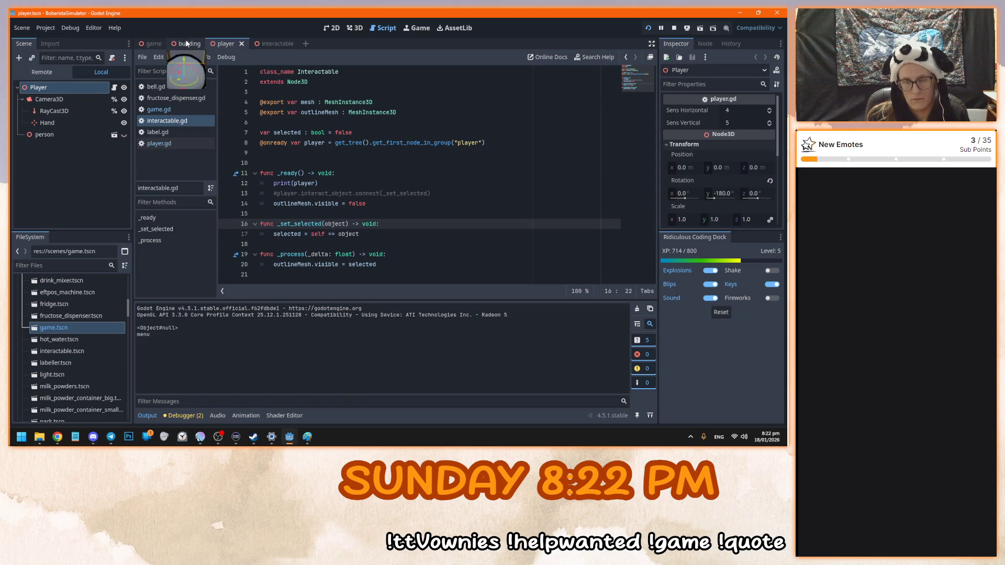
Step: Cut the print(player) line from _ready, paste it below the player declaration, then undo the paste
{"action": "left_click_drag", "start_coordinate": [318, 183], "coordinate": [273, 184]}
{"action": "key", "text": "ctrl+x"}
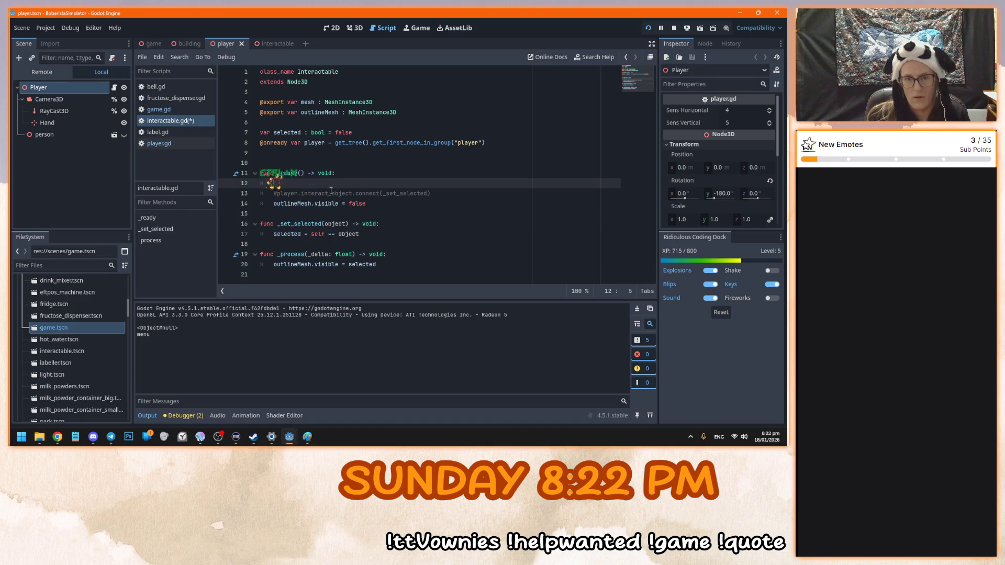
{"action": "left_click", "coordinate": [506, 142]}
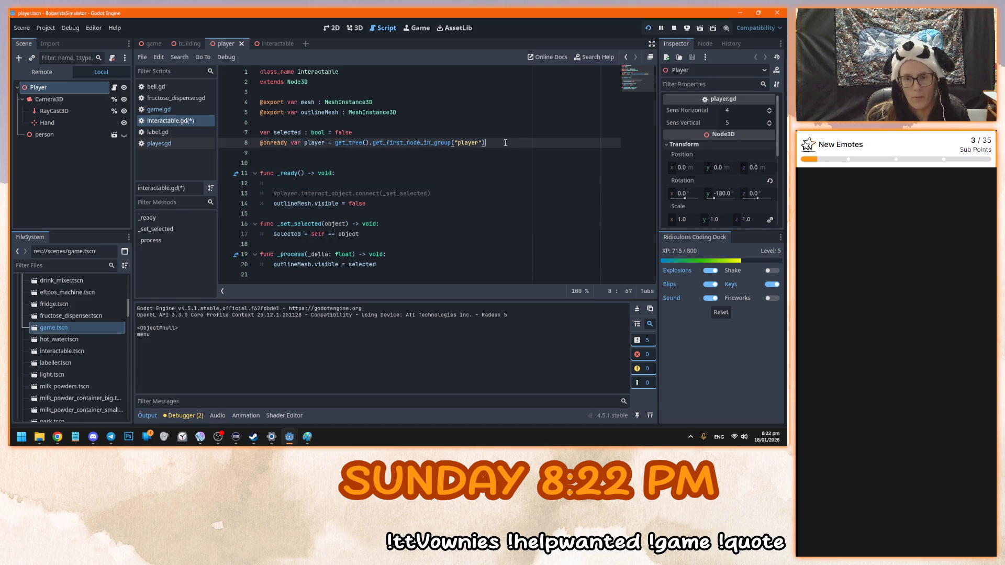
{"action": "key", "text": "Return"}
{"action": "key", "text": "ctrl+v"}
{"action": "key", "text": "shift+Up"}
{"action": "key", "text": "shift+Home"}
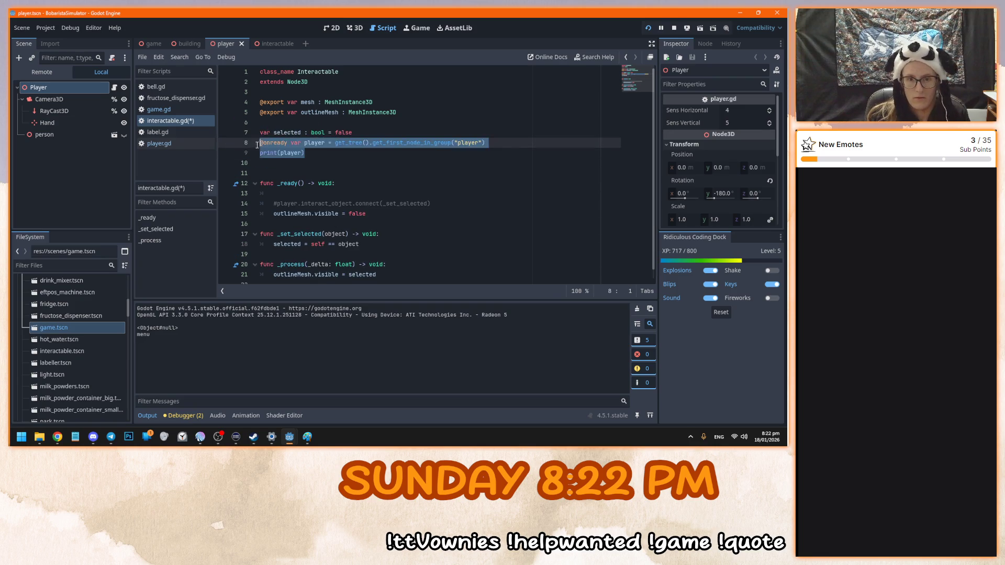
{"action": "key", "text": "ctrl+z"}
{"action": "key", "text": "ctrl+z"}
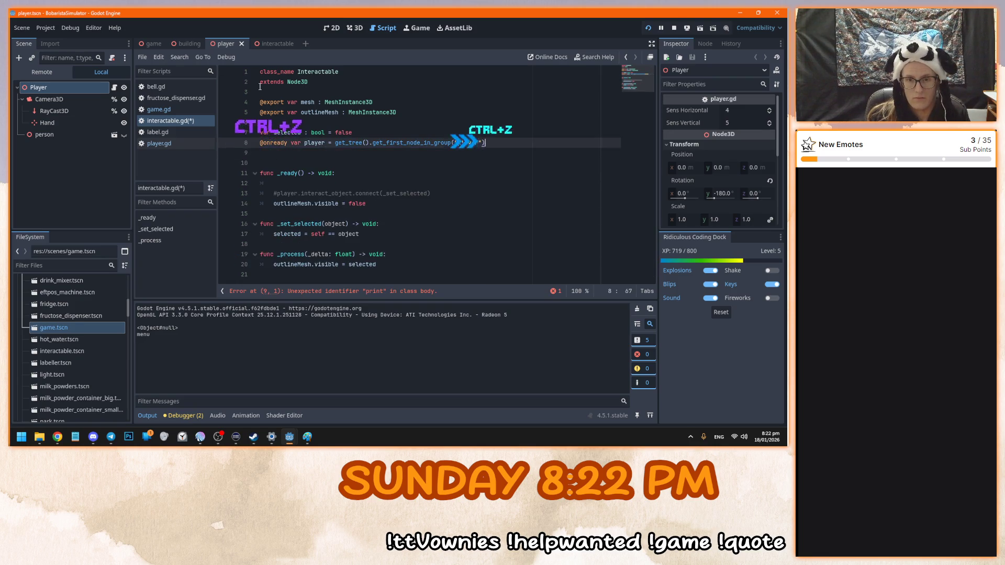
Step: Return from the building and player scenes to game.gd, at the end of line 14
{"action": "left_click", "coordinate": [184, 44]}
{"action": "left_click", "coordinate": [216, 42]}
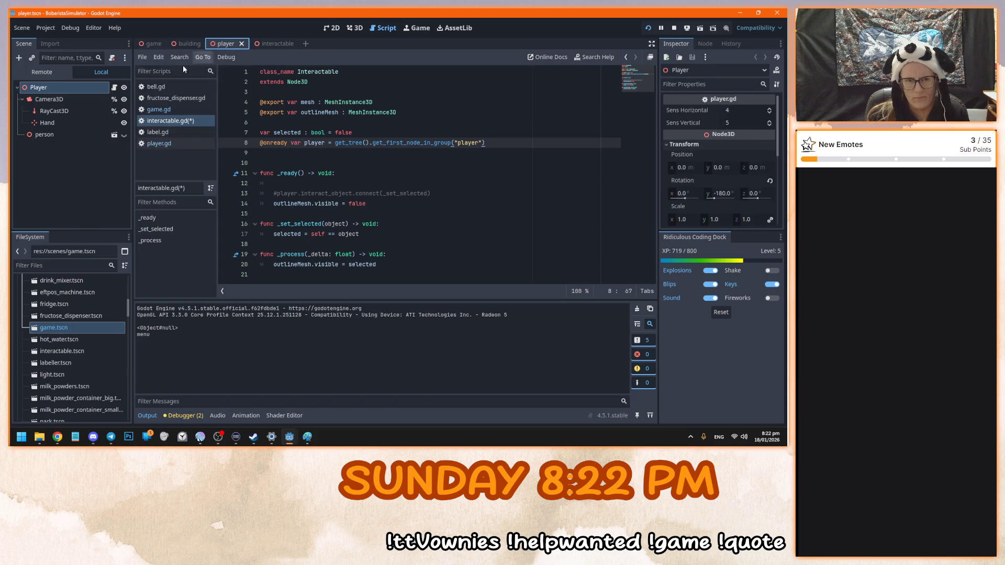
{"action": "left_click", "coordinate": [170, 110]}
{"action": "left_click", "coordinate": [397, 201]}
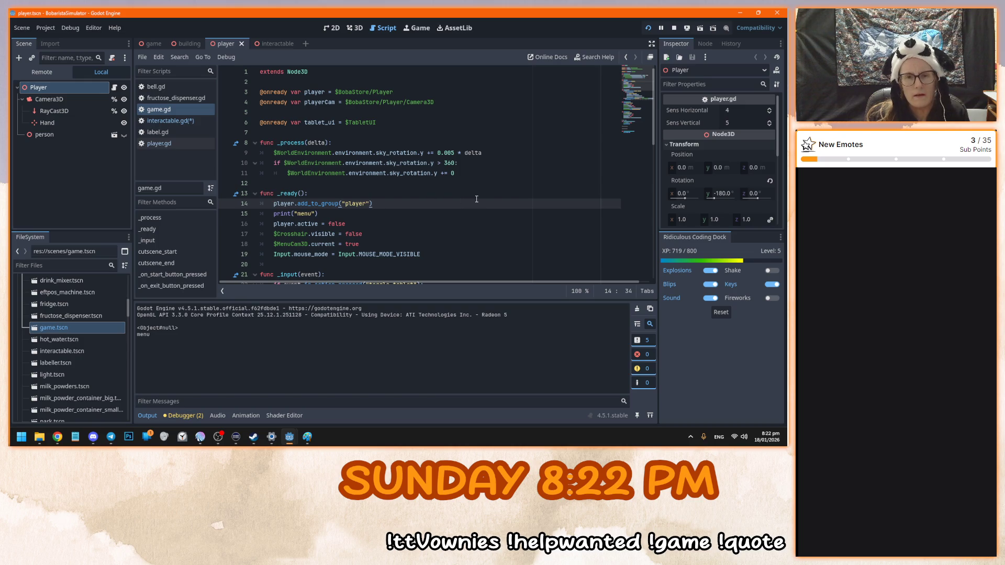
Step: Paste the player lookup into game.gd's _ready as a String 'playerstring' and print(playerstring)
{"action": "key", "text": "Return"}
{"action": "key", "text": "ctrl+v"}
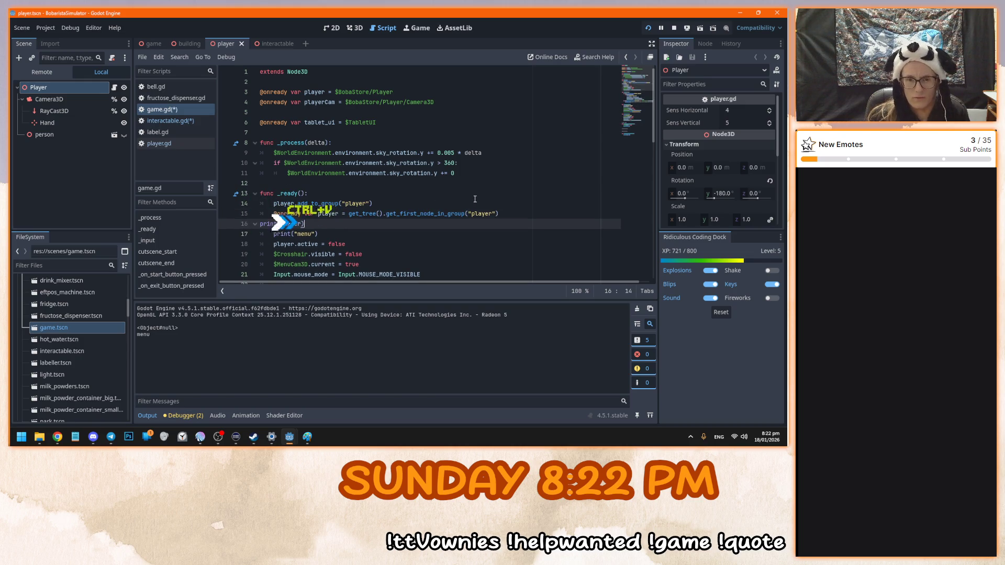
{"action": "left_click", "coordinate": [278, 213]}
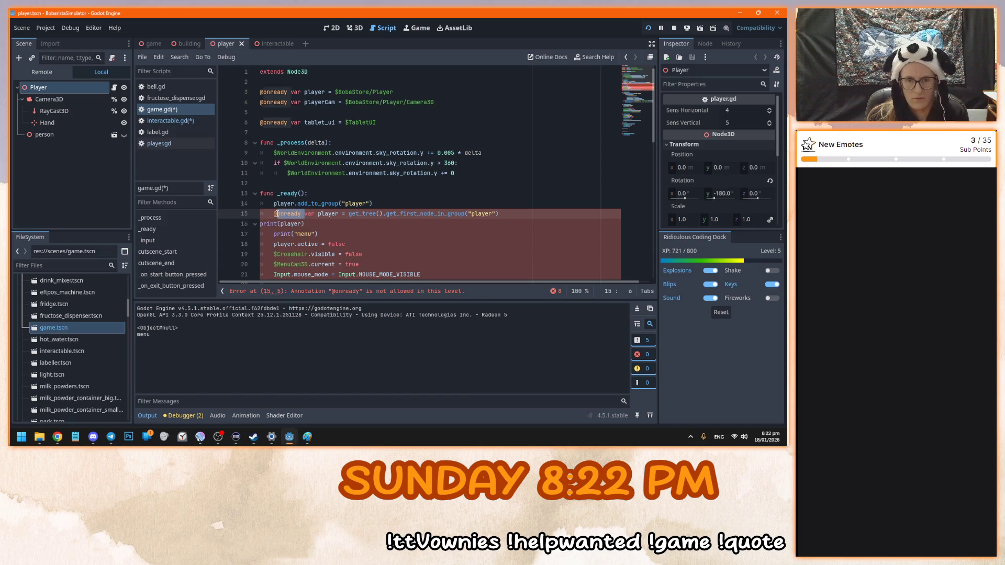
{"action": "key", "text": "BackSpace"}
{"action": "key", "text": "BackSpace"}
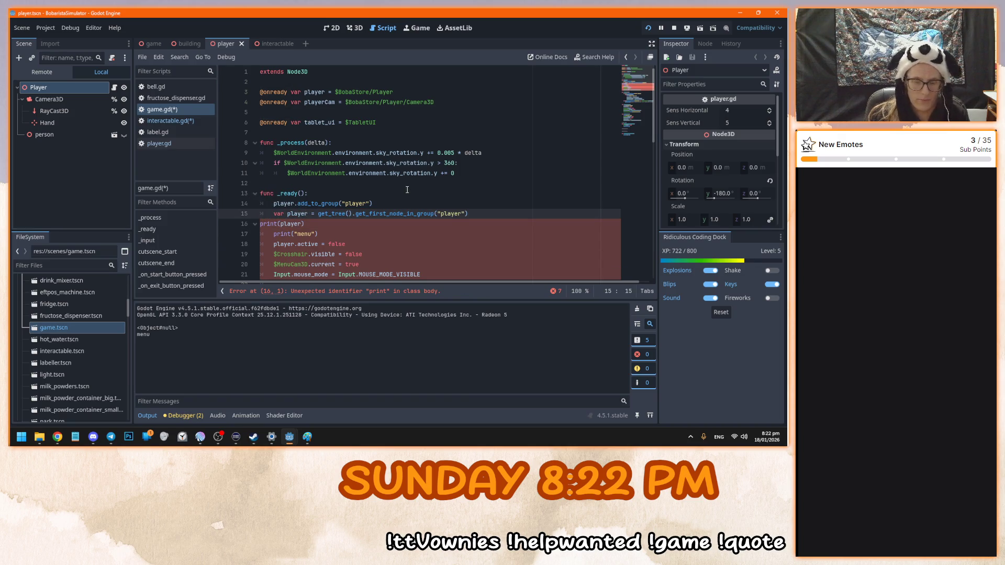
{"action": "type", "text": "String"}
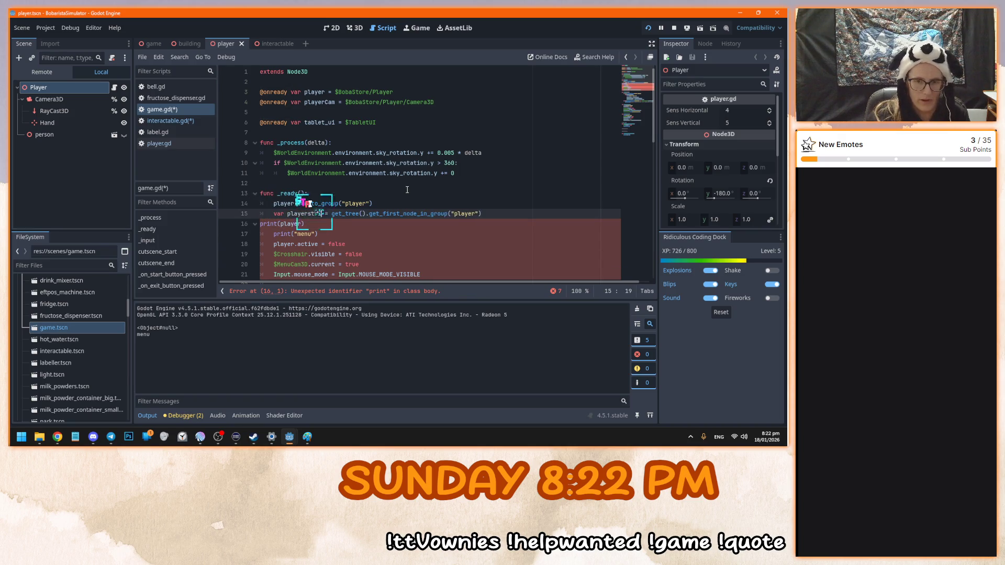
{"action": "double_click", "coordinate": [311, 214]}
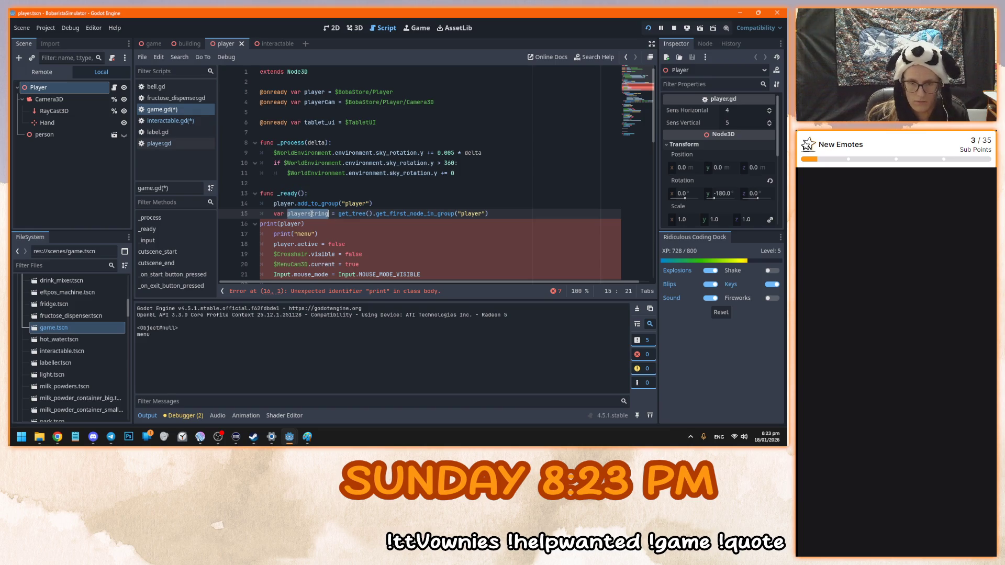
{"action": "key", "text": "ctrl+c"}
{"action": "double_click", "coordinate": [289, 223]}
{"action": "key", "text": "ctrl+v"}
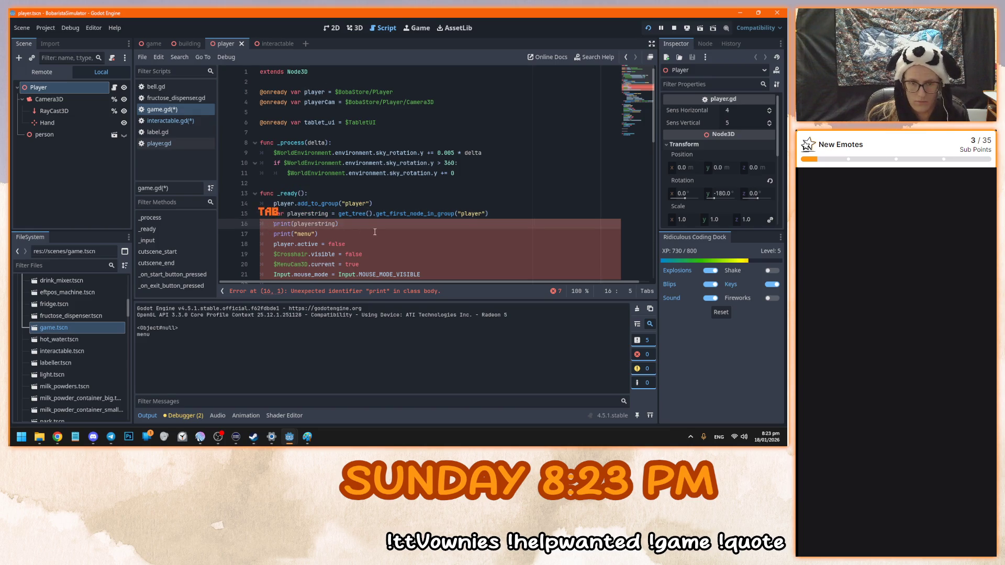
{"action": "key", "text": "Tab"}
{"action": "left_click", "coordinate": [431, 228]}
{"action": "key", "text": "F5"}
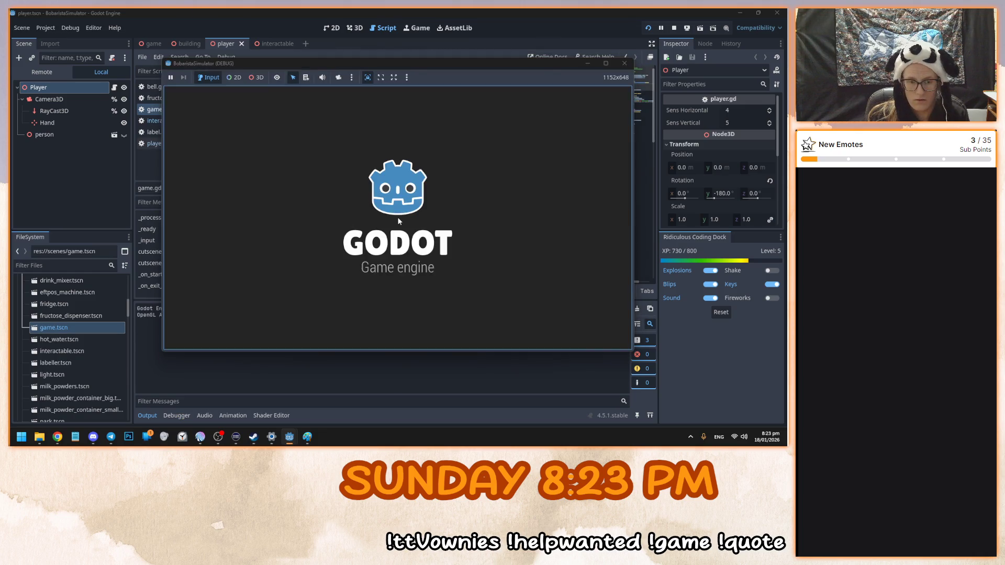
{"action": "left_click", "coordinate": [259, 383]}
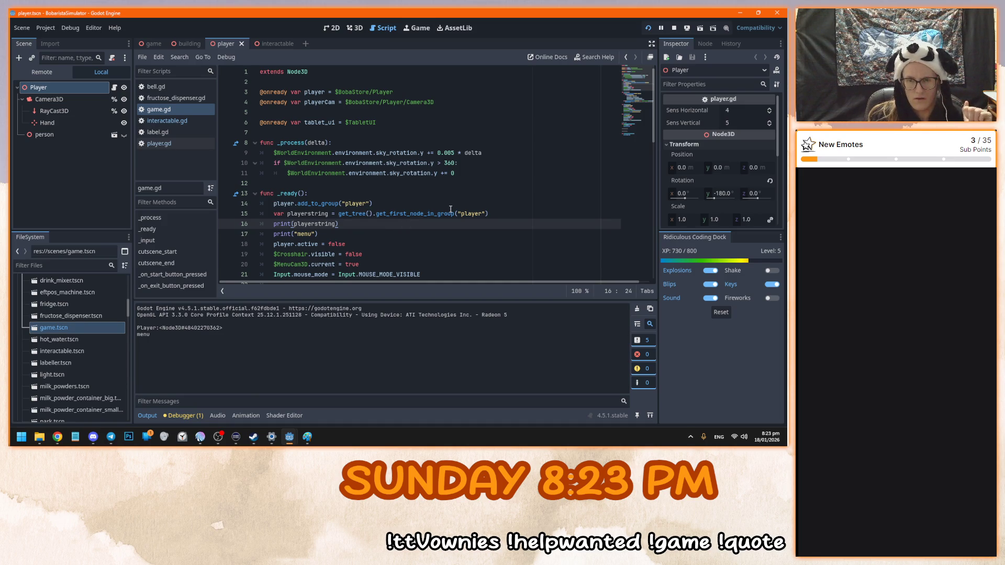
{"action": "mouse_move", "coordinate": [449, 214]}
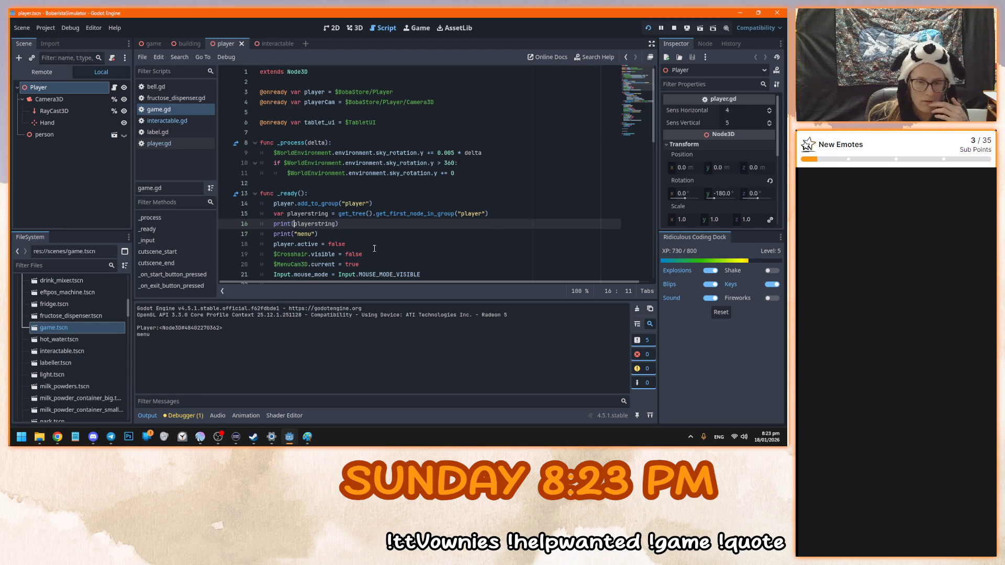
Step: Review the player lookup on line 8 of interactable.gd
{"action": "left_click", "coordinate": [171, 121]}
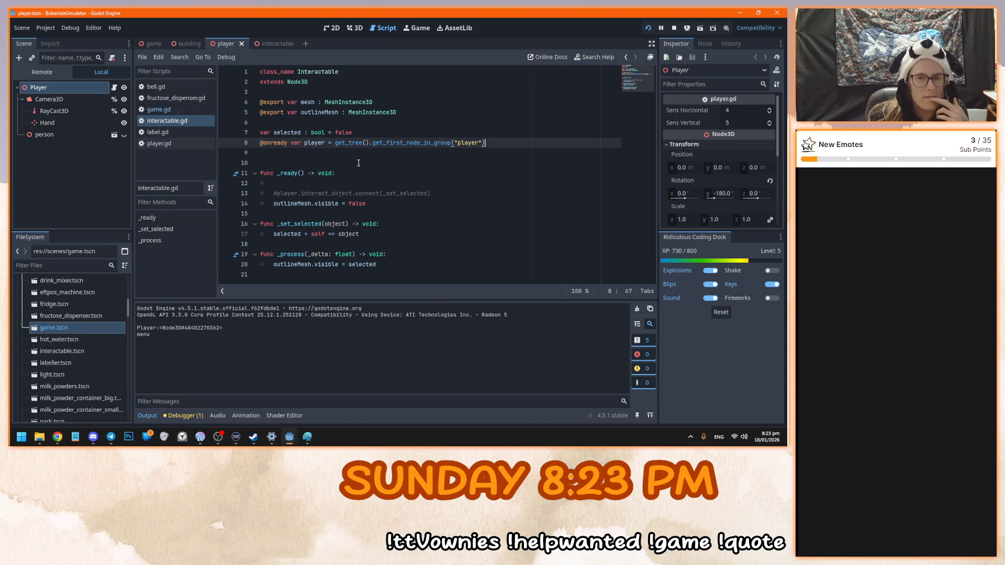
{"action": "left_click", "coordinate": [358, 152]}
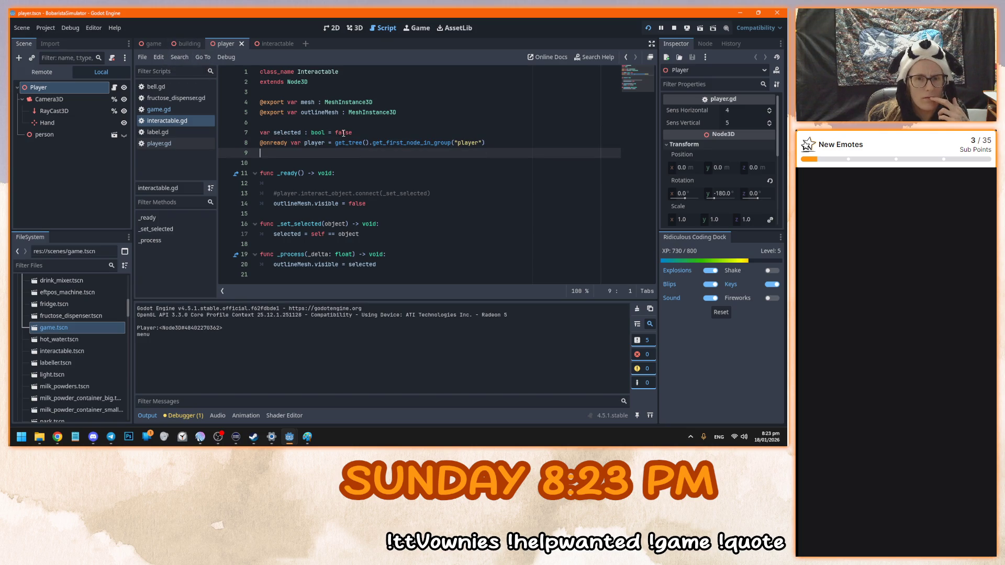
{"action": "mouse_move", "coordinate": [347, 142]}
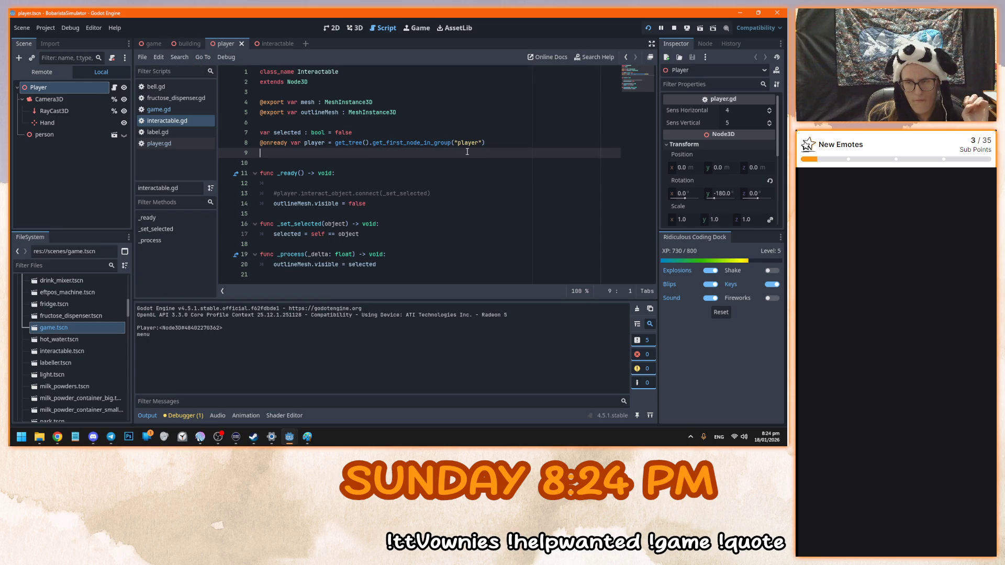
Step: Glance at the building scene, then bring up player.gd with its add_to_group("player") call
{"action": "left_click", "coordinate": [180, 44]}
{"action": "left_click", "coordinate": [225, 44]}
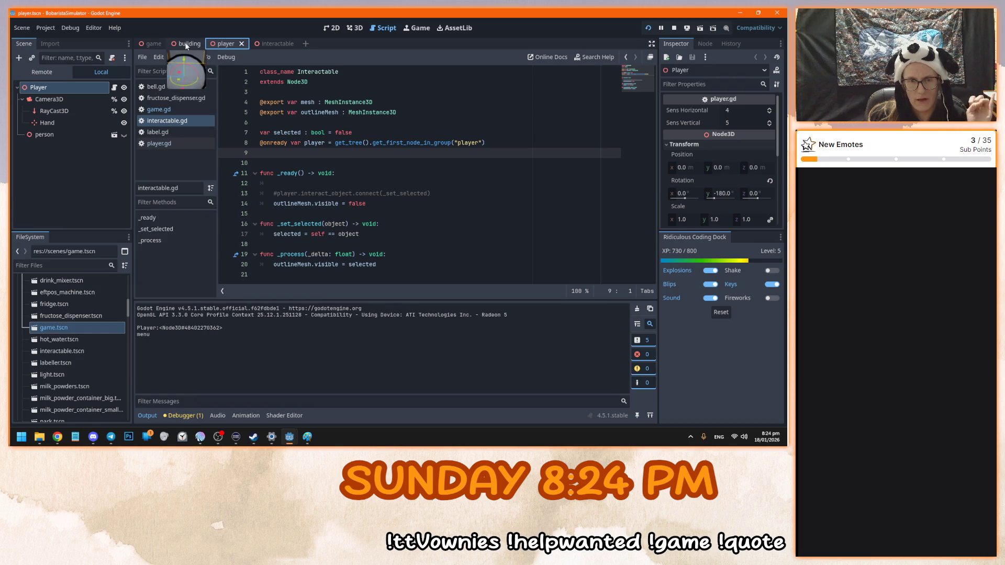
{"action": "left_click", "coordinate": [159, 143]}
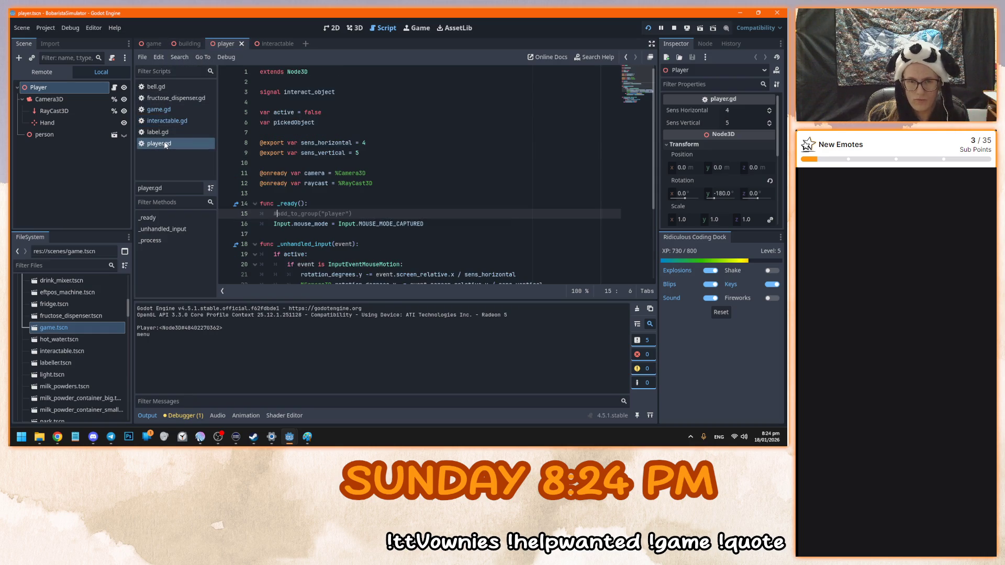
Step: In game.gd, open the documentation for the add_to_group call in _ready
{"action": "left_click", "coordinate": [162, 110]}
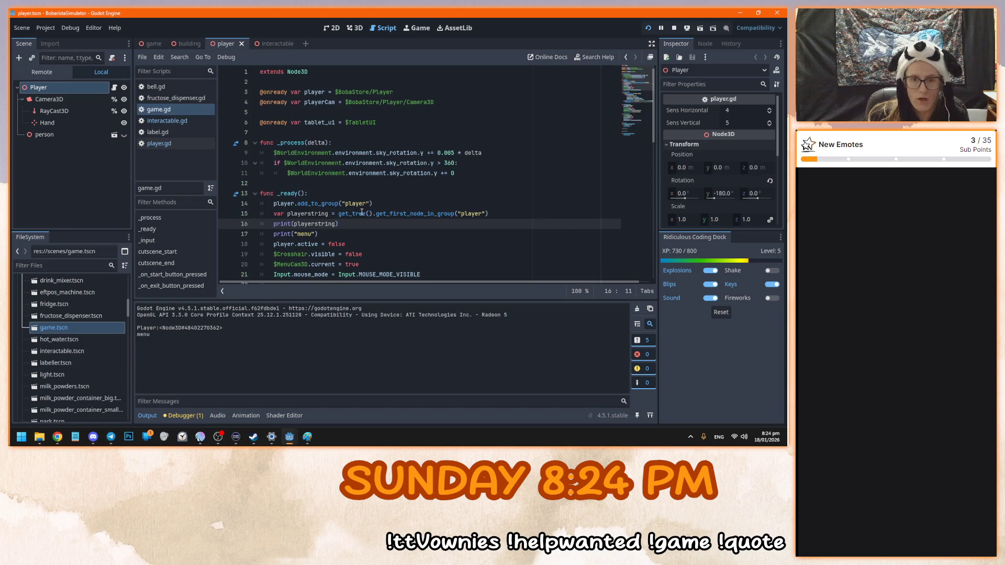
{"action": "left_click", "coordinate": [402, 193]}
{"action": "scroll", "coordinate": [401, 193], "scroll_direction": "down", "scroll_amount": 1}
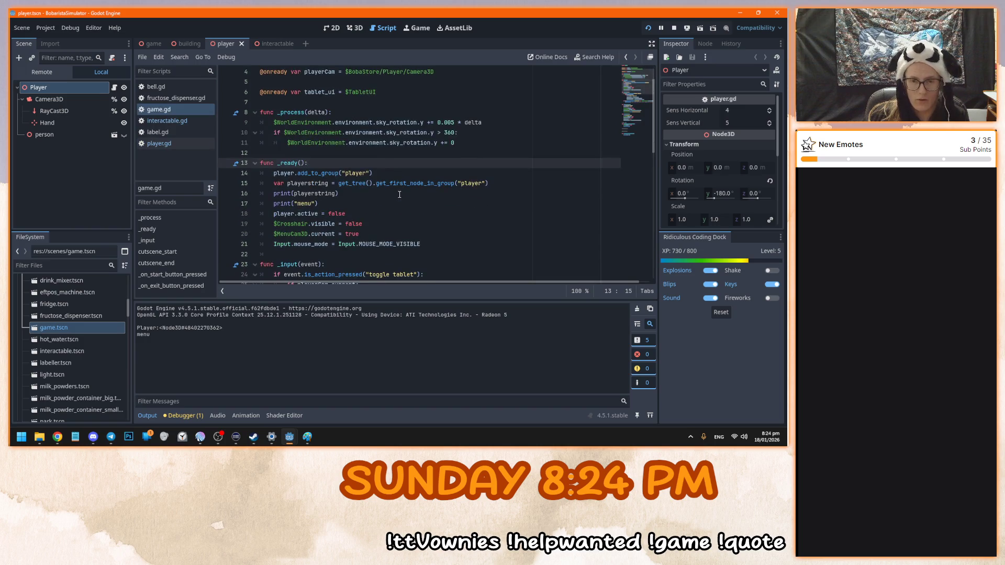
{"action": "left_click", "coordinate": [315, 174]}
{"action": "left_click", "coordinate": [315, 173], "text": "ctrl"}
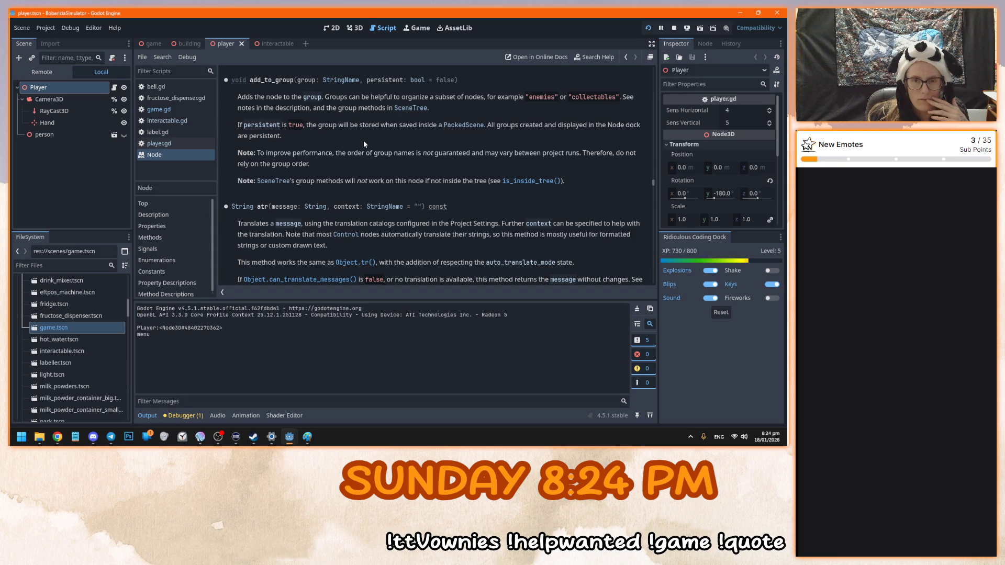
Step: Read the Node add_to_group help, then close the Node help page
{"action": "scroll", "coordinate": [364, 140], "scroll_direction": "up", "scroll_amount": 2}
{"action": "scroll", "coordinate": [363, 140], "scroll_direction": "up", "scroll_amount": 2}
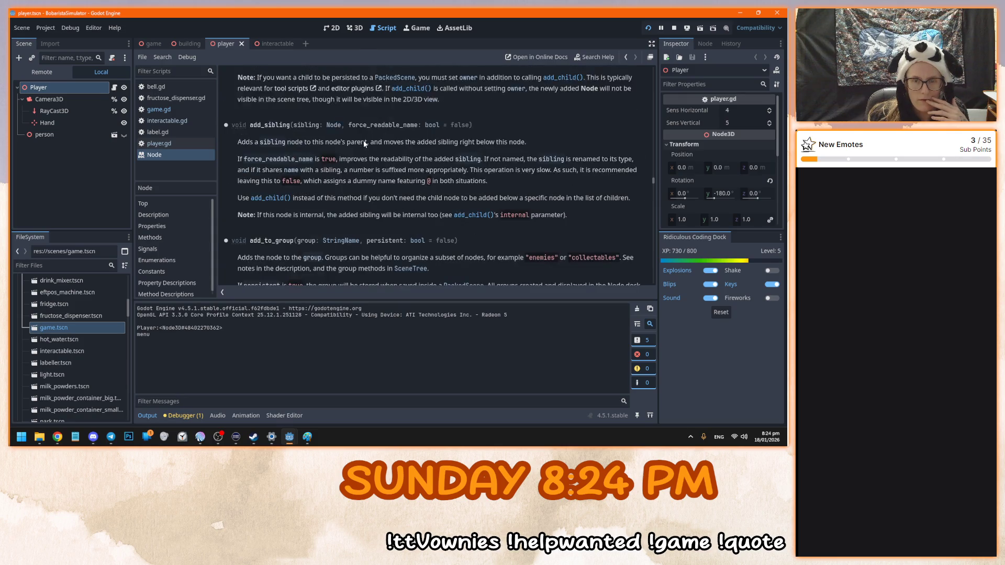
{"action": "scroll", "coordinate": [364, 140], "scroll_direction": "down", "scroll_amount": 5}
{"action": "right_click", "coordinate": [208, 156]}
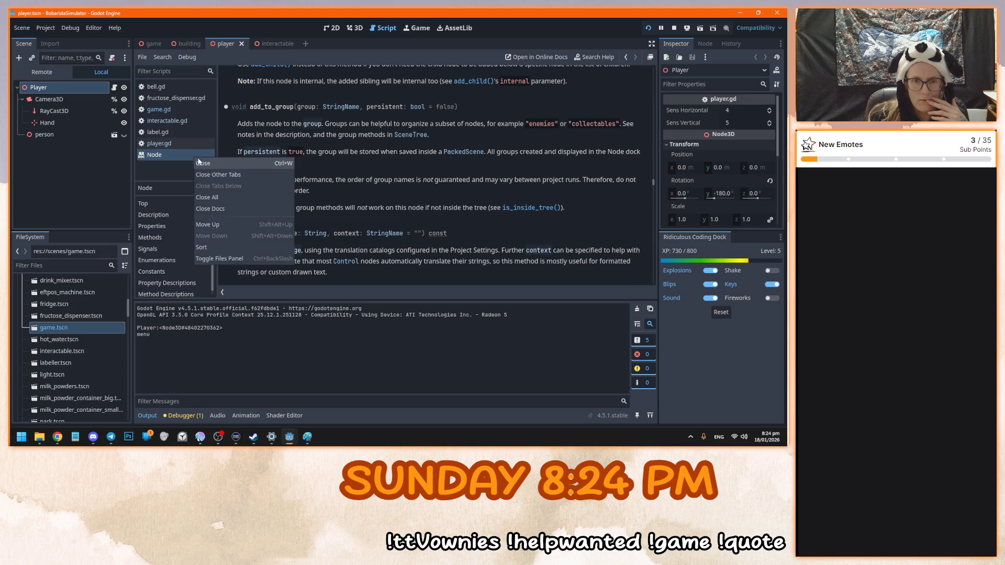
{"action": "left_click", "coordinate": [201, 163]}
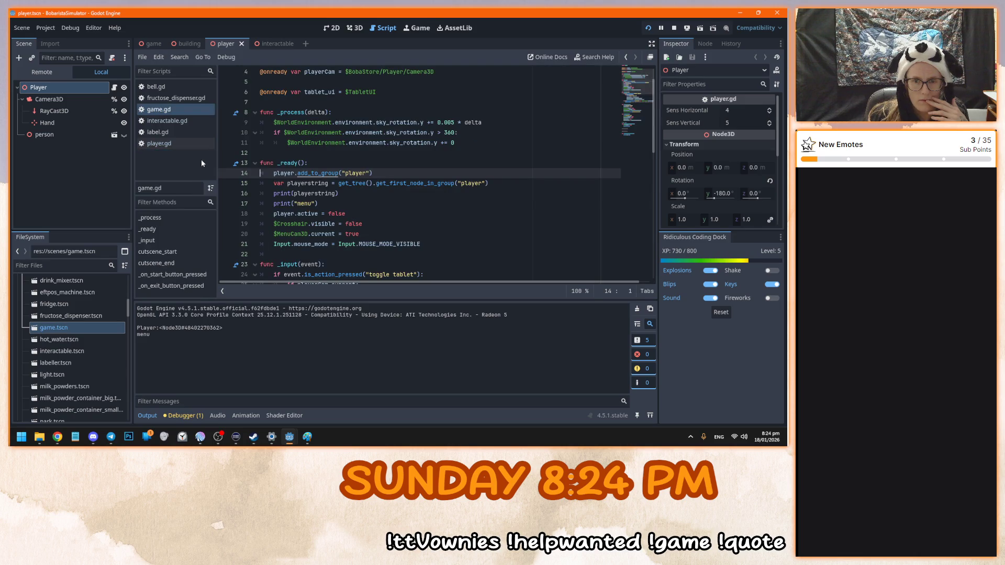
Step: Change line 16's print to "game player is: " + str(playerstring)
{"action": "left_click", "coordinate": [411, 199]}
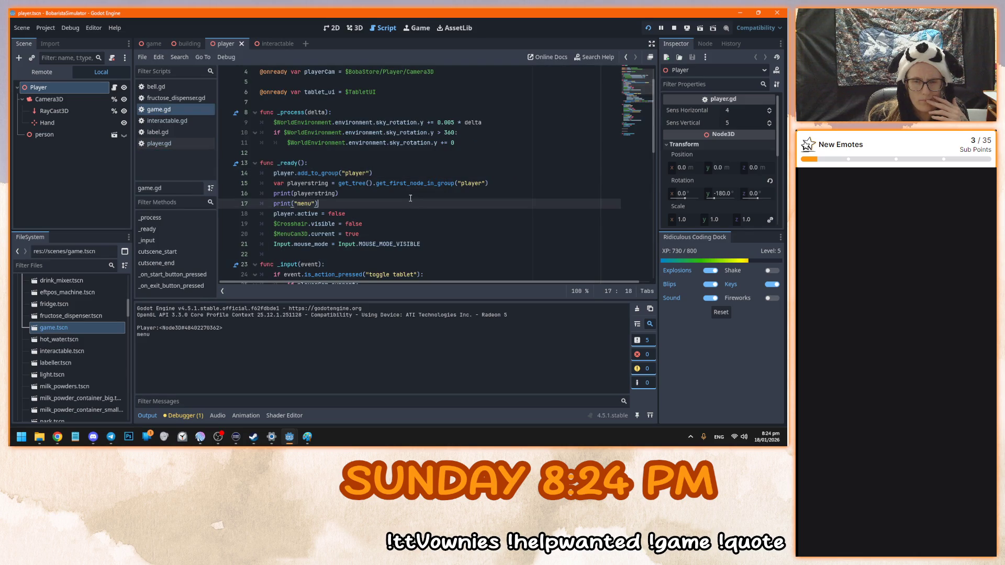
{"action": "key", "text": "Up"}
{"action": "key", "text": "ctrl+Left"}
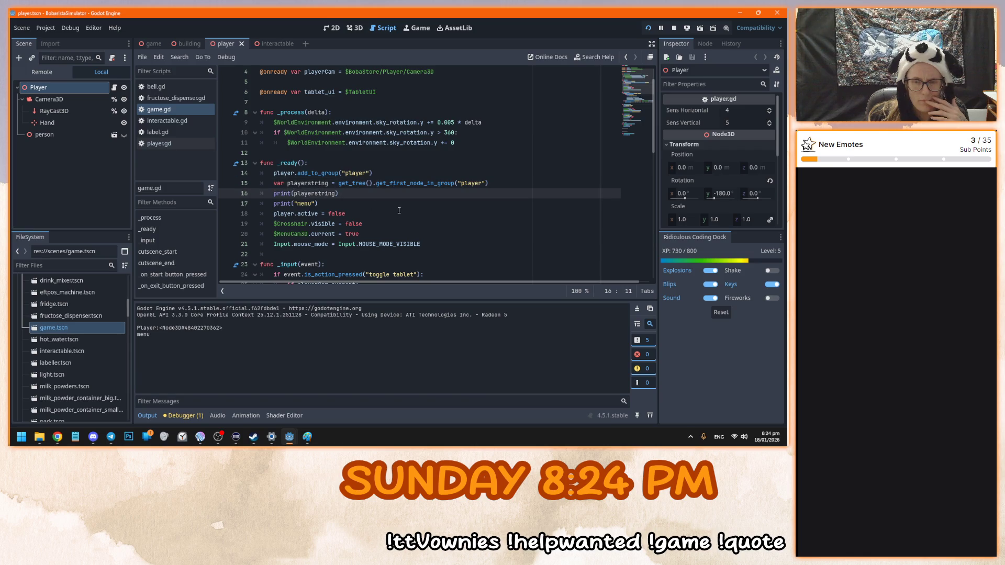
{"action": "type", "text": "\"game"}
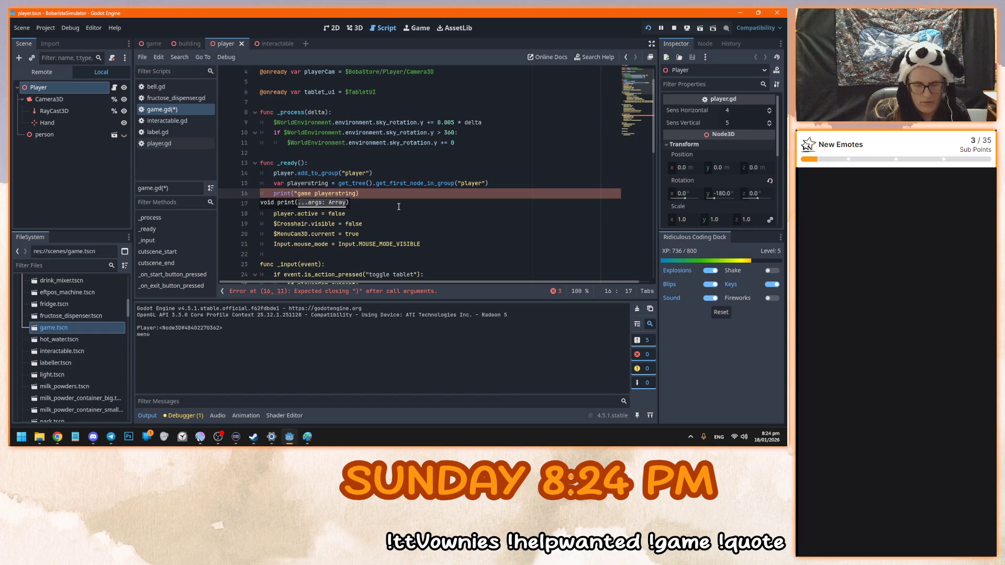
{"action": "type", "text": " player is"}
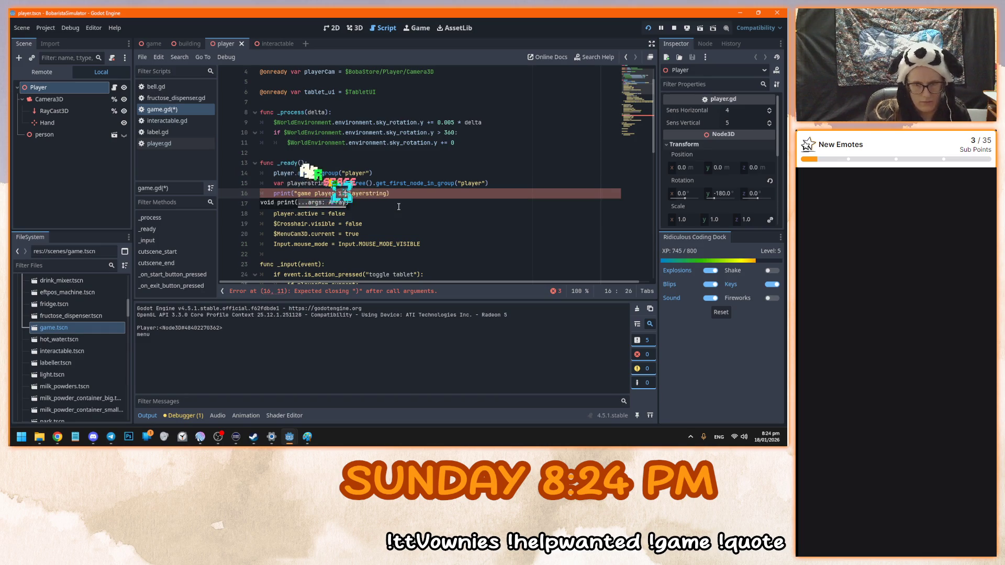
{"action": "type", "text": ": \" + "}
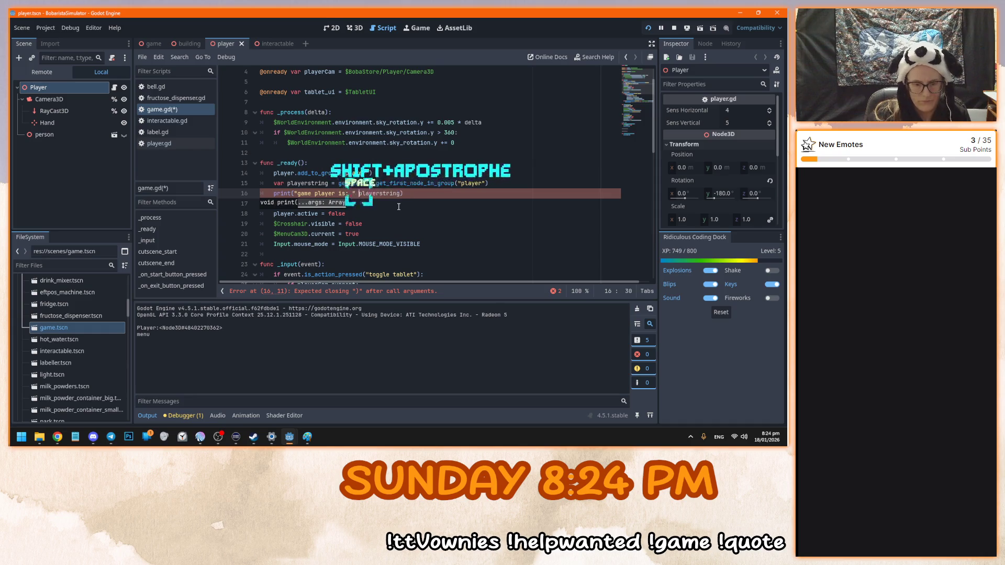
{"action": "type", "text": "str("}
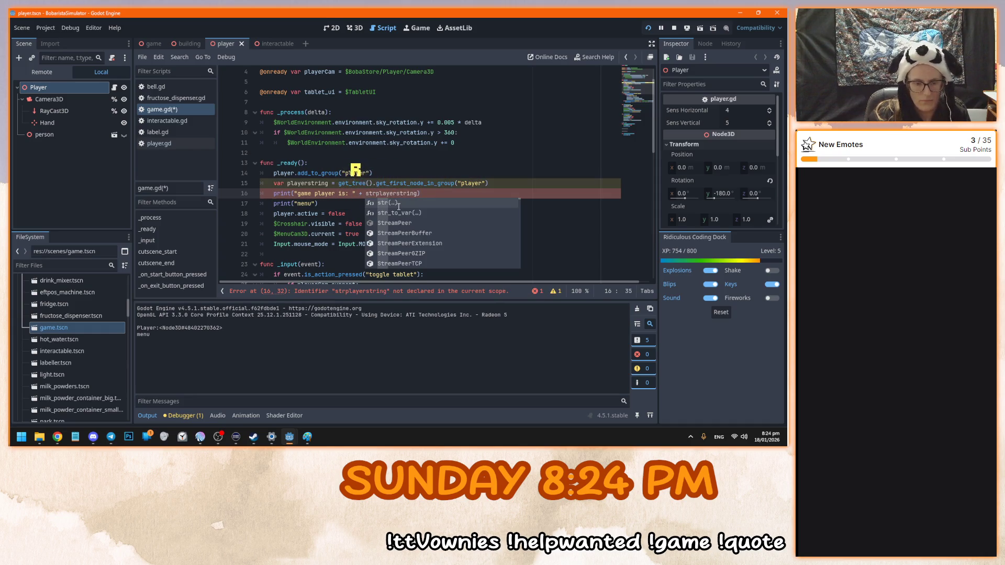
{"action": "key", "text": "ctrl+Right"}
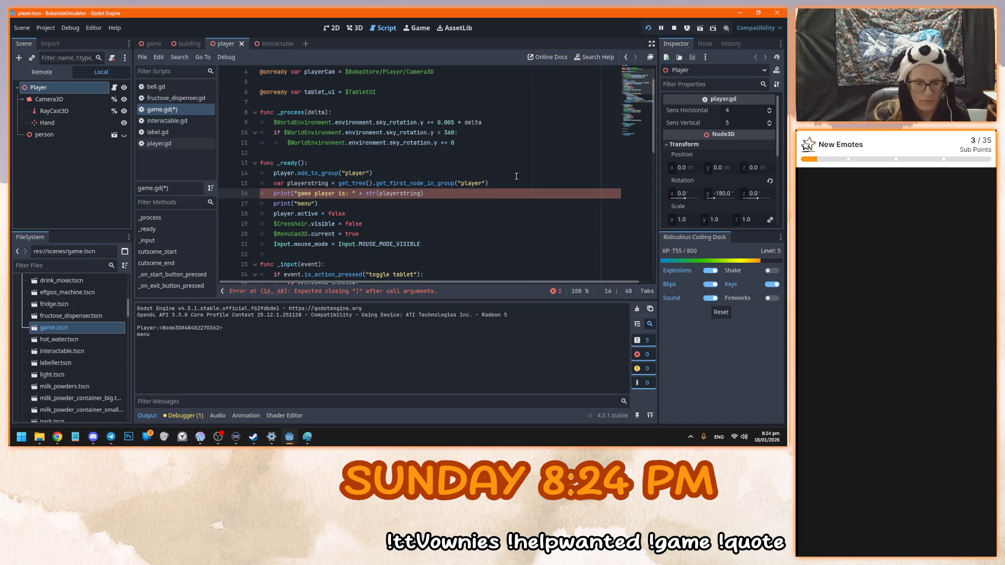
{"action": "key", "text": "F5"}
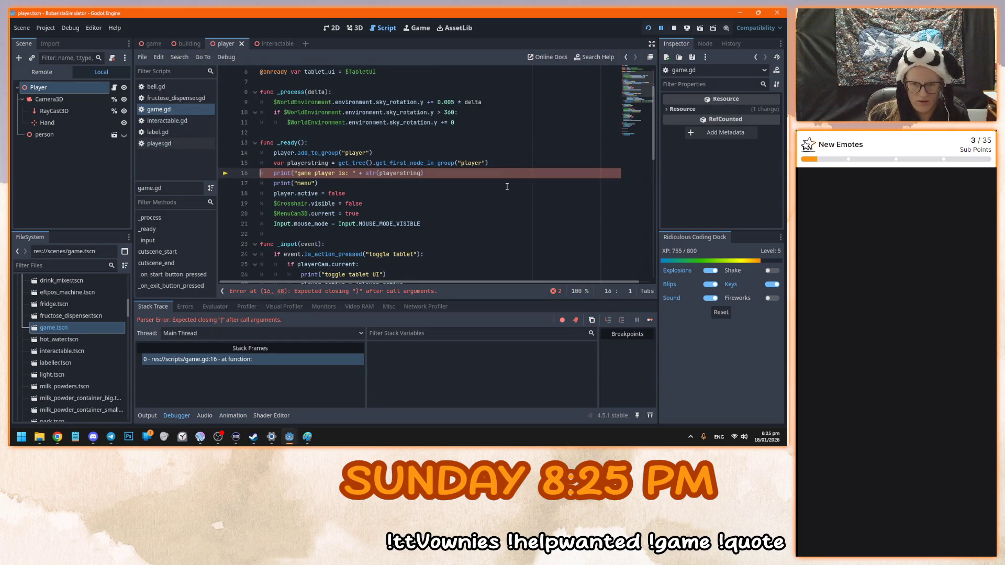
{"action": "left_click", "coordinate": [420, 172]}
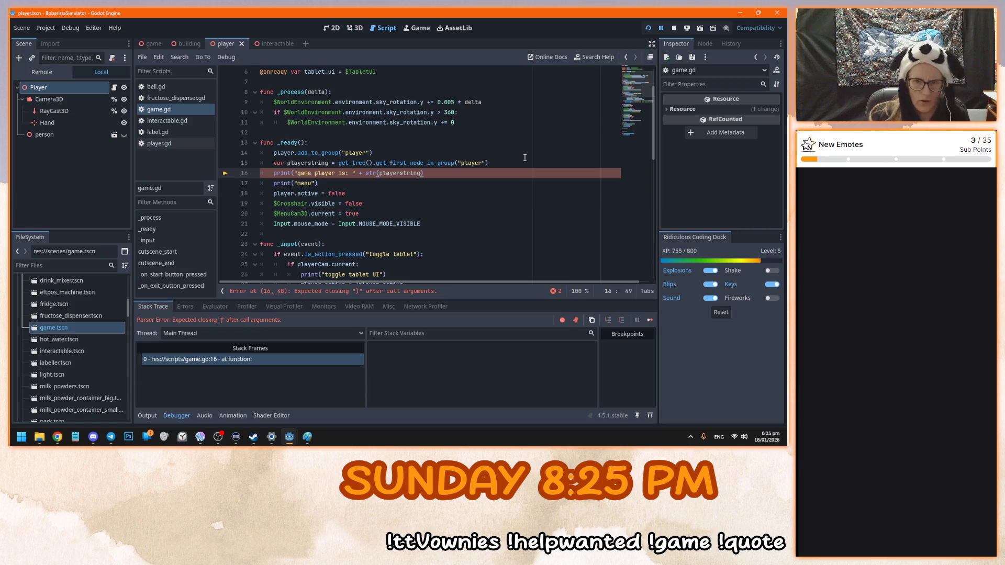
{"action": "key", "text": "F5"}
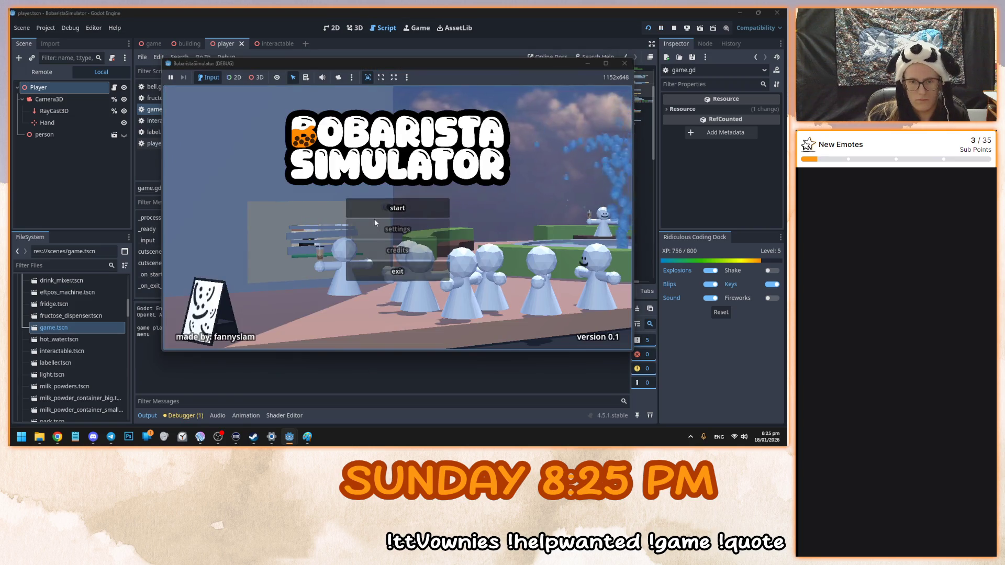
{"action": "left_click", "coordinate": [216, 397]}
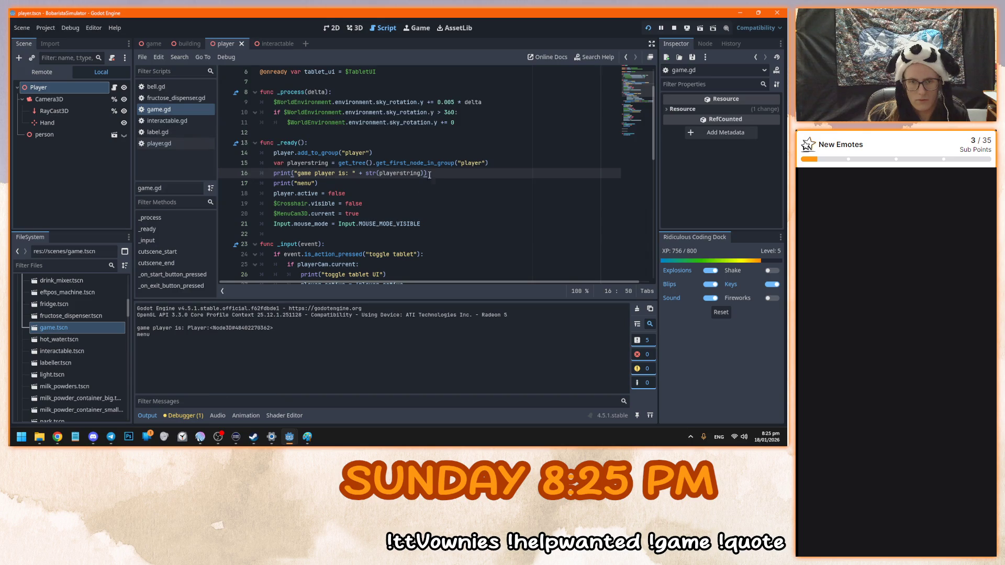
Step: Copy game.gd's lookup and print lines into interactable.gd's _ready function
{"action": "key", "text": "shift+Down"}
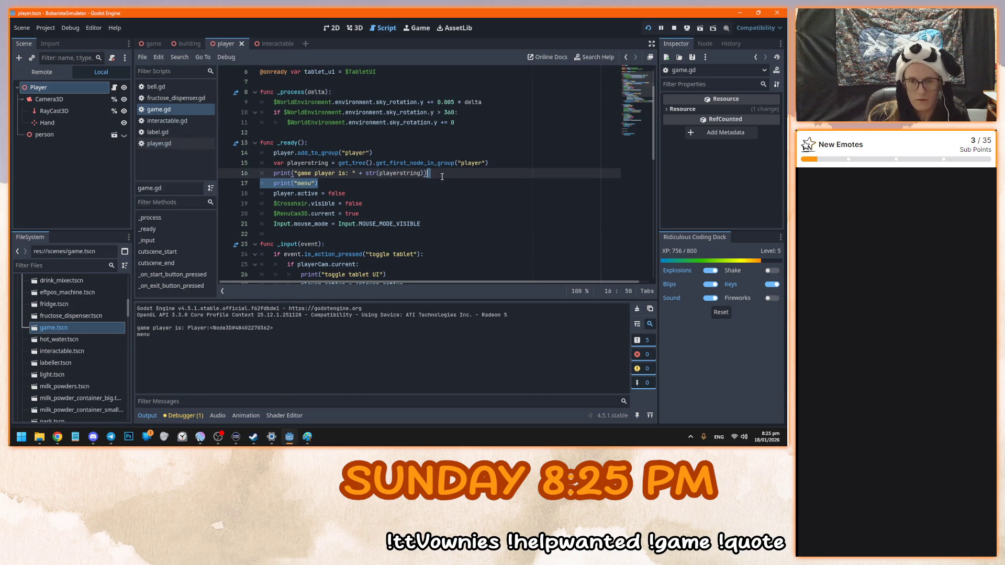
{"action": "key", "text": "Down"}
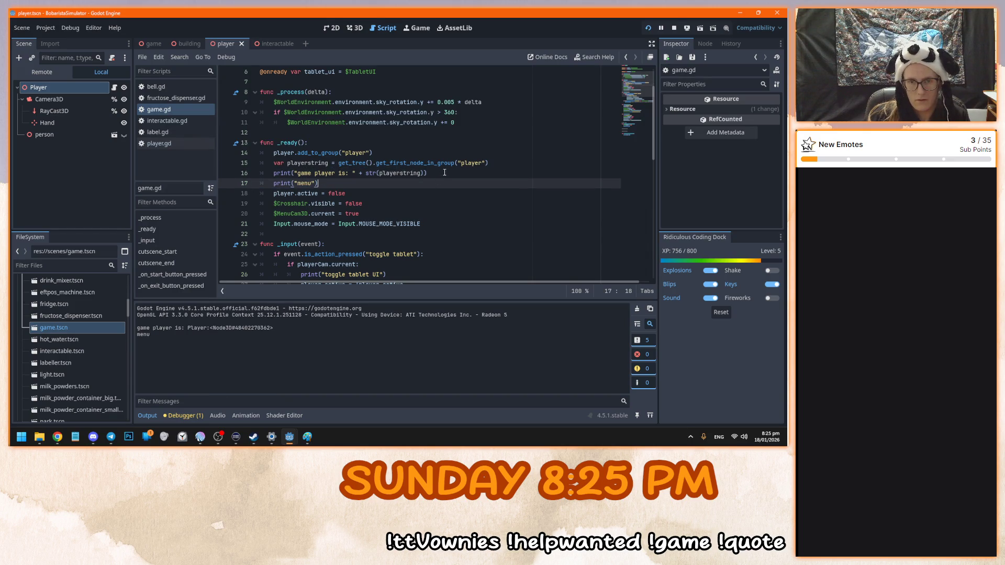
{"action": "left_click_drag", "start_coordinate": [445, 172], "coordinate": [272, 166]}
{"action": "key", "text": "ctrl+c"}
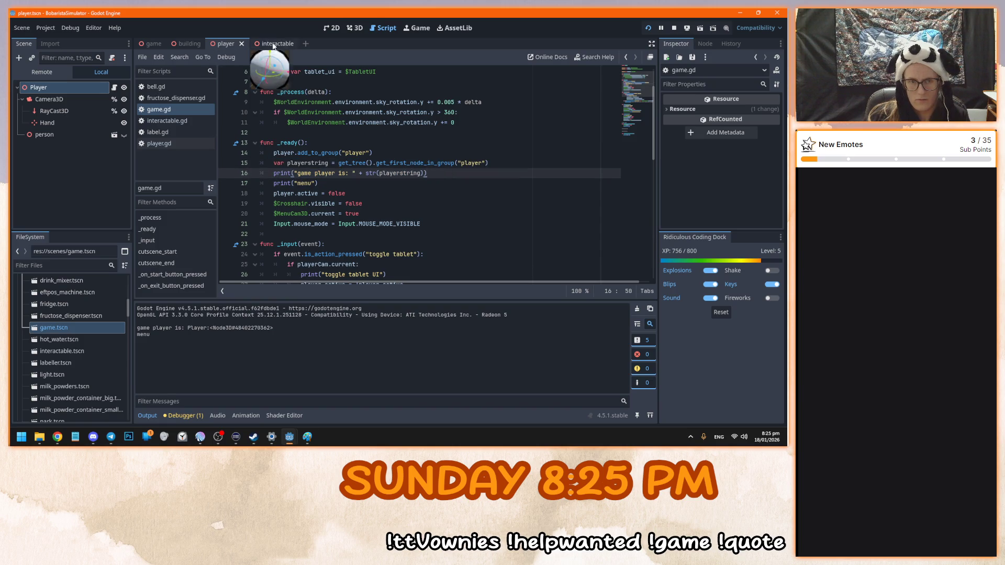
{"action": "left_click", "coordinate": [167, 121]}
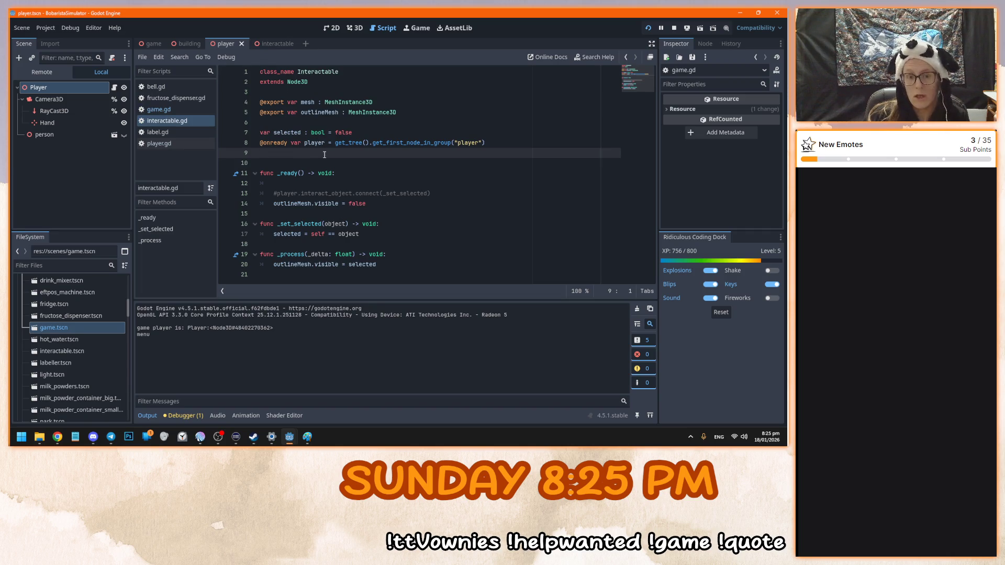
{"action": "left_click", "coordinate": [281, 184]}
{"action": "key", "text": "ctrl+v"}
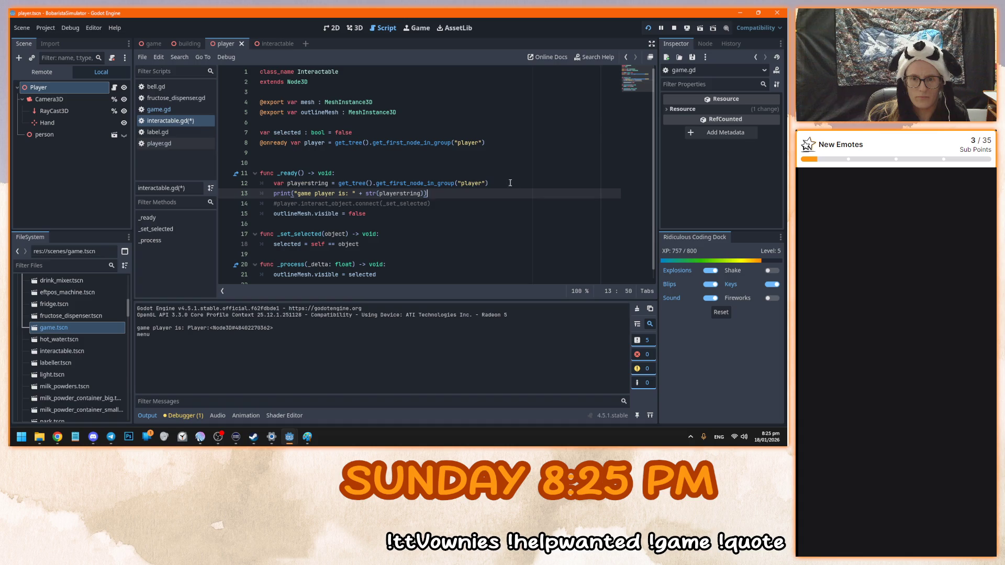
Step: Remove the lookup line, make it print "interactable player is: " + str(player), and run
{"action": "left_click_drag", "start_coordinate": [490, 183], "coordinate": [242, 184]}
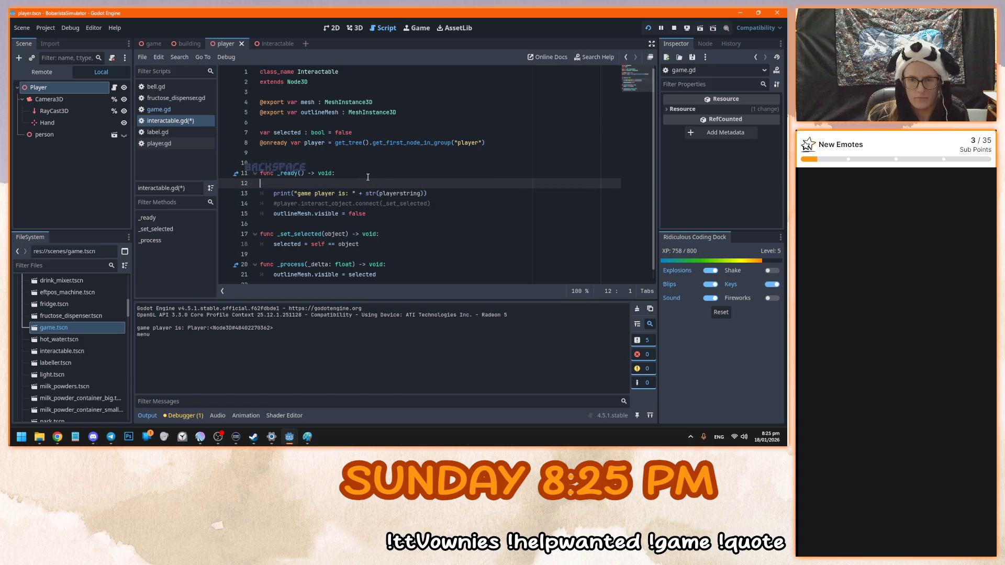
{"action": "key", "text": "BackSpace"}
{"action": "key", "text": "BackSpace"}
{"action": "double_click", "coordinate": [304, 183]}
{"action": "type", "text": "interactable"}
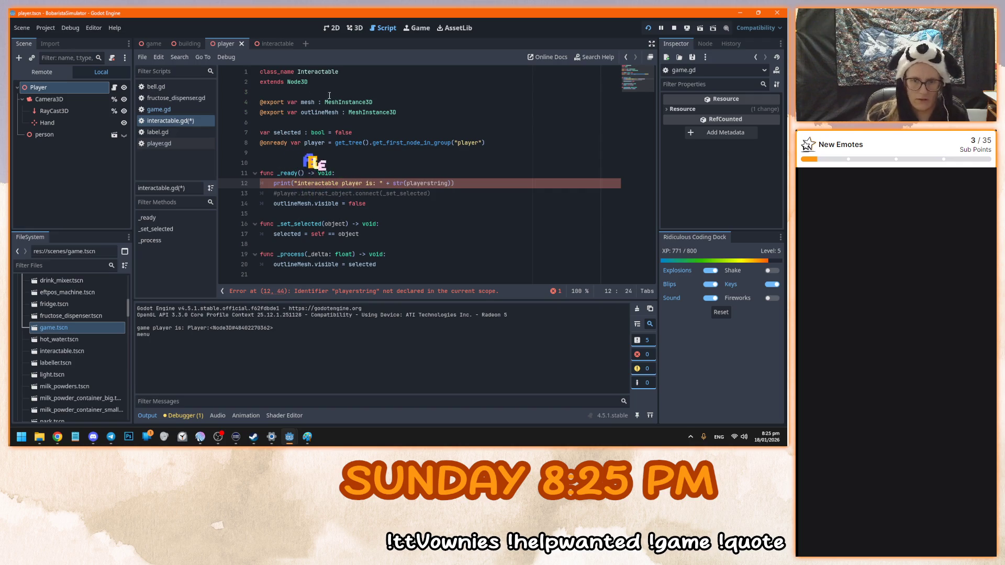
{"action": "left_click", "coordinate": [325, 142]}
{"action": "left_click", "coordinate": [428, 183]}
{"action": "left_click_drag", "start_coordinate": [429, 183], "coordinate": [453, 183]}
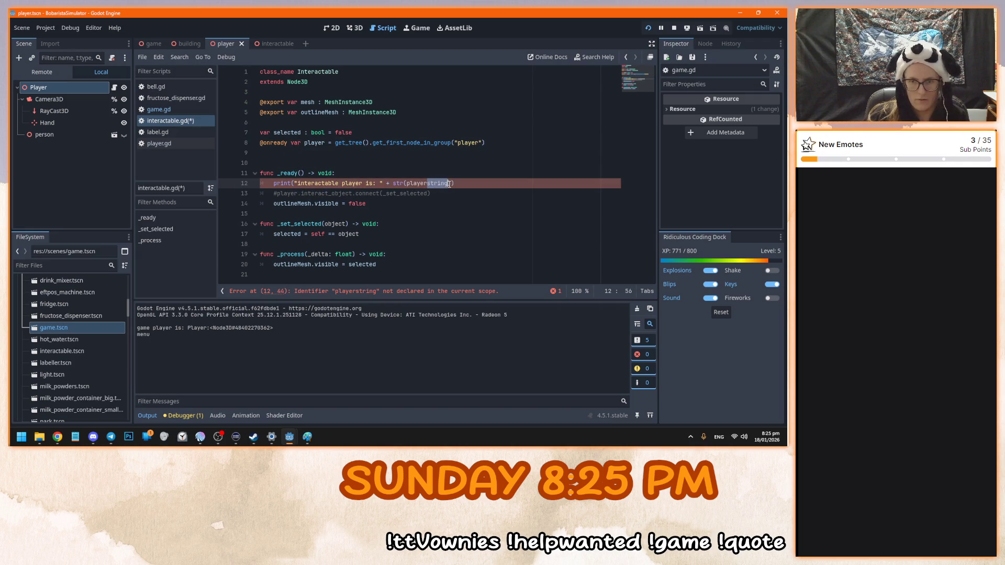
{"action": "key", "text": "BackSpace"}
{"action": "left_click", "coordinate": [479, 187]}
{"action": "key", "text": "F5"}
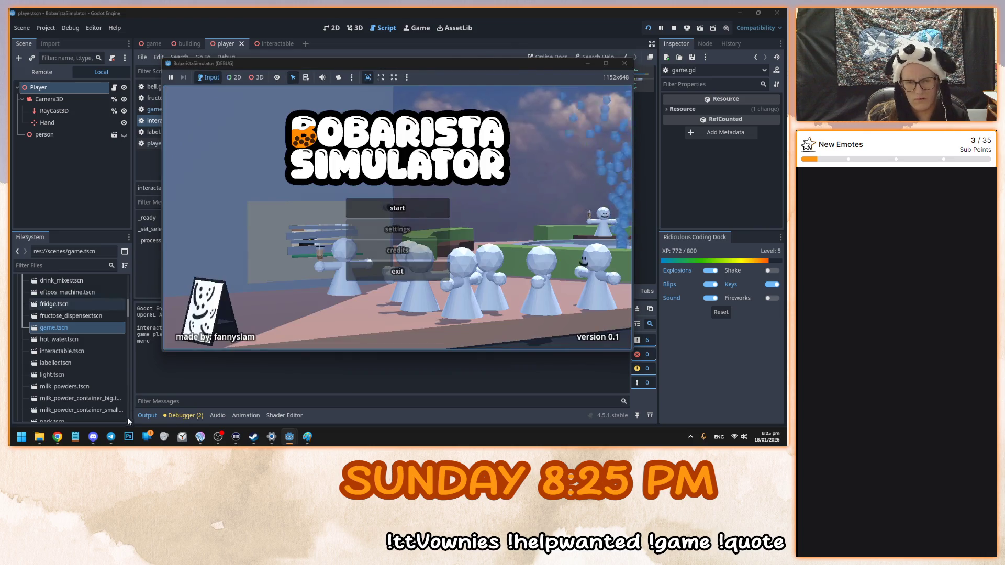
{"action": "left_click", "coordinate": [189, 384]}
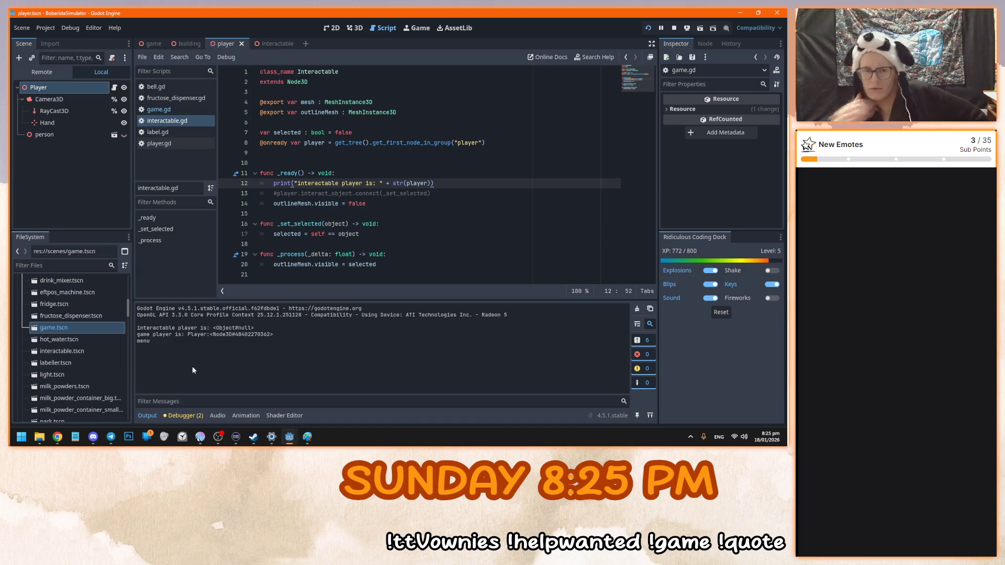
{"action": "left_click", "coordinate": [519, 140]}
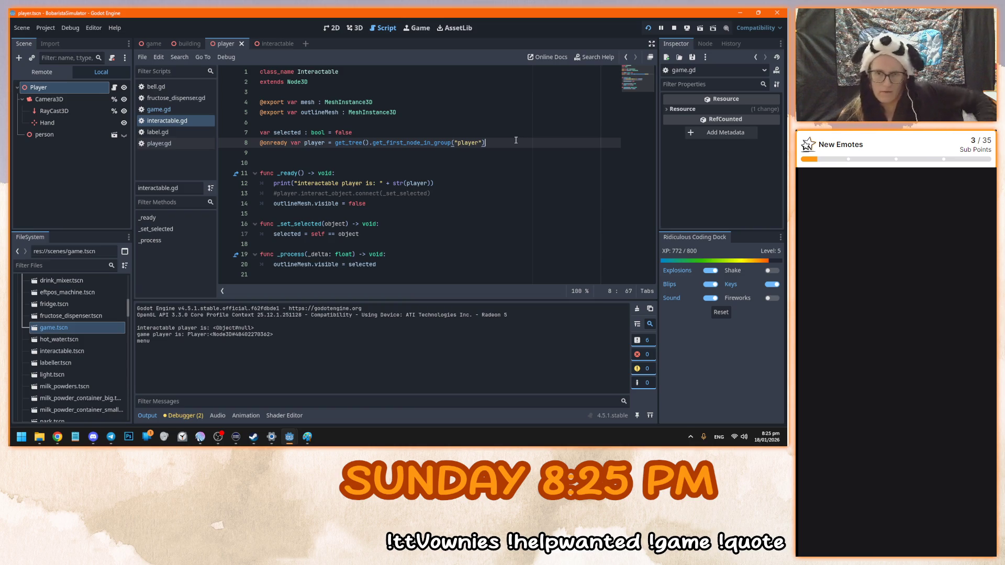
{"action": "key", "text": "ctrl+alt+Down"}
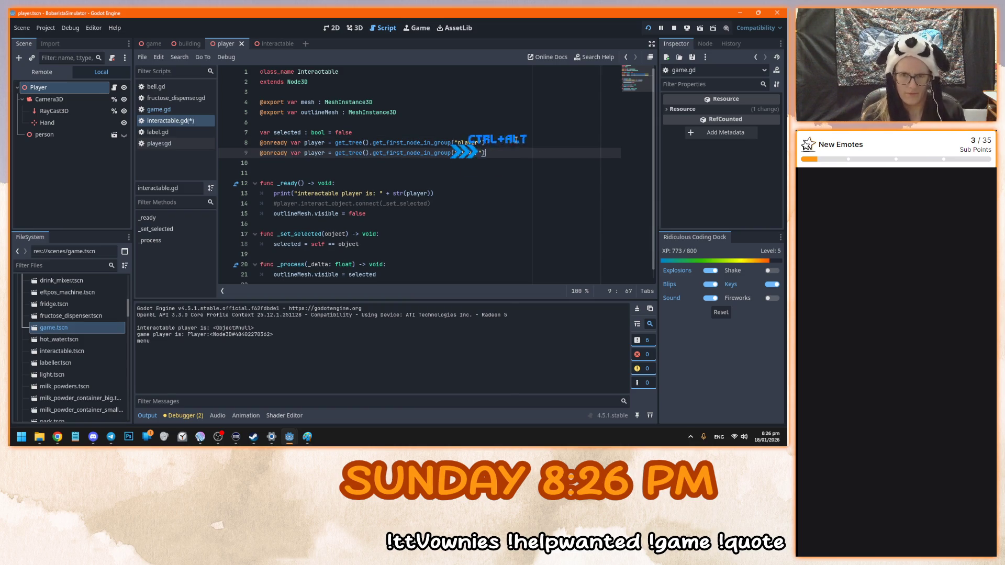
{"action": "left_click_drag", "start_coordinate": [485, 153], "coordinate": [364, 153]}
{"action": "key", "text": "BackSpace"}
{"action": "key", "text": "BackSpace"}
{"action": "key", "text": "BackSpace"}
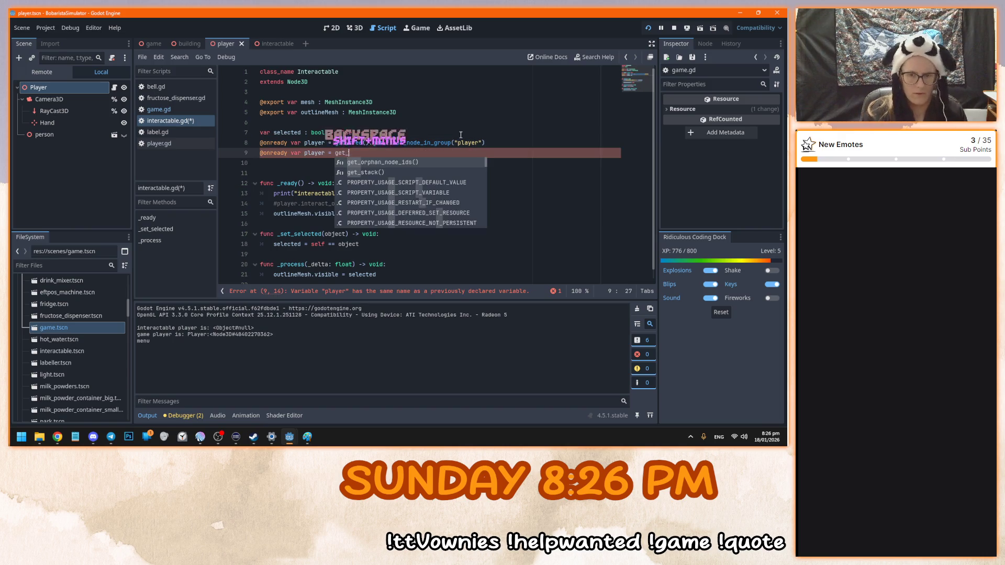
{"action": "type", "text": "_r"}
{"action": "key", "text": "BackSpace"}
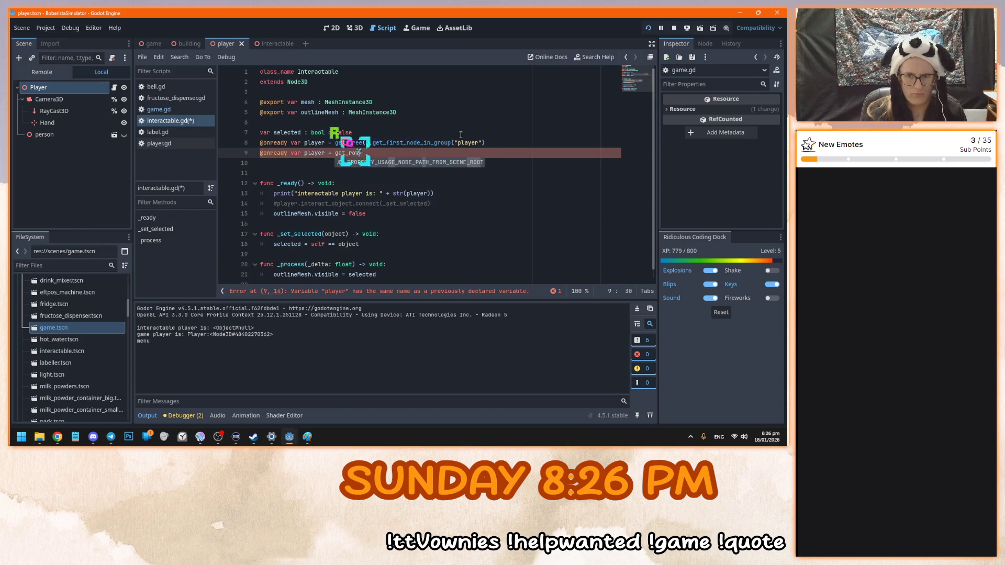
{"action": "type", "text": "tree"}
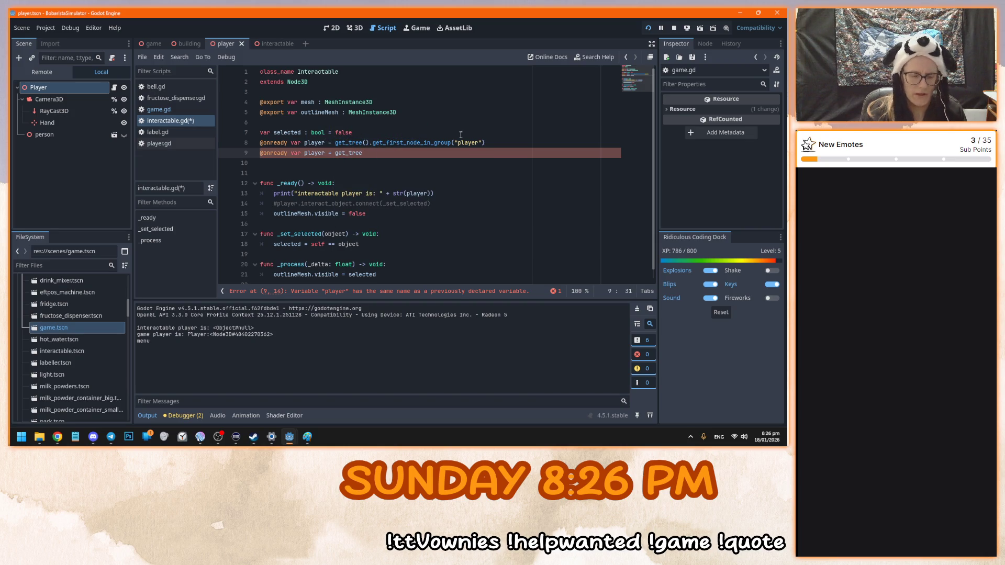
{"action": "type", "text": "()."}
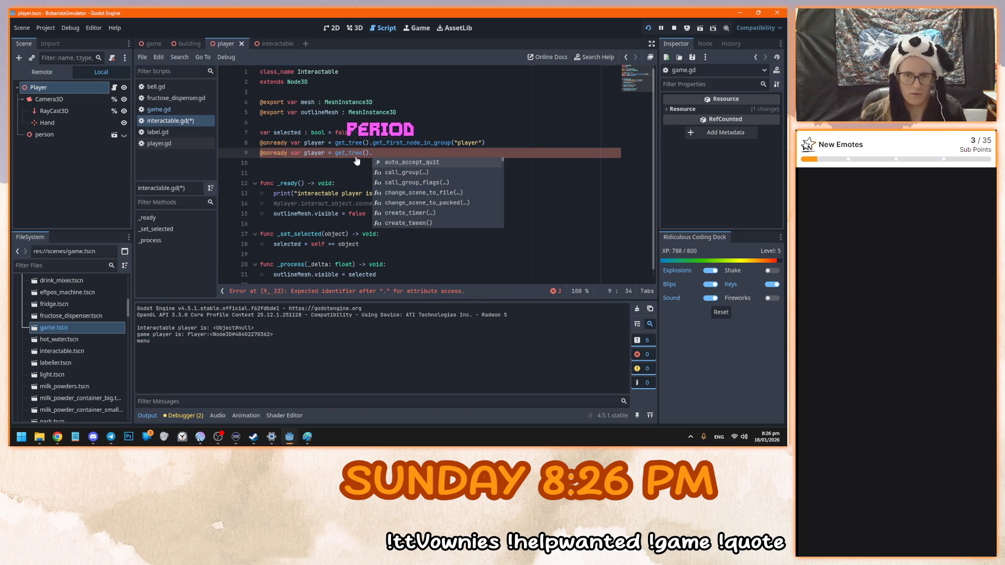
Step: Open and scroll through the Node documentation for get_tree()
{"action": "left_click", "coordinate": [355, 152], "text": "ctrl"}
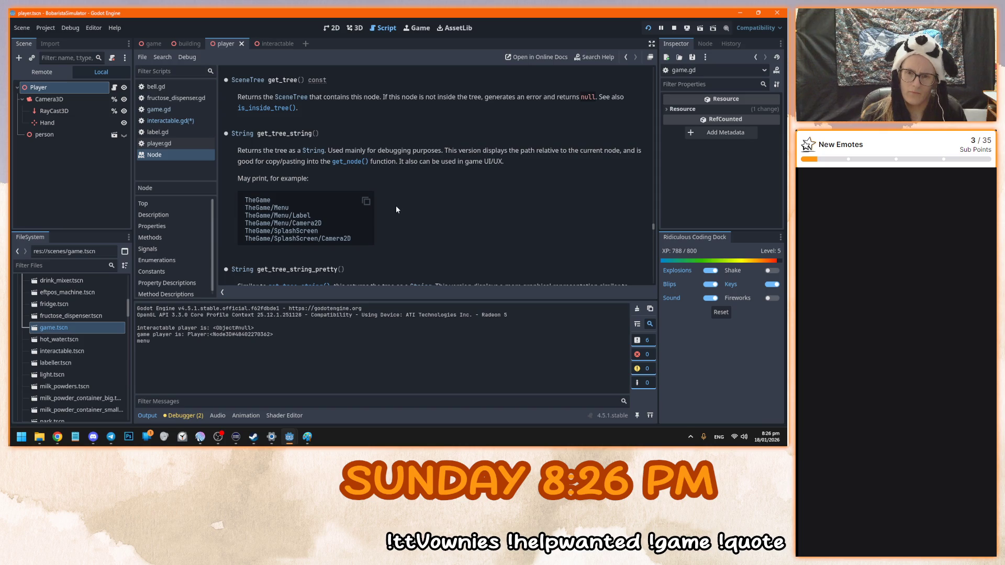
{"action": "scroll", "coordinate": [396, 208], "scroll_direction": "down", "scroll_amount": 3}
{"action": "scroll", "coordinate": [396, 209], "scroll_direction": "up", "scroll_amount": 5}
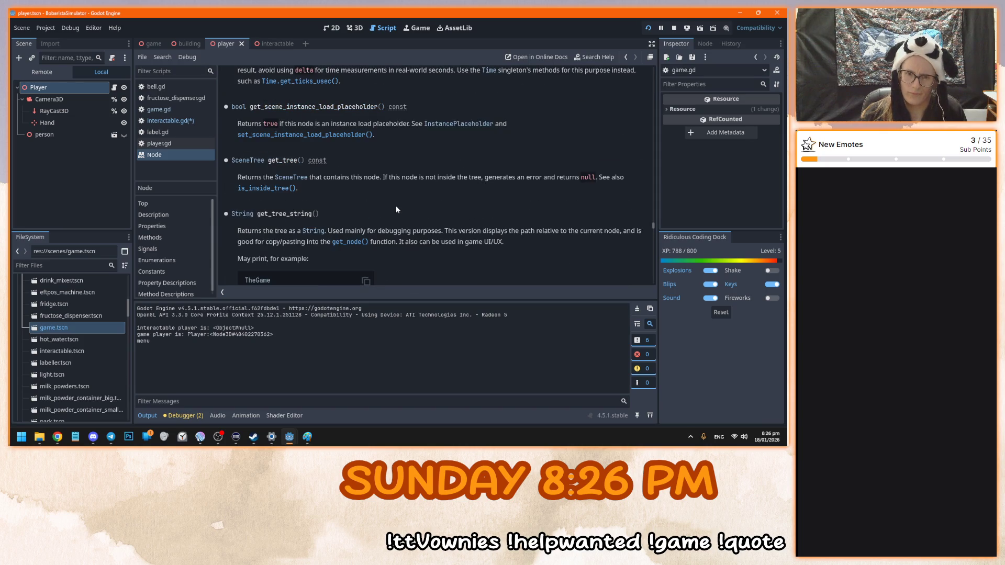
{"action": "scroll", "coordinate": [397, 209], "scroll_direction": "up", "scroll_amount": 4}
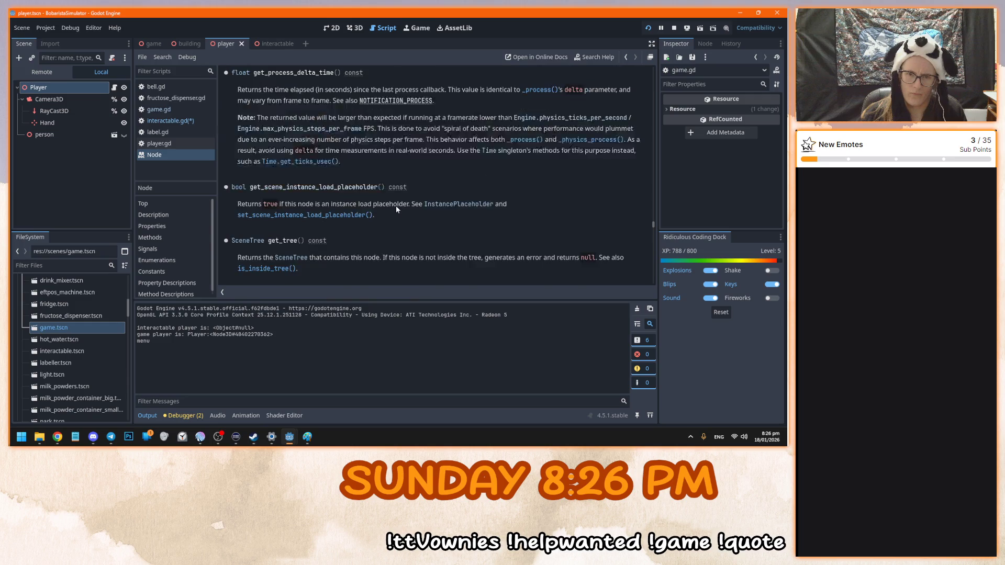
{"action": "scroll", "coordinate": [396, 206], "scroll_direction": "down", "scroll_amount": 7}
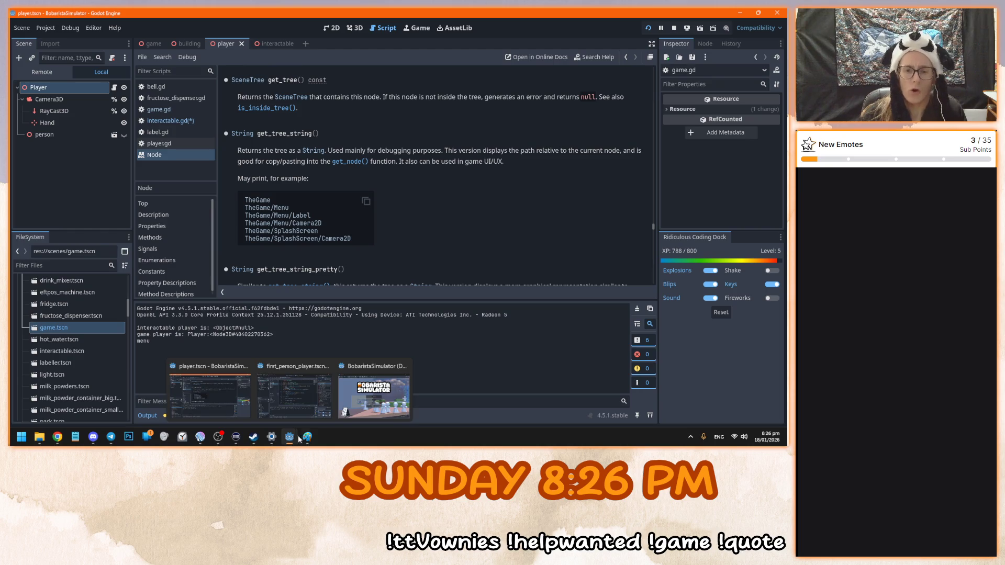
Step: Close the running debug game and return to interactable.gd
{"action": "mouse_move", "coordinate": [303, 440]}
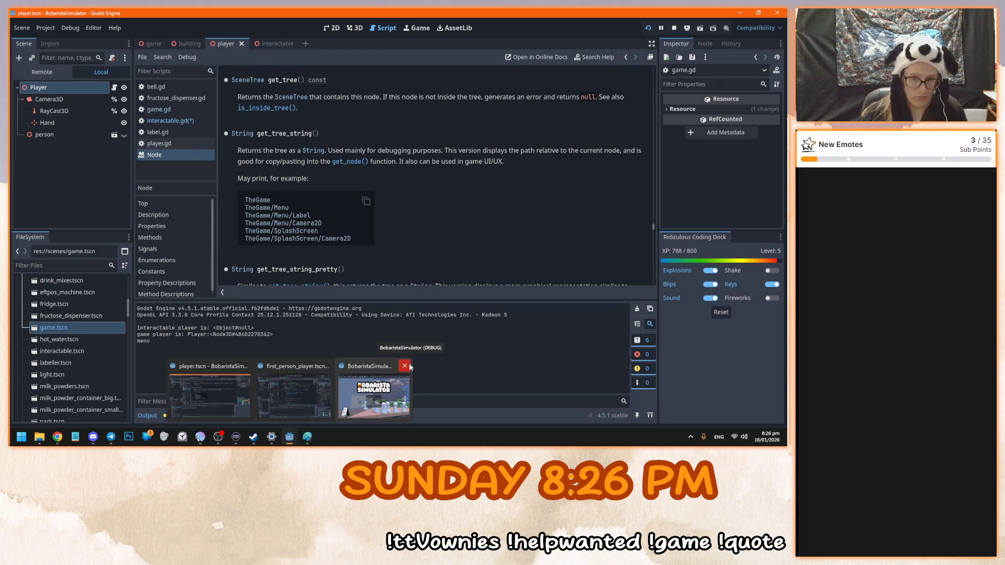
{"action": "left_click", "coordinate": [324, 366]}
{"action": "key", "text": "alt+Left"}
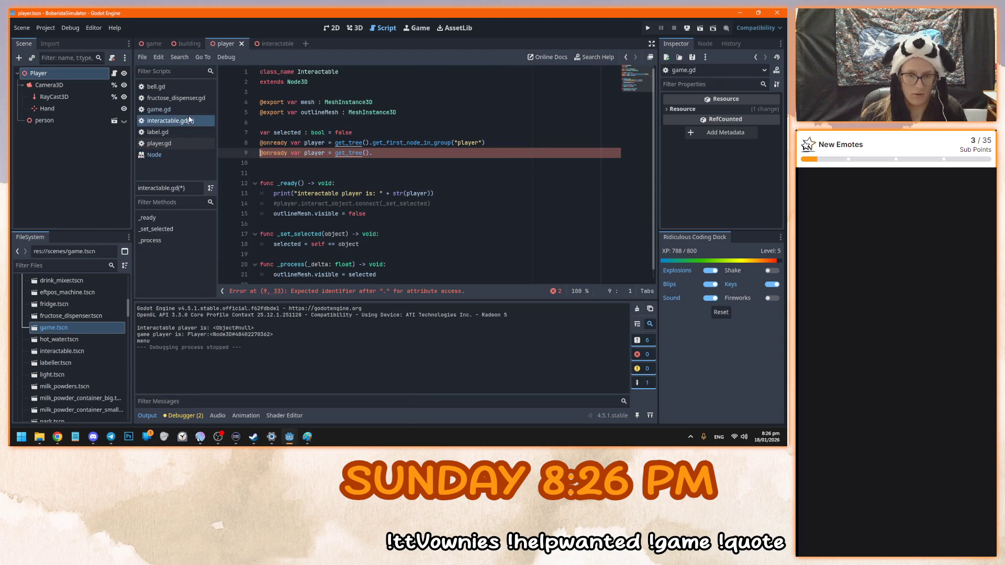
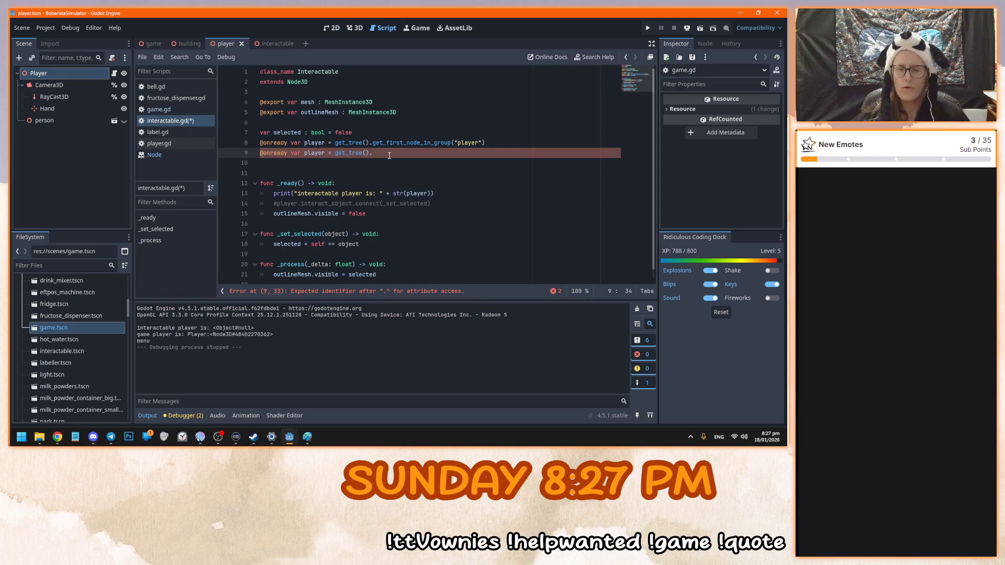
Step: Comment out the group-lookup line, set player to $"../Player" on line 9, and run the game
{"action": "left_click_drag", "start_coordinate": [389, 154], "coordinate": [487, 147]}
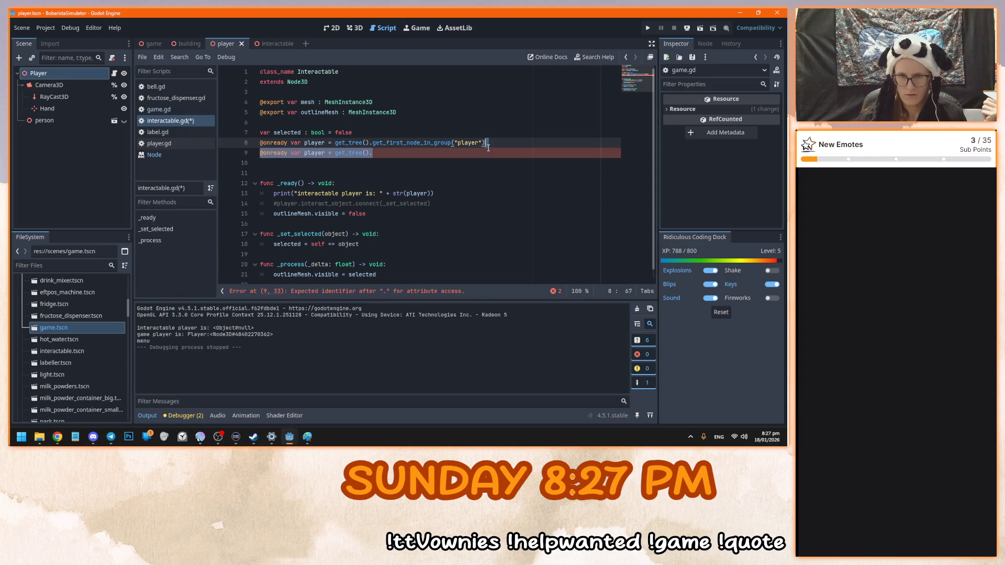
{"action": "key", "text": "ctrl+k"}
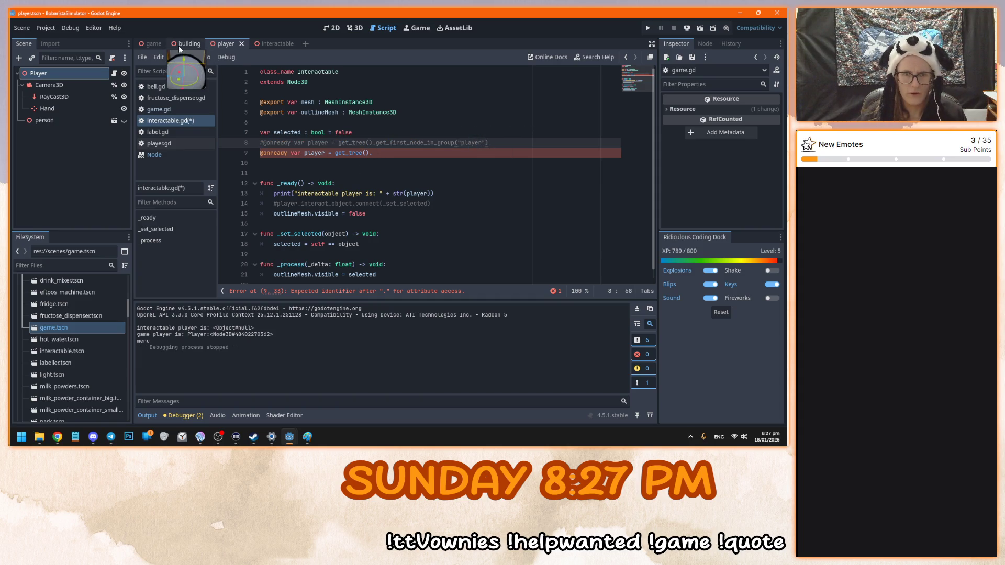
{"action": "left_click", "coordinate": [153, 43]}
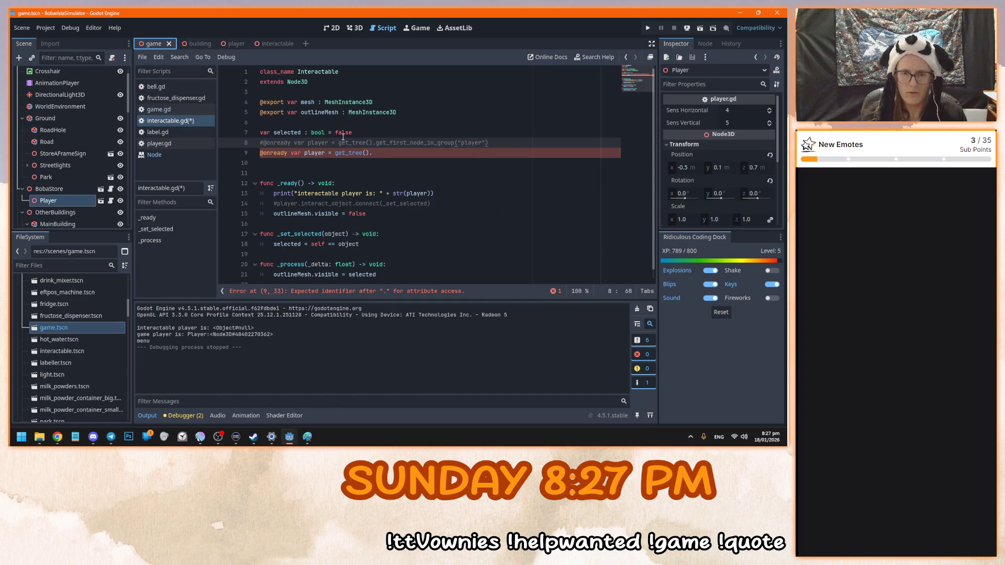
{"action": "left_click_drag", "start_coordinate": [384, 152], "coordinate": [335, 152]}
{"action": "key", "text": "BackSpace"}
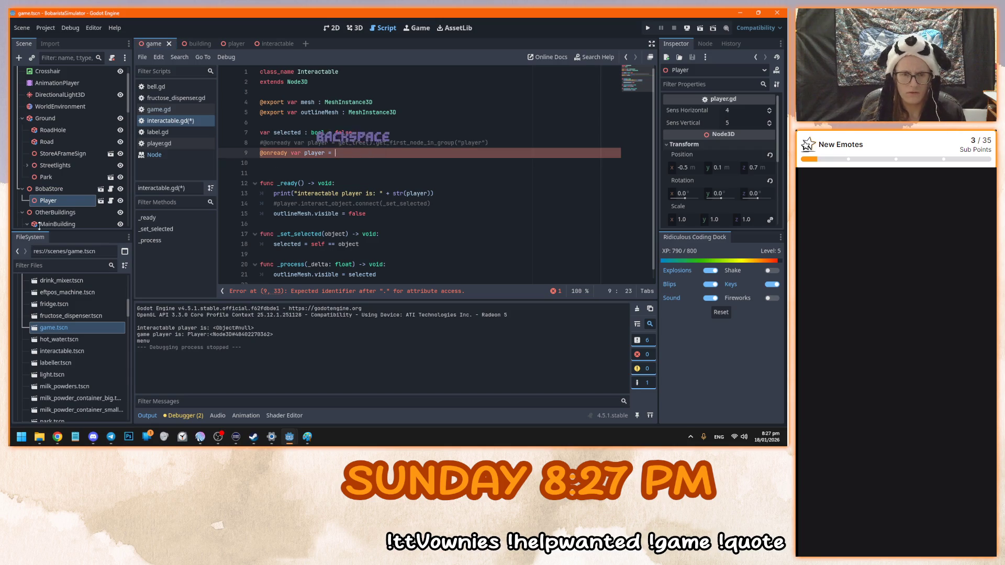
{"action": "left_click_drag", "start_coordinate": [58, 204], "coordinate": [390, 151]}
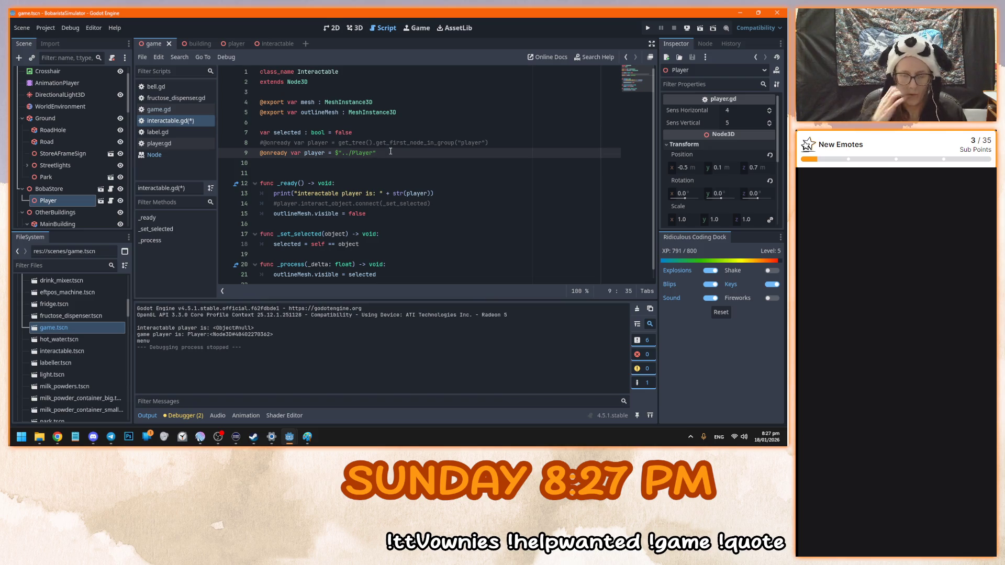
{"action": "key", "text": "F5"}
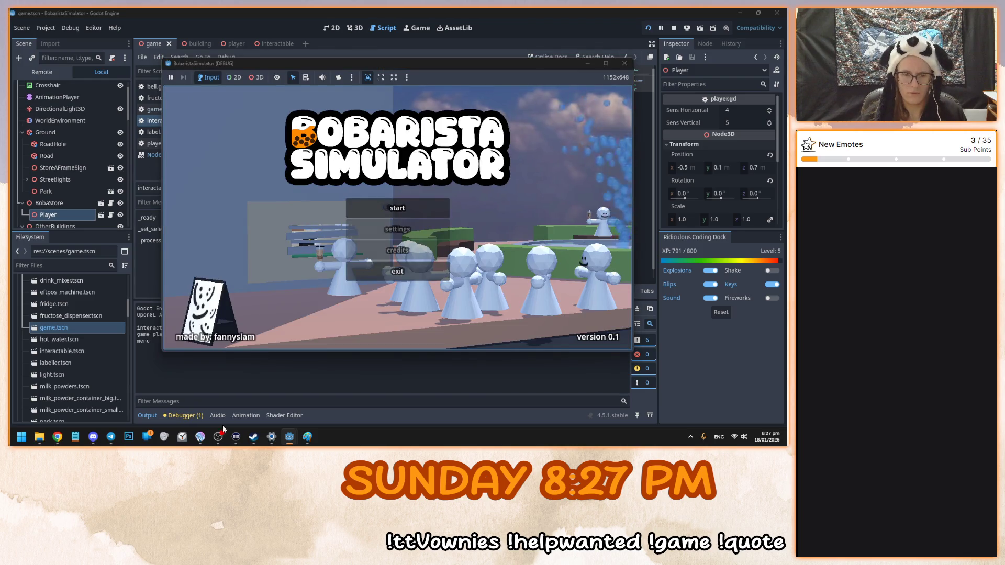
Step: Uncomment the player.interact_object.connect line 14 in the interactable script
{"action": "left_click", "coordinate": [252, 376]}
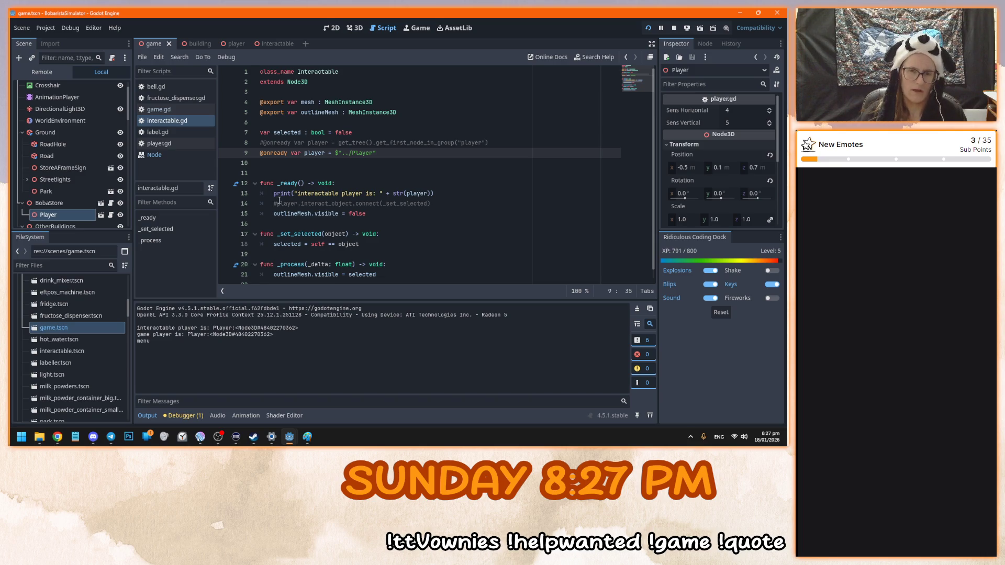
{"action": "left_click", "coordinate": [275, 194]}
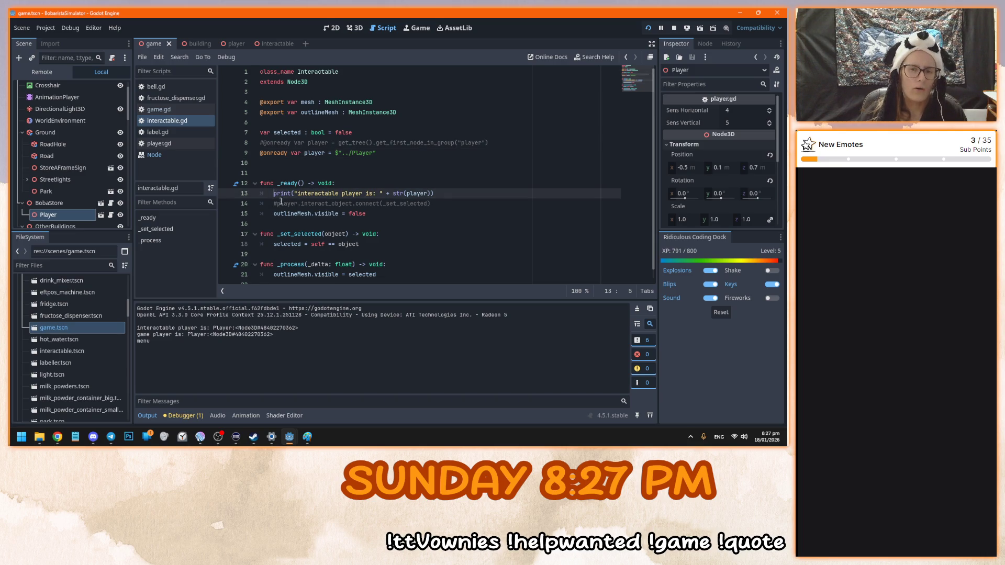
{"action": "left_click", "coordinate": [281, 204]}
{"action": "key", "text": "BackSpace"}
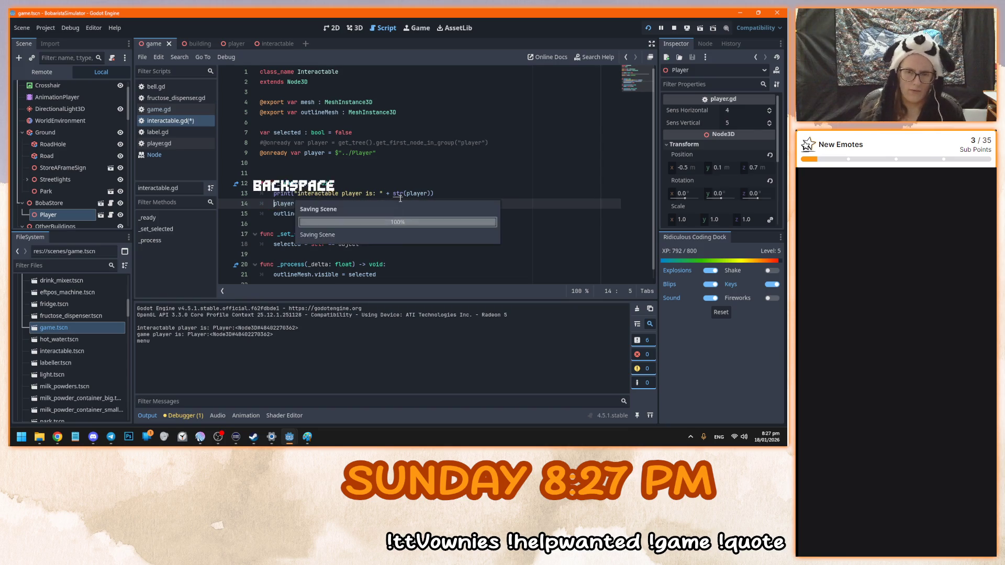
{"action": "scroll", "coordinate": [419, 215], "scroll_direction": "down", "scroll_amount": 1}
Step: Test-run the game, stop it, and switch to the player scene
{"action": "key", "text": "F5"}
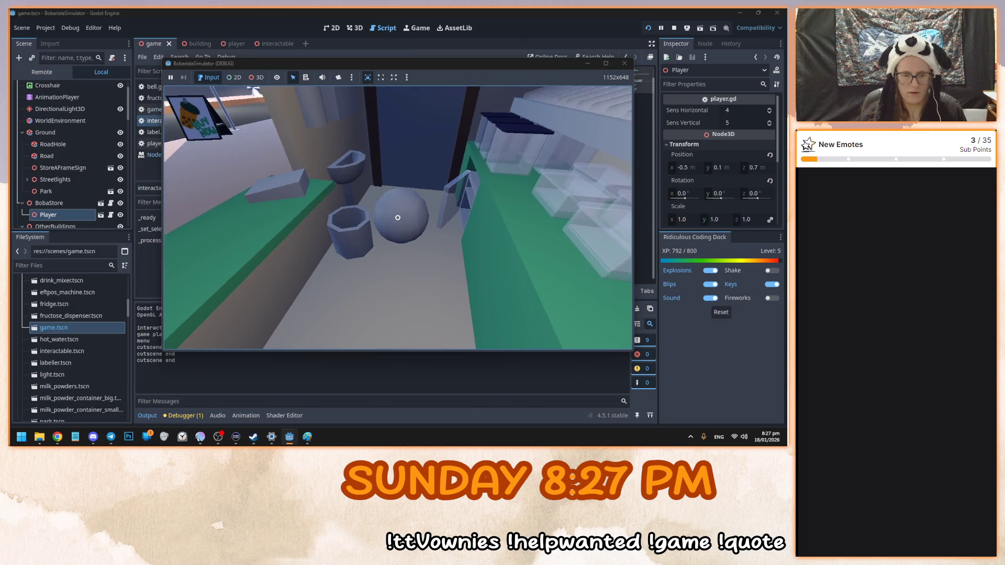
{"action": "key", "text": "F8"}
{"action": "left_click", "coordinate": [398, 209]}
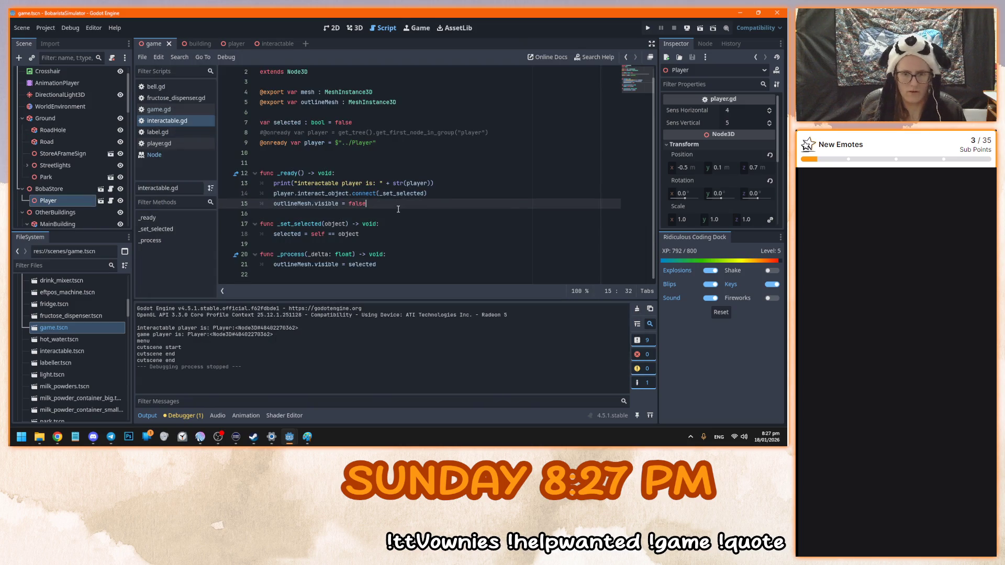
{"action": "left_click", "coordinate": [228, 45]}
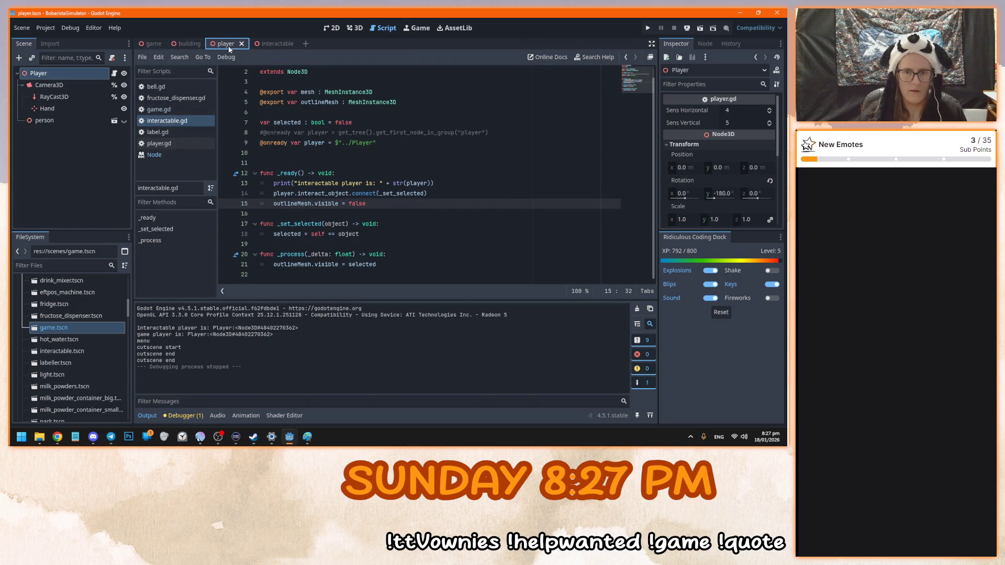
Step: Inspect the player rig in the 3D viewport
{"action": "left_click", "coordinate": [358, 29]}
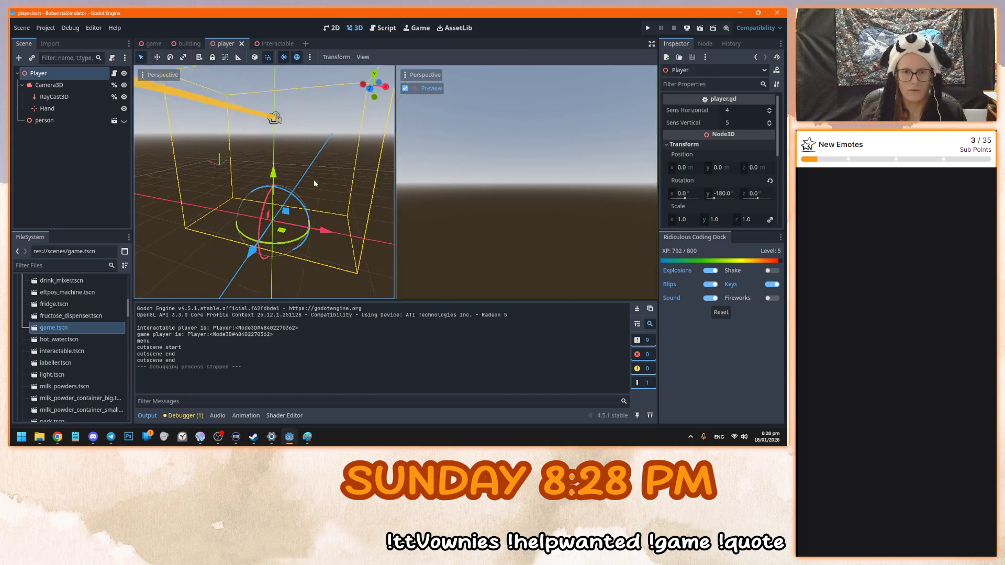
{"action": "mouse_move", "coordinate": [335, 187]}
{"action": "left_mouse_down"}
{"action": "mouse_move", "coordinate": [272, 191]}
{"action": "mouse_move", "coordinate": [285, 194]}
{"action": "left_mouse_up"}
{"action": "left_click", "coordinate": [46, 28]}
Step: Test-run the game, then open the interactable scene with its Node3D root selected
{"action": "key", "text": "F5"}
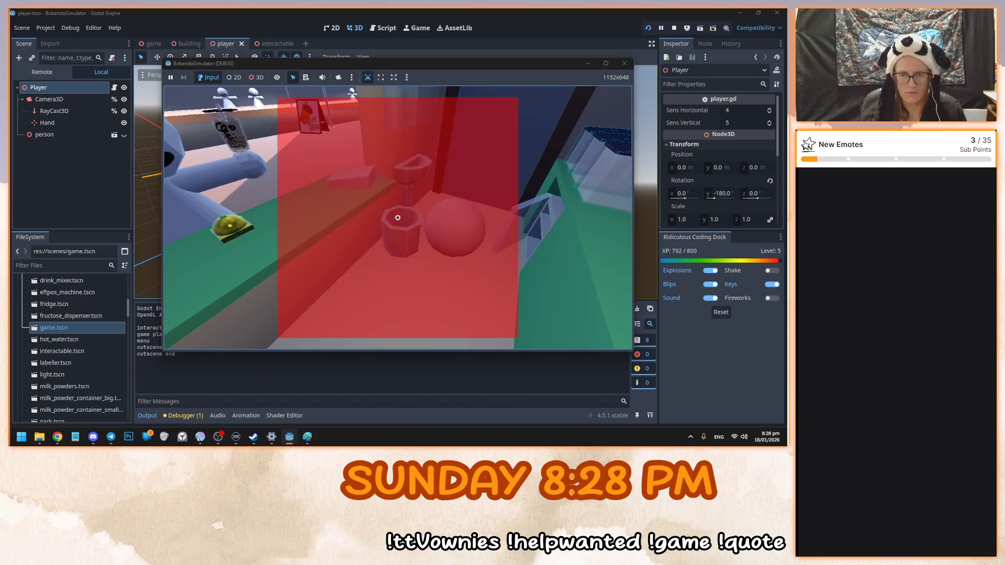
{"action": "key", "text": "Escape"}
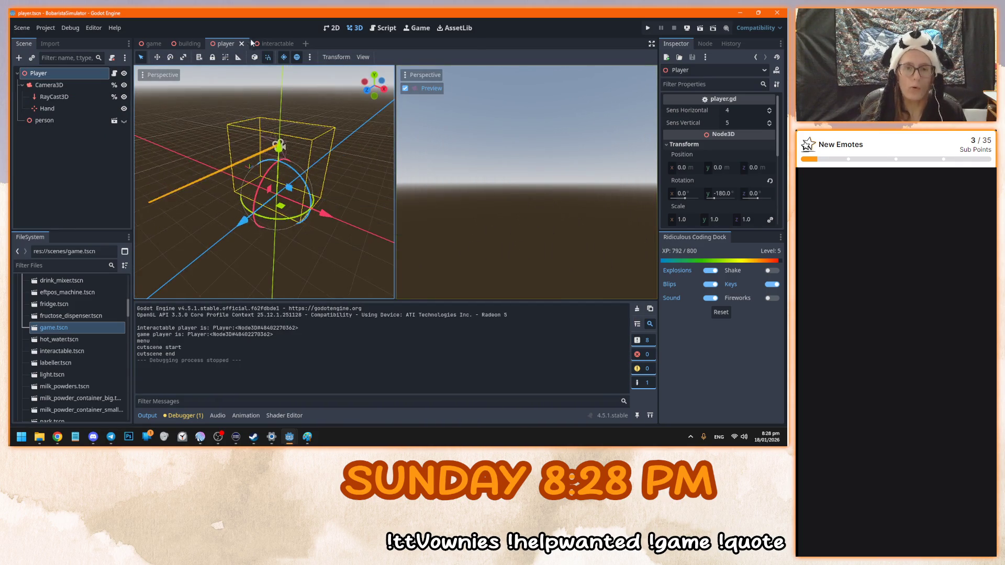
{"action": "left_click", "coordinate": [256, 44]}
{"action": "left_click", "coordinate": [83, 71]}
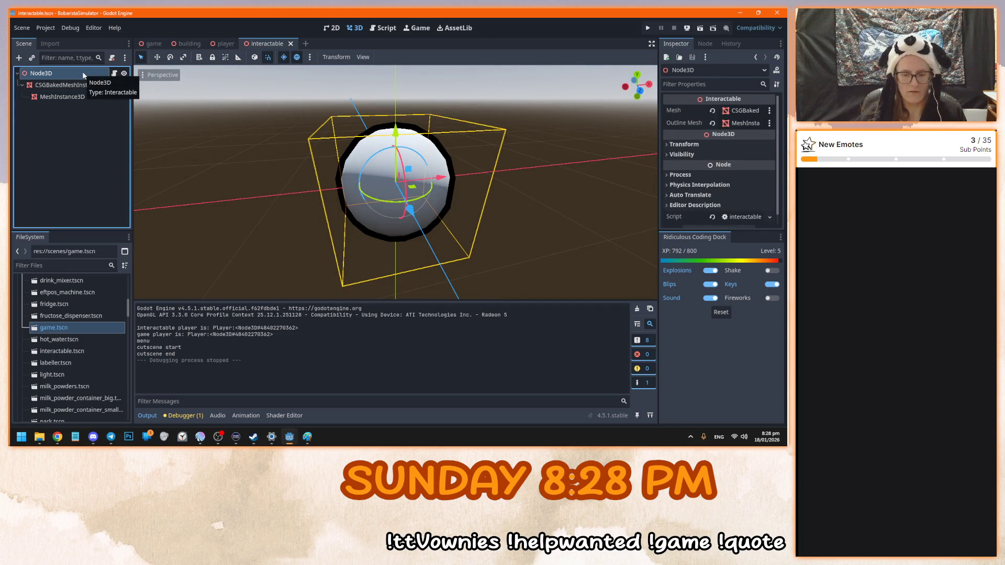
Step: Add a CollisionShape3D child under the interactable's root node
{"action": "key", "text": "ctrl+a"}
{"action": "type", "text": "coll"}
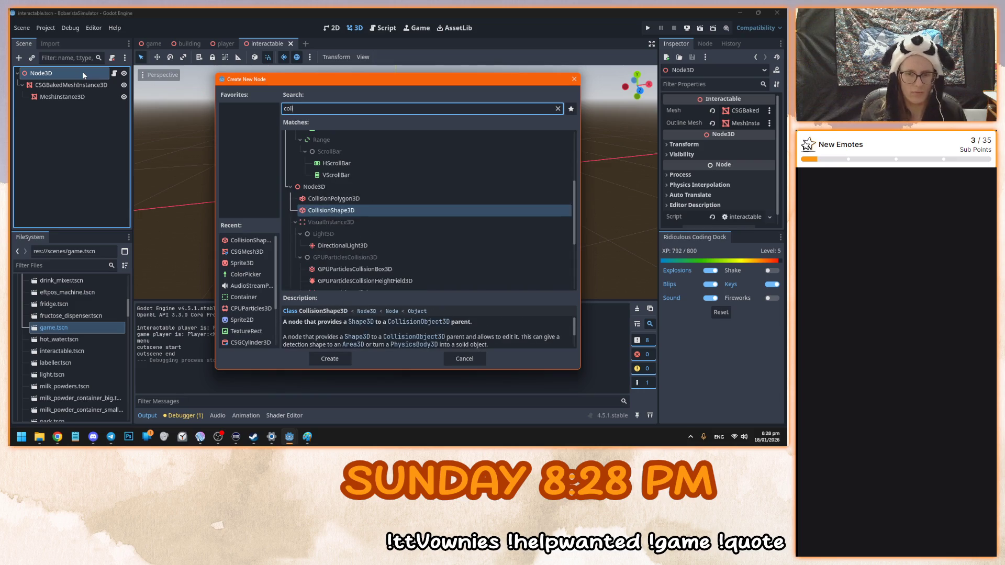
{"action": "key", "text": "Return"}
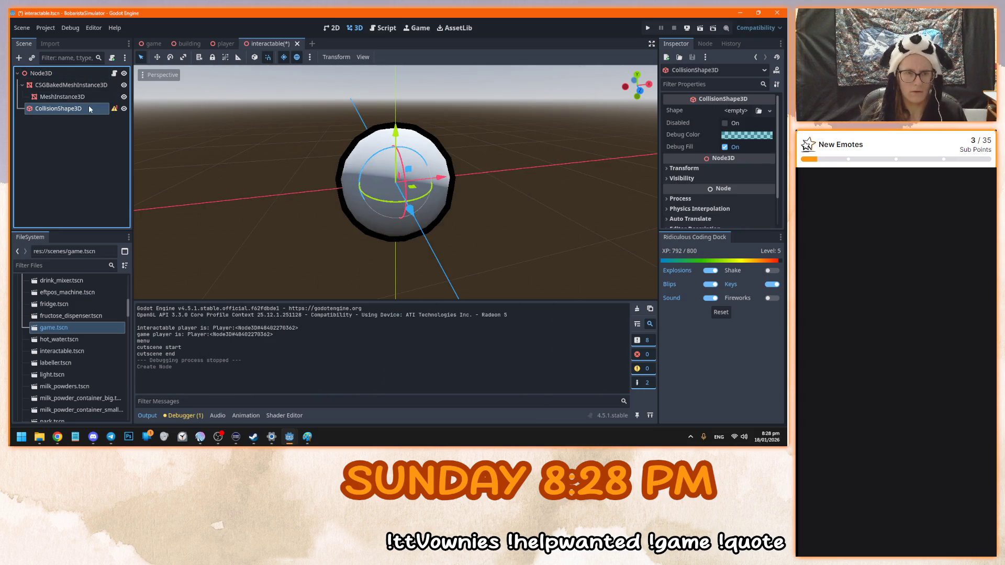
Step: Change the root node's type from Node3D to Area3D
{"action": "mouse_move", "coordinate": [112, 111]}
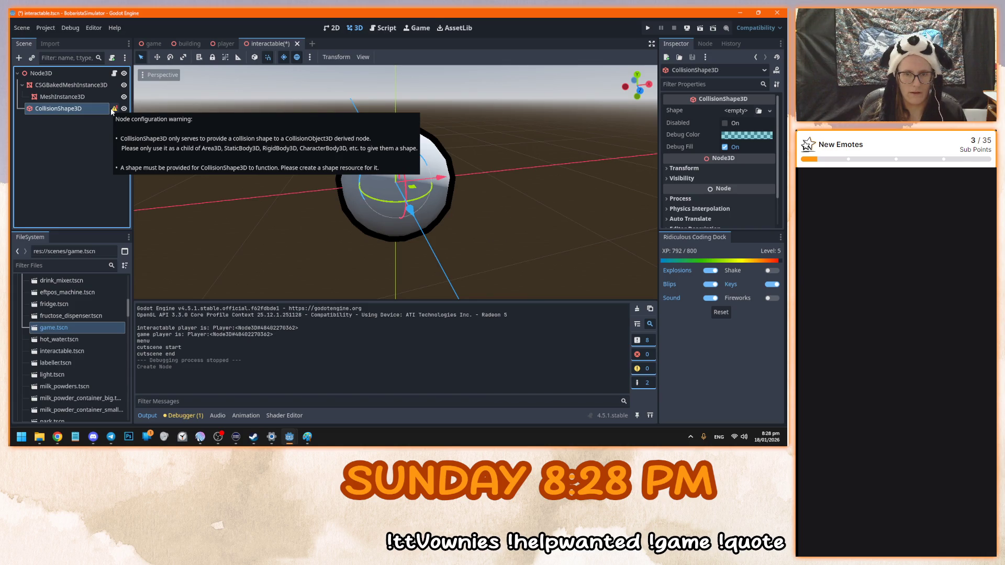
{"action": "right_click", "coordinate": [90, 75]}
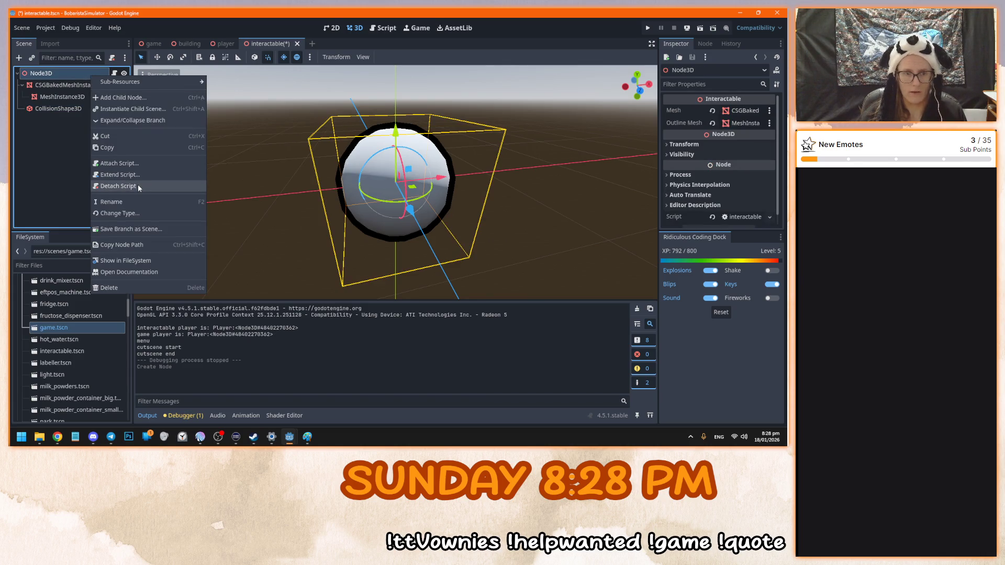
{"action": "left_click", "coordinate": [133, 213]}
{"action": "type", "text": "area"}
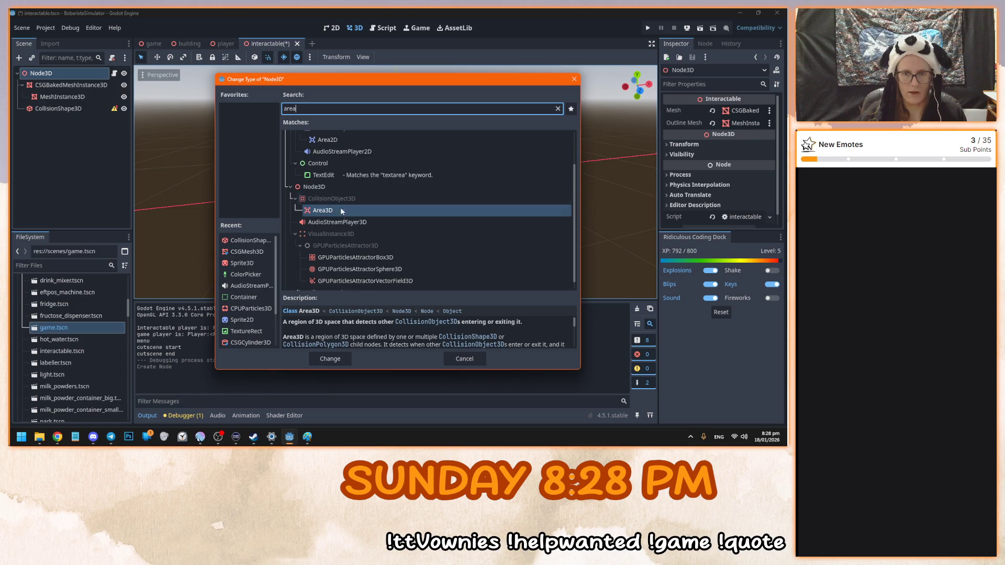
{"action": "double_click", "coordinate": [330, 208]}
Step: Make the interactable script extend Area3D and save
{"action": "left_click", "coordinate": [114, 73]}
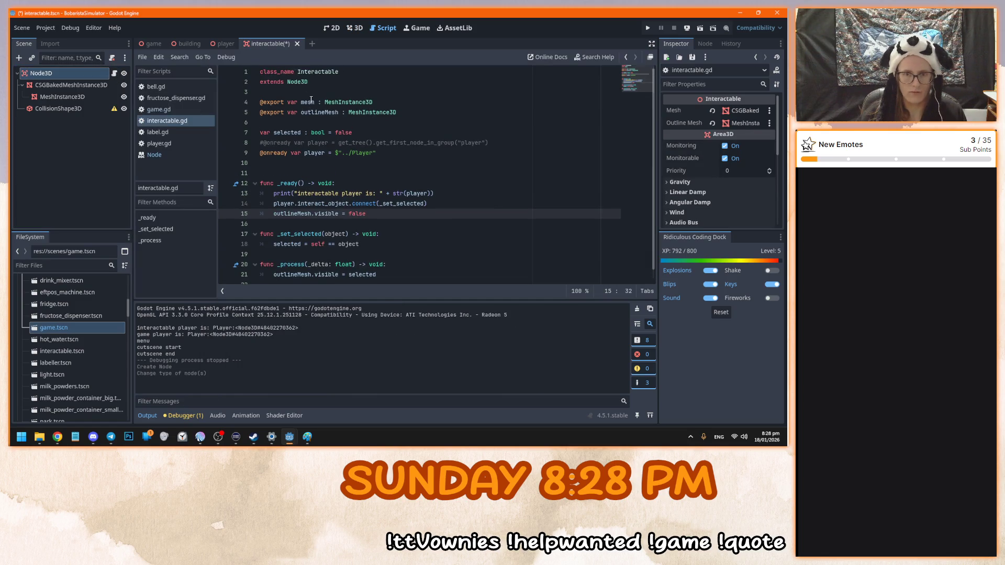
{"action": "left_click", "coordinate": [301, 82]}
{"action": "key", "text": "BackSpace"}
{"action": "key", "text": "BackSpace"}
{"action": "key", "text": "BackSpace"}
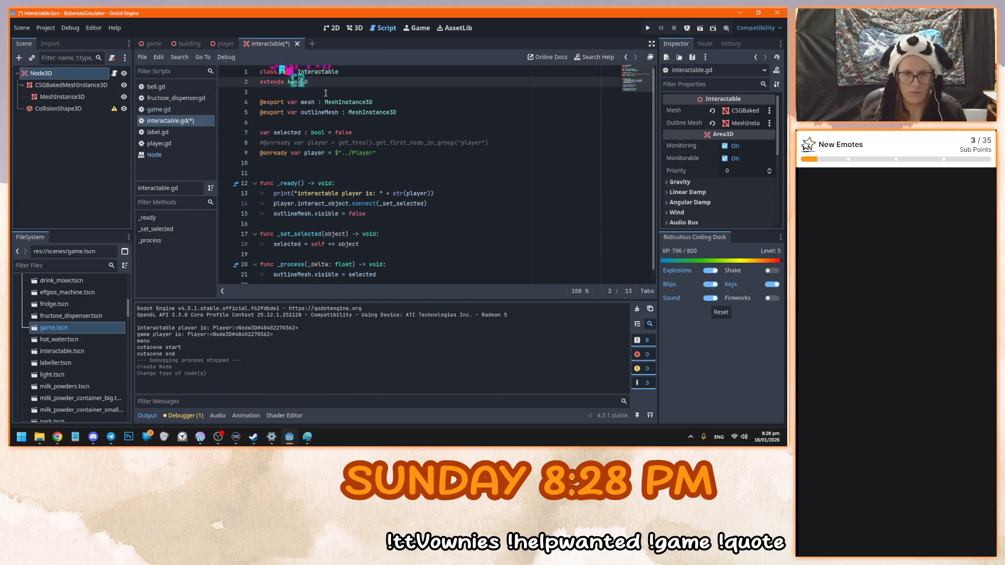
{"action": "type", "text": "Area"}
{"action": "key", "text": "ctrl+s"}
Step: Give the CollisionShape3D a new SphereShape3D and inspect it in 3D
{"action": "left_click", "coordinate": [90, 109]}
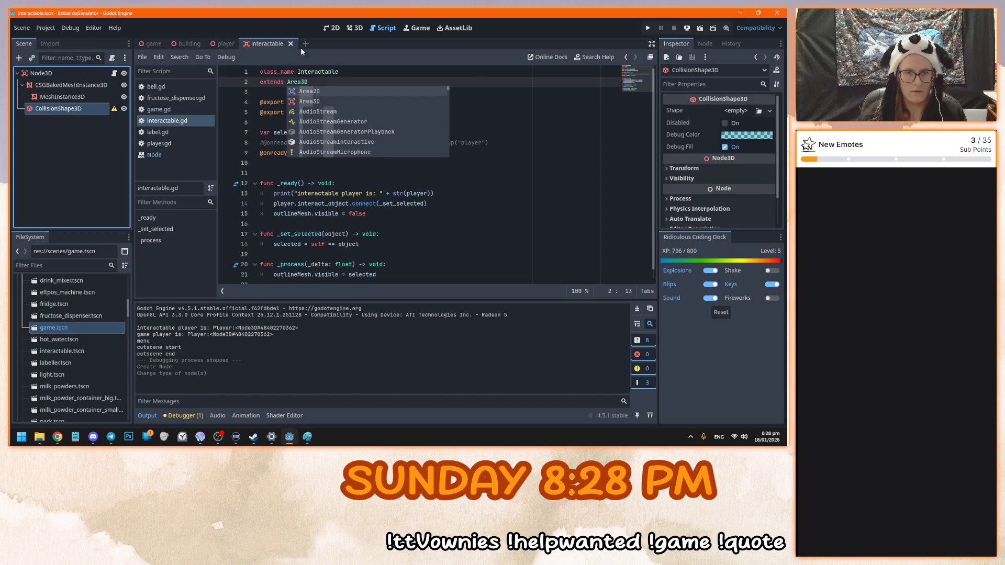
{"action": "left_click", "coordinate": [358, 29]}
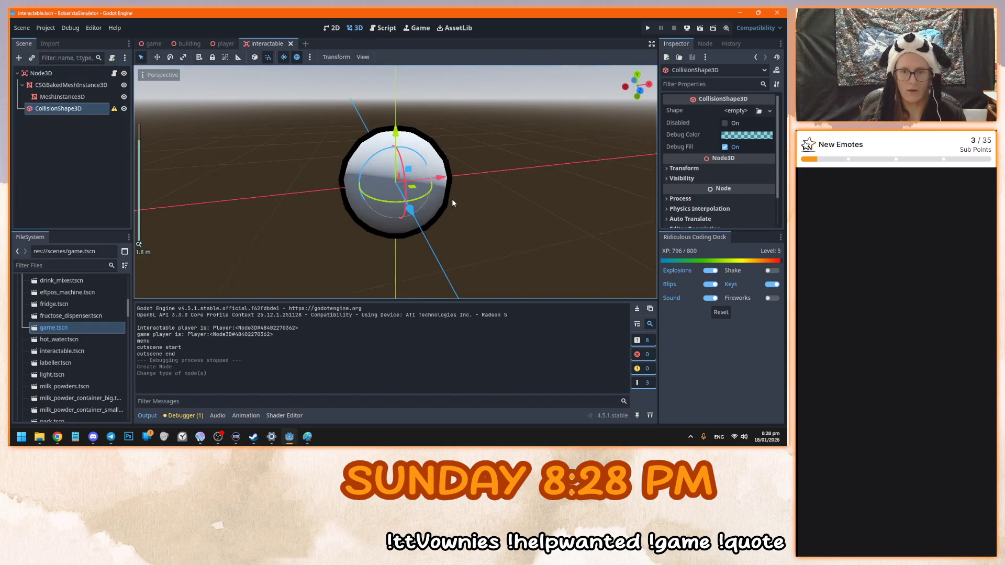
{"action": "left_click", "coordinate": [746, 110]}
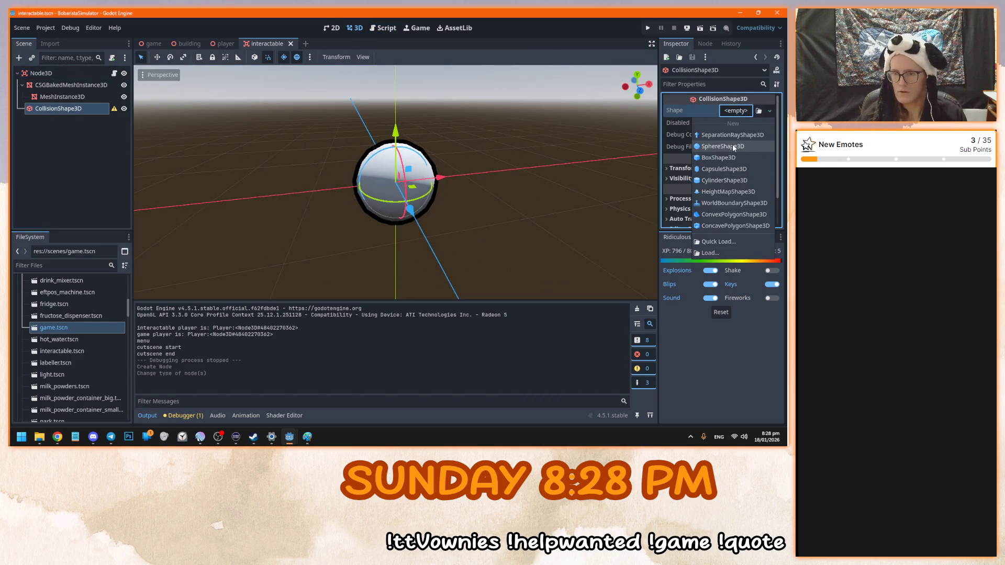
{"action": "left_click", "coordinate": [733, 143]}
{"action": "scroll", "coordinate": [420, 174], "scroll_direction": "up", "scroll_amount": 4}
{"action": "scroll", "coordinate": [420, 174], "scroll_direction": "down", "scroll_amount": 2}
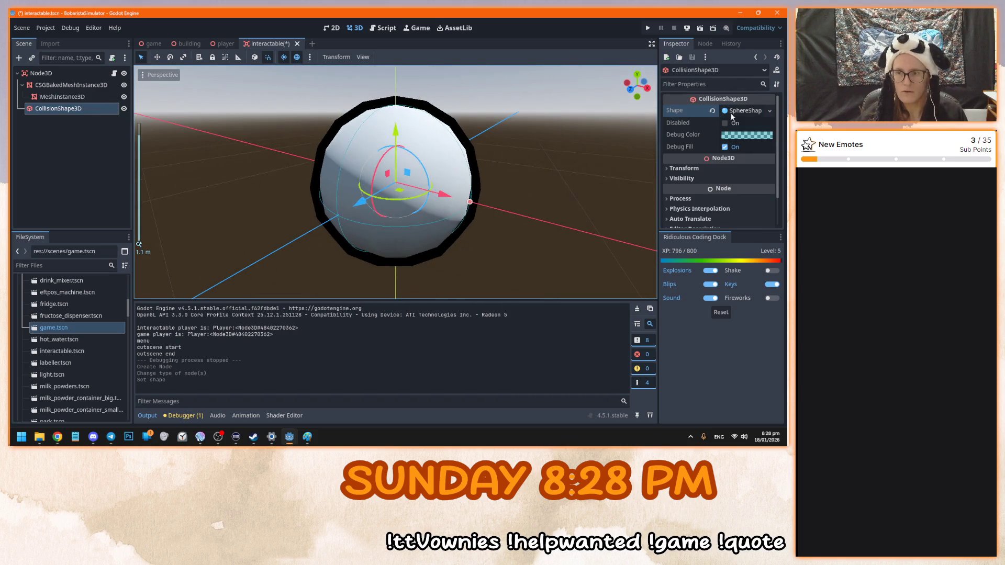
{"action": "left_click", "coordinate": [744, 111]}
{"action": "left_click_drag", "start_coordinate": [587, 157], "coordinate": [551, 155]}
Step: Test-run the game, then turn on Visible Collision Shapes in the Debug menu
{"action": "key", "text": "F5"}
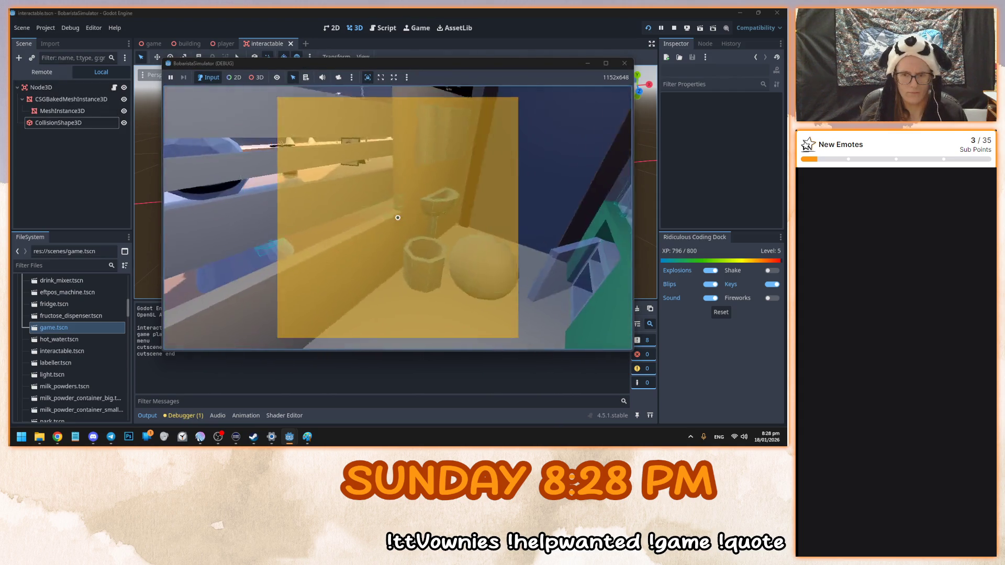
{"action": "key", "text": "F8"}
{"action": "left_click", "coordinate": [67, 28]}
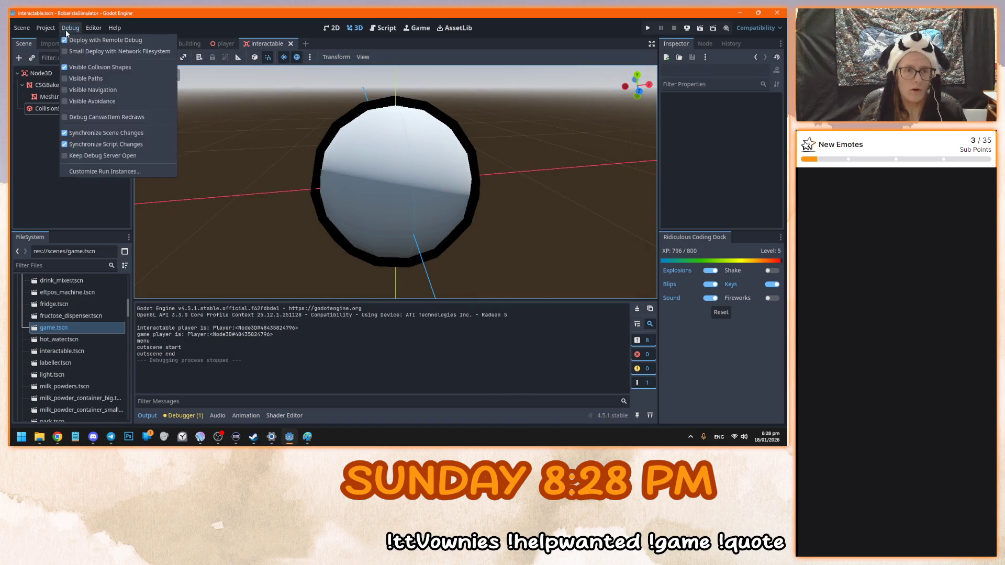
{"action": "left_click", "coordinate": [58, 28]}
{"action": "left_click", "coordinate": [68, 28]}
{"action": "left_click", "coordinate": [81, 67]}
Step: Run the game with collision shapes visible, then stop it and view the sphere
{"action": "key", "text": "F5"}
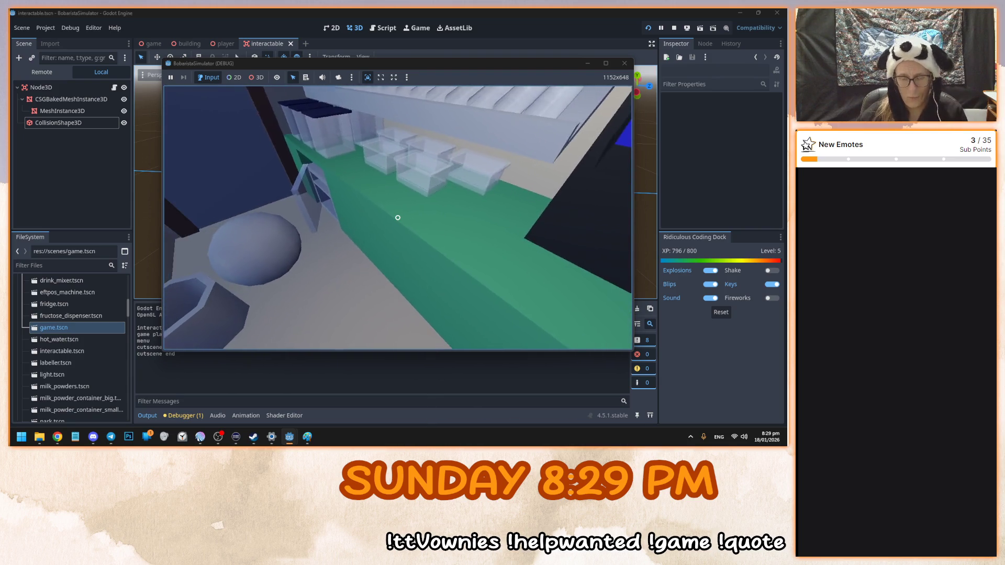
{"action": "key", "text": "F8"}
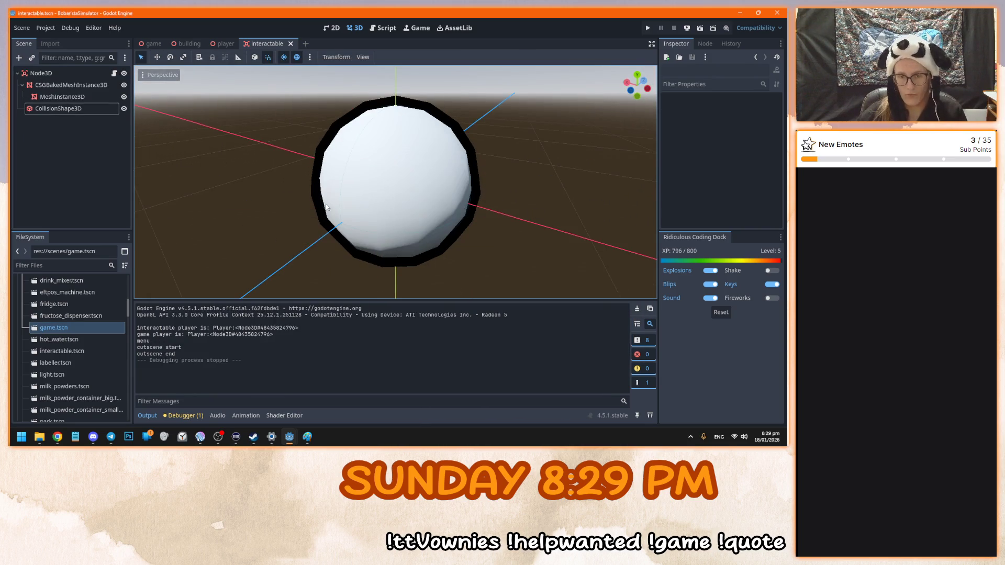
{"action": "left_click_drag", "start_coordinate": [535, 214], "coordinate": [494, 195]}
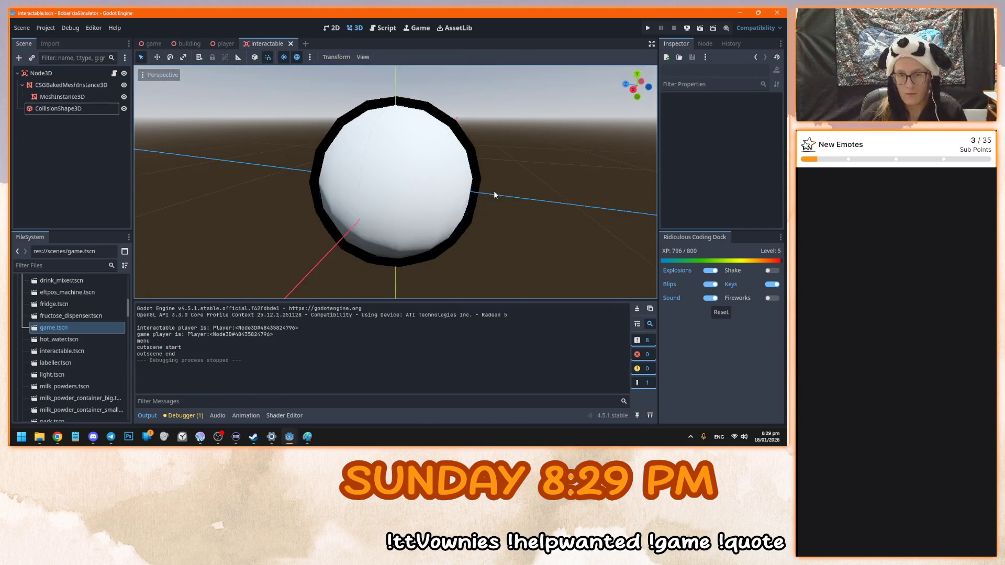
Step: Orbit to a side-on view of the sphere and bring up interactable.gd in the Script workspace
{"action": "left_click", "coordinate": [226, 44]}
{"action": "left_click", "coordinate": [267, 45]}
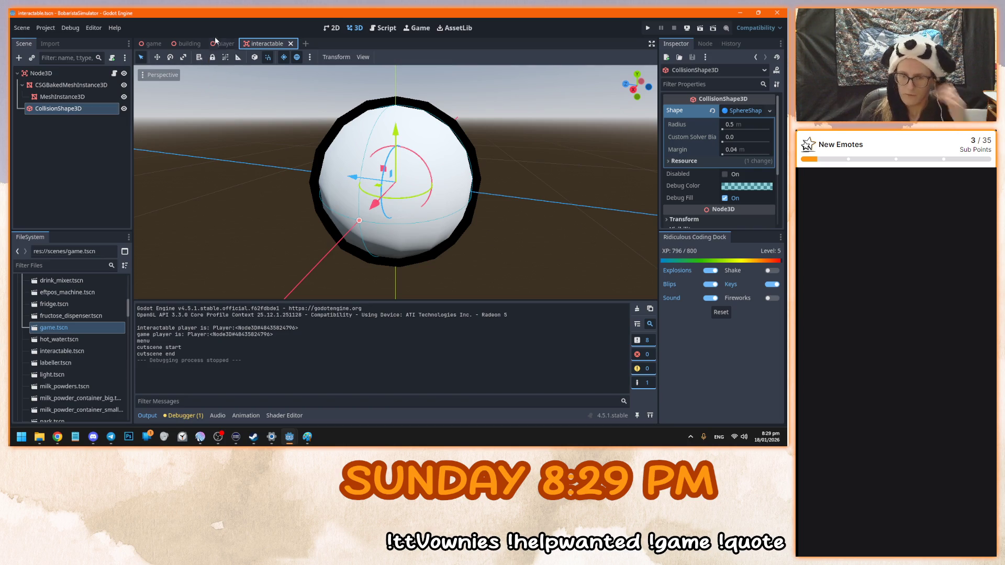
{"action": "left_click_drag", "start_coordinate": [210, 149], "coordinate": [234, 153]}
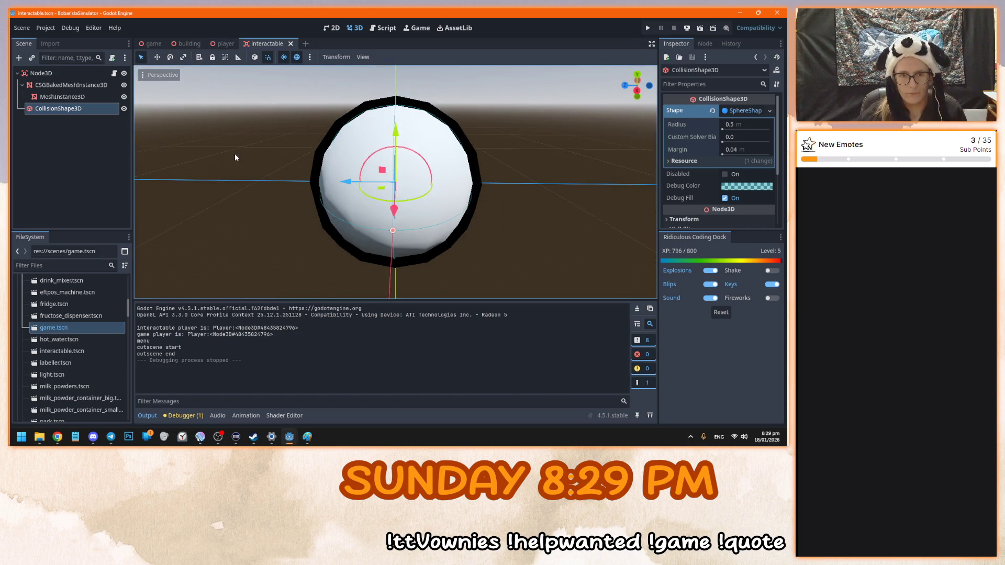
{"action": "left_click", "coordinate": [374, 30]}
{"action": "left_click", "coordinate": [457, 213]}
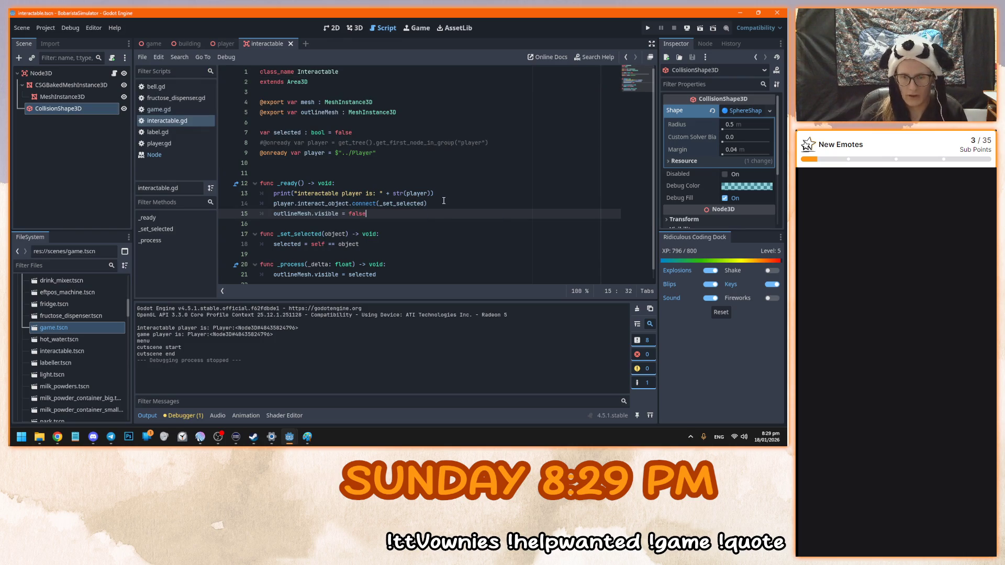
Step: Review the script and add a blank unindented line below the _process function
{"action": "scroll", "coordinate": [444, 201], "scroll_direction": "down", "scroll_amount": 1}
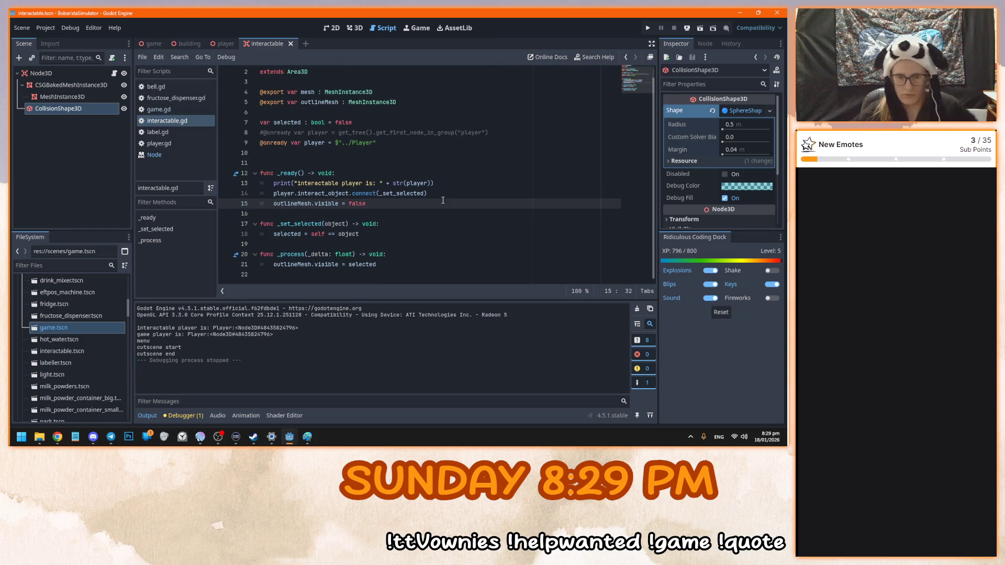
{"action": "left_click", "coordinate": [365, 234]}
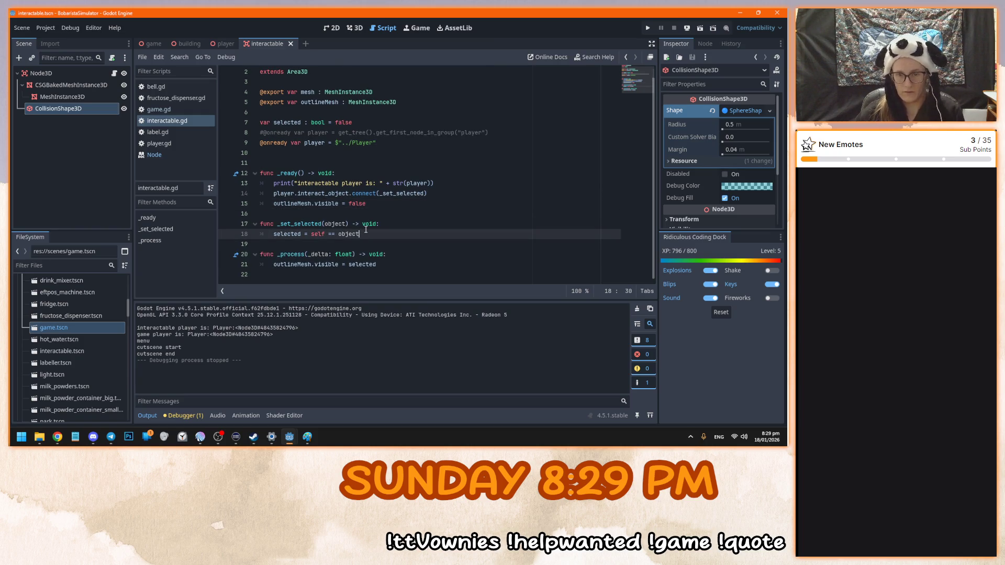
{"action": "left_click", "coordinate": [403, 216]}
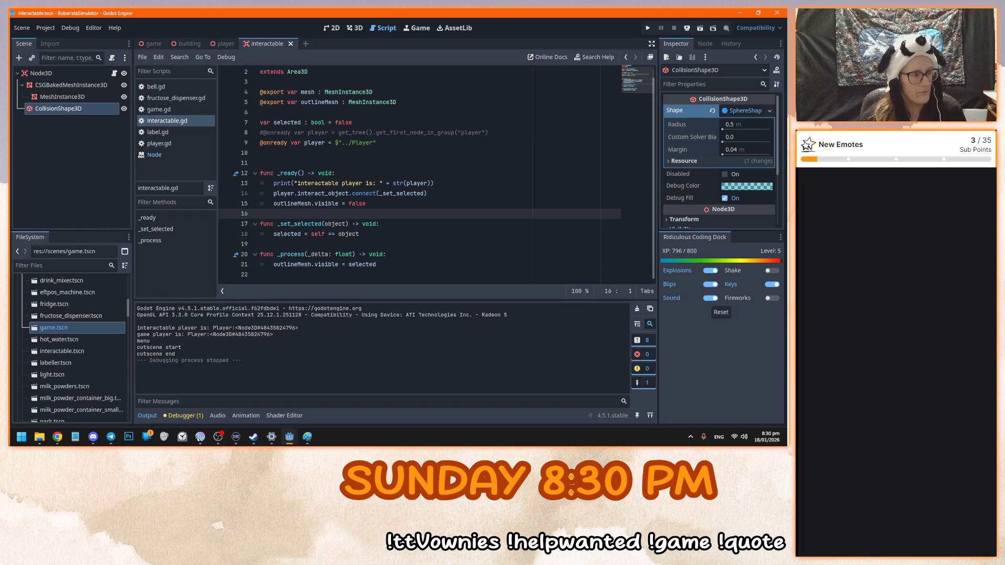
{"action": "left_click", "coordinate": [387, 231]}
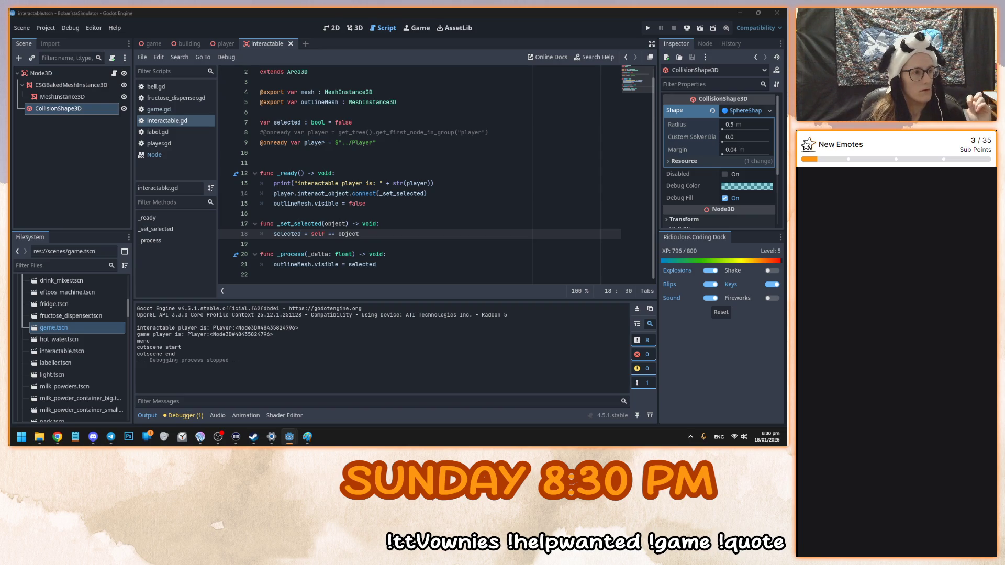
{"action": "scroll", "coordinate": [445, 215], "scroll_direction": "up", "scroll_amount": 1}
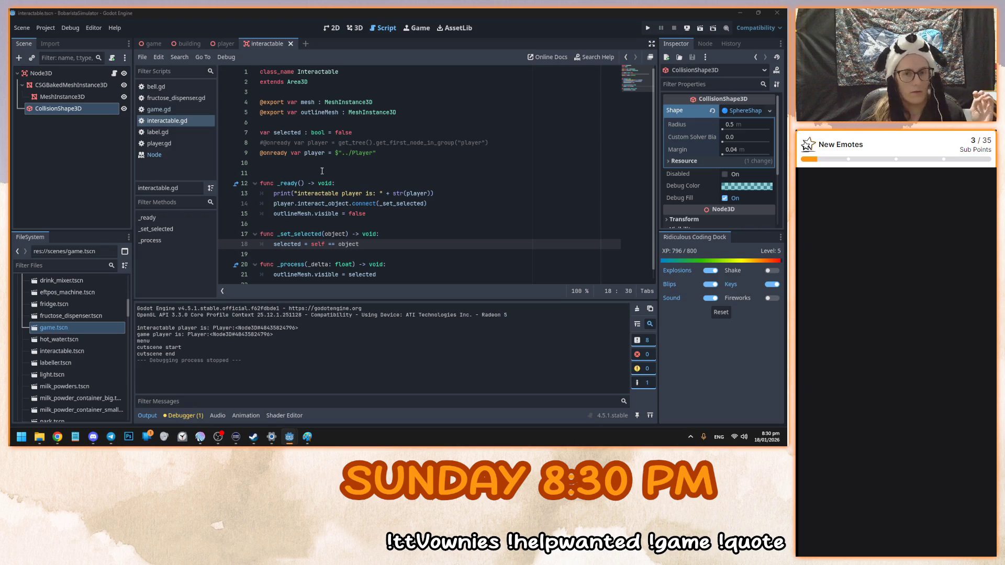
{"action": "scroll", "coordinate": [335, 178], "scroll_direction": "down", "scroll_amount": 1}
{"action": "left_click", "coordinate": [391, 206]}
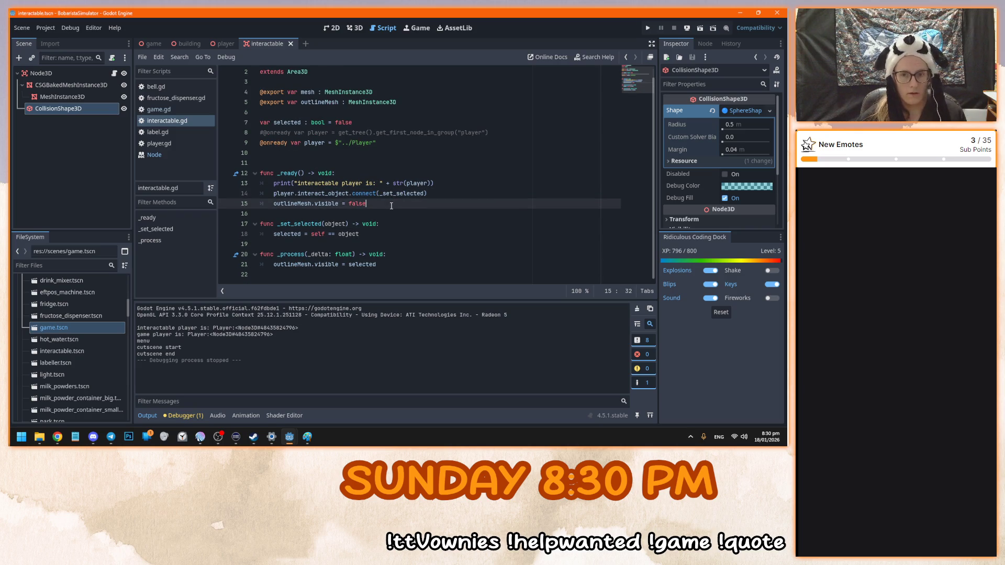
{"action": "left_click", "coordinate": [387, 232]}
{"action": "left_click", "coordinate": [401, 266]}
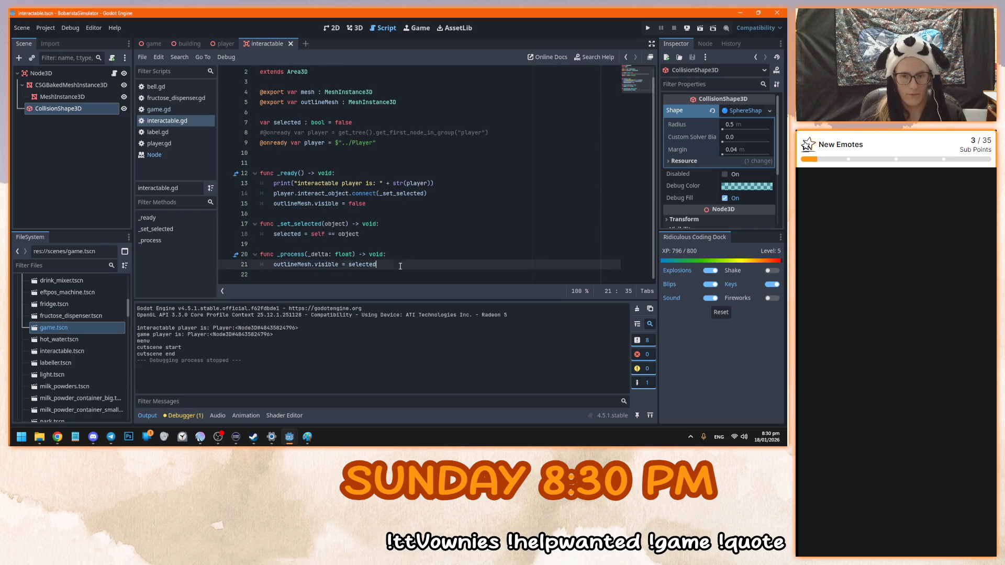
{"action": "key", "text": "Return"}
{"action": "key", "text": "BackSpace"}
{"action": "key", "text": "Return"}
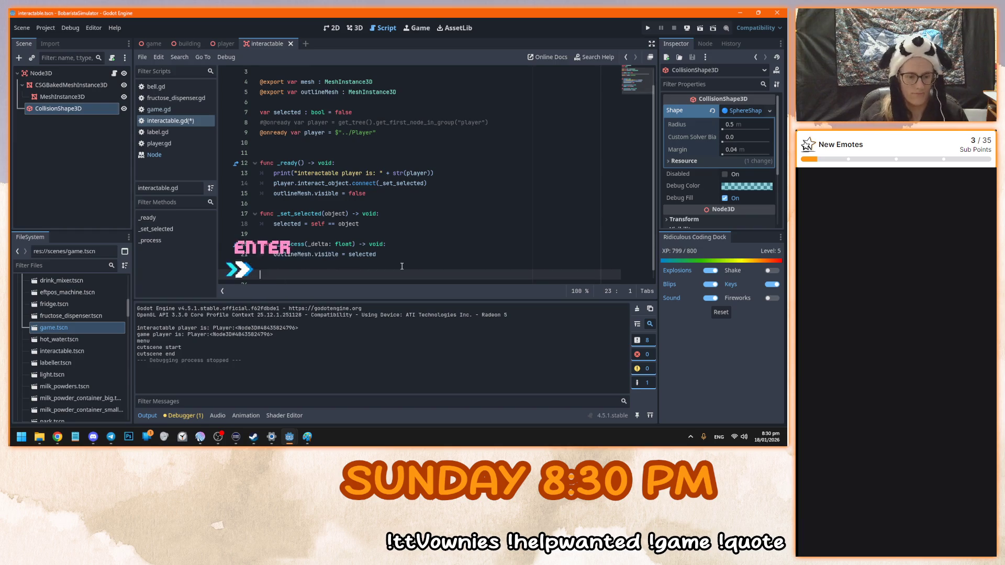
Step: Write the func _input(event: InputEvent) -> void: signature via autocomplete
{"action": "type", "text": "func _inp"}
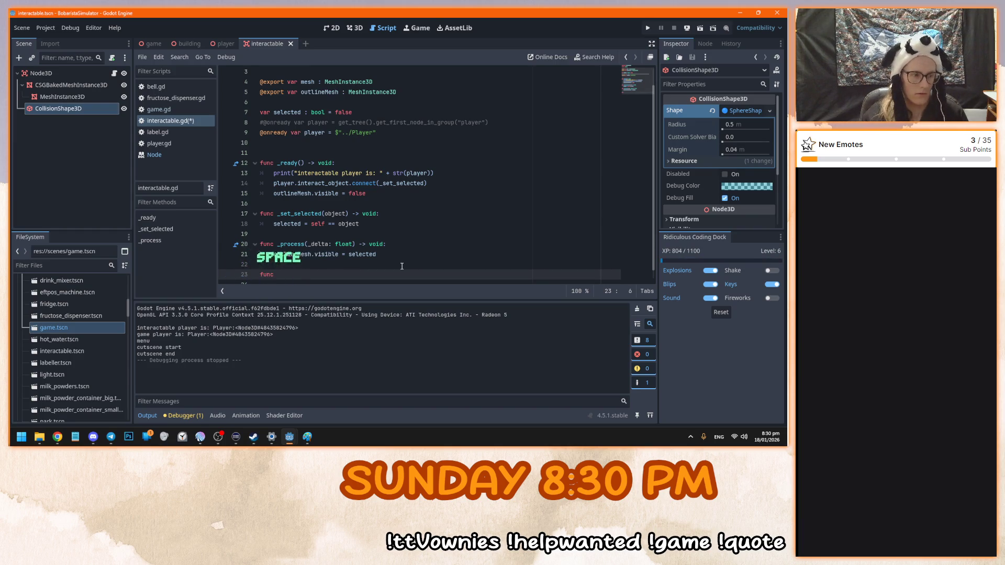
{"action": "type", "text": "ut(evene"}
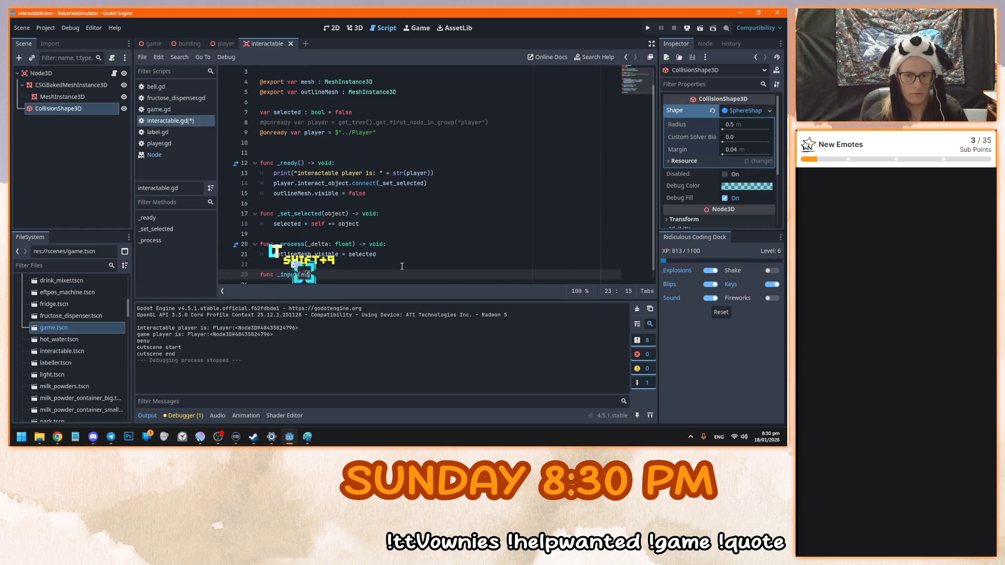
{"action": "key", "text": "BackSpace"}
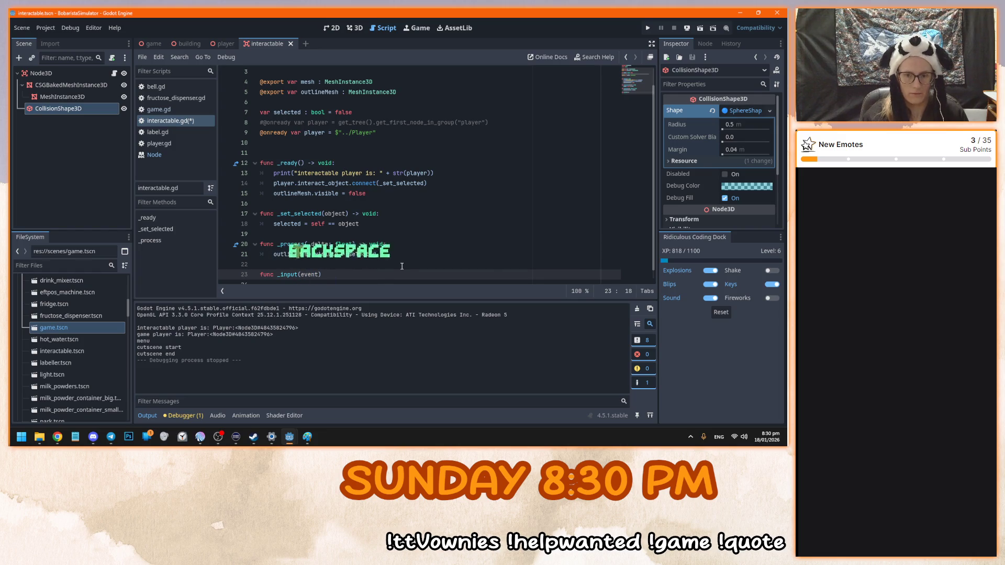
{"action": "type", "text": "t"}
{"action": "key", "text": "ctrl+BackSpace"}
{"action": "key", "text": "ctrl+BackSpace"}
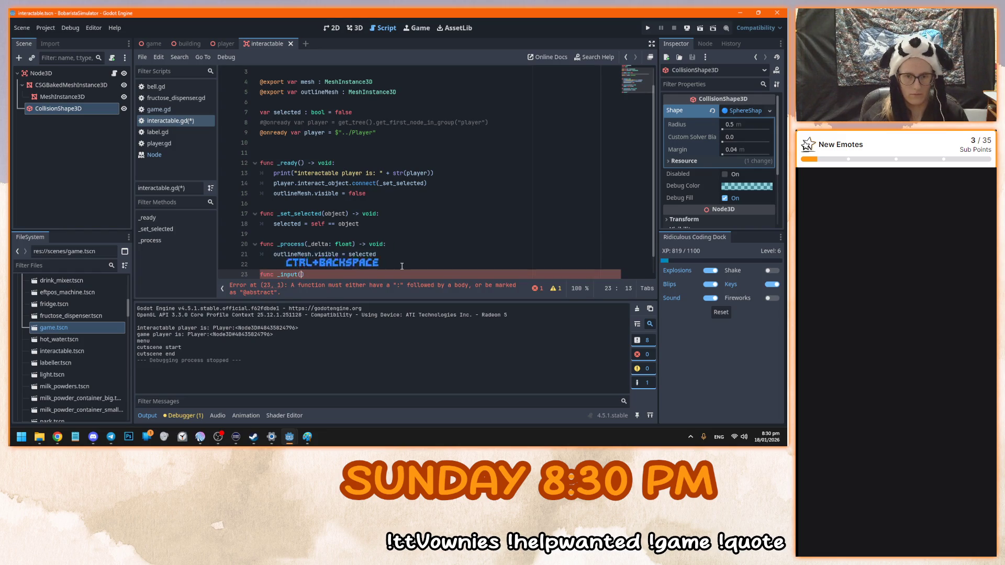
{"action": "key", "text": "Delete"}
{"action": "key", "text": "BackSpace"}
{"action": "type", "text": "t"}
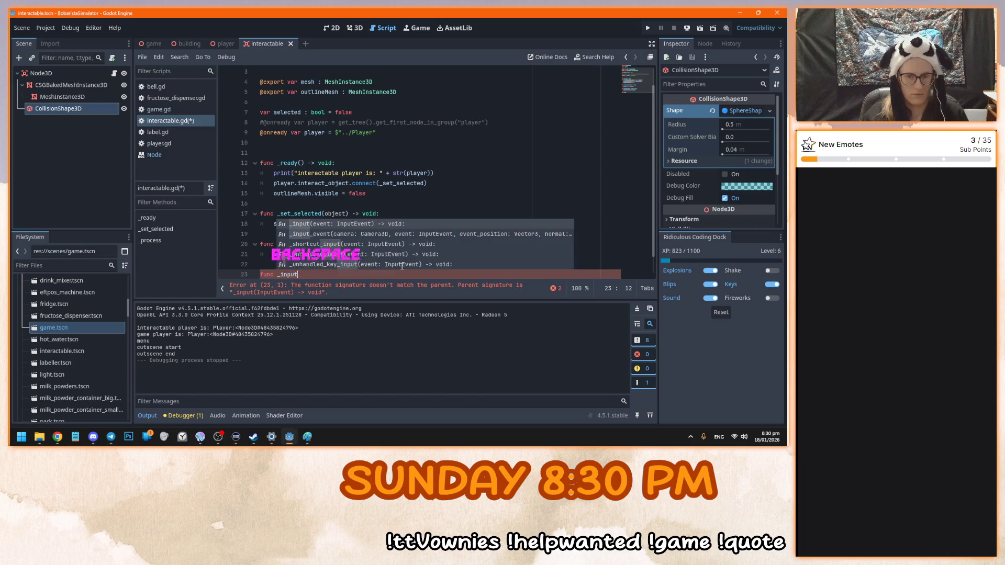
{"action": "key", "text": "Tab"}
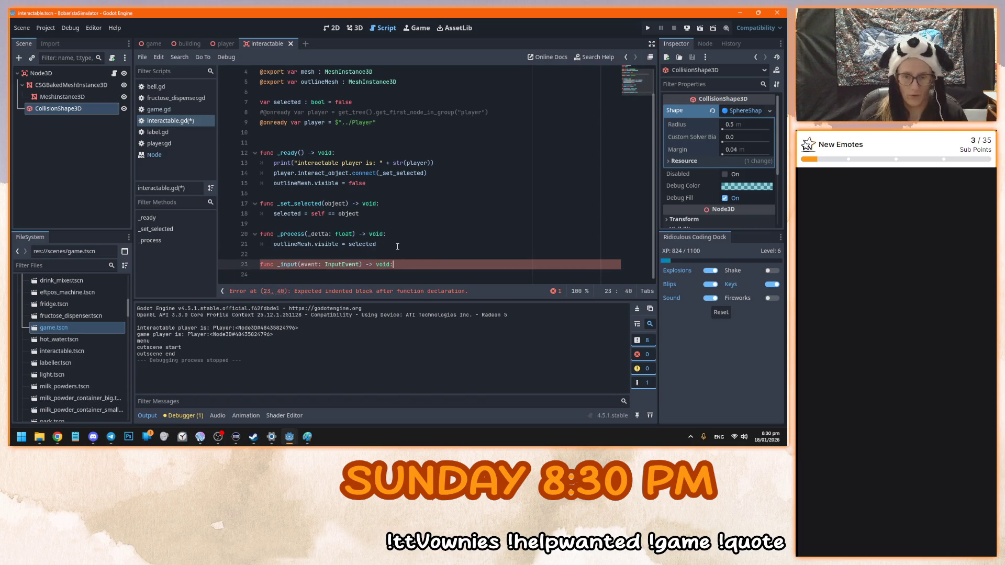
{"action": "key", "text": "Return"}
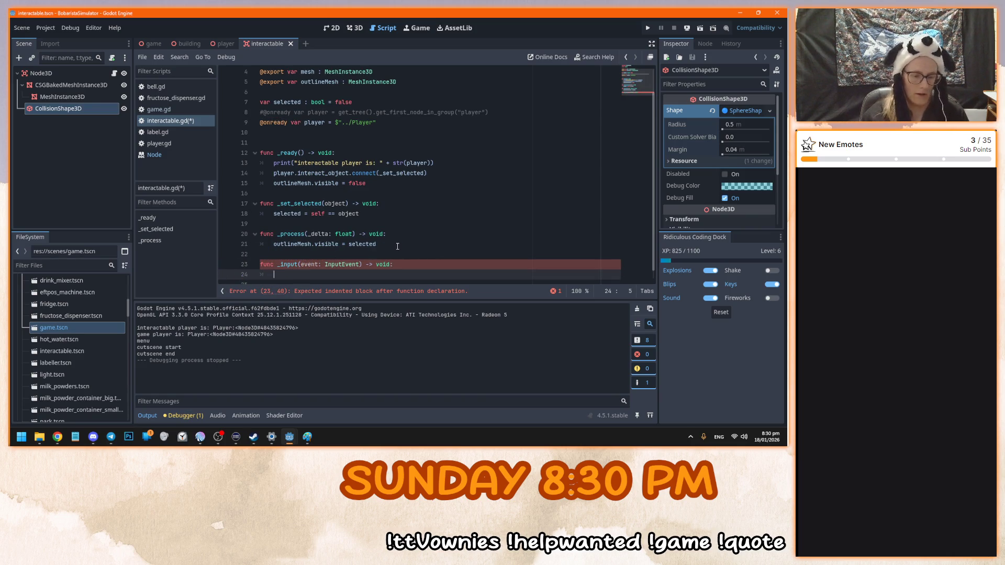
Step: Add if event.is_action_pressed("interact") and selected: interact() as the _input body
{"action": "type", "text": "if event"}
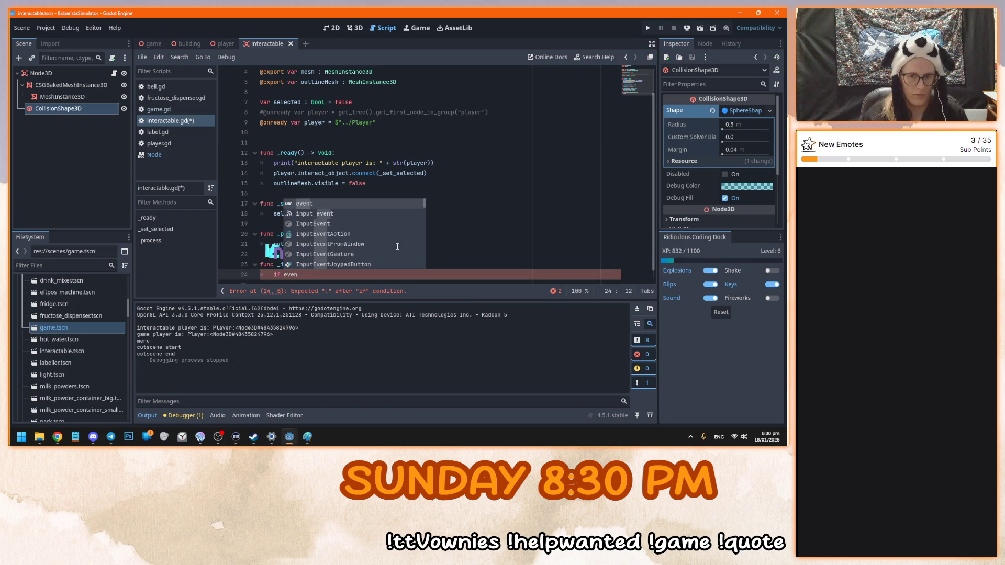
{"action": "type", "text": ".is"}
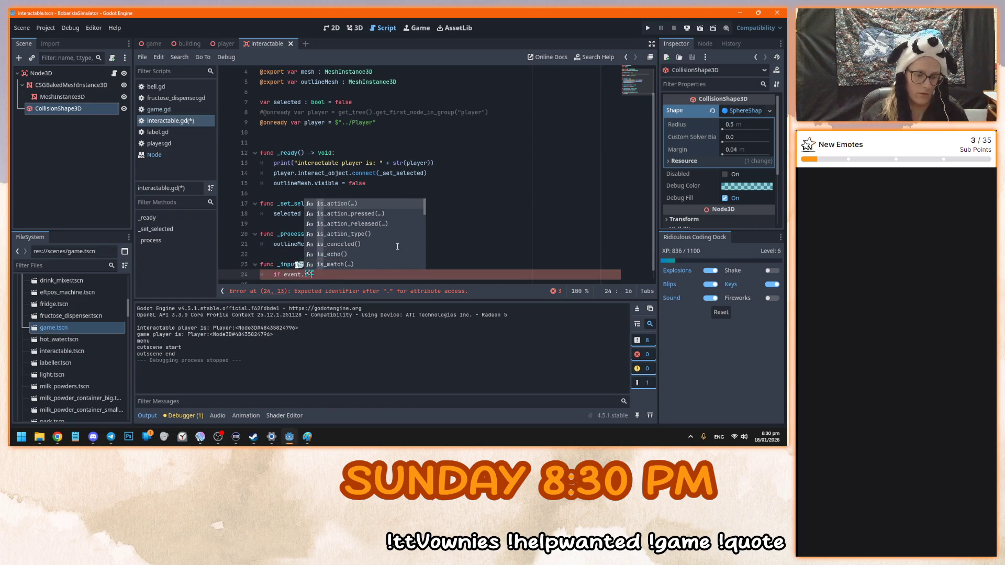
{"action": "key", "text": "Down"}
{"action": "key", "text": "Tab"}
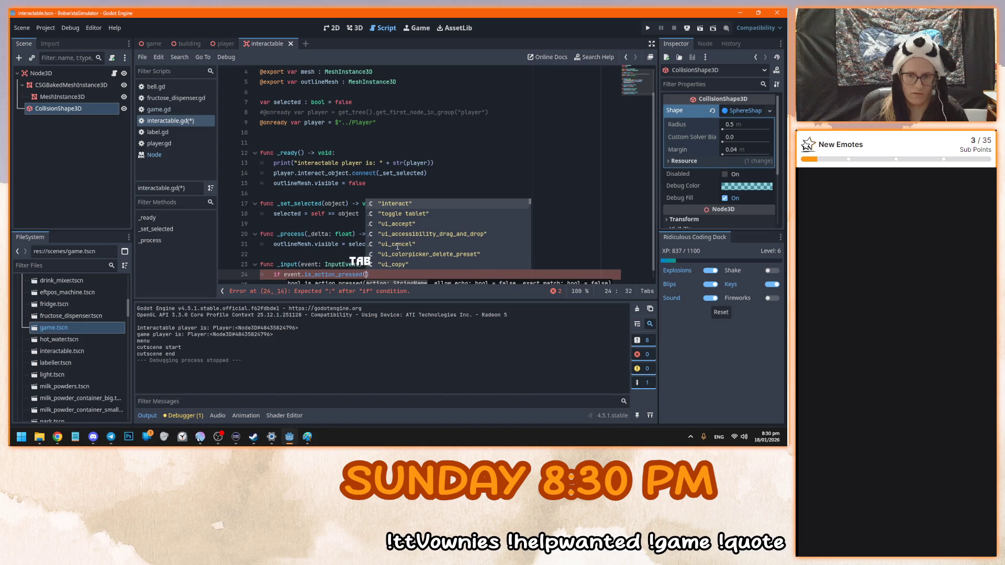
{"action": "key", "text": "Tab"}
{"action": "key", "text": "Right"}
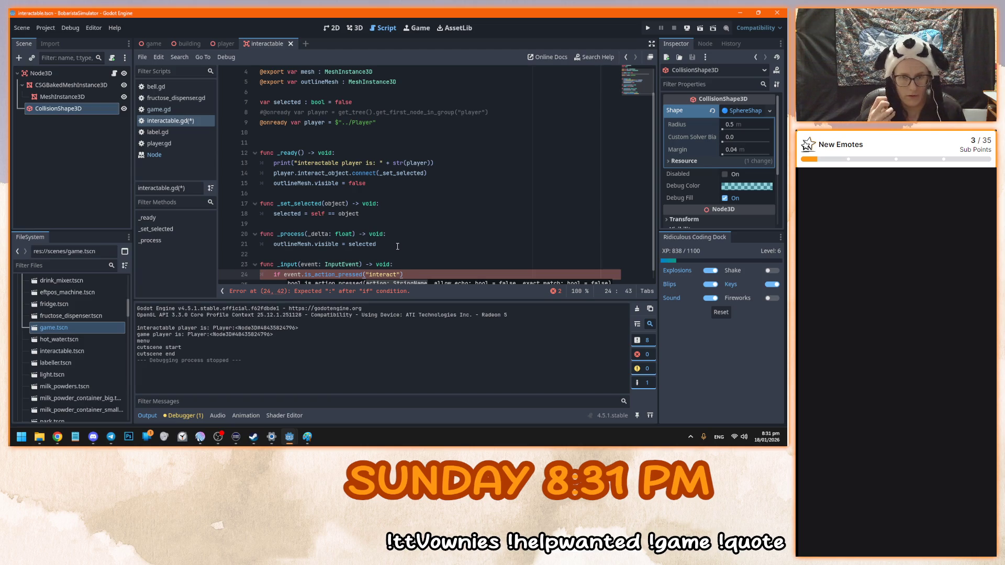
{"action": "scroll", "coordinate": [361, 222], "scroll_direction": "down", "scroll_amount": 1}
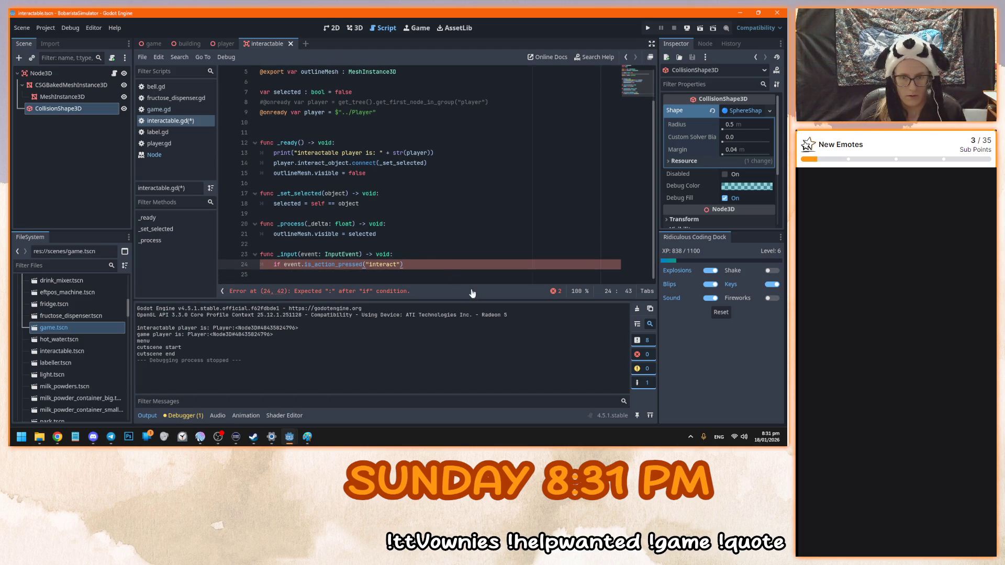
{"action": "scroll", "coordinate": [408, 251], "scroll_direction": "up", "scroll_amount": 2}
{"action": "scroll", "coordinate": [440, 272], "scroll_direction": "down", "scroll_amount": 2}
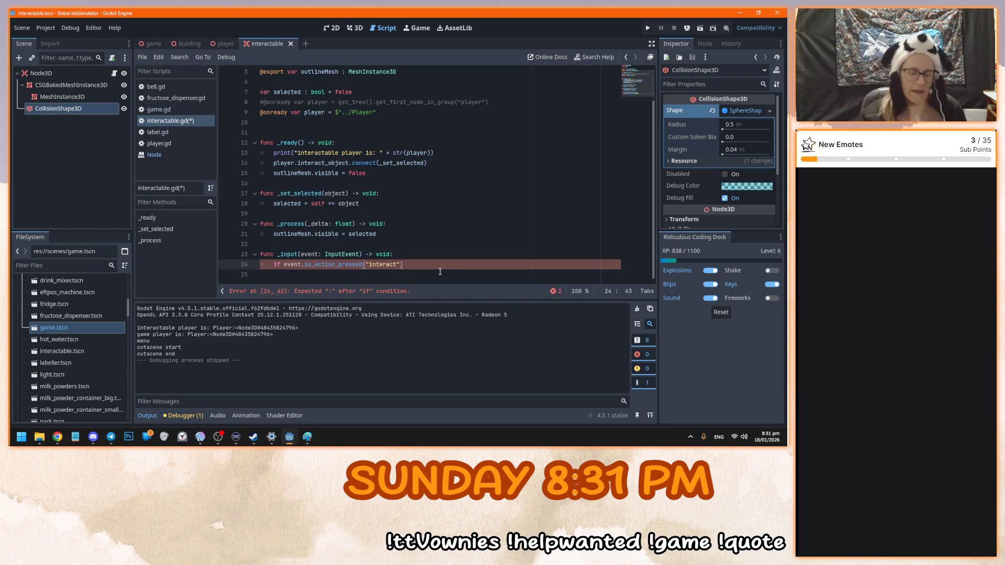
{"action": "type", "text": "and "}
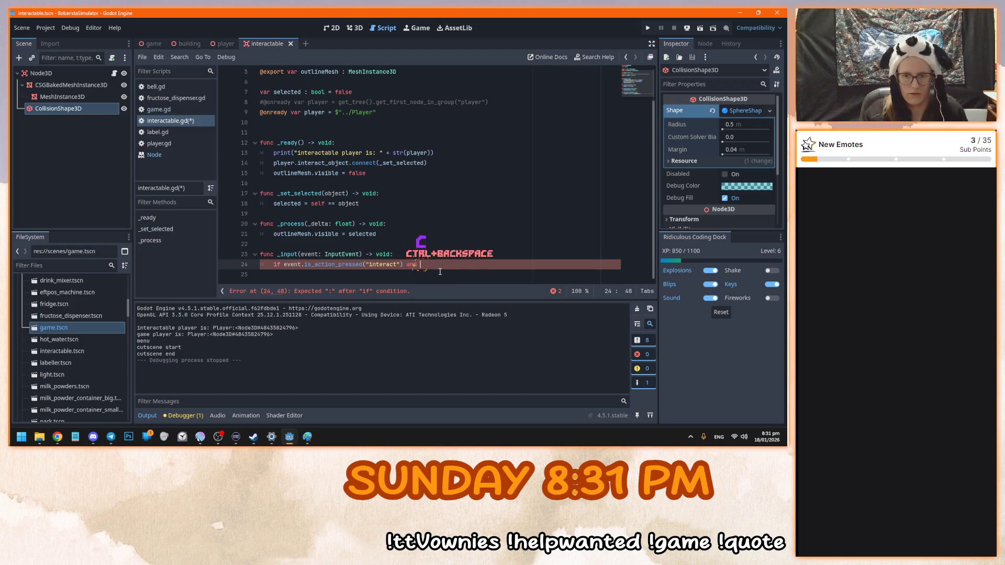
{"action": "type", "text": "selected:"}
{"action": "key", "text": "Return"}
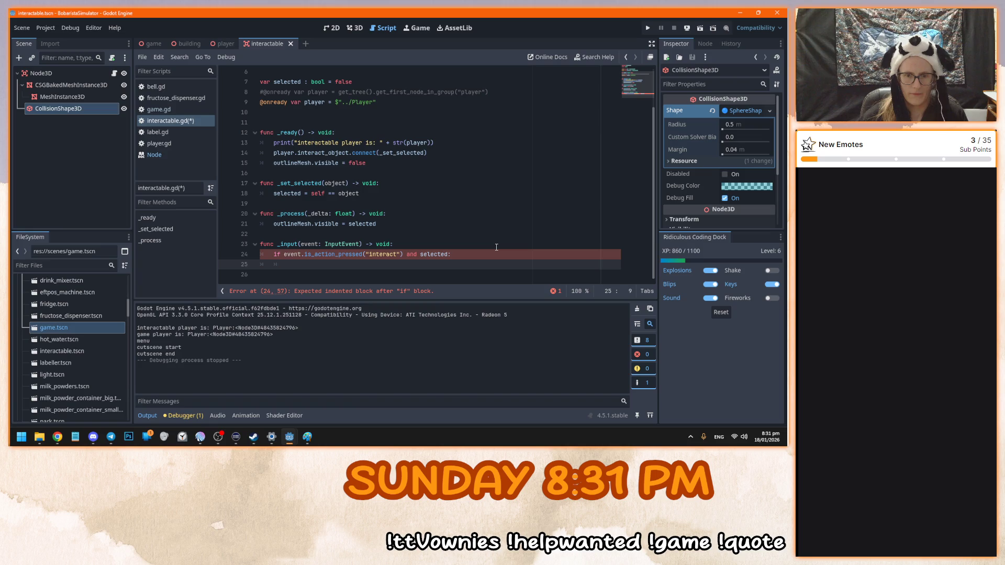
{"action": "type", "text": "interact()"}
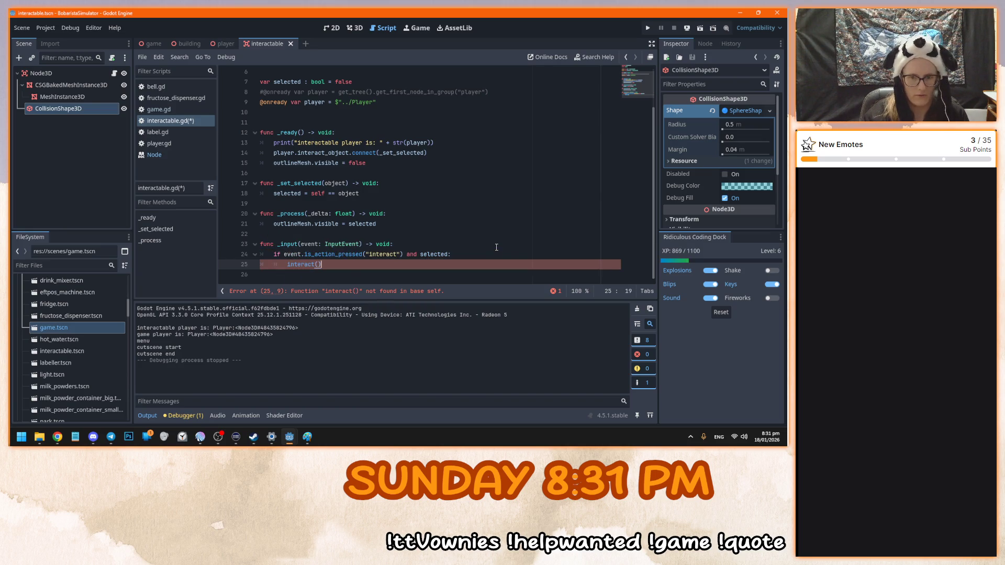
Step: Add func interact(): starting a print("interacted with " + ...) line
{"action": "key", "text": "Return"}
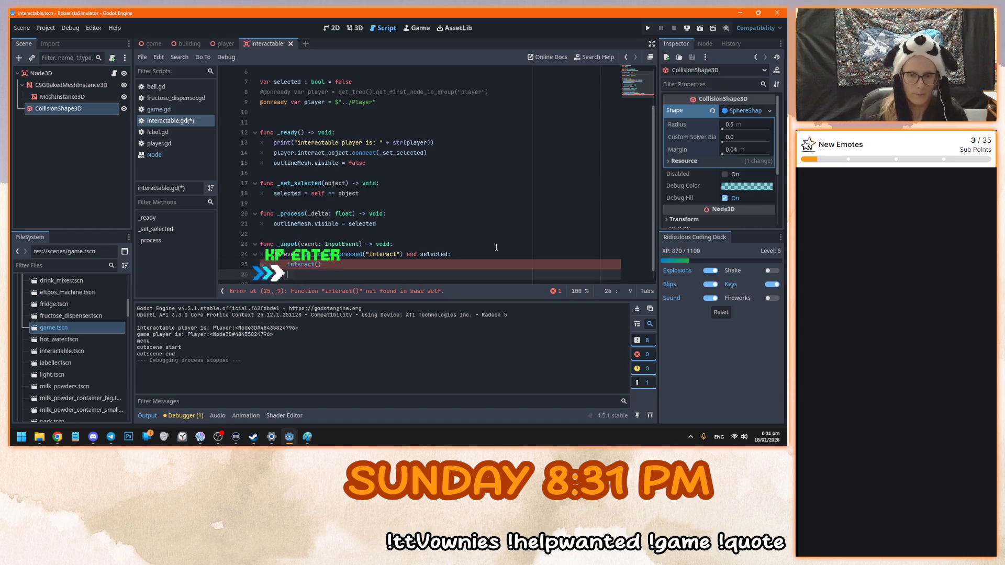
{"action": "key", "text": "BackSpace"}
{"action": "key", "text": "BackSpace"}
{"action": "key", "text": "Return"}
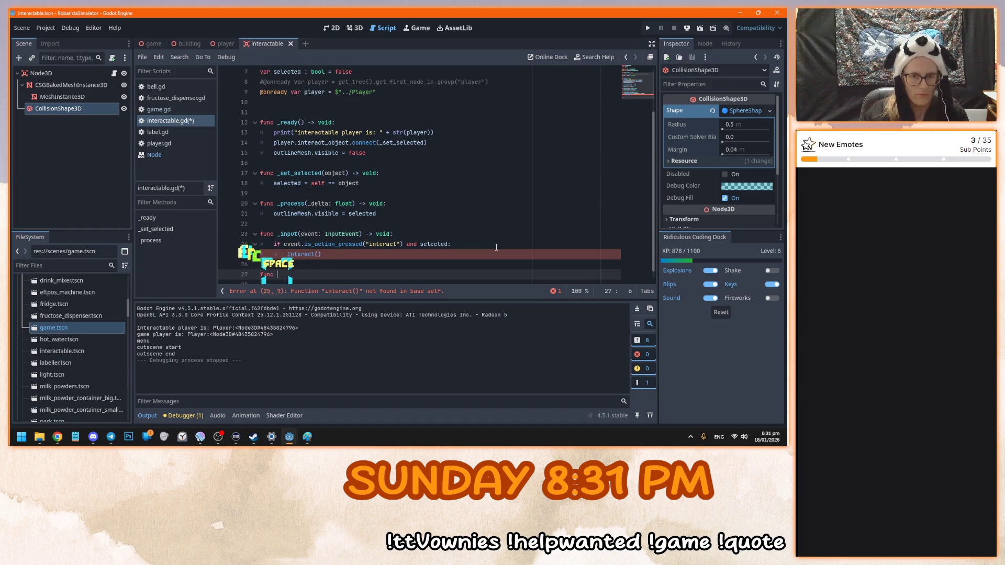
{"action": "type", "text": "func interact():"}
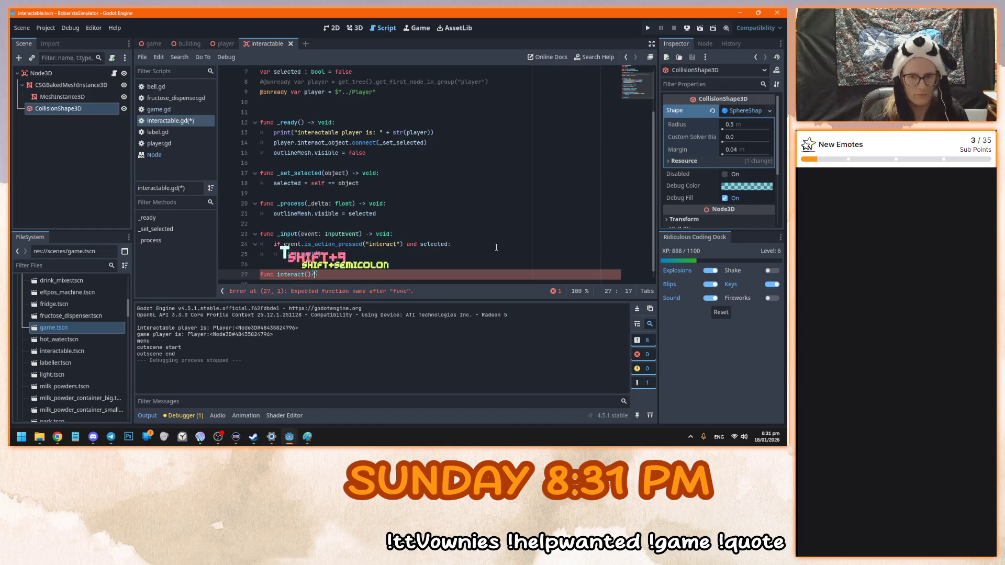
{"action": "key", "text": "Return"}
{"action": "type", "text": "f"}
{"action": "key", "text": "BackSpace"}
{"action": "type", "text": "print("}
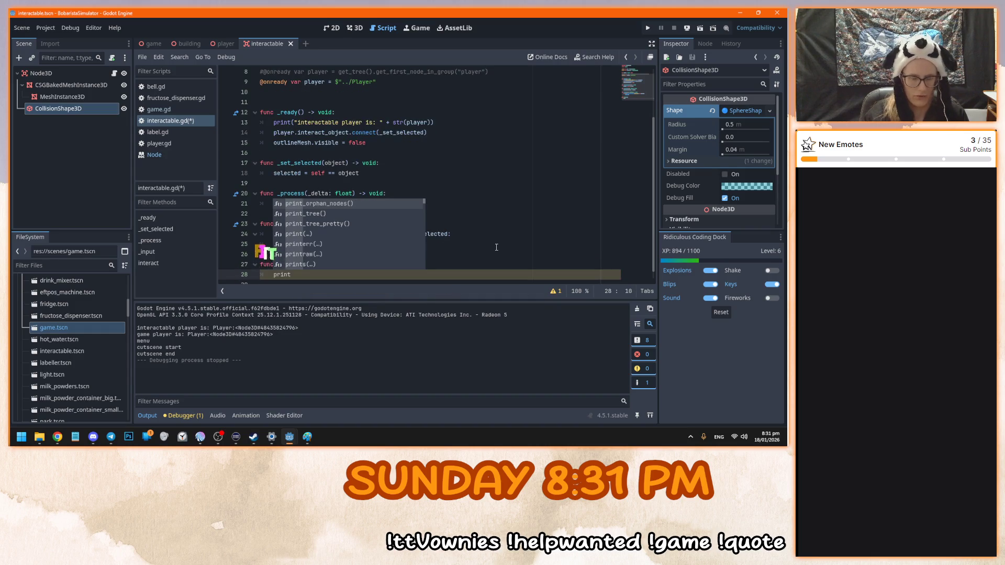
{"action": "type", "text": "\"interacted"}
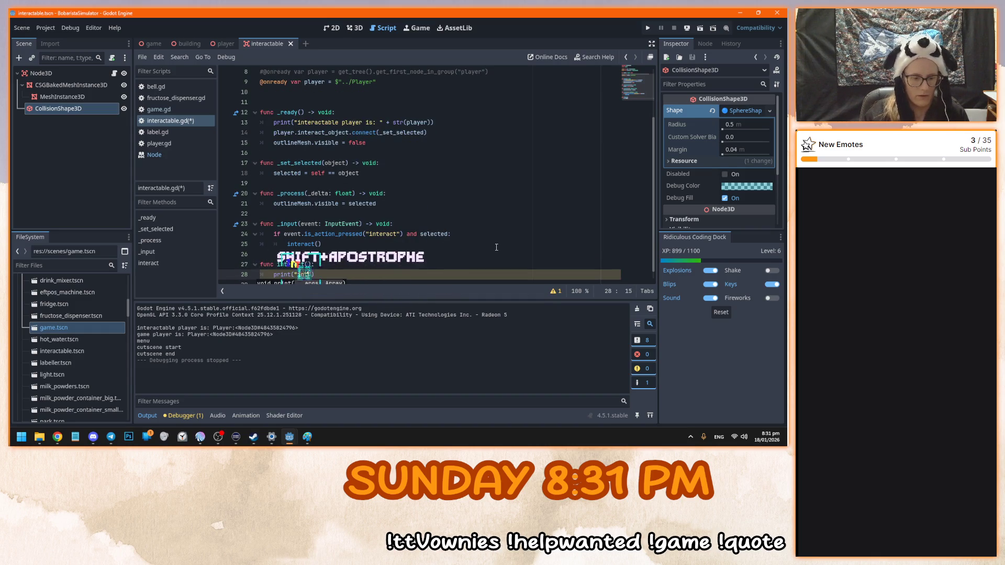
{"action": "type", "text": " with"}
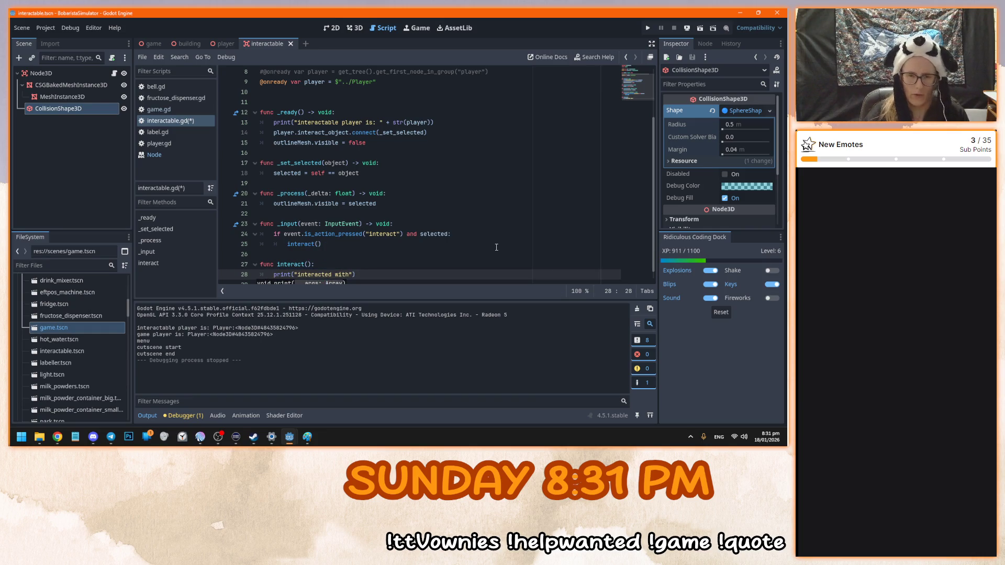
{"action": "type", "text": " \" +"}
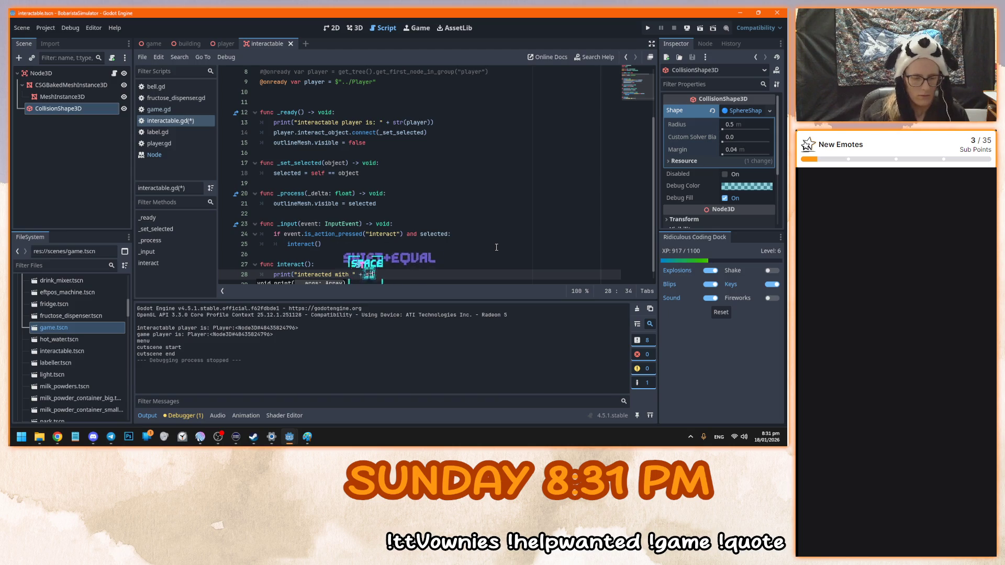
{"action": "type", "text": " str("}
Step: Finish the line as print("interacted with " + get_name())
{"action": "scroll", "coordinate": [392, 184], "scroll_direction": "down", "scroll_amount": 1}
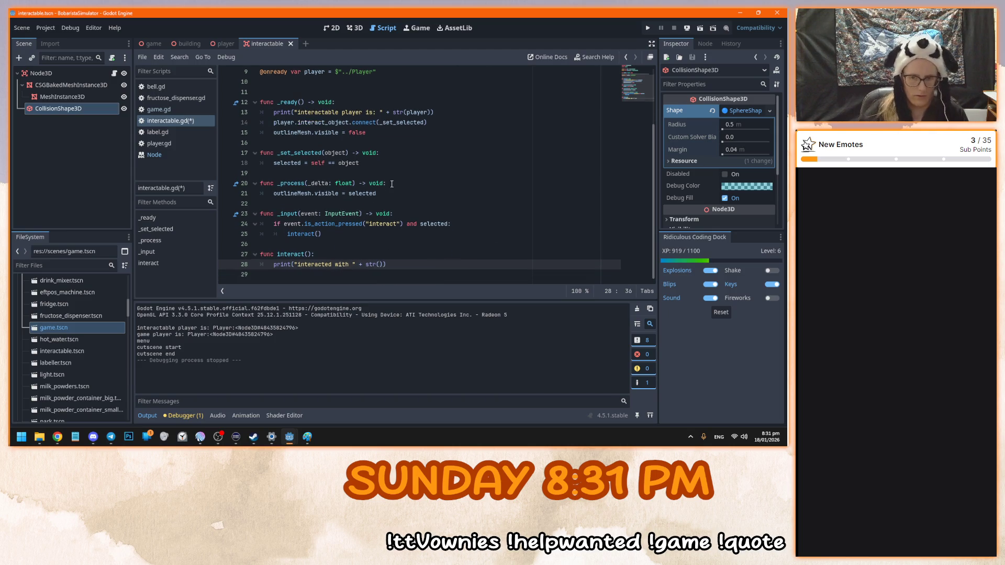
{"action": "type", "text": "get_ov"}
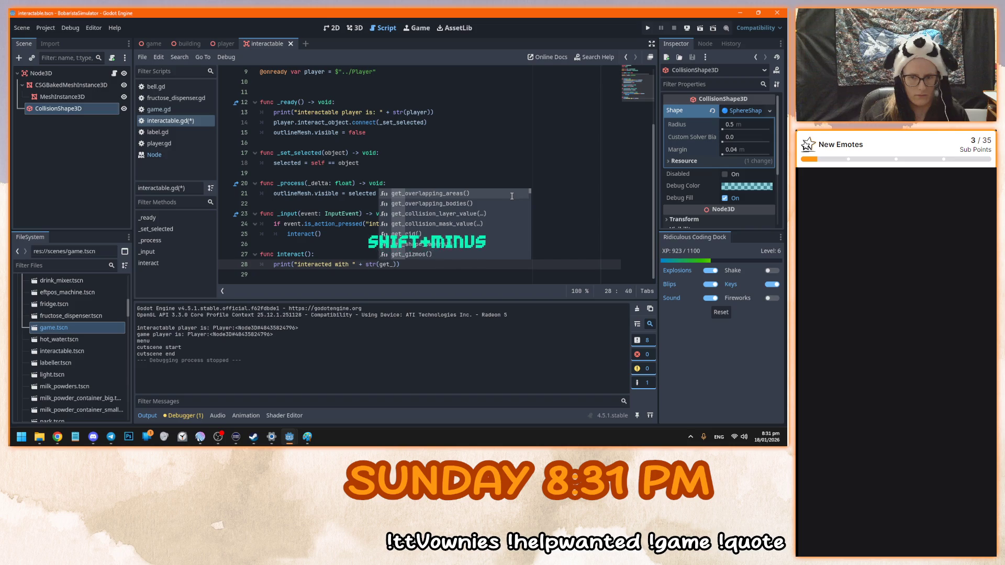
{"action": "key", "text": "BackSpace"}
{"action": "key", "text": "BackSpace"}
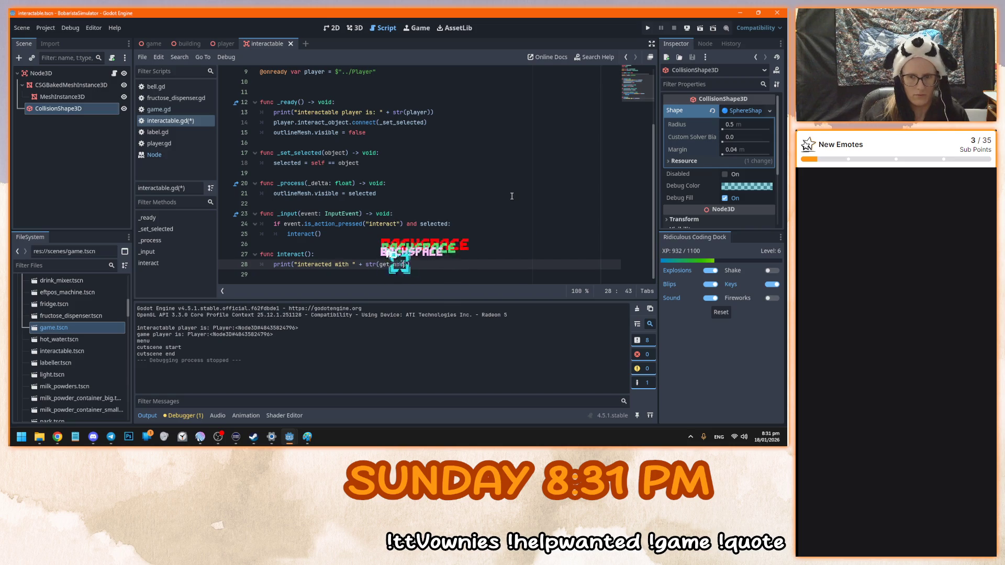
{"action": "type", "text": "no"}
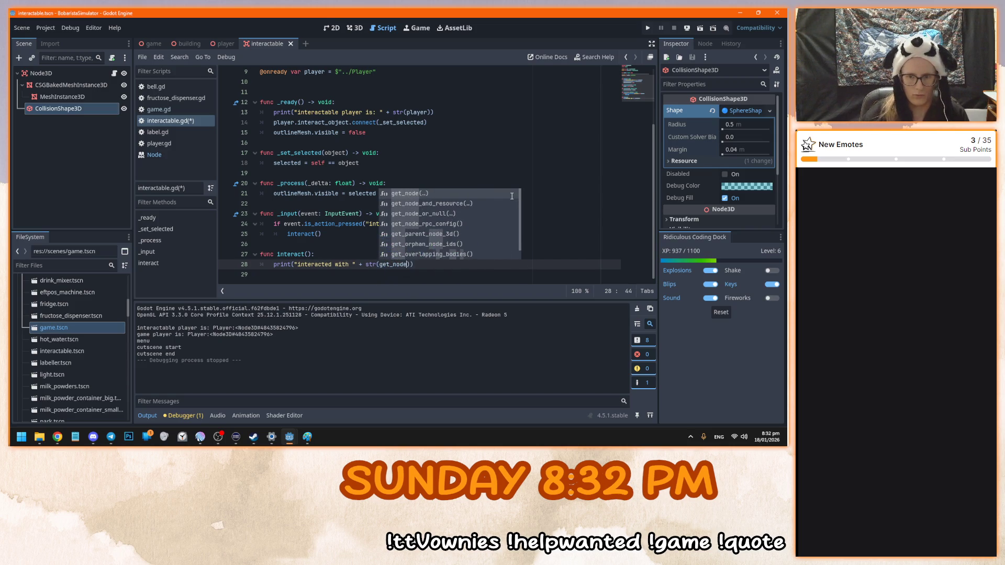
{"action": "type", "text": "de"}
{"action": "double_click", "coordinate": [401, 264]}
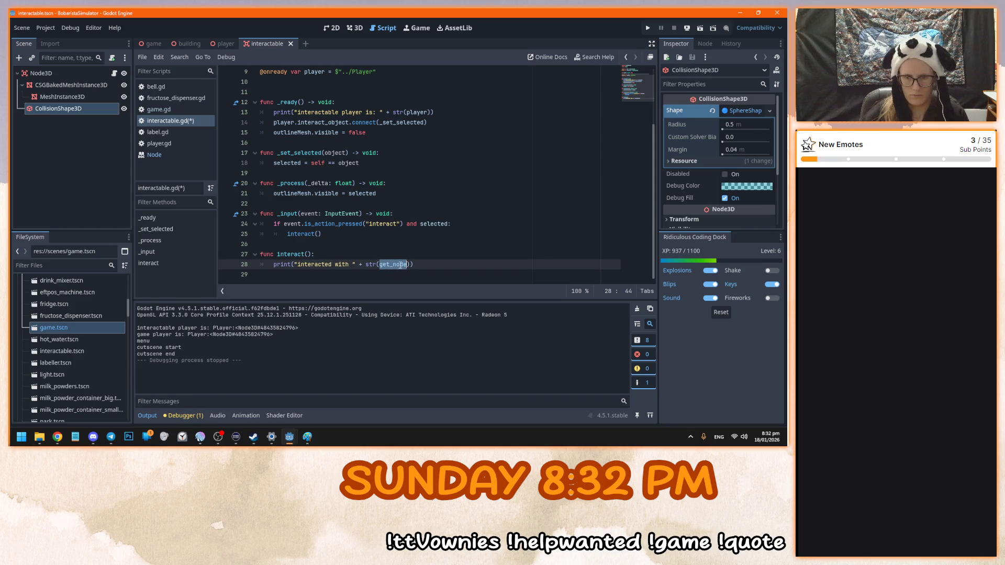
{"action": "key", "text": "BackSpace"}
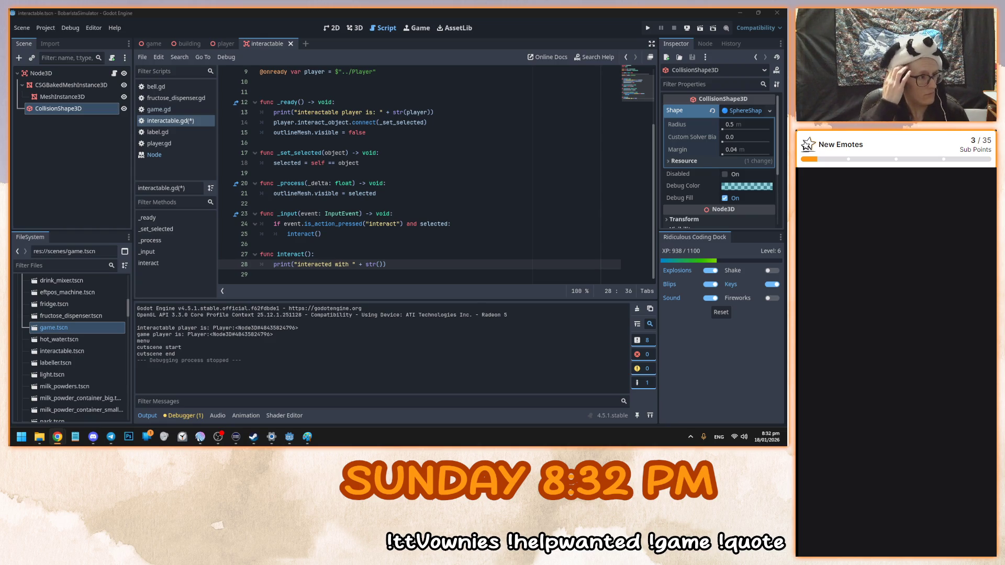
{"action": "key", "text": "alt+Tab"}
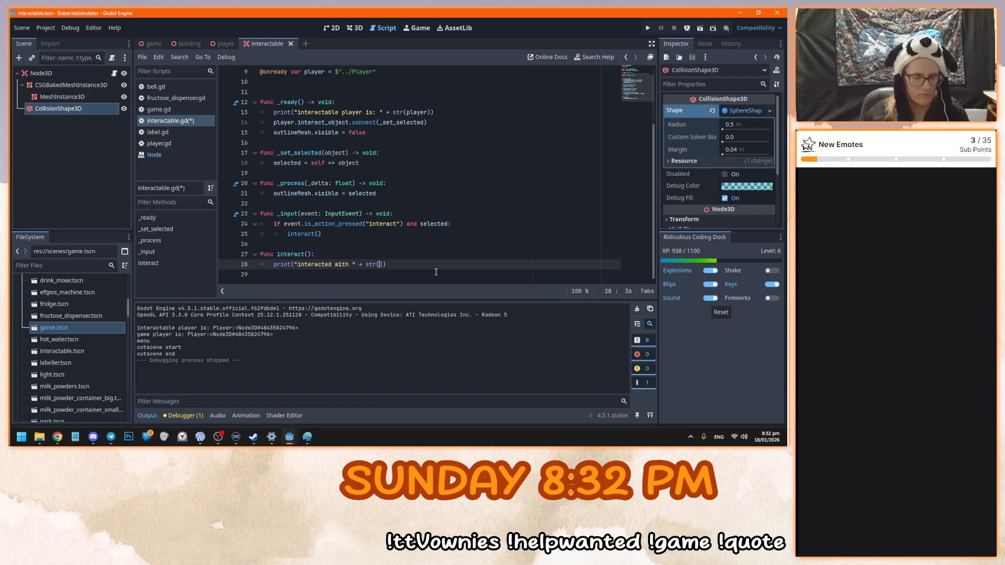
{"action": "key", "text": "Delete"}
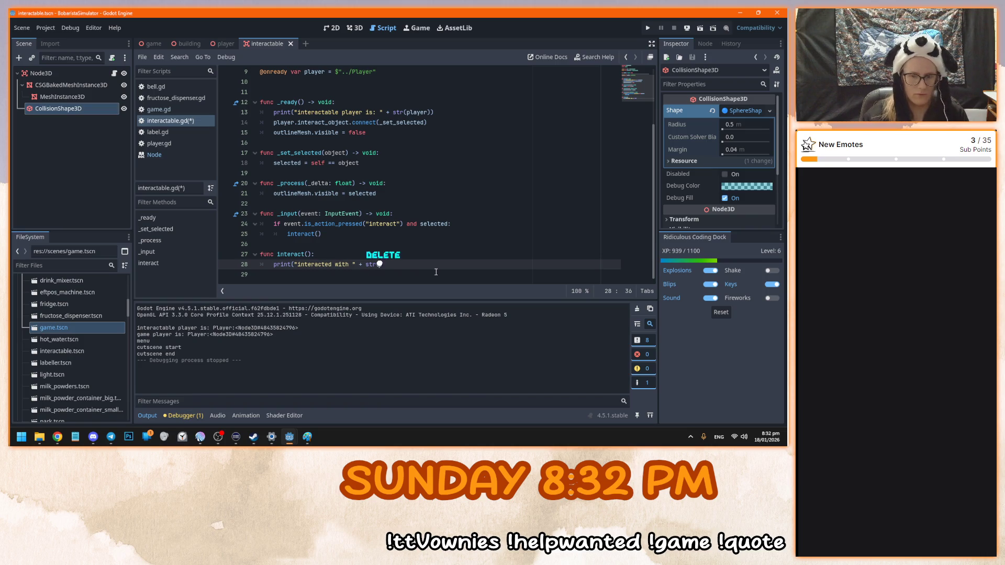
{"action": "key", "text": "BackSpace"}
{"action": "key", "text": "BackSpace"}
{"action": "key", "text": "BackSpace"}
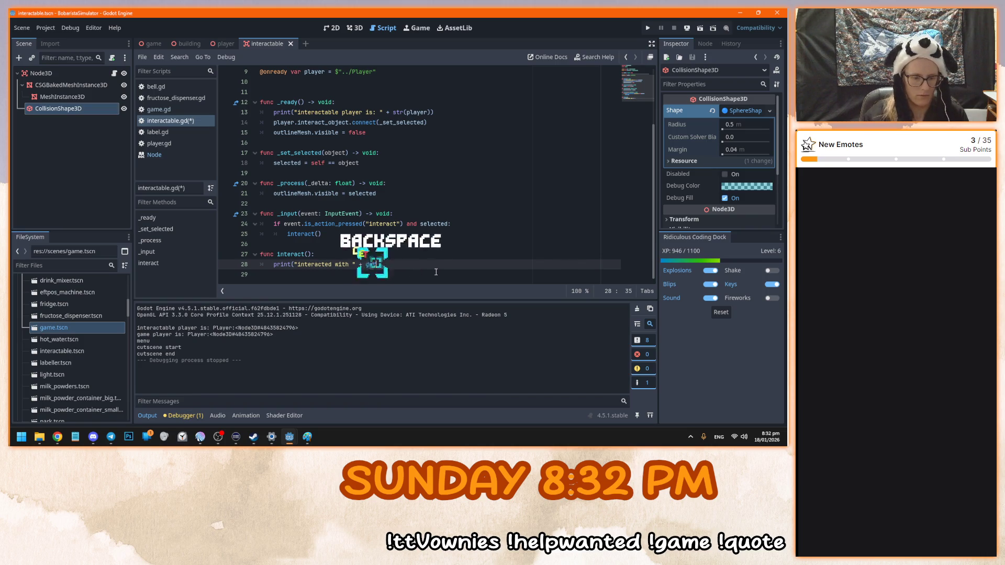
{"action": "type", "text": "get_name(self)"}
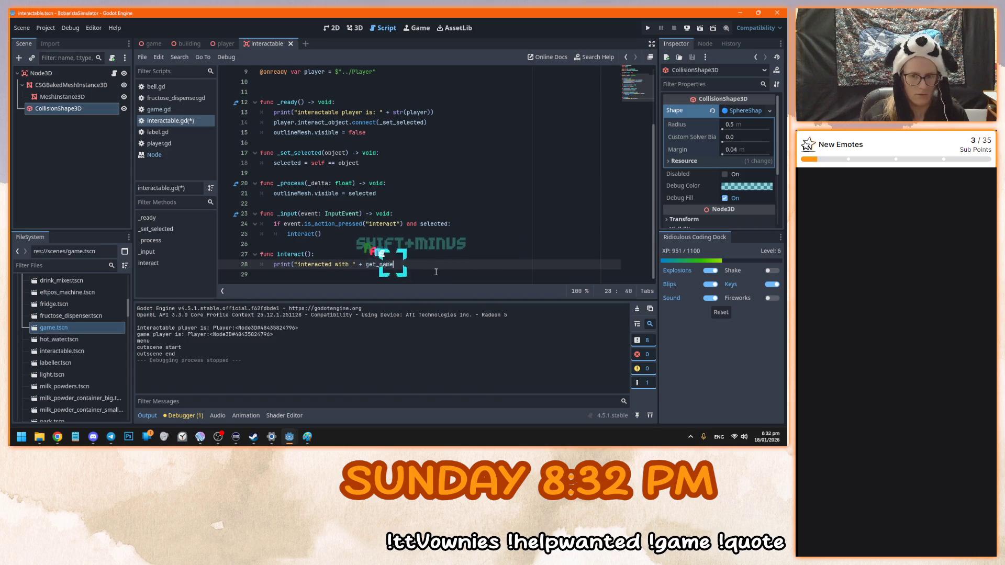
{"action": "type", "text": ")"}
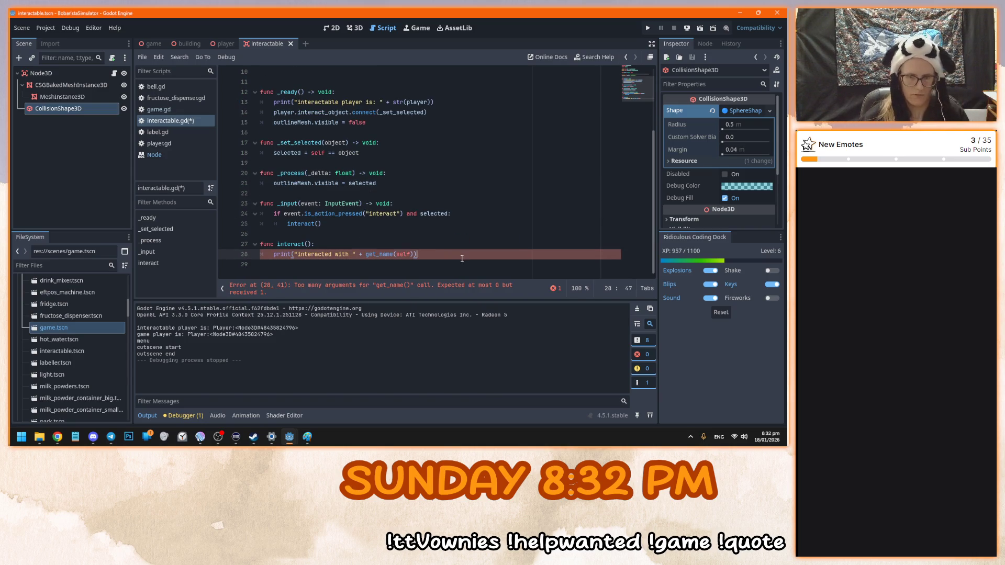
{"action": "double_click", "coordinate": [410, 254]}
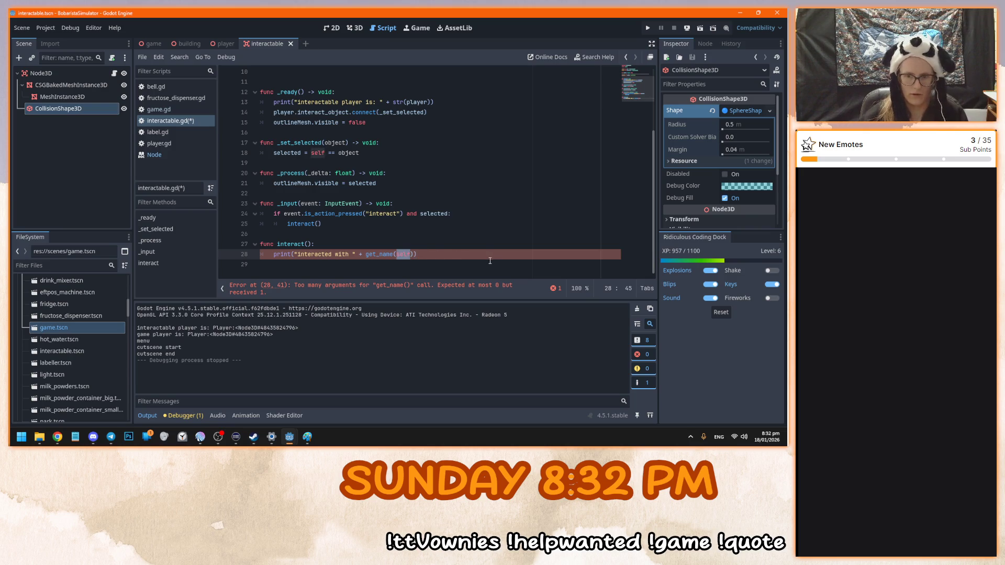
{"action": "key", "text": "BackSpace"}
{"action": "left_click", "coordinate": [434, 255]}
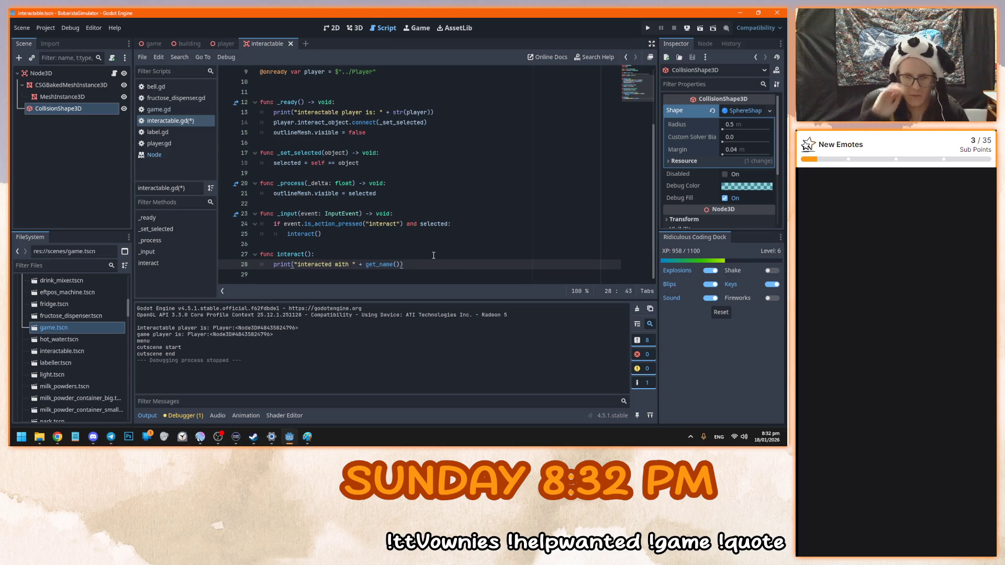
Step: Run the game, start from the title menu, interact with the sphere, then stop
{"action": "mouse_move", "coordinate": [377, 264]}
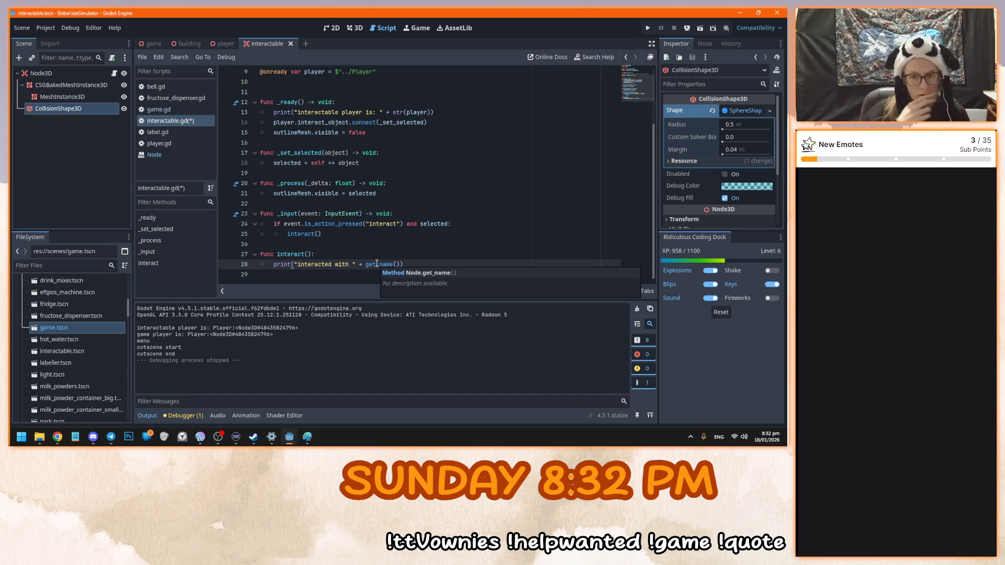
{"action": "key", "text": "F5"}
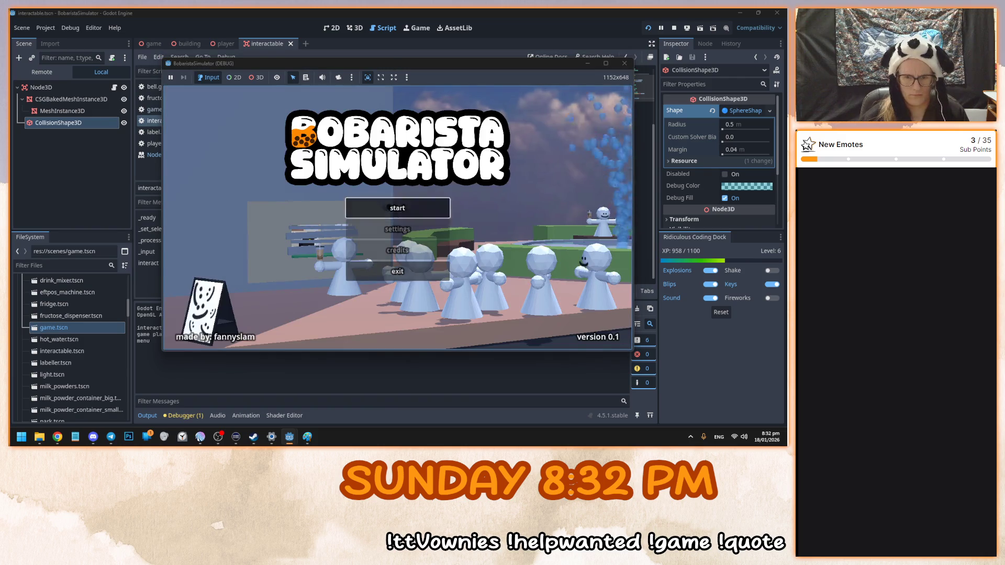
{"action": "left_click", "coordinate": [411, 209]}
{"action": "left_click", "coordinate": [398, 217]}
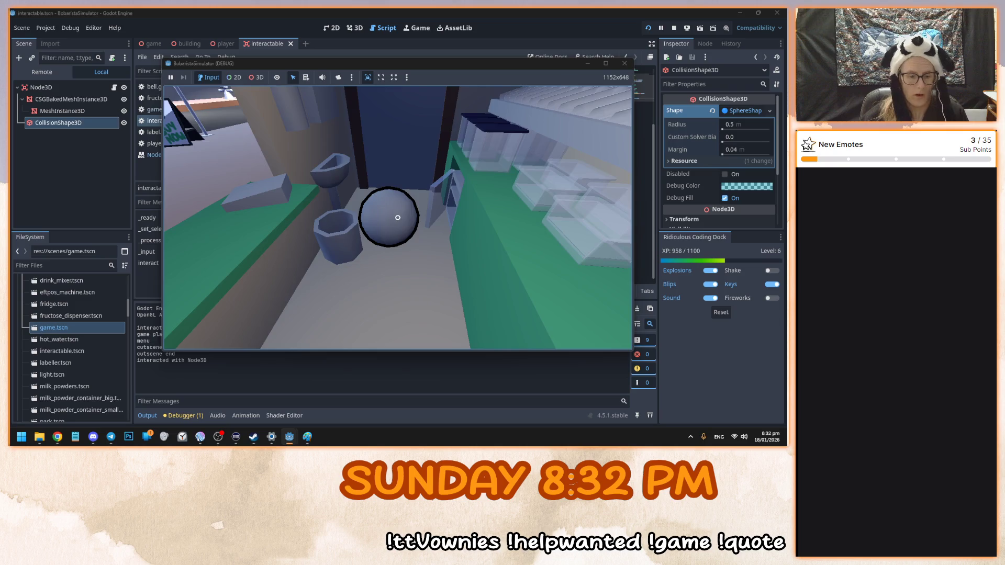
{"action": "key", "text": "F8"}
Step: Rename the Node3D root to 'Interactable Example'
{"action": "right_click", "coordinate": [59, 74]}
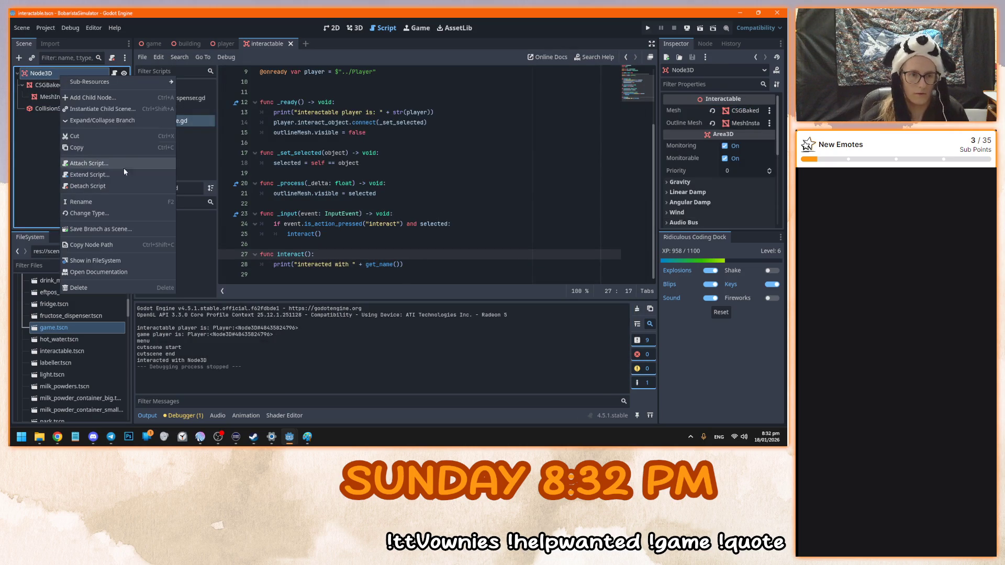
{"action": "left_click", "coordinate": [102, 198]}
{"action": "type", "text": "Inter"}
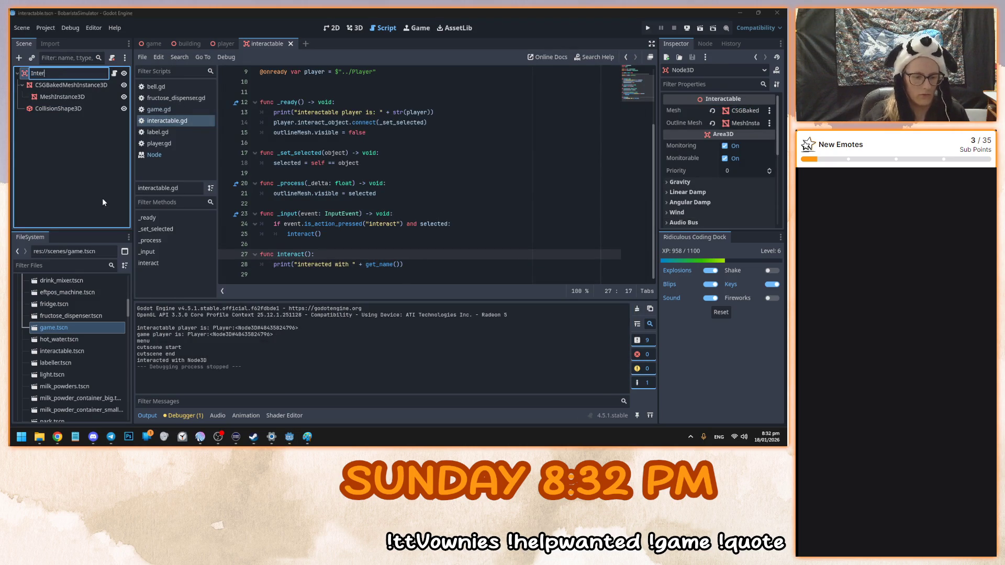
{"action": "type", "text": "actable"}
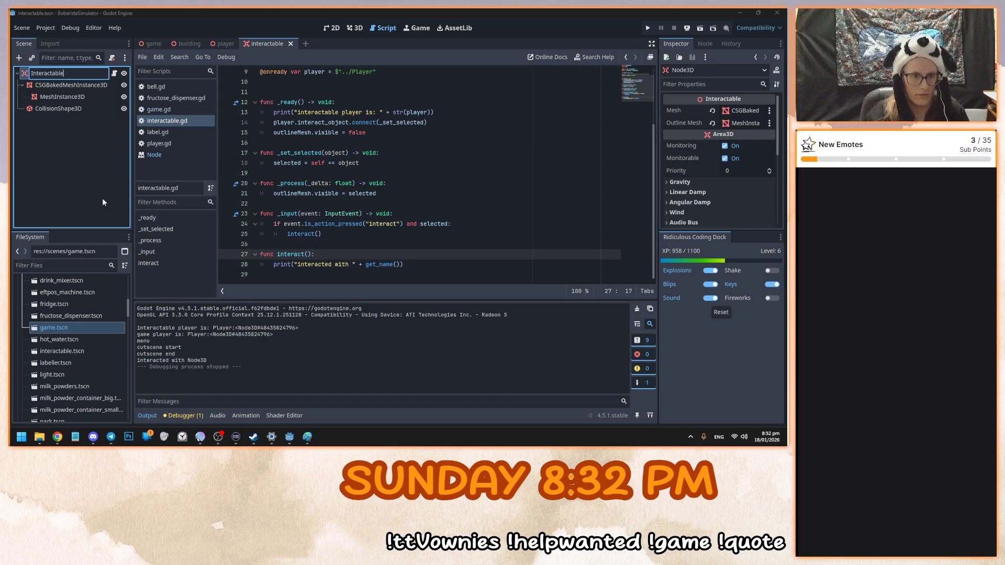
{"action": "type", "text": " Example"}
{"action": "key", "text": "Return"}
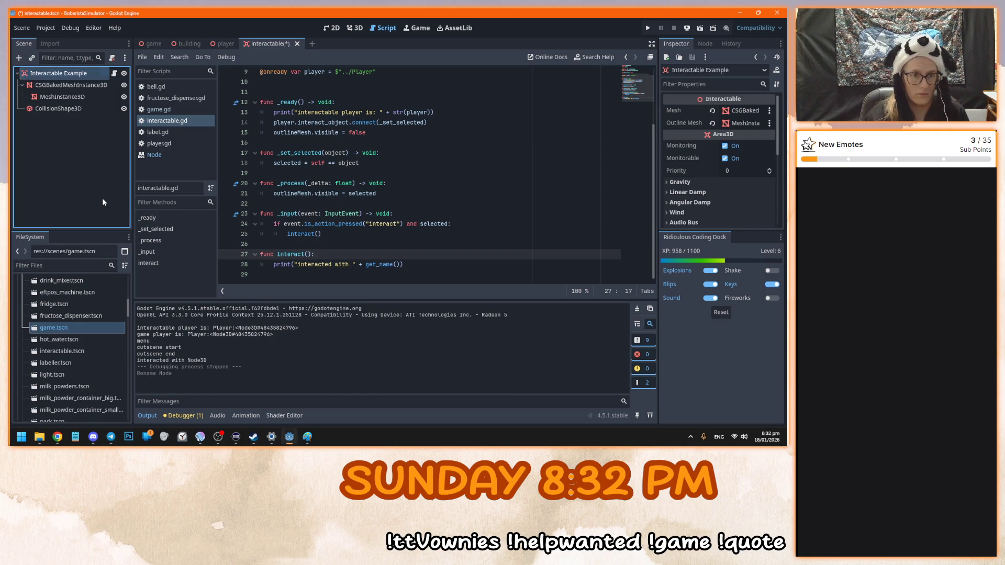
Step: Run the game, interact with the outlined sphere repeatedly, then stop it
{"action": "key", "text": "F5"}
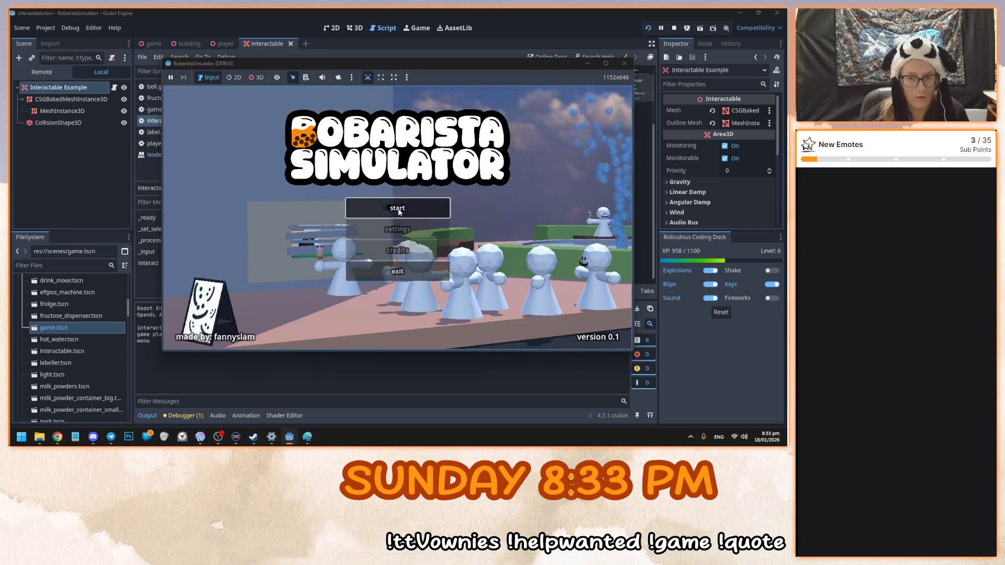
{"action": "left_click", "coordinate": [397, 209]}
{"action": "left_click", "coordinate": [397, 218]}
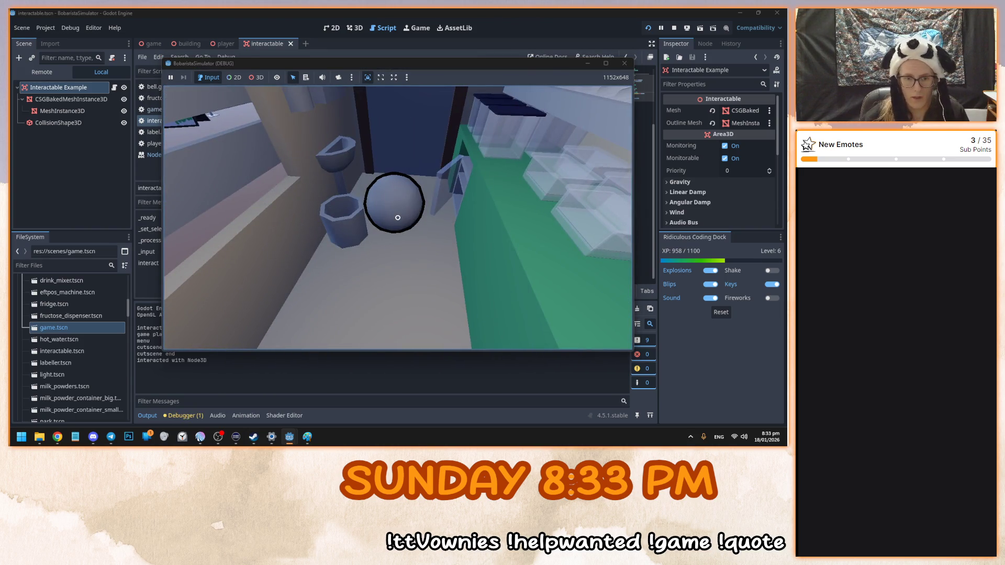
{"action": "left_click", "coordinate": [398, 217]}
{"action": "left_click", "coordinate": [398, 217]}
{"action": "left_click", "coordinate": [398, 217]}
{"action": "left_click", "coordinate": [398, 218]}
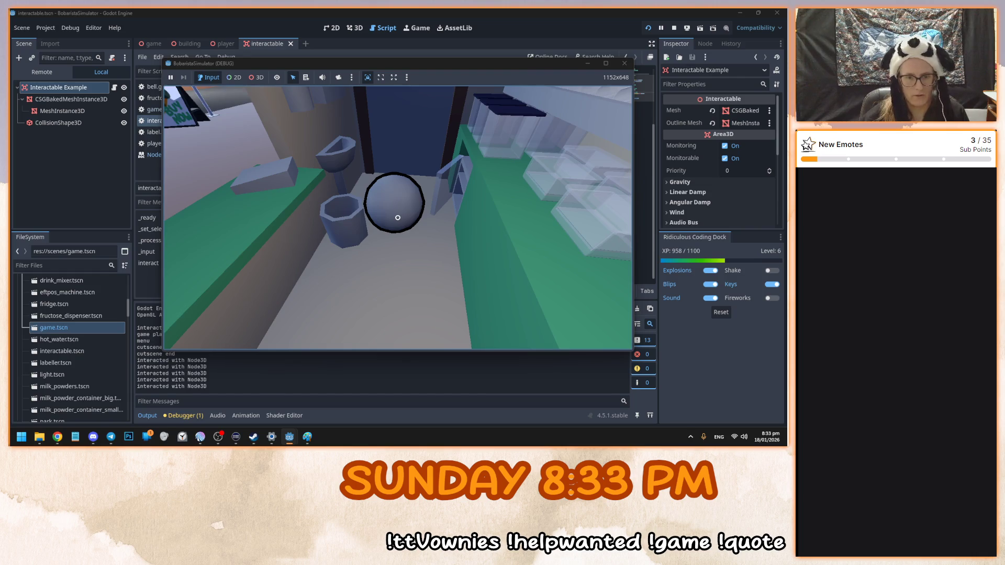
{"action": "left_click", "coordinate": [398, 218]}
{"action": "left_click", "coordinate": [398, 217]}
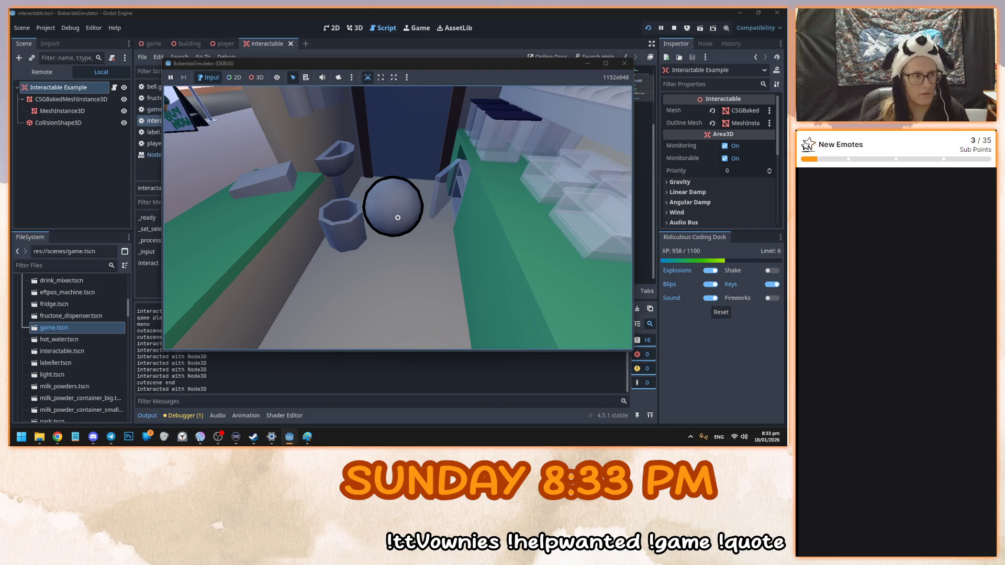
{"action": "left_click", "coordinate": [398, 217]}
{"action": "left_click", "coordinate": [398, 218]}
{"action": "left_click", "coordinate": [398, 217]}
{"action": "left_click", "coordinate": [398, 217]}
{"action": "left_click", "coordinate": [398, 217]}
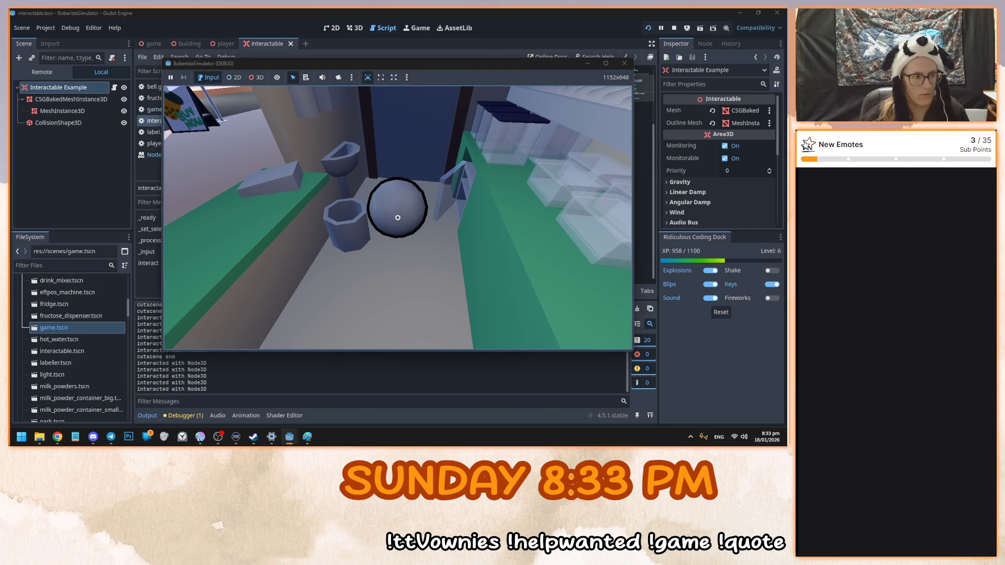
{"action": "left_click", "coordinate": [398, 217]}
{"action": "left_click", "coordinate": [398, 218]}
{"action": "key", "text": "F8"}
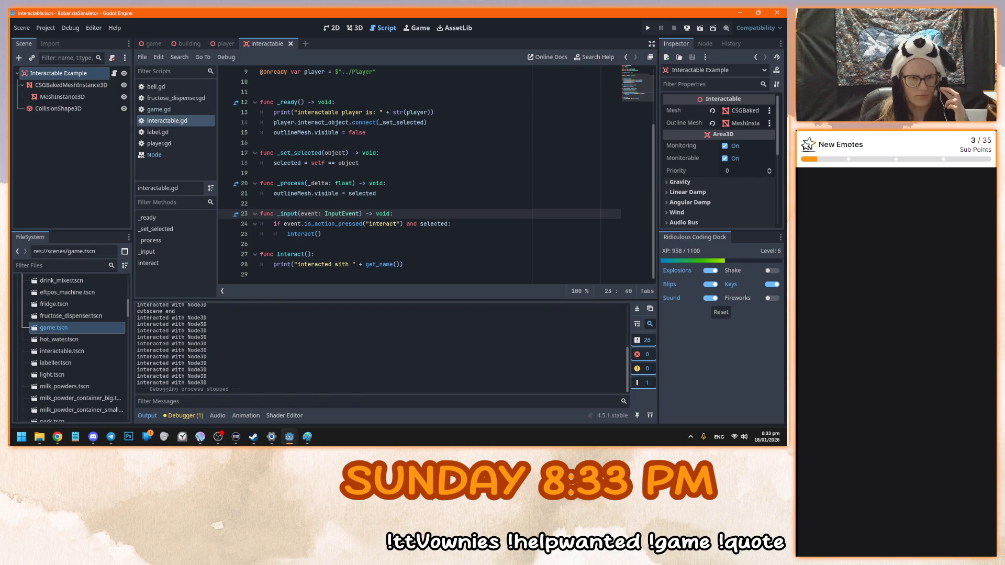
Step: Look up the get_name documentation from the print line in interact()
{"action": "left_click", "coordinate": [437, 254]}
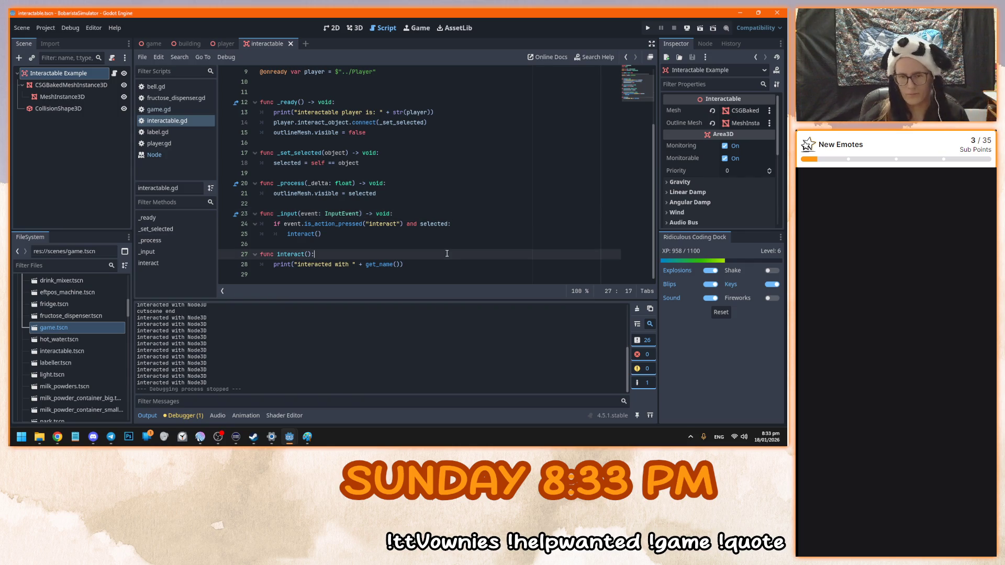
{"action": "left_click", "coordinate": [433, 264]}
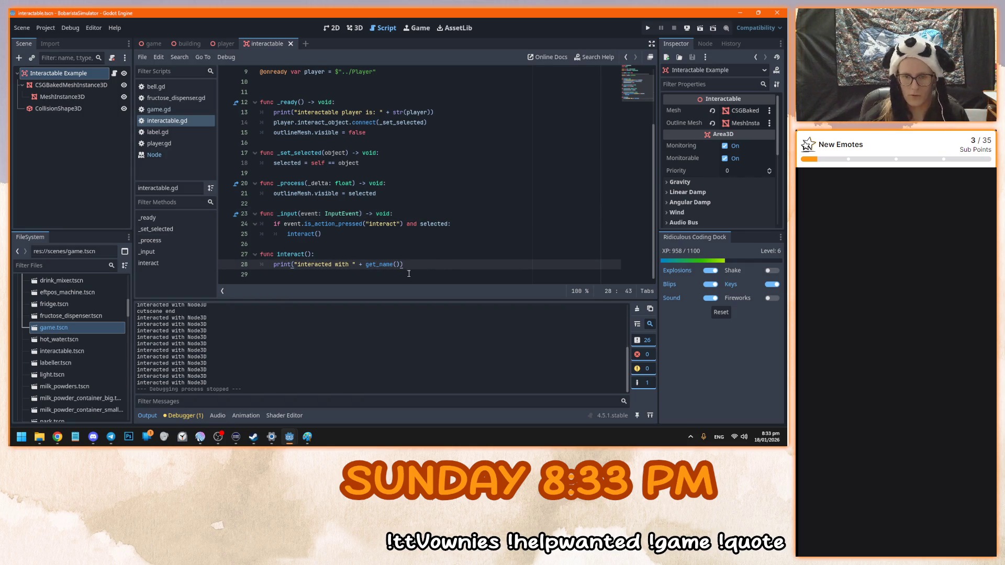
{"action": "left_click", "coordinate": [374, 264], "text": "ctrl"}
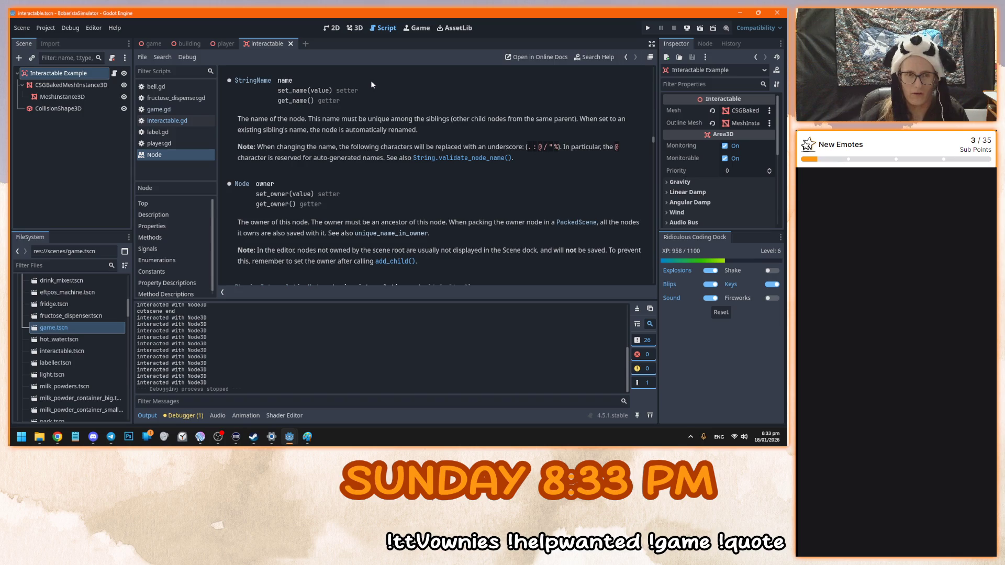
Step: Rename the root node to InteractableExample and run the game again
{"action": "left_click", "coordinate": [66, 73]}
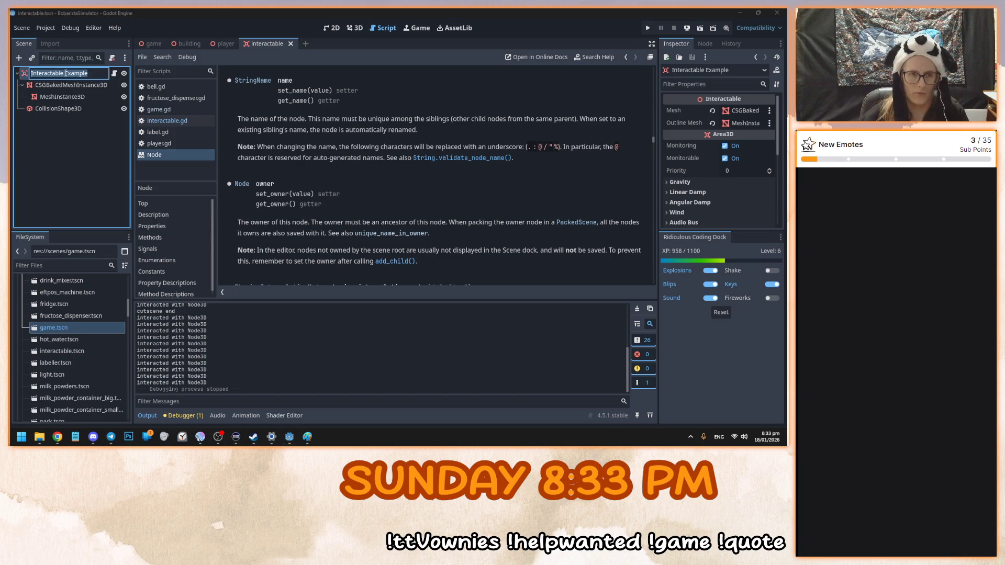
{"action": "left_click", "coordinate": [64, 73]}
{"action": "left_click", "coordinate": [323, 166]}
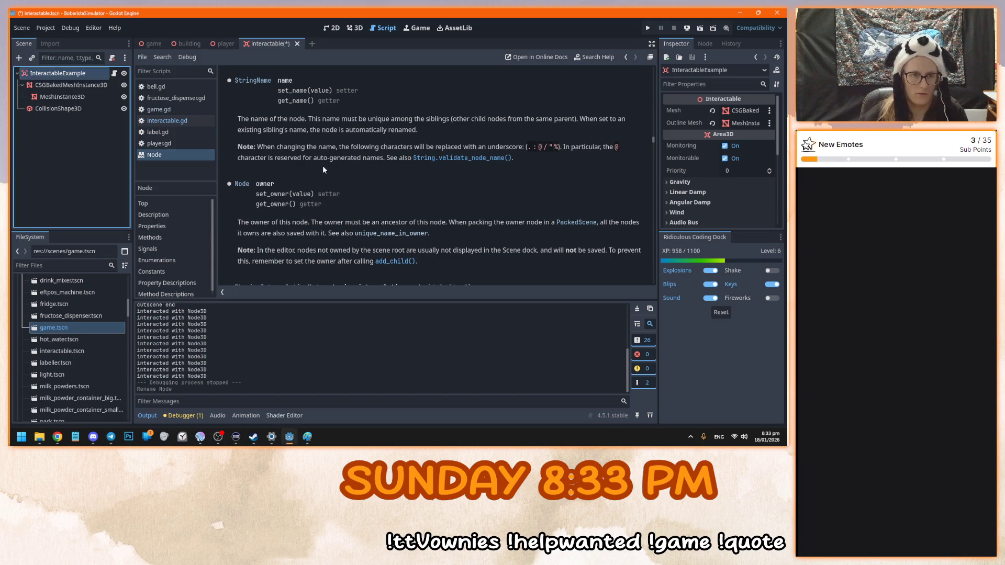
{"action": "key", "text": "F5"}
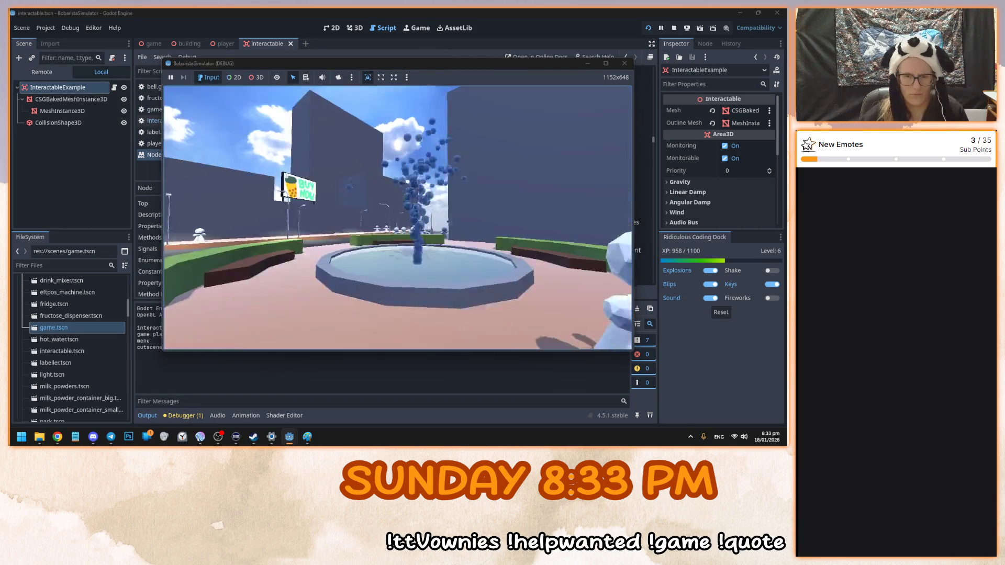
Step: Skip the cutscene, interact with the counter sphere several times, then stop the game
{"action": "left_click", "coordinate": [398, 217]}
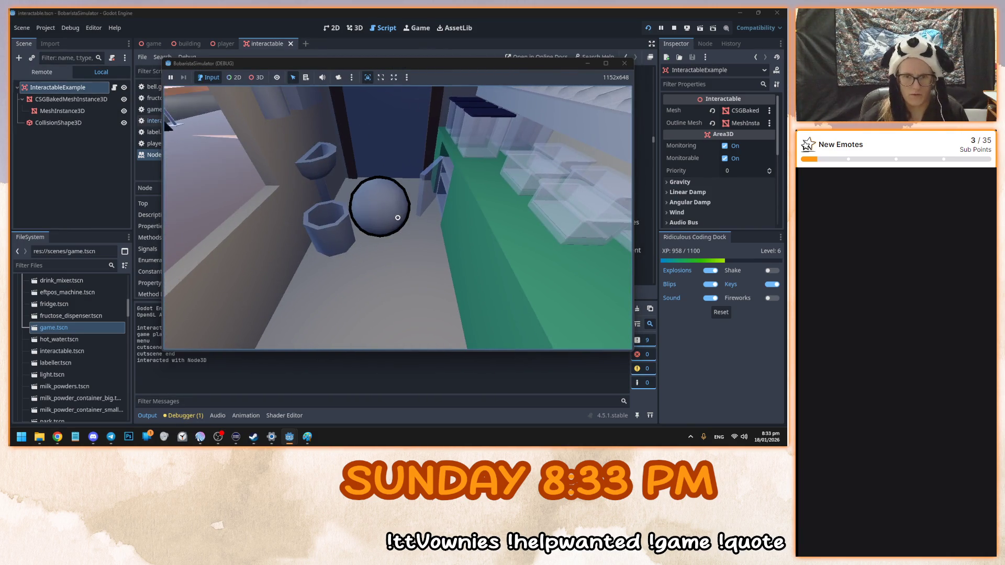
{"action": "left_click", "coordinate": [397, 218]}
{"action": "left_click", "coordinate": [397, 217]}
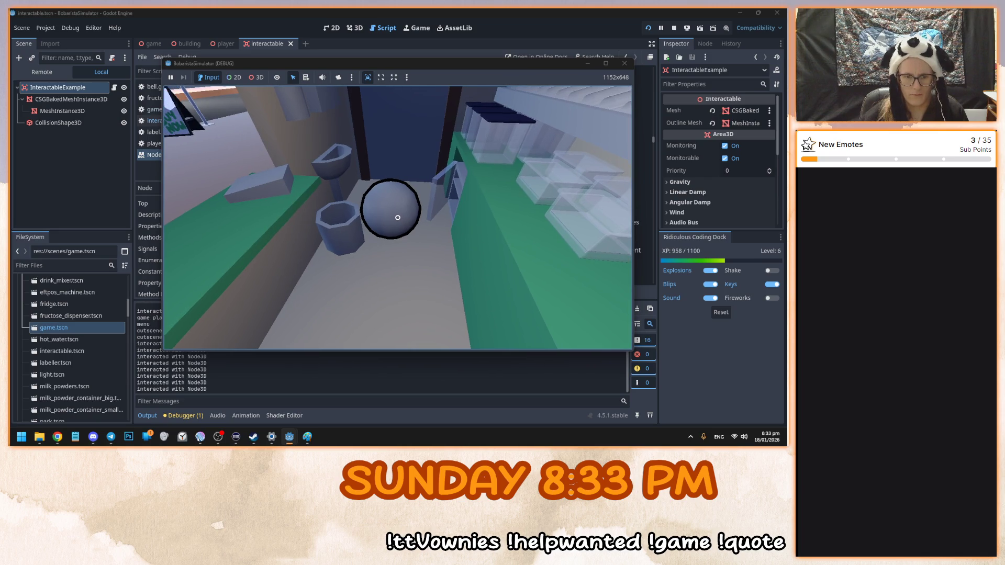
{"action": "left_click", "coordinate": [397, 217]}
{"action": "left_click", "coordinate": [398, 217]}
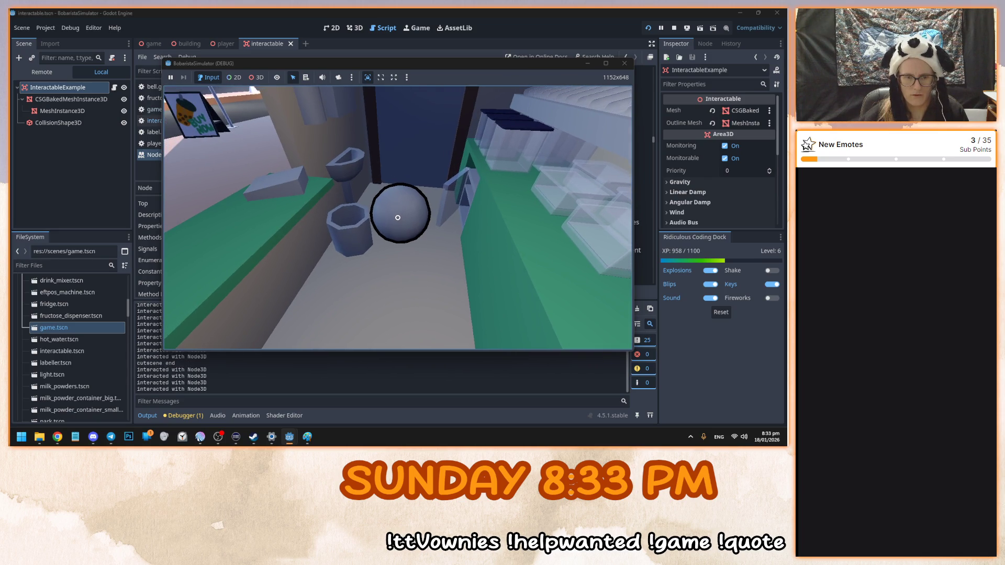
{"action": "left_click", "coordinate": [398, 217]}
{"action": "left_click", "coordinate": [397, 217]}
{"action": "key", "text": "F8"}
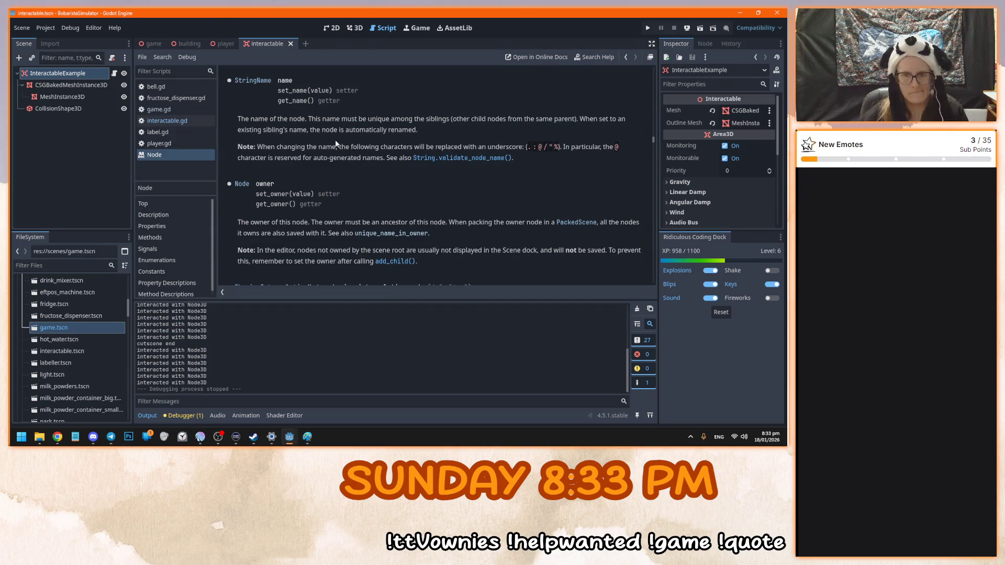
Step: Bring up the Node documentation entry's context menu to close it
{"action": "right_click", "coordinate": [173, 153]}
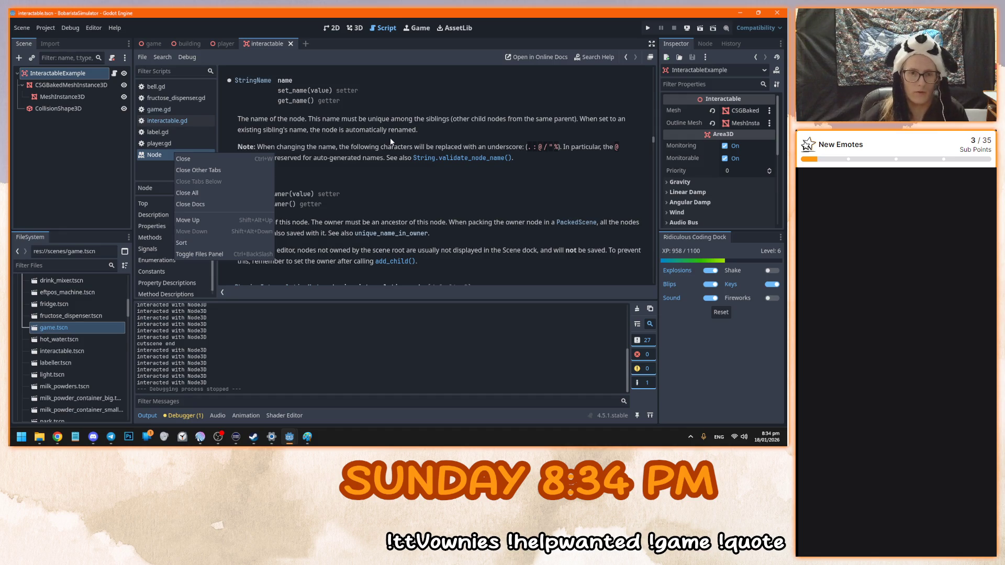
{"action": "left_click", "coordinate": [391, 137]}
{"action": "right_click", "coordinate": [178, 156]}
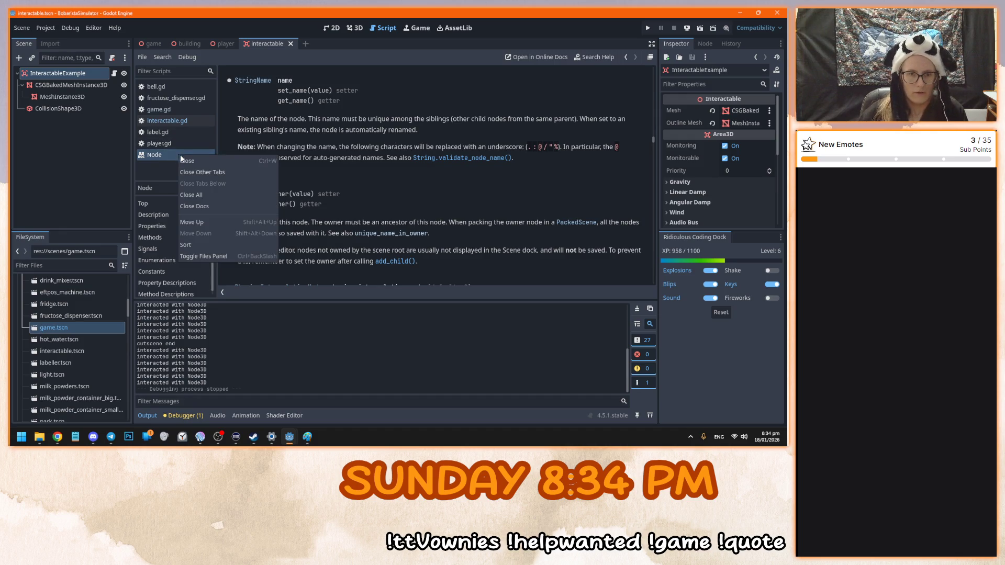
{"action": "left_click", "coordinate": [189, 159]}
Step: Close the Node docs and return to the interact action check on line 24 of interactable.gd
{"action": "left_click", "coordinate": [446, 257]}
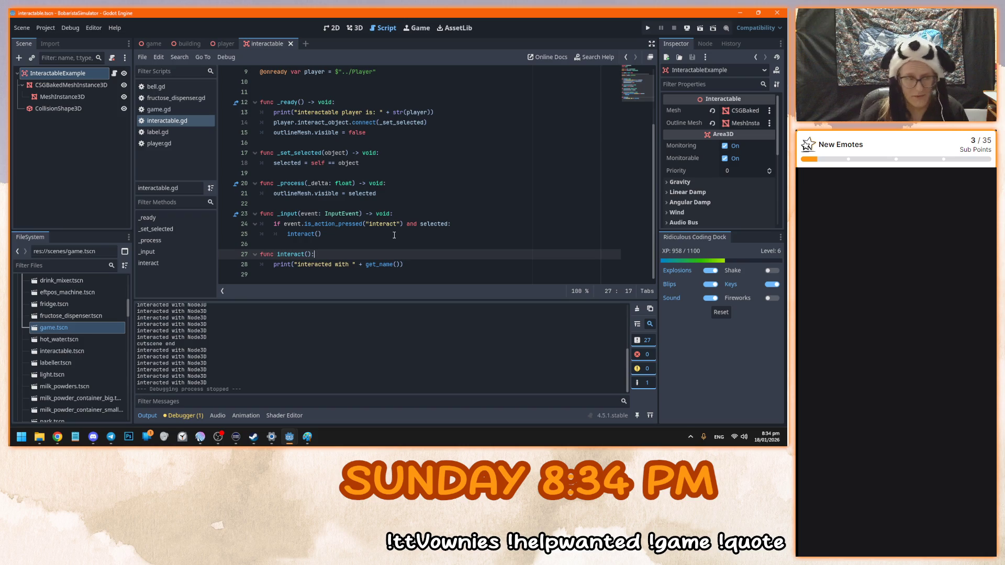
{"action": "key", "text": "alt+Tab"}
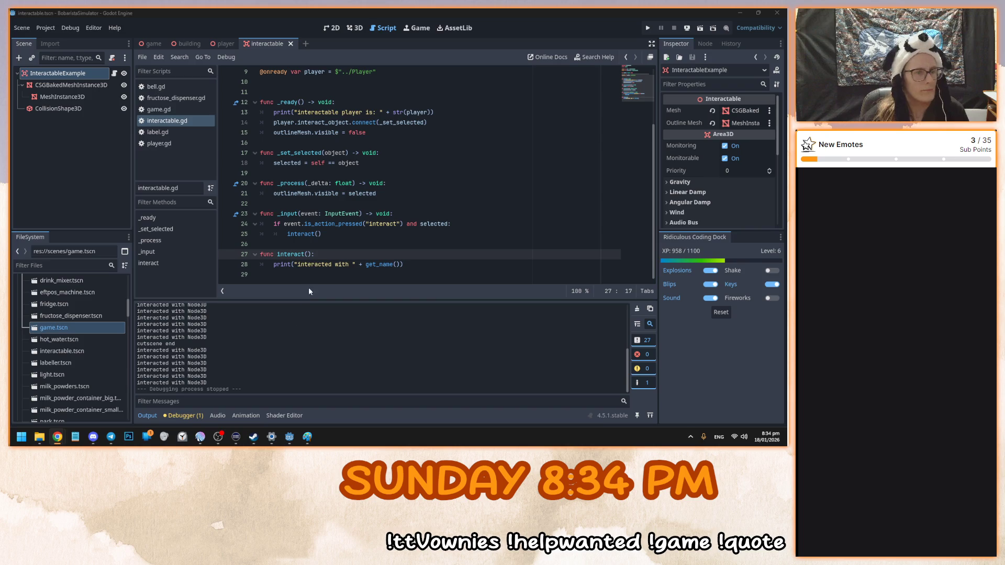
{"action": "left_click", "coordinate": [320, 255]}
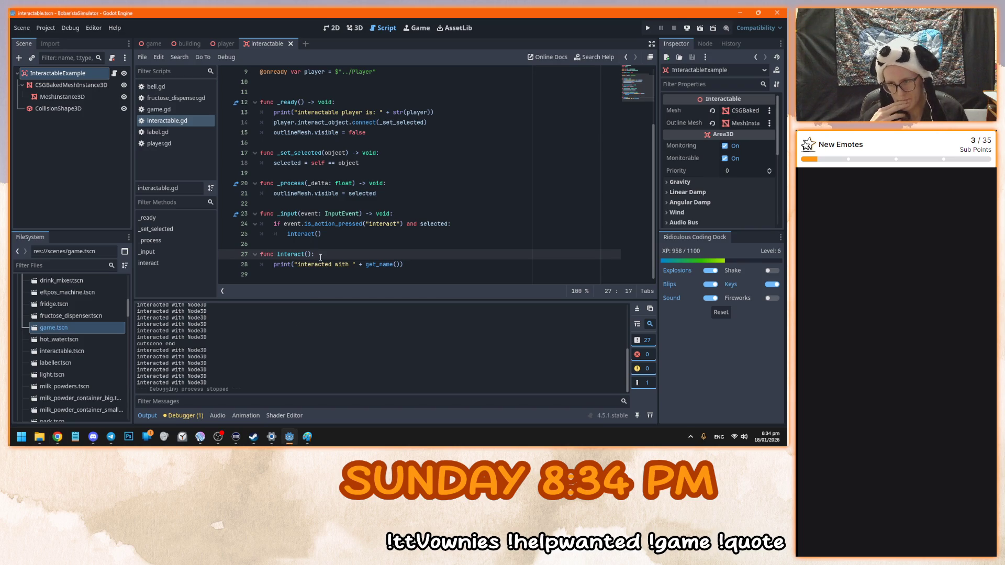
{"action": "left_click", "coordinate": [354, 224]}
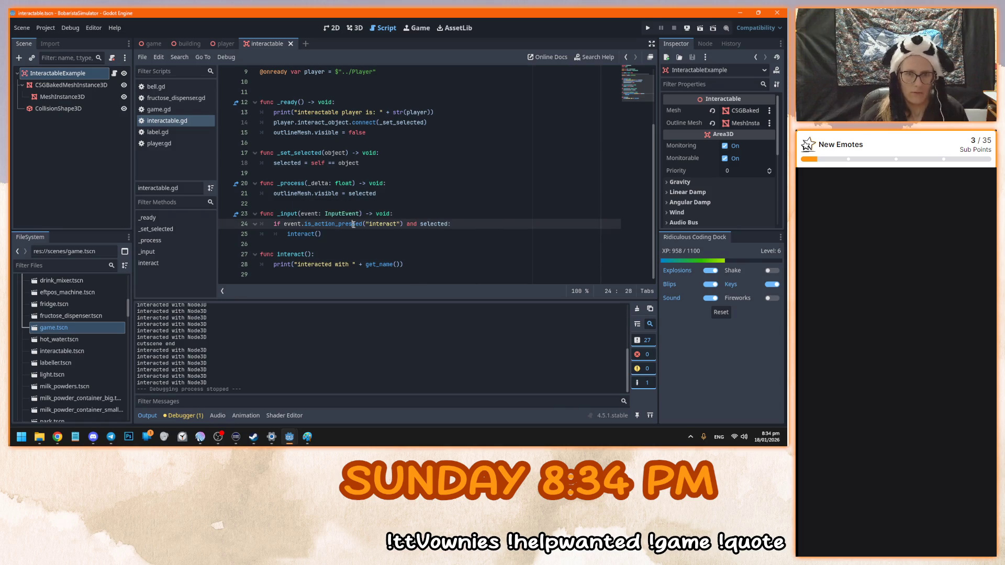
Step: Open the Cups scene for editing from the building scene's 3D view
{"action": "left_click", "coordinate": [192, 44]}
{"action": "left_click", "coordinate": [361, 28]}
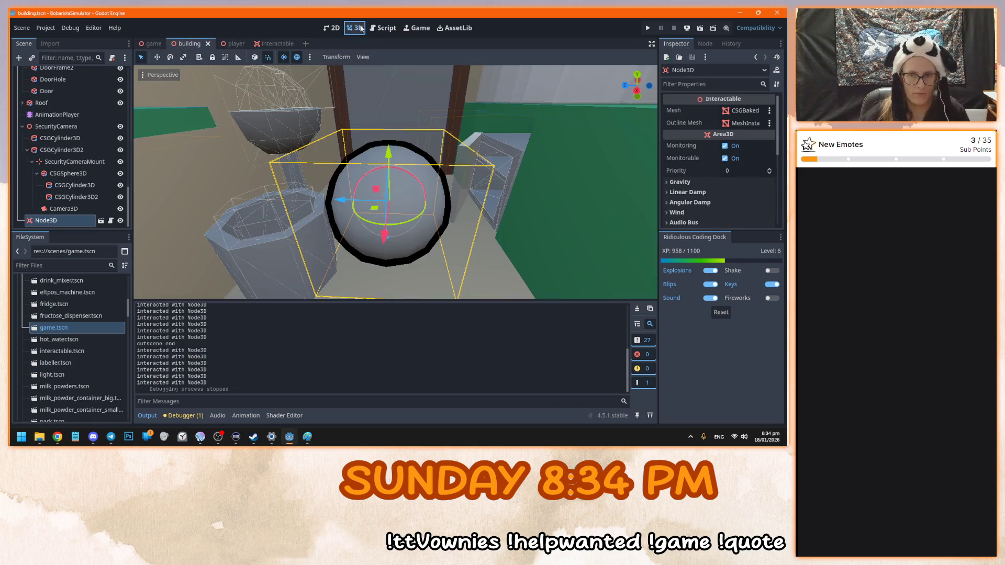
{"action": "scroll", "coordinate": [402, 177], "scroll_direction": "up", "scroll_amount": 5}
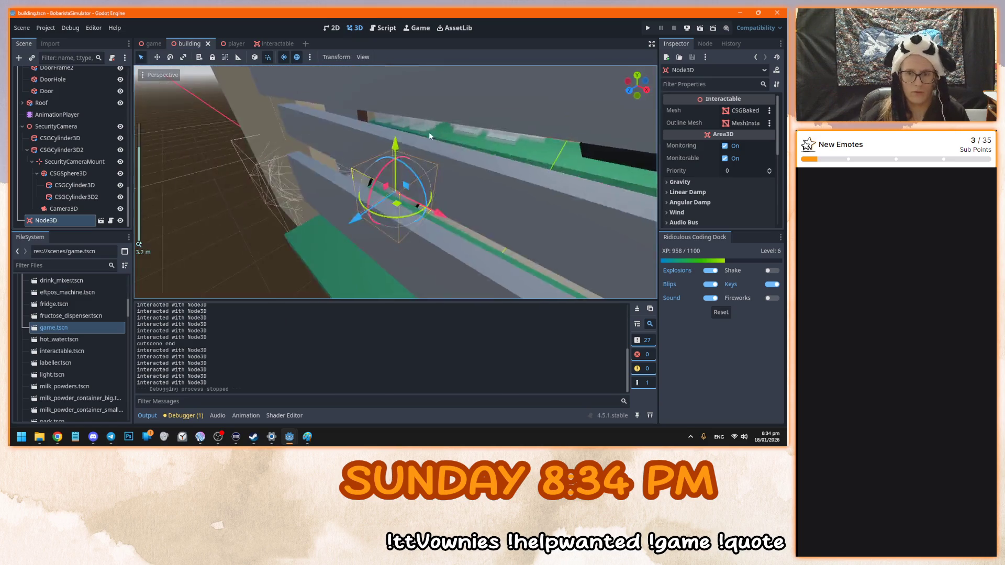
{"action": "scroll", "coordinate": [424, 128], "scroll_direction": "up", "scroll_amount": 3}
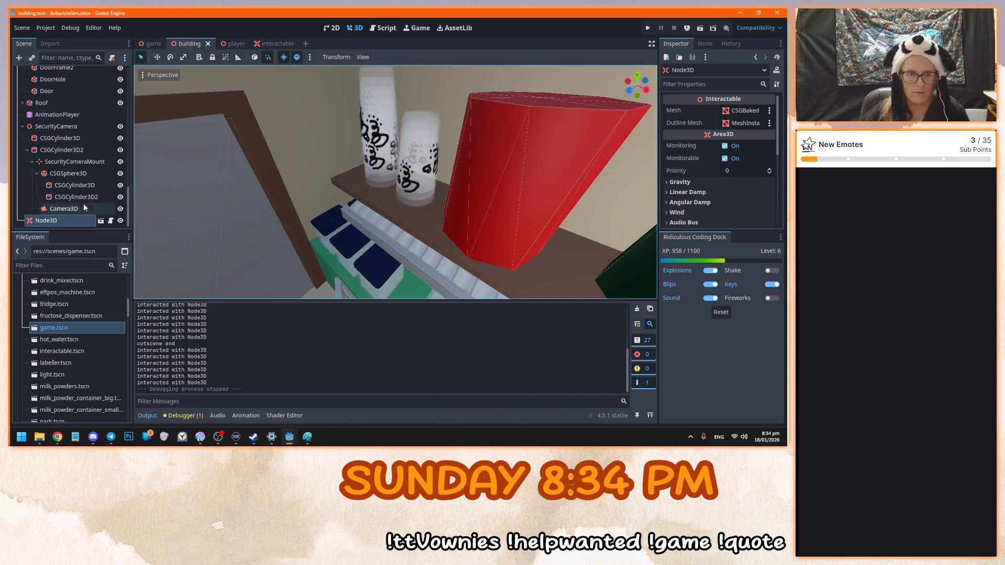
{"action": "scroll", "coordinate": [78, 195], "scroll_direction": "down", "scroll_amount": 5}
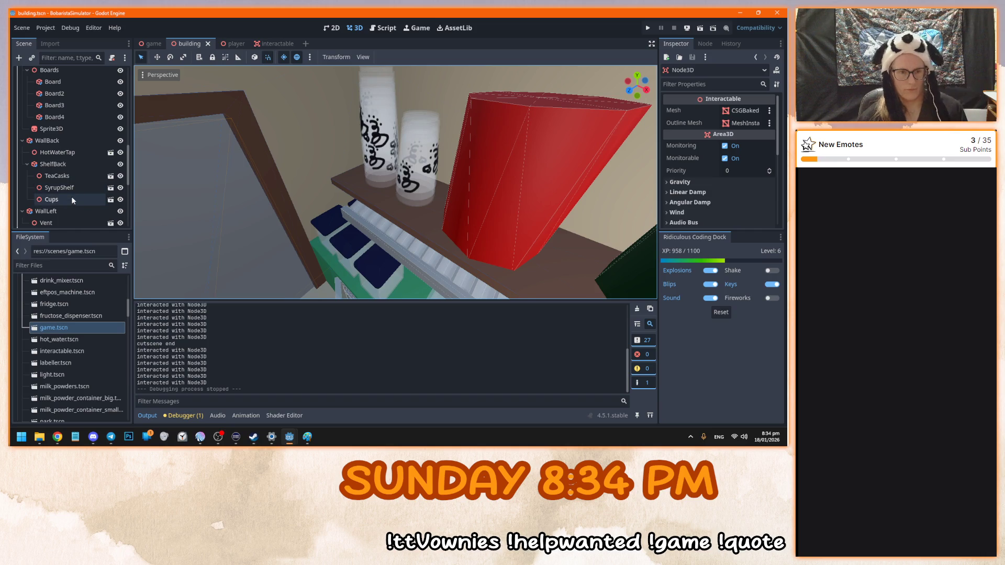
{"action": "left_click", "coordinate": [71, 199]}
{"action": "left_click", "coordinate": [110, 199]}
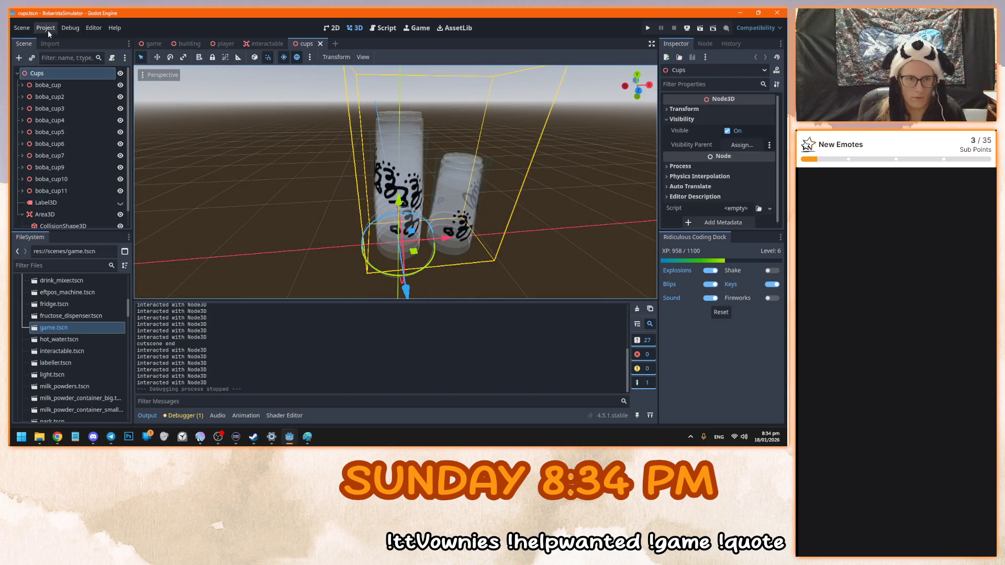
Step: Save it as cups_v2.tscn, rename the root node to Cups V2, and save
{"action": "left_click", "coordinate": [28, 29]}
{"action": "left_click", "coordinate": [65, 113]}
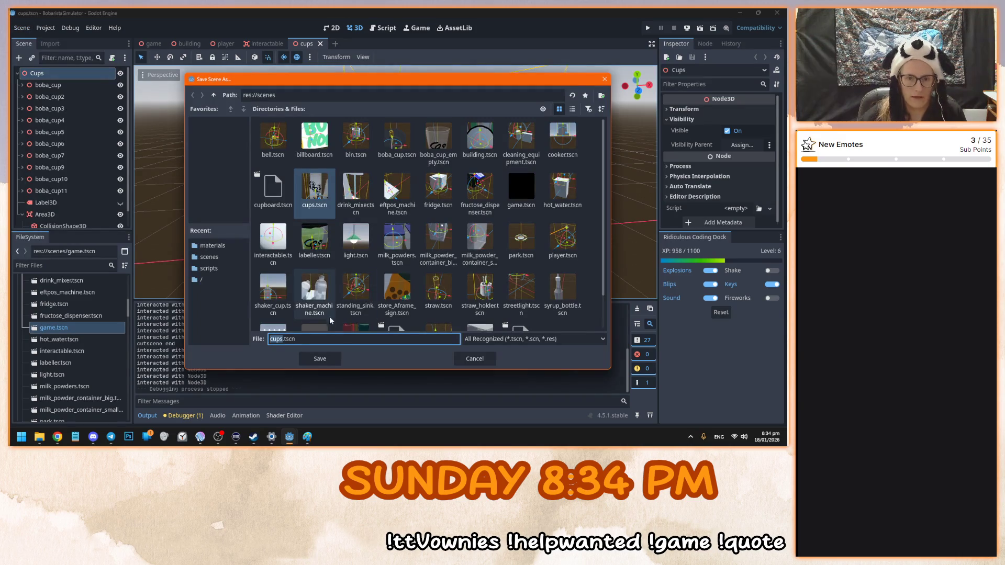
{"action": "key", "text": "Right"}
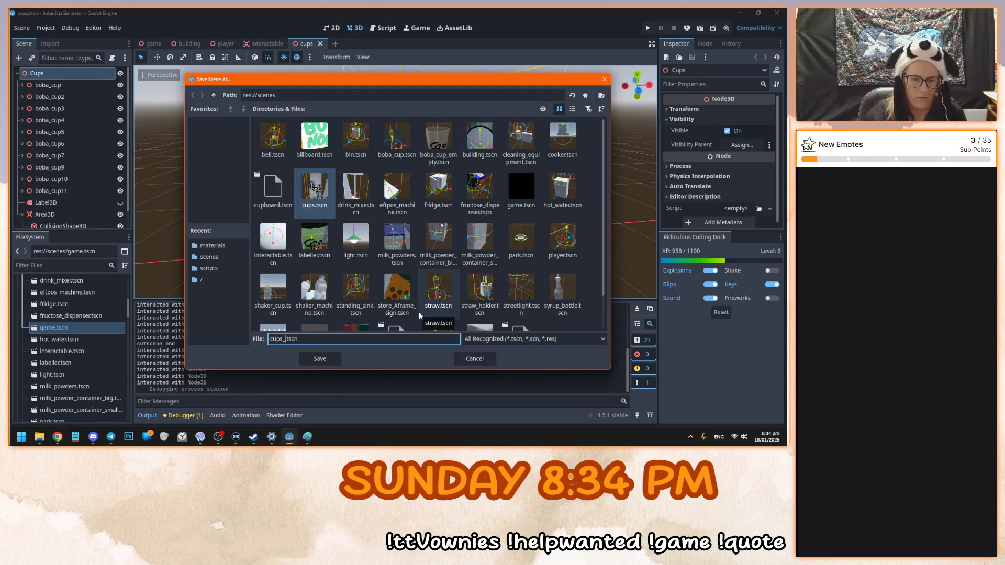
{"action": "key", "text": "Return"}
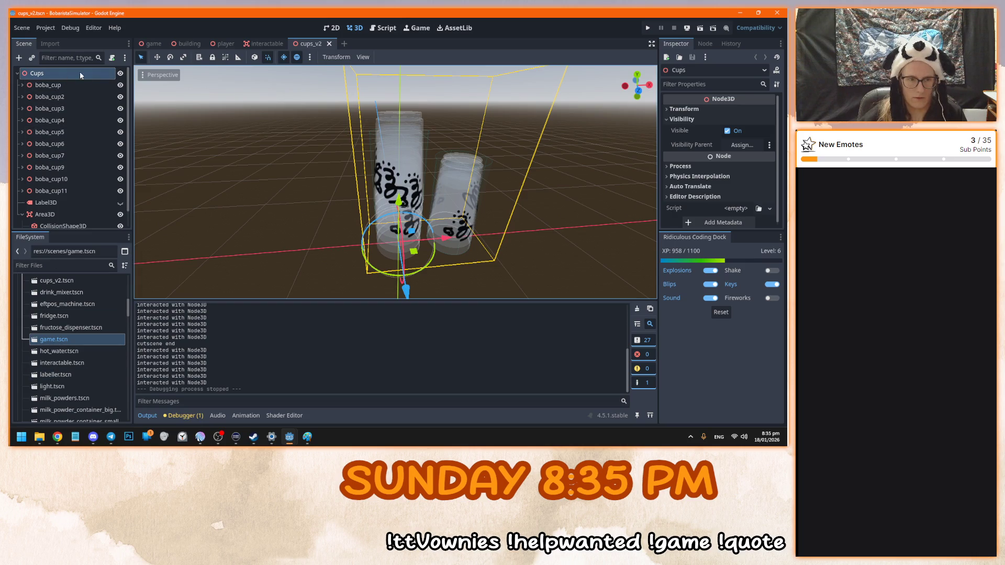
{"action": "double_click", "coordinate": [51, 73]}
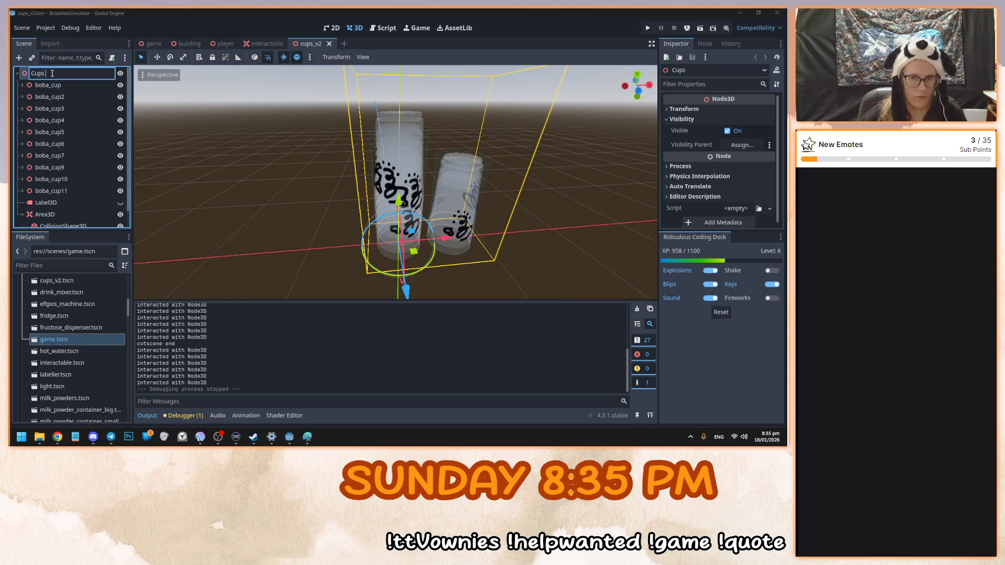
{"action": "key", "text": "Return"}
{"action": "key", "text": "ctrl+s"}
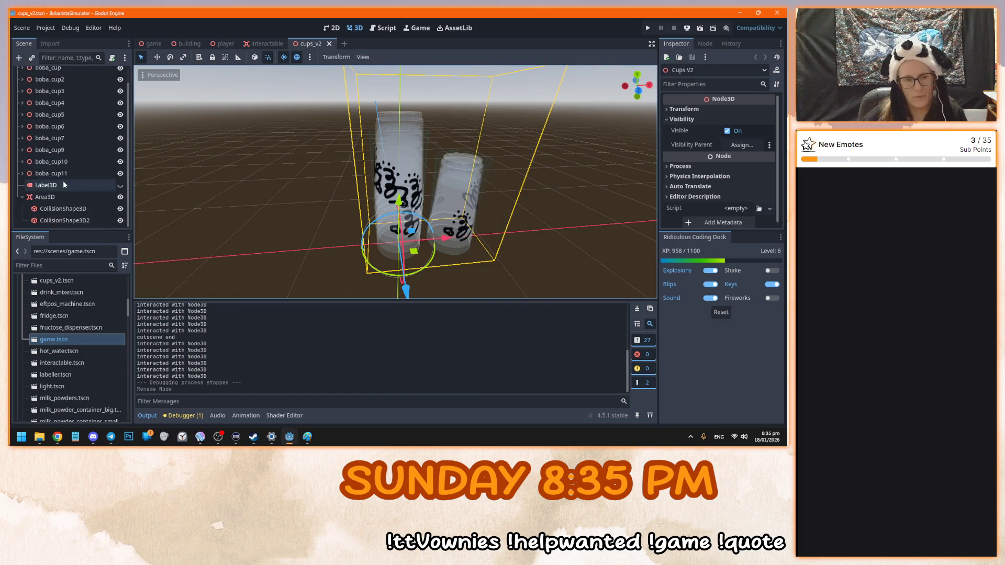
{"action": "left_click", "coordinate": [54, 73]}
{"action": "right_click", "coordinate": [53, 73]}
Step: Set the new script's path to res://scripts/cups_v2.gd
{"action": "key", "text": "Escape"}
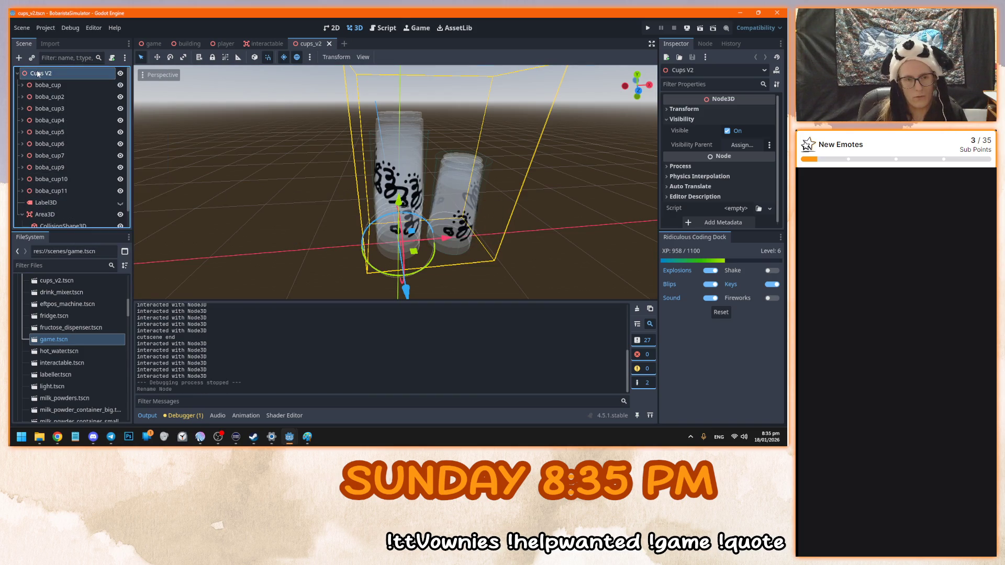
{"action": "left_click", "coordinate": [111, 58]}
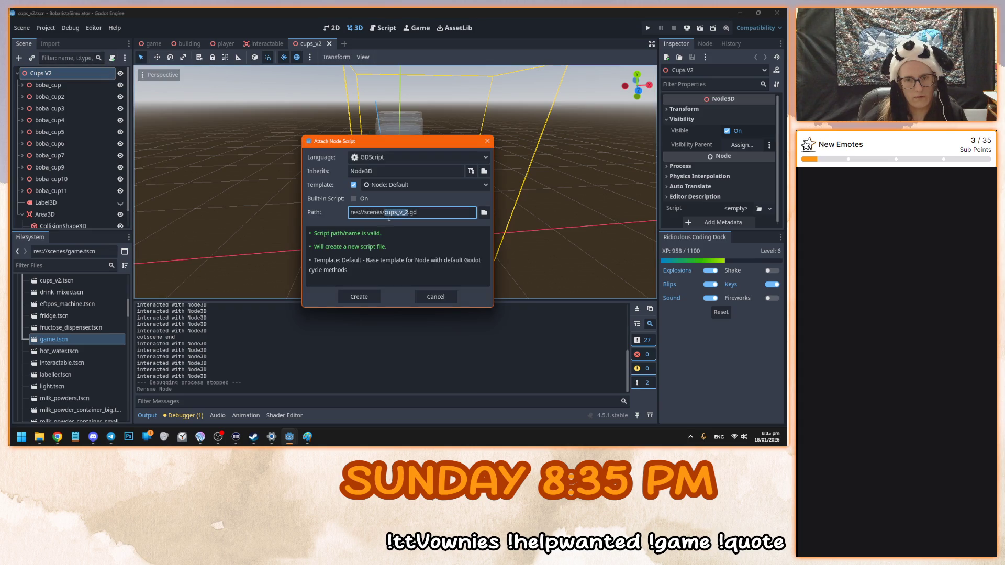
{"action": "double_click", "coordinate": [372, 213]}
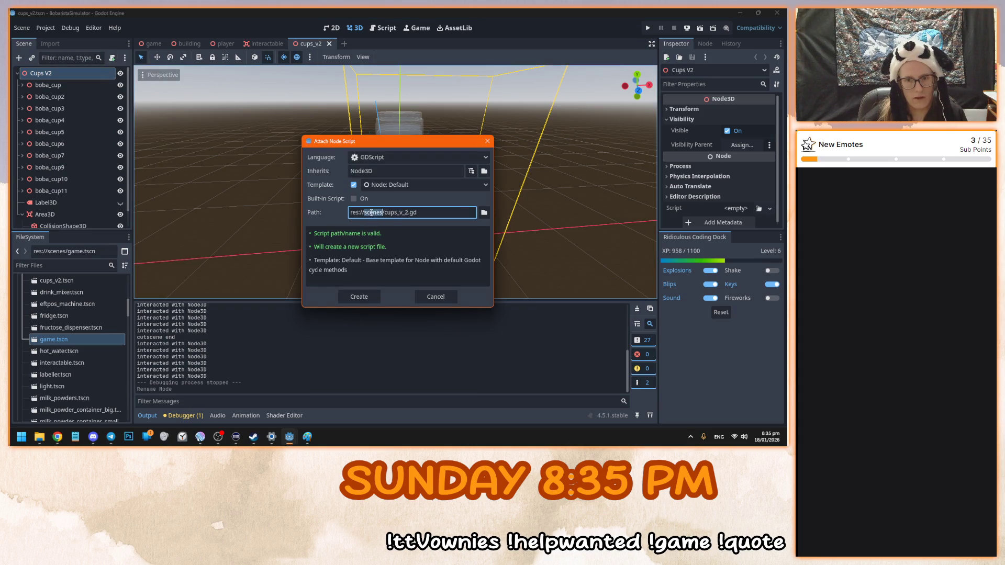
{"action": "left_click", "coordinate": [407, 213]}
{"action": "type", "text": "scripts"}
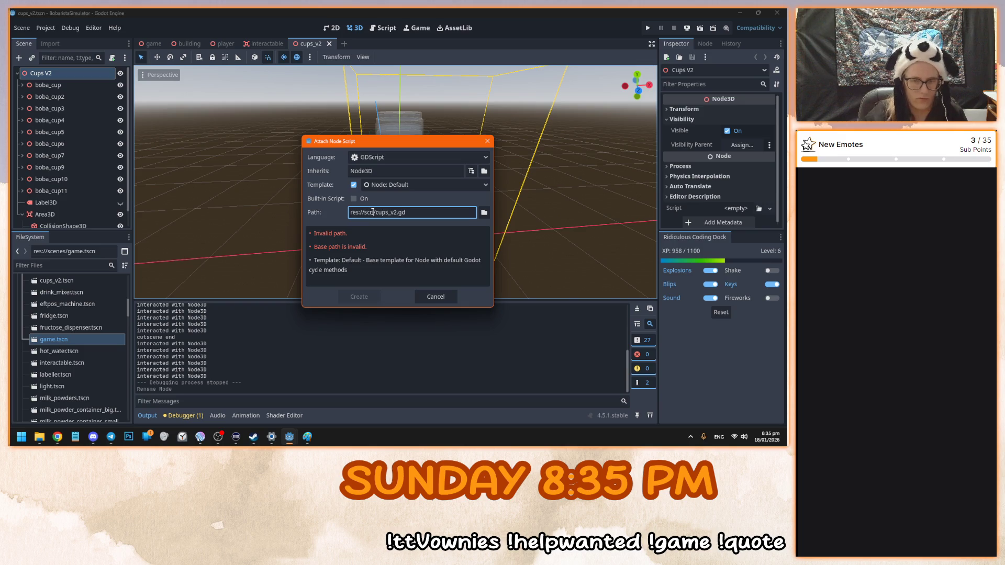
Step: Make the script inherit the Interactable class and create it
{"action": "left_click", "coordinate": [387, 184]}
{"action": "left_click", "coordinate": [387, 186]}
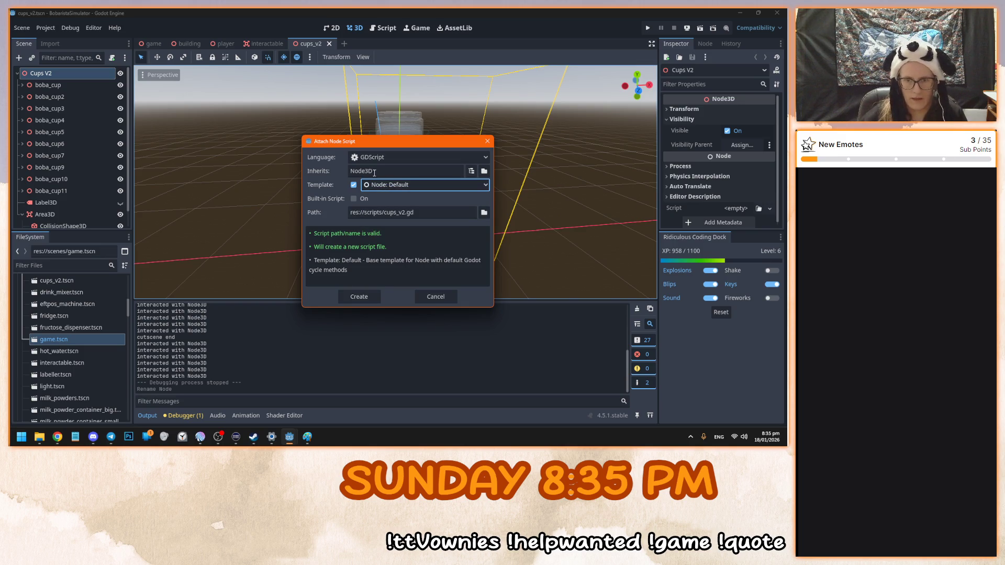
{"action": "left_click", "coordinate": [471, 171]}
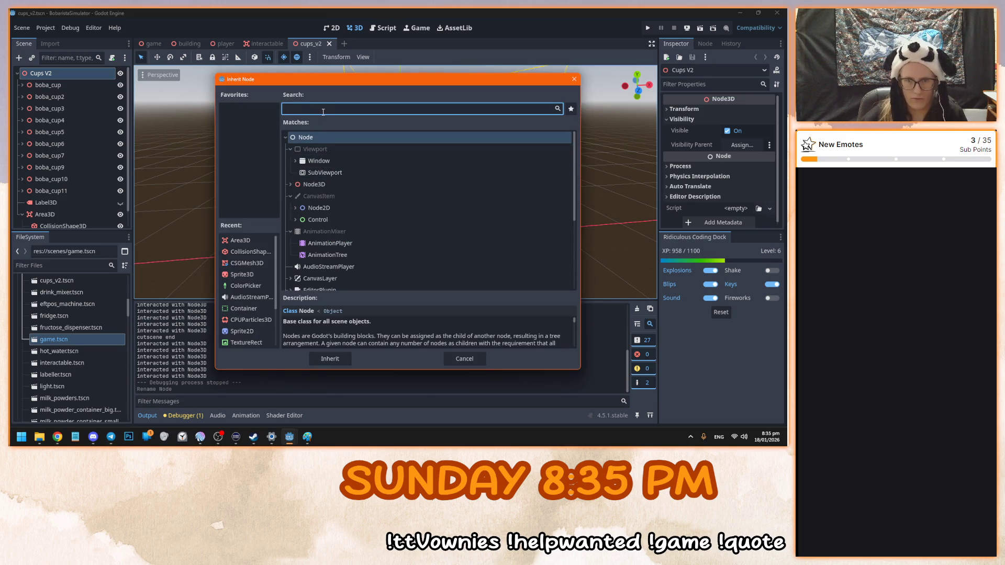
{"action": "type", "text": "interac"}
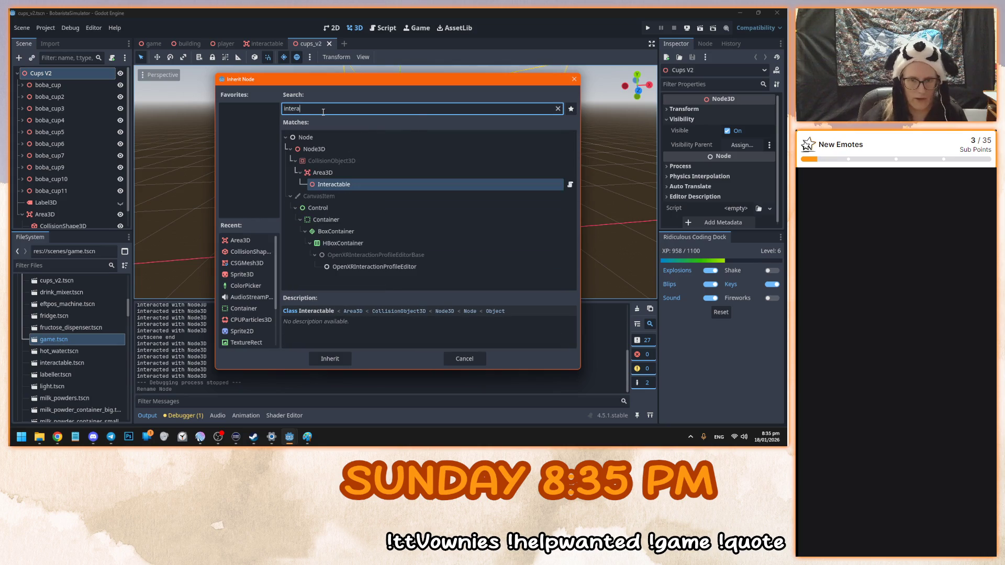
{"action": "left_click", "coordinate": [331, 185]}
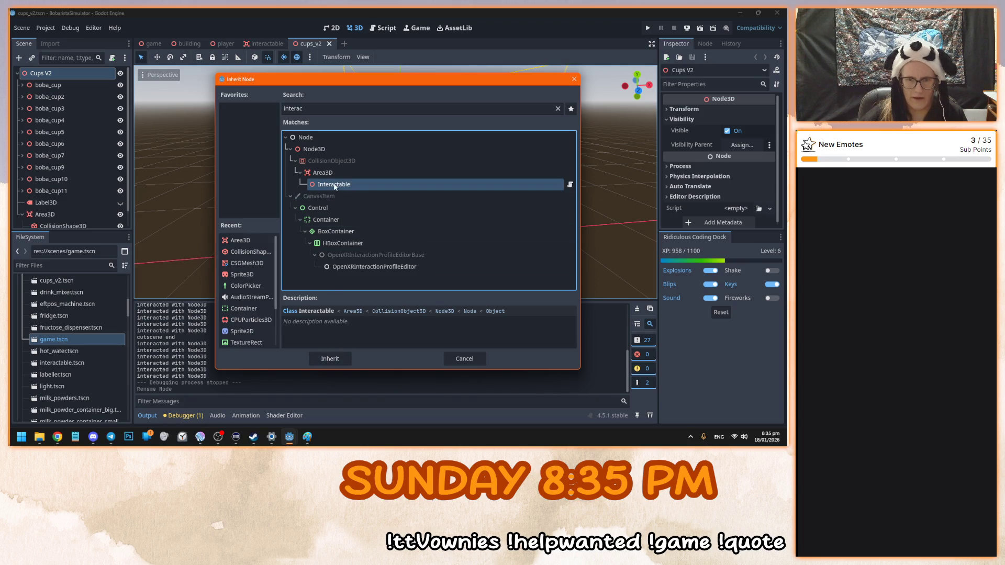
{"action": "left_click", "coordinate": [322, 360]}
{"action": "left_click", "coordinate": [368, 297]}
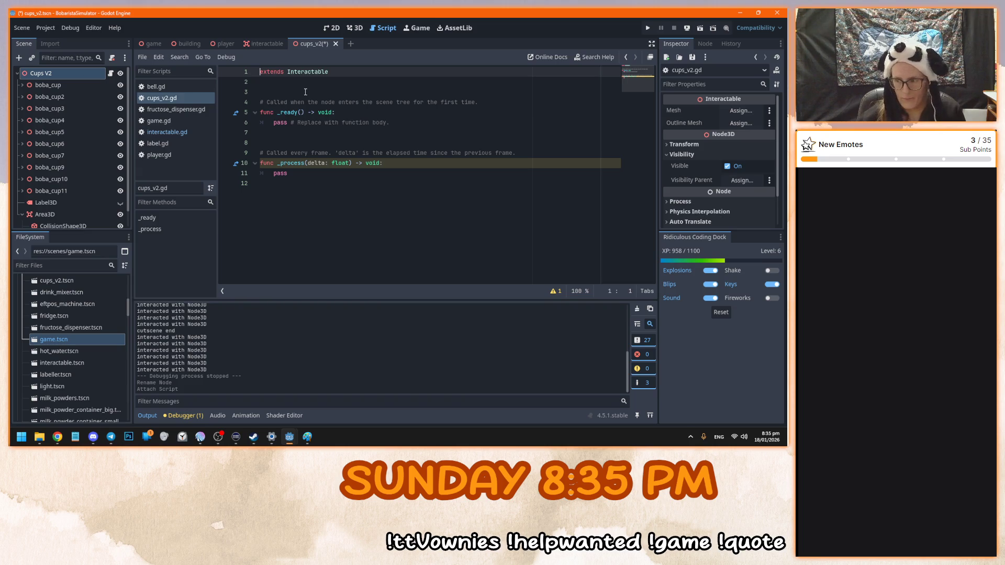
Step: Rename the _process parameter delta to _delta in cups_v2.gd and save
{"action": "left_click_drag", "start_coordinate": [325, 201], "coordinate": [266, 89]}
{"action": "left_click", "coordinate": [315, 143]}
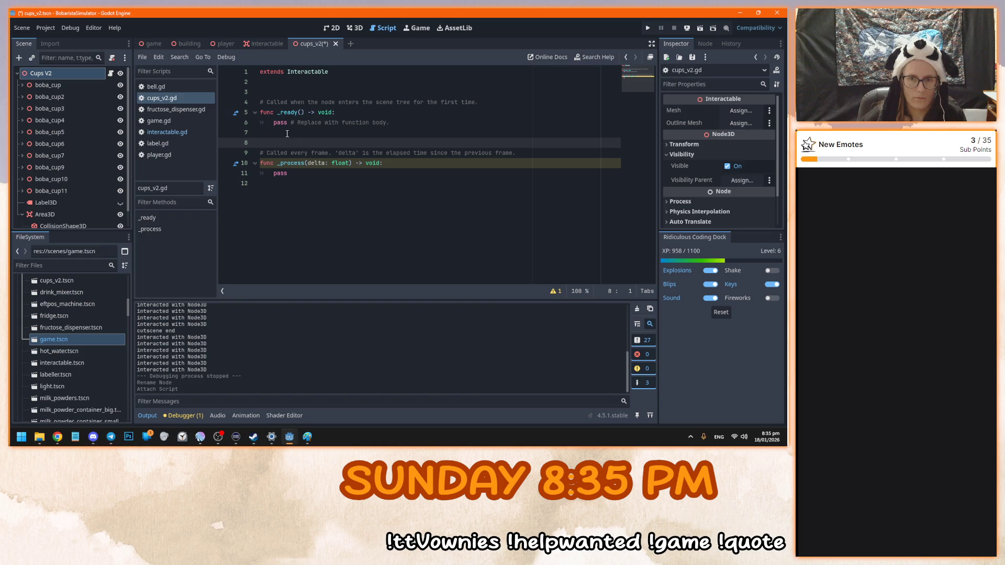
{"action": "left_click", "coordinate": [309, 163]}
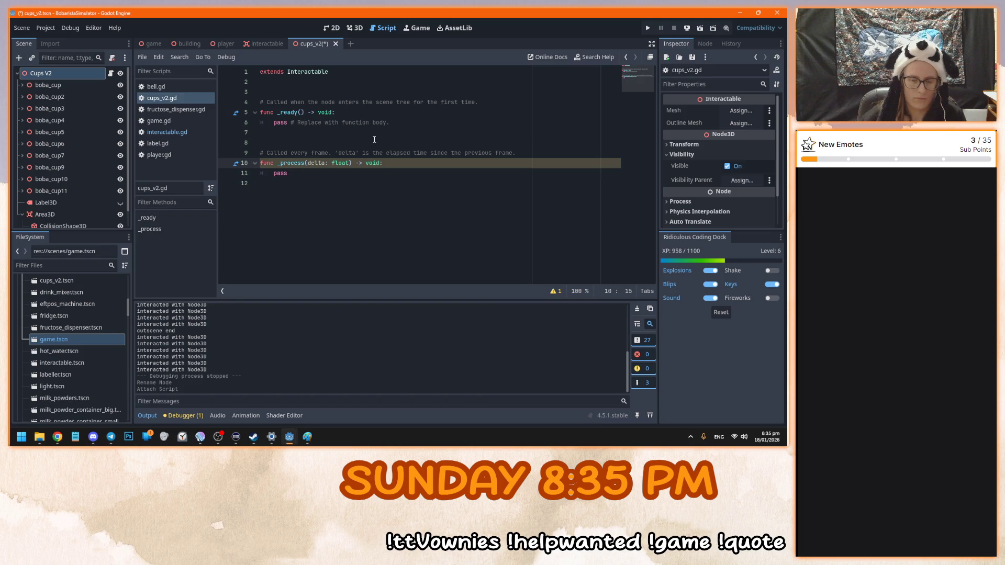
{"action": "type", "text": "_"}
{"action": "left_click", "coordinate": [373, 198]}
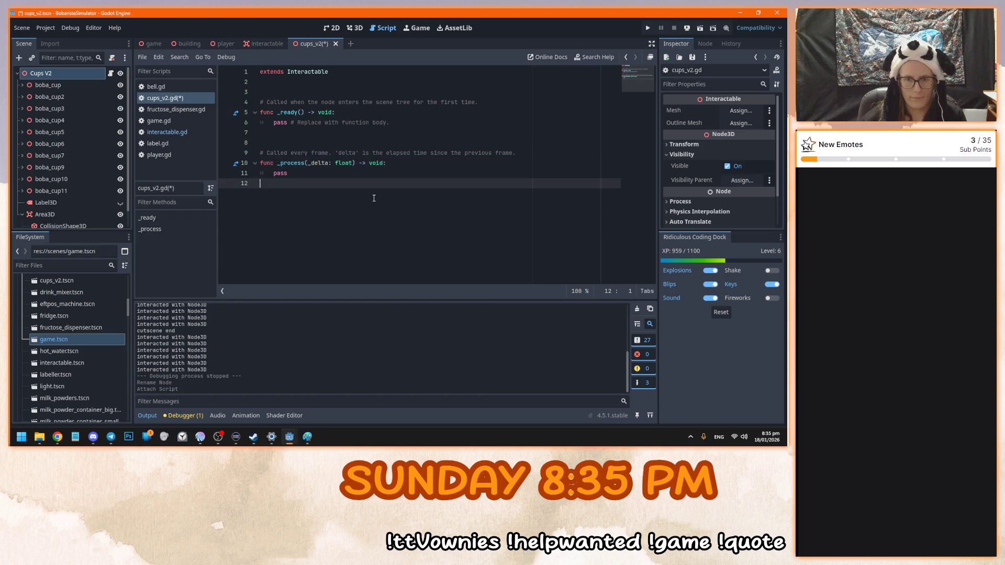
{"action": "key", "text": "ctrl+s"}
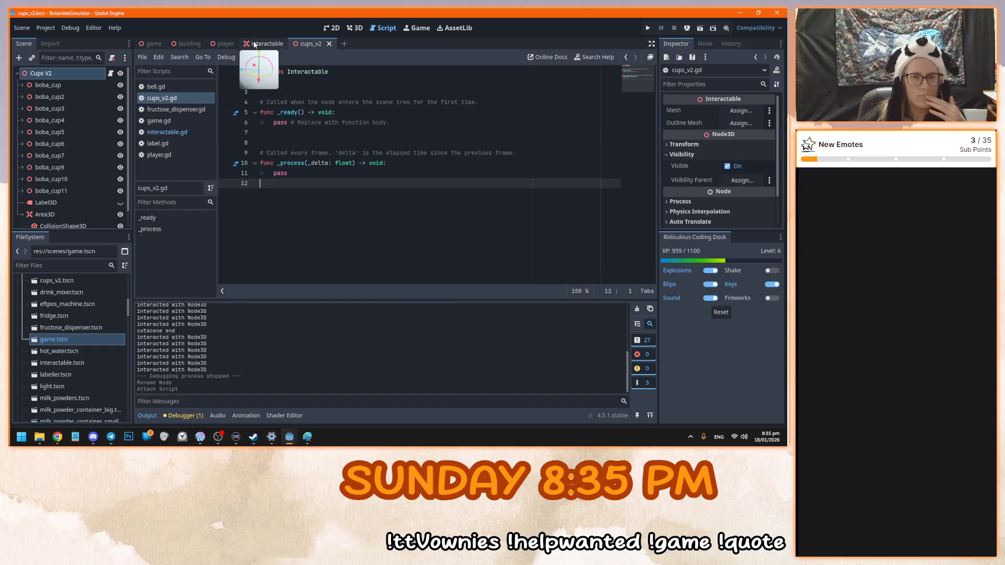
Step: Switch to the building scene's 3D view and locate the old Cups node in the Scene dock
{"action": "left_click", "coordinate": [354, 28]}
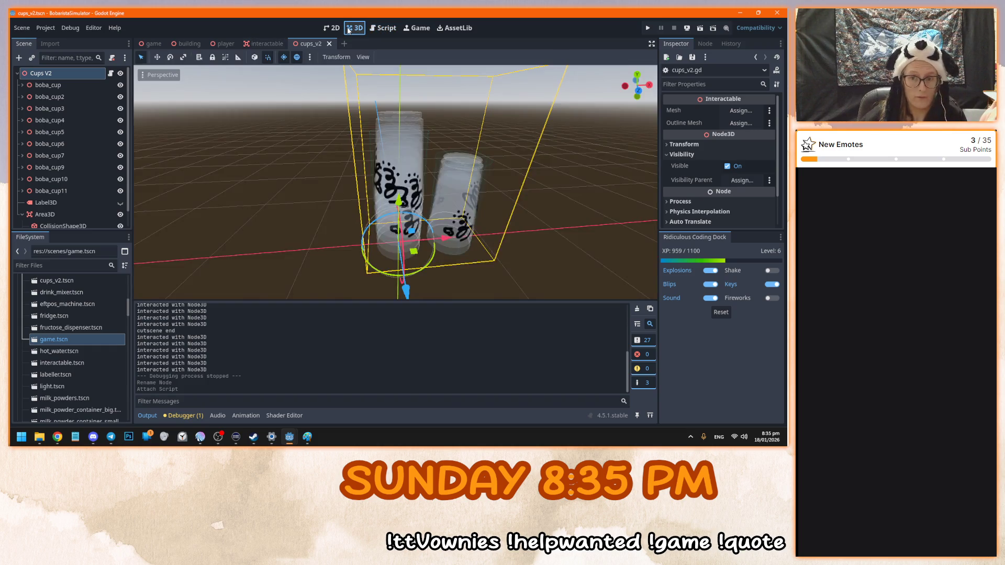
{"action": "left_click", "coordinate": [192, 42]}
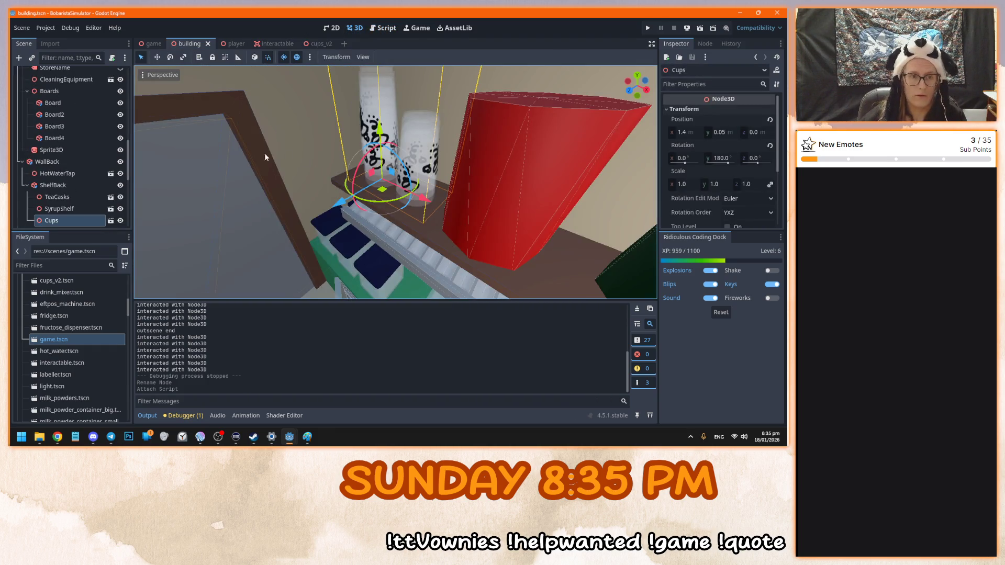
{"action": "scroll", "coordinate": [71, 215], "scroll_direction": "down", "scroll_amount": 3}
{"action": "right_click", "coordinate": [74, 181]}
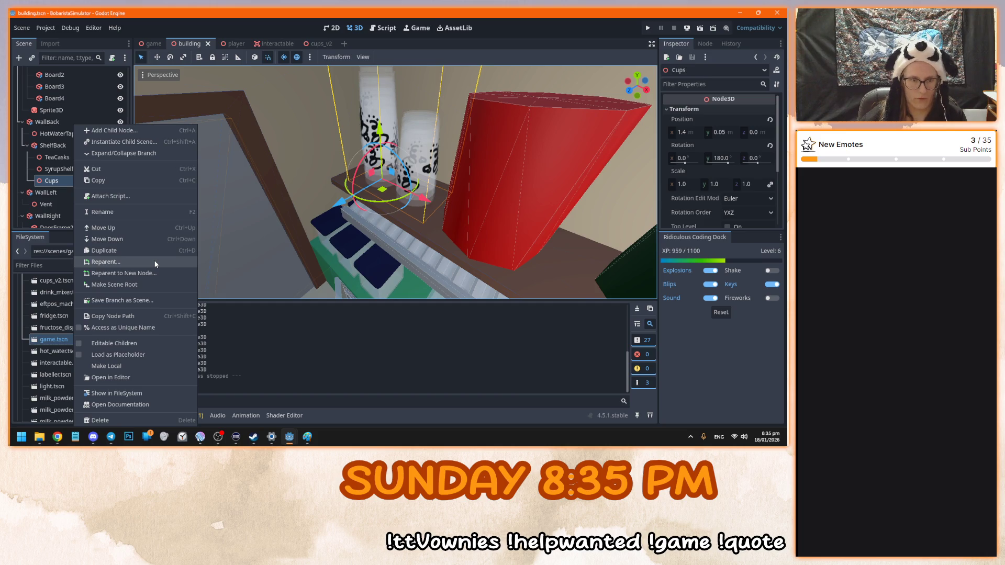
{"action": "key", "text": "Escape"}
Step: Instance cups_v2.tscn as a child of the ShelfBack node
{"action": "scroll", "coordinate": [80, 363], "scroll_direction": "up", "scroll_amount": 3}
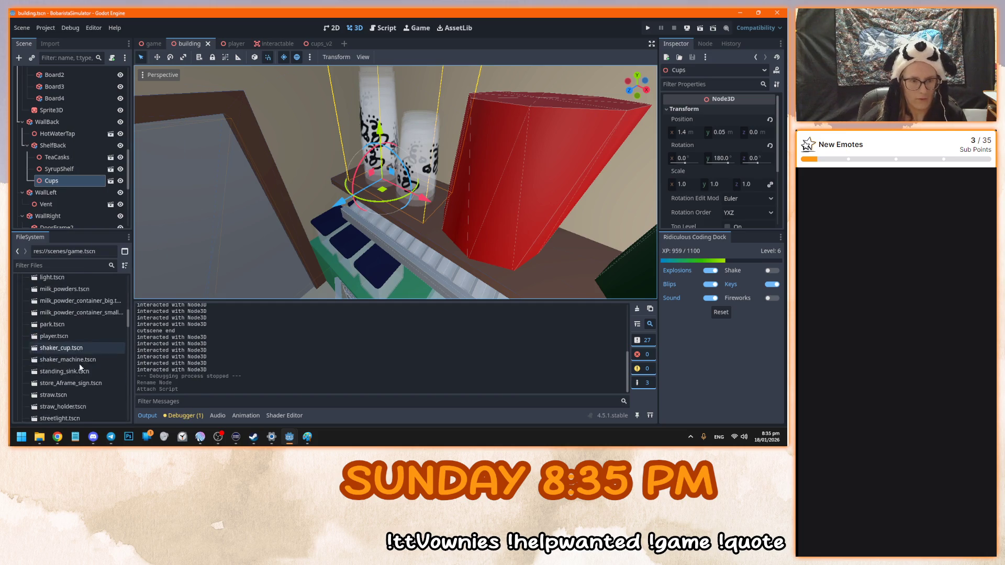
{"action": "scroll", "coordinate": [80, 363], "scroll_direction": "up", "scroll_amount": 1}
{"action": "mouse_move", "coordinate": [57, 325]}
{"action": "left_mouse_down"}
{"action": "mouse_move", "coordinate": [68, 196]}
{"action": "mouse_move", "coordinate": [47, 141]}
{"action": "left_mouse_up"}
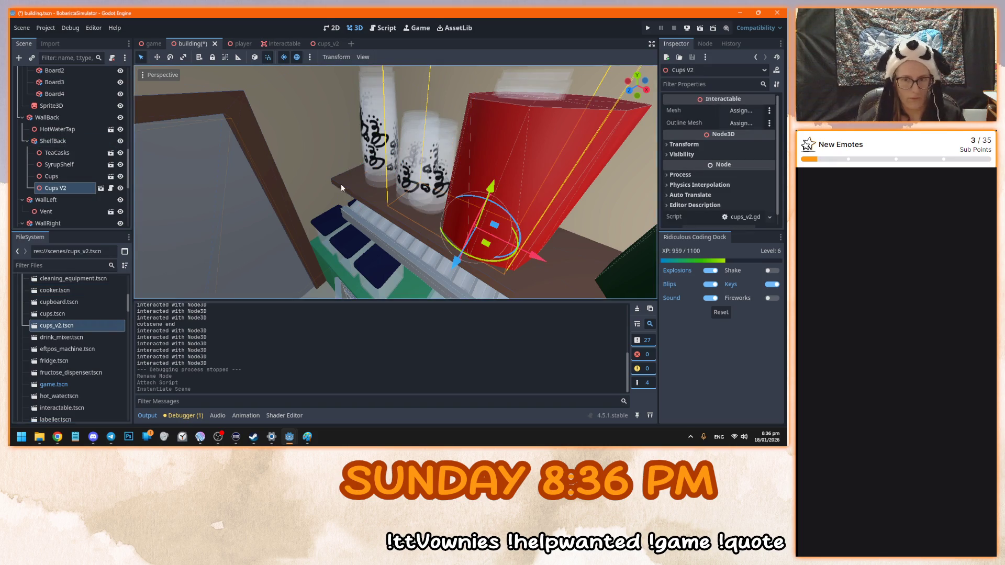
{"action": "scroll", "coordinate": [400, 161], "scroll_direction": "down", "scroll_amount": 3}
Step: Copy the old Cups position (1.4, 0.05, 0) onto Cups V2
{"action": "left_click", "coordinate": [52, 177]}
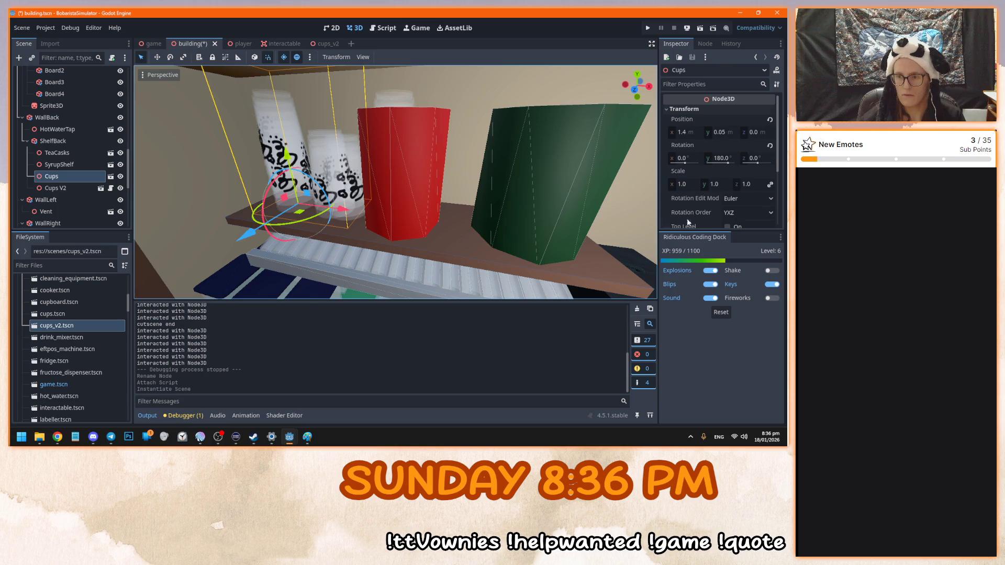
{"action": "left_click_drag", "start_coordinate": [697, 236], "coordinate": [701, 385]}
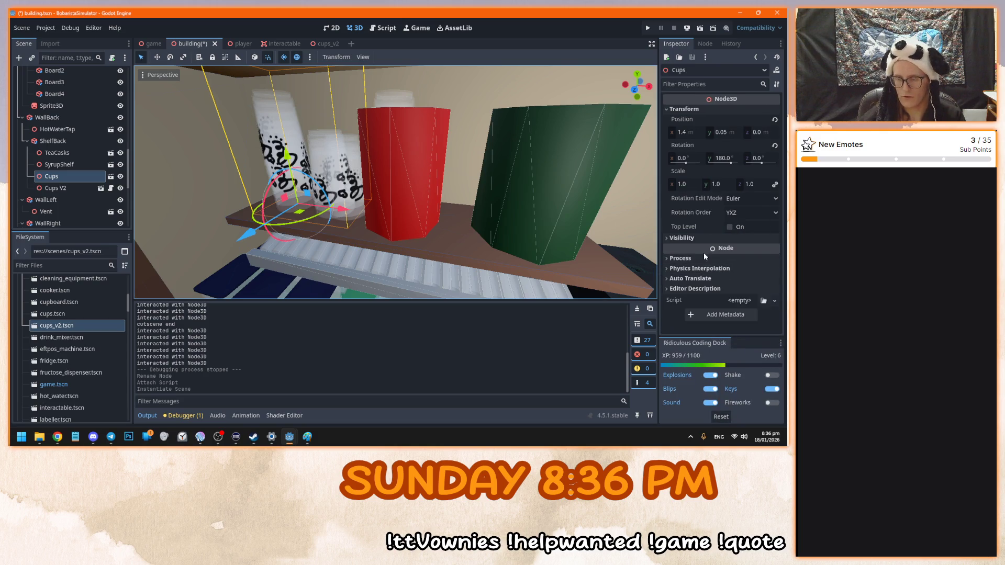
{"action": "right_click", "coordinate": [682, 120]}
{"action": "left_click", "coordinate": [681, 125]}
{"action": "left_click", "coordinate": [63, 188]}
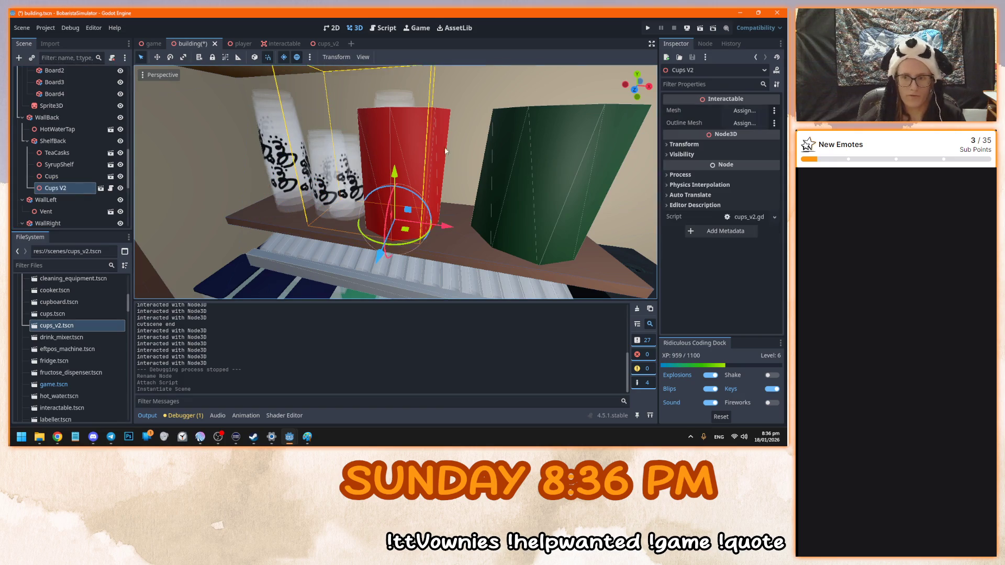
{"action": "left_click", "coordinate": [683, 144]}
{"action": "right_click", "coordinate": [686, 154]}
{"action": "left_click", "coordinate": [663, 174]}
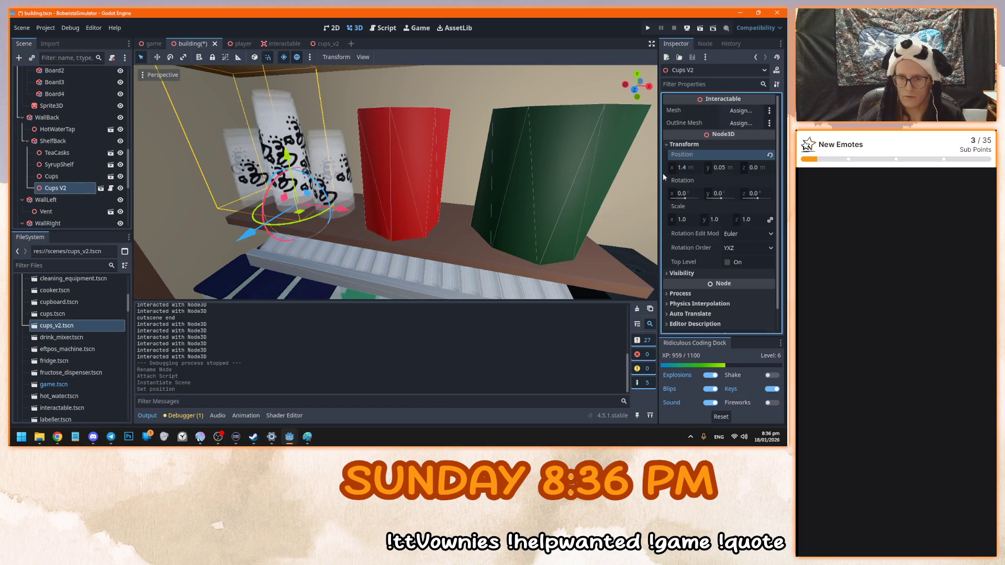
Step: Set Cups V2's Y rotation to 180°
{"action": "left_click", "coordinate": [53, 177]}
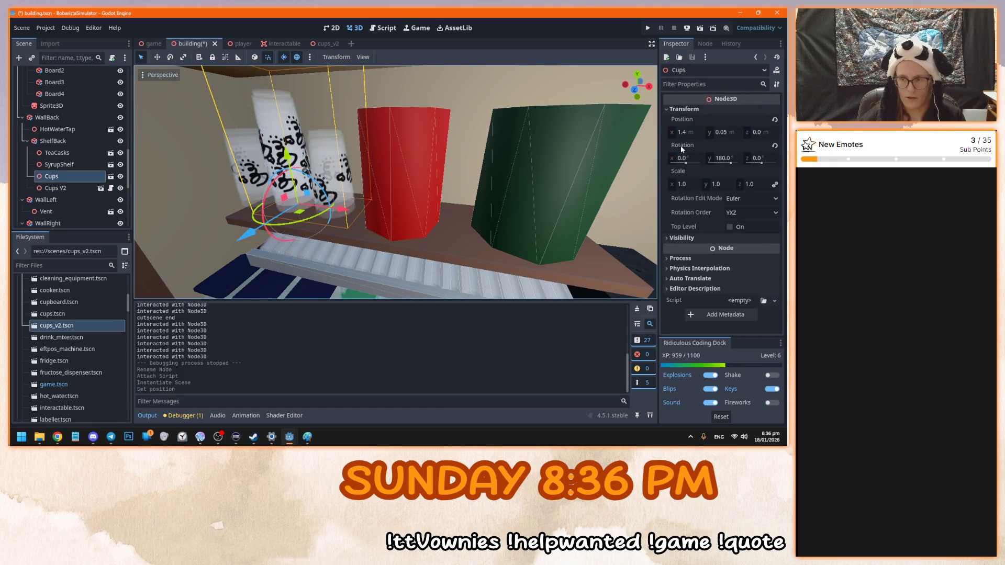
{"action": "right_click", "coordinate": [680, 145]}
{"action": "left_click", "coordinate": [678, 160]}
{"action": "left_click", "coordinate": [63, 188]}
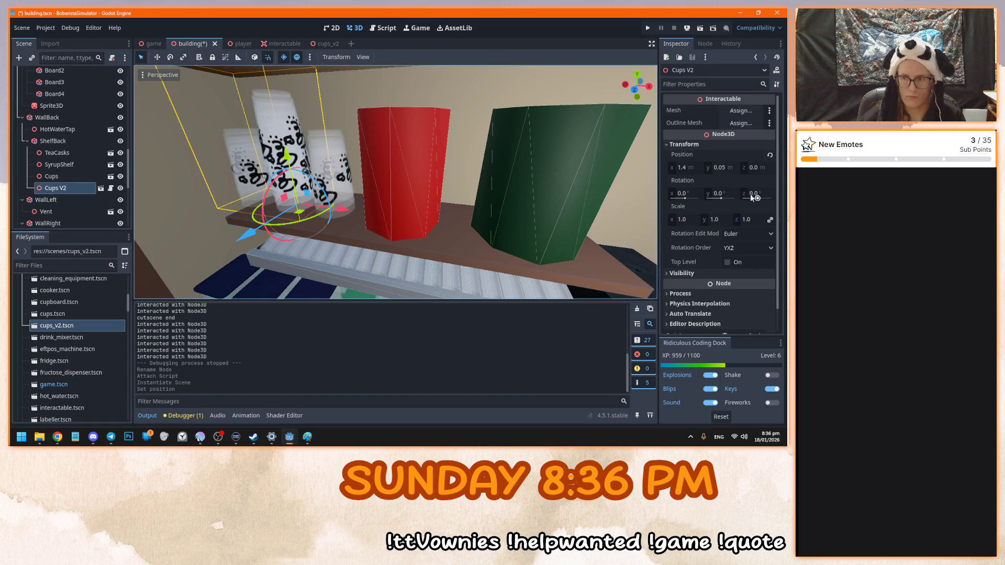
{"action": "left_click", "coordinate": [719, 193]}
{"action": "key", "text": "Return"}
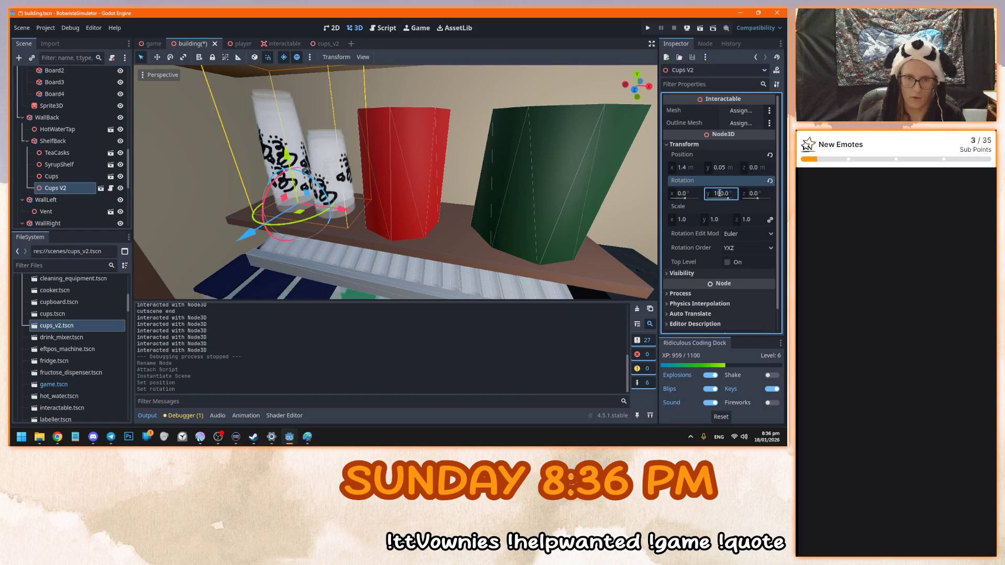
Step: Delete the old Cups node and look over Cups V2 on the shelf
{"action": "scroll", "coordinate": [416, 178], "scroll_direction": "up", "scroll_amount": 3}
{"action": "left_click", "coordinate": [52, 176]}
{"action": "scroll", "coordinate": [386, 164], "scroll_direction": "up", "scroll_amount": 2}
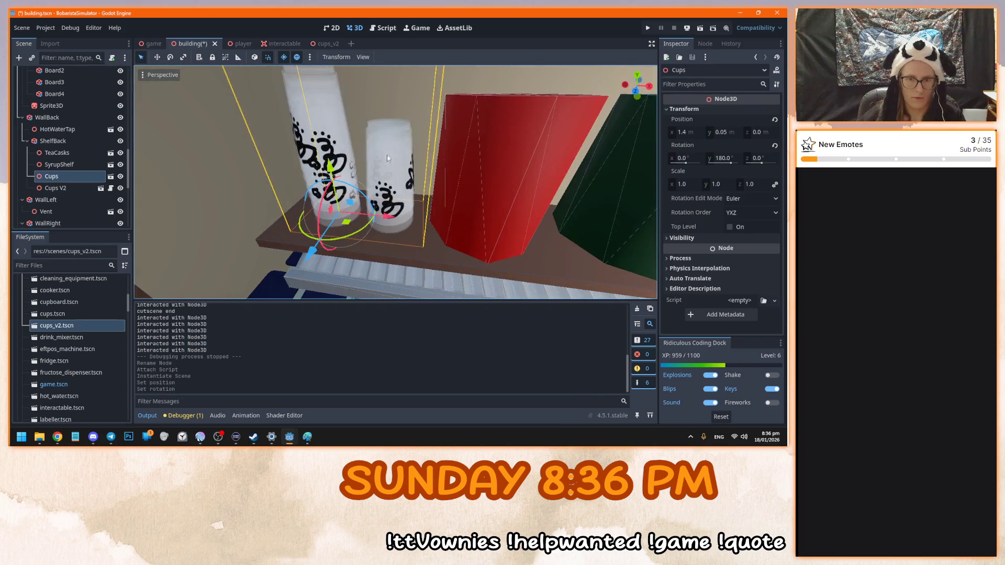
{"action": "key", "text": "Delete"}
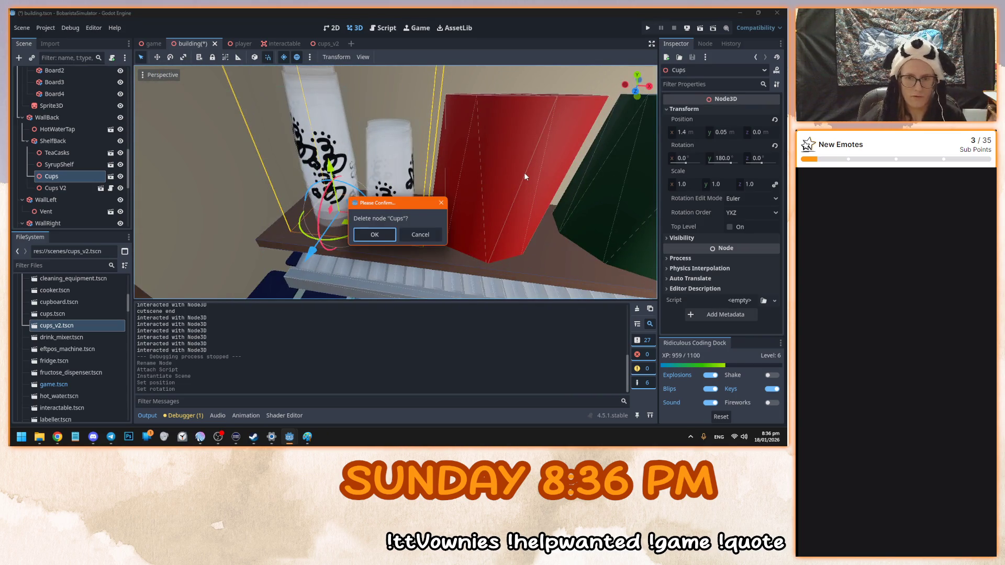
{"action": "left_click", "coordinate": [373, 234]}
{"action": "left_click_drag", "start_coordinate": [382, 223], "coordinate": [387, 217]}
{"action": "left_click", "coordinate": [55, 177]}
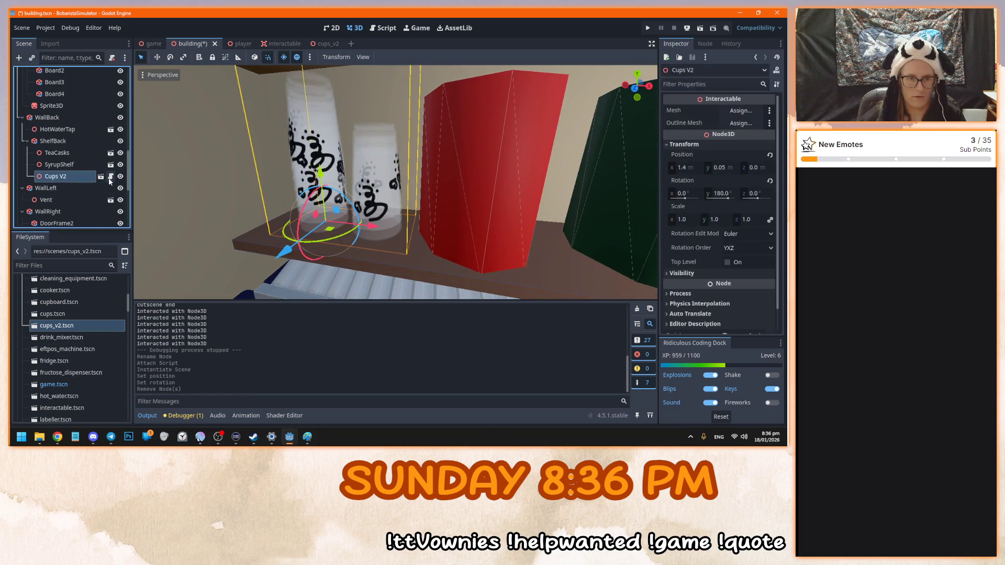
{"action": "left_click_drag", "start_coordinate": [316, 187], "coordinate": [410, 198]}
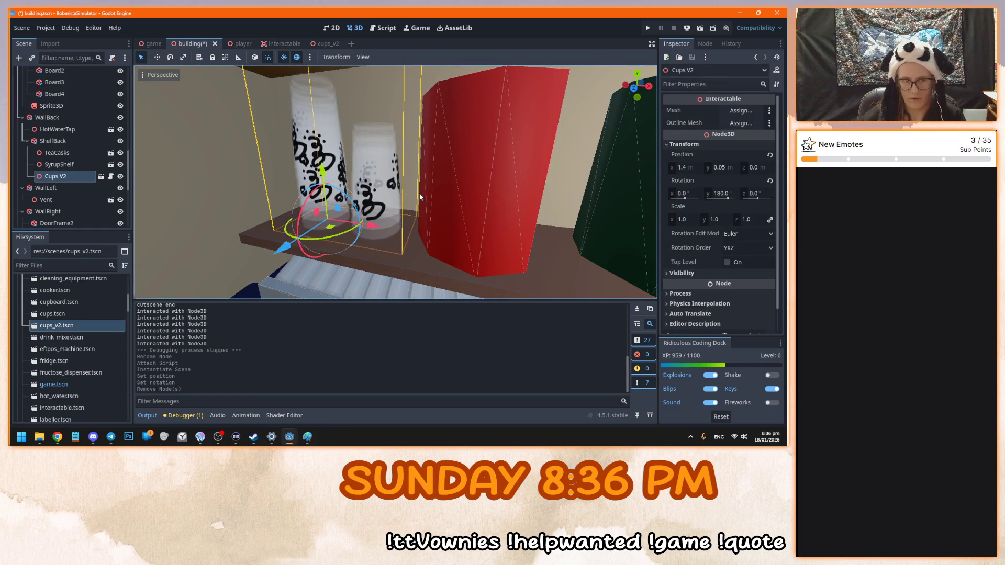
Step: After a test run, change the Cups V2 root's type to Area3D in the cups_v2 scene
{"action": "key", "text": "F5"}
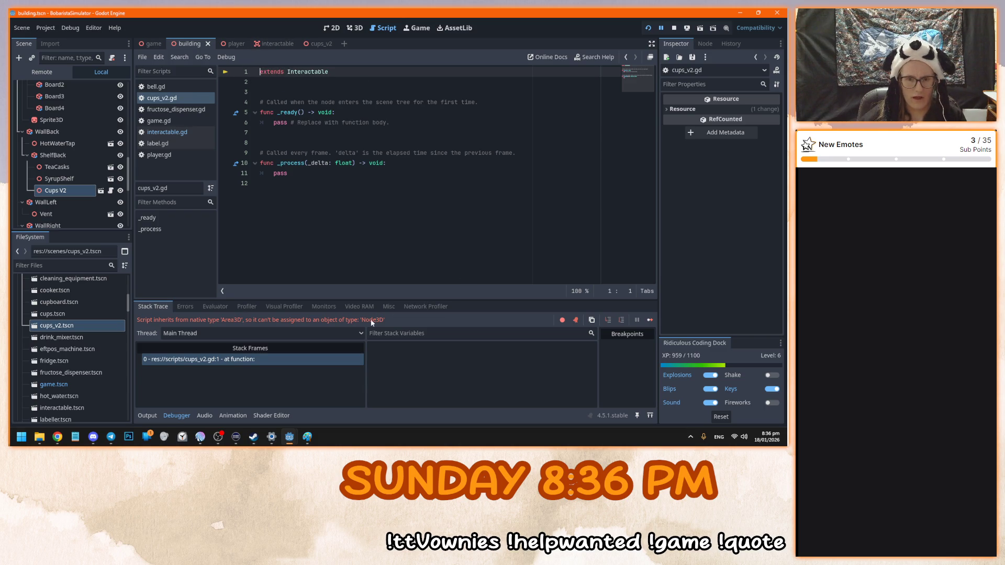
{"action": "left_click", "coordinate": [314, 44]}
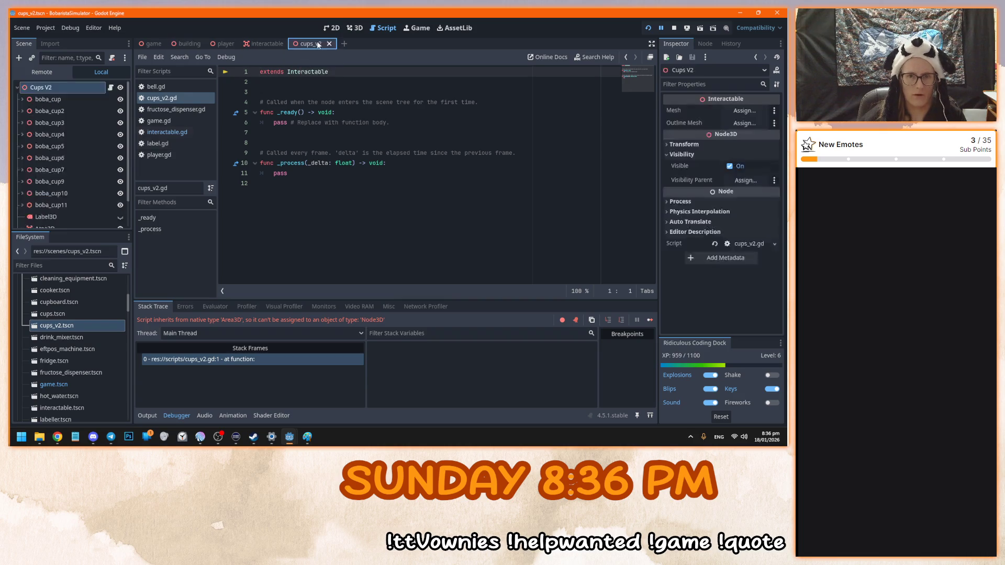
{"action": "right_click", "coordinate": [80, 87]}
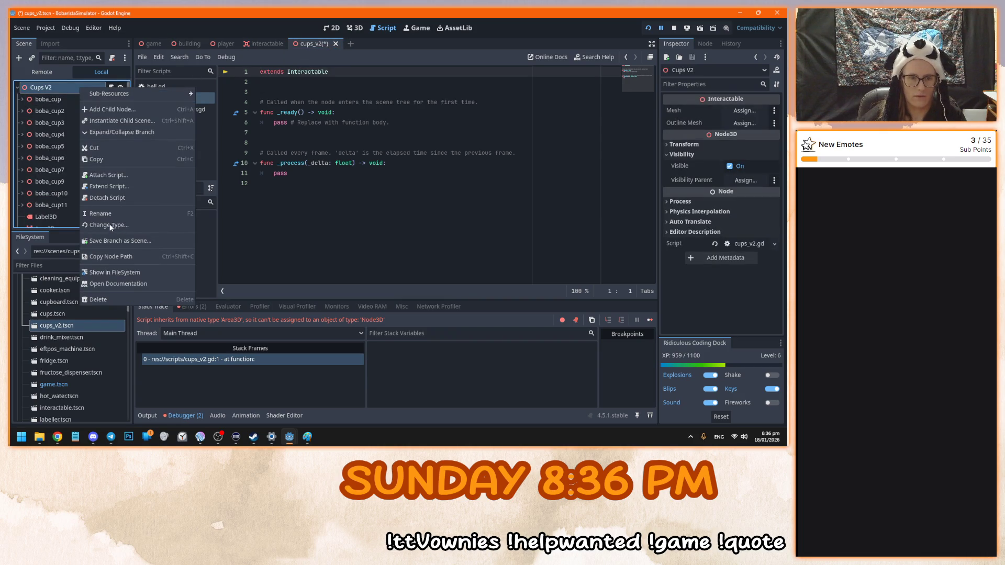
{"action": "right_click", "coordinate": [62, 89]}
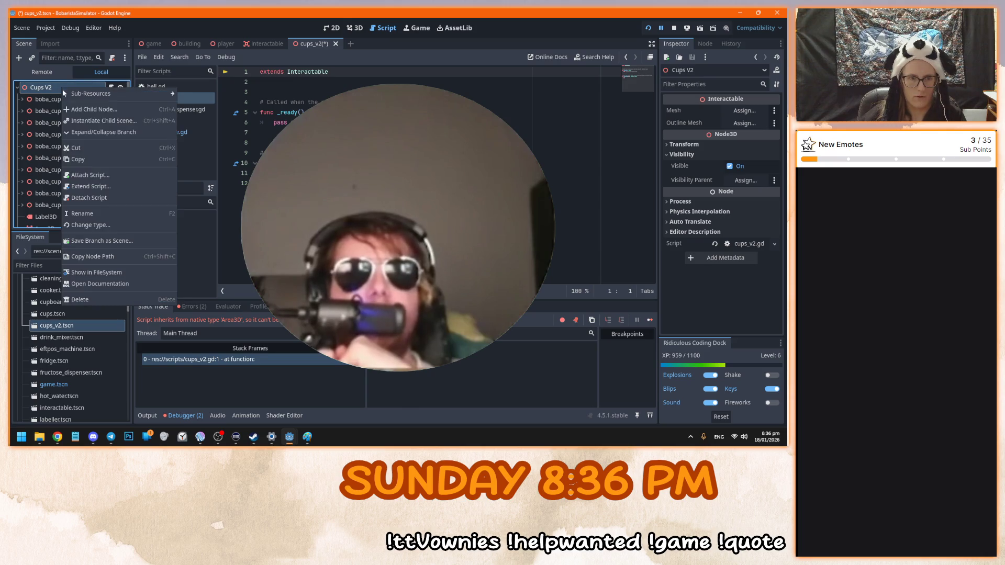
{"action": "left_click", "coordinate": [89, 225]}
{"action": "type", "text": "area"}
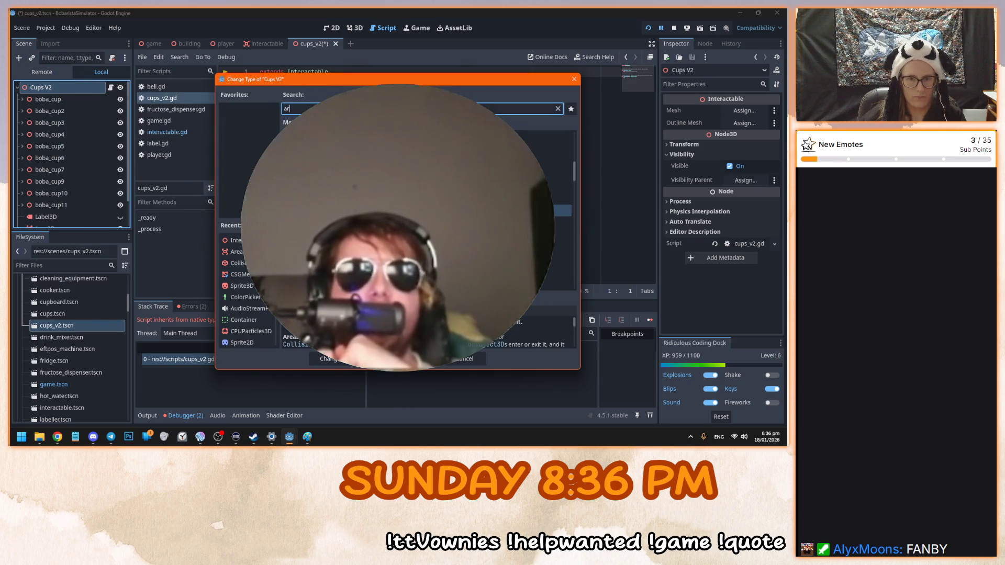
{"action": "key", "text": "Return"}
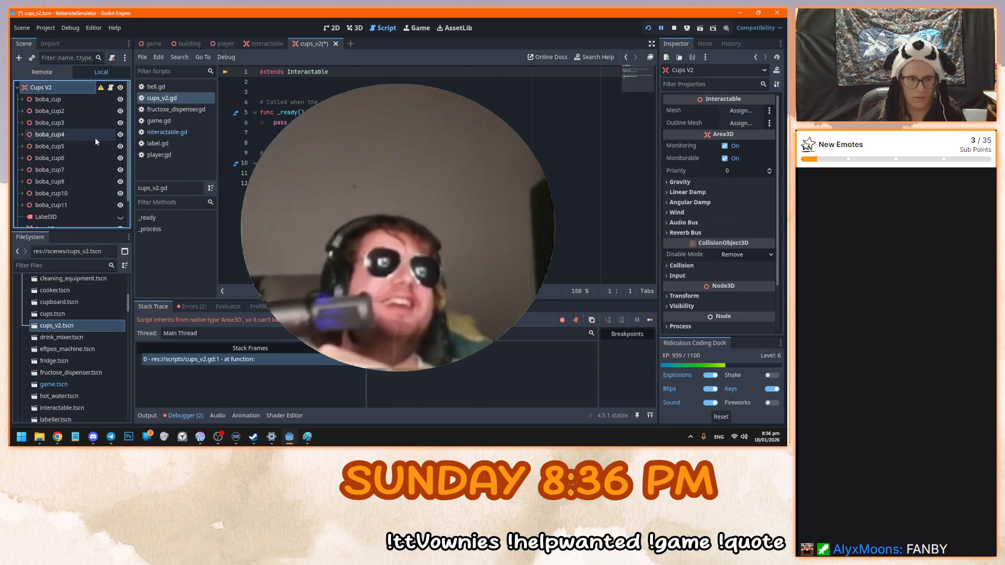
{"action": "mouse_move", "coordinate": [100, 88]}
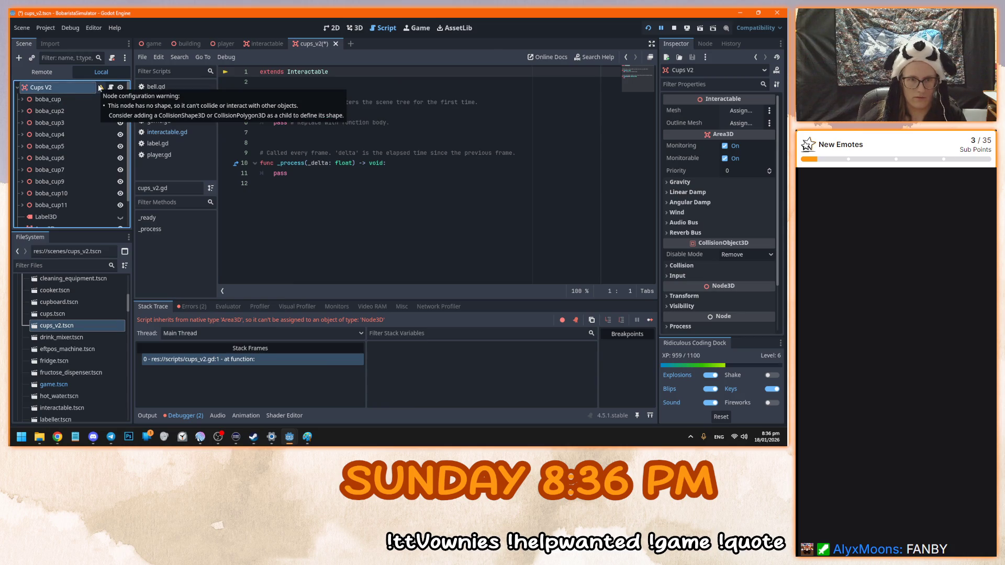
{"action": "scroll", "coordinate": [81, 197], "scroll_direction": "down", "scroll_amount": 2}
{"action": "left_click", "coordinate": [355, 28]}
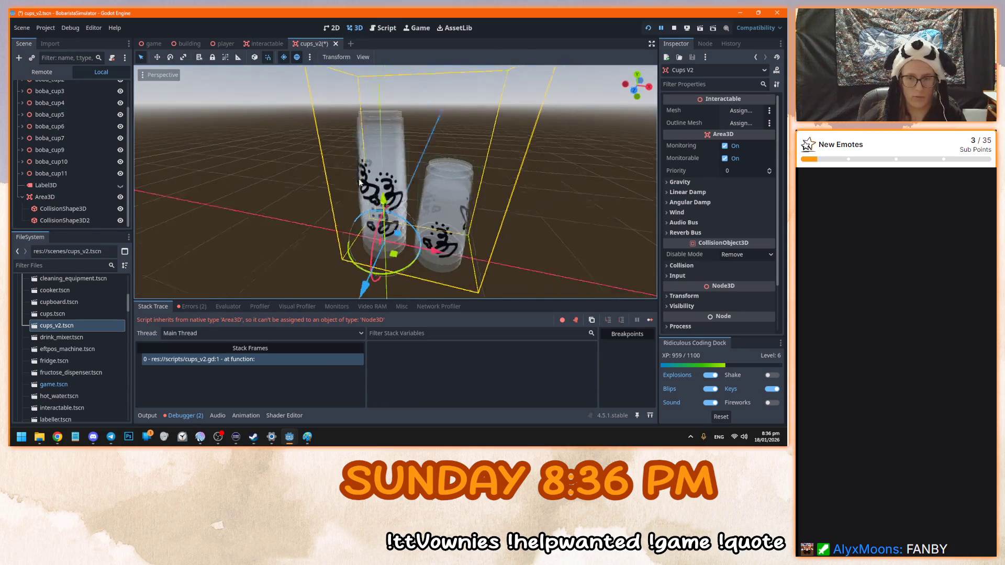
Step: Move both CollisionShape3D nodes out of the Area3D child and delete Area3D
{"action": "left_click", "coordinate": [75, 195]}
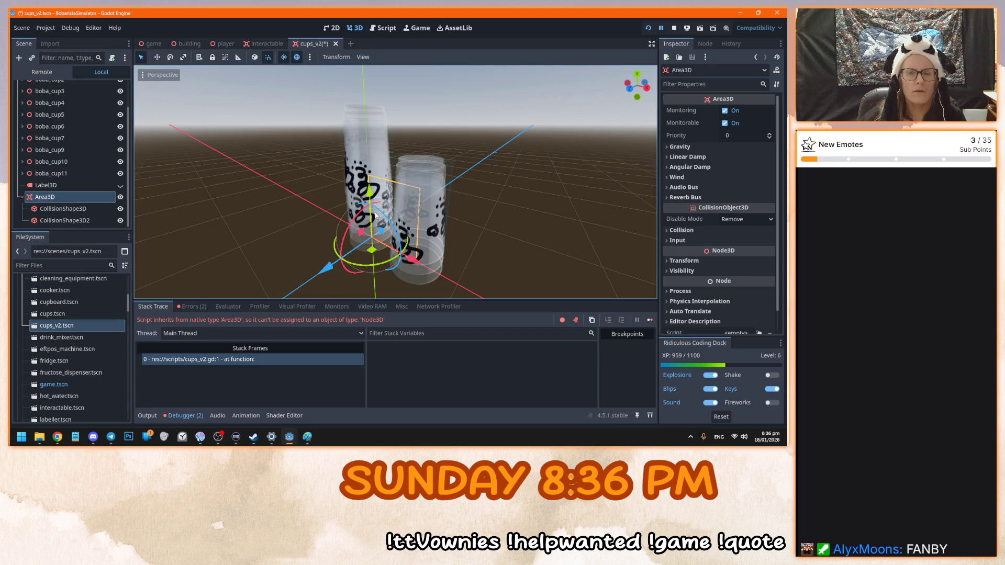
{"action": "left_click_drag", "start_coordinate": [375, 215], "coordinate": [388, 215]}
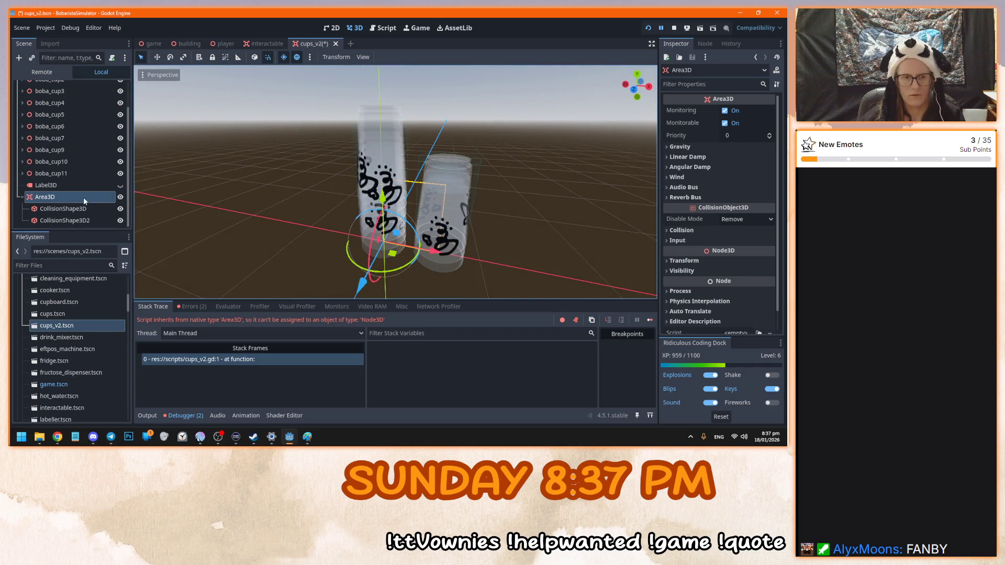
{"action": "left_click", "coordinate": [63, 221]}
{"action": "left_click", "coordinate": [78, 210], "text": "ctrl"}
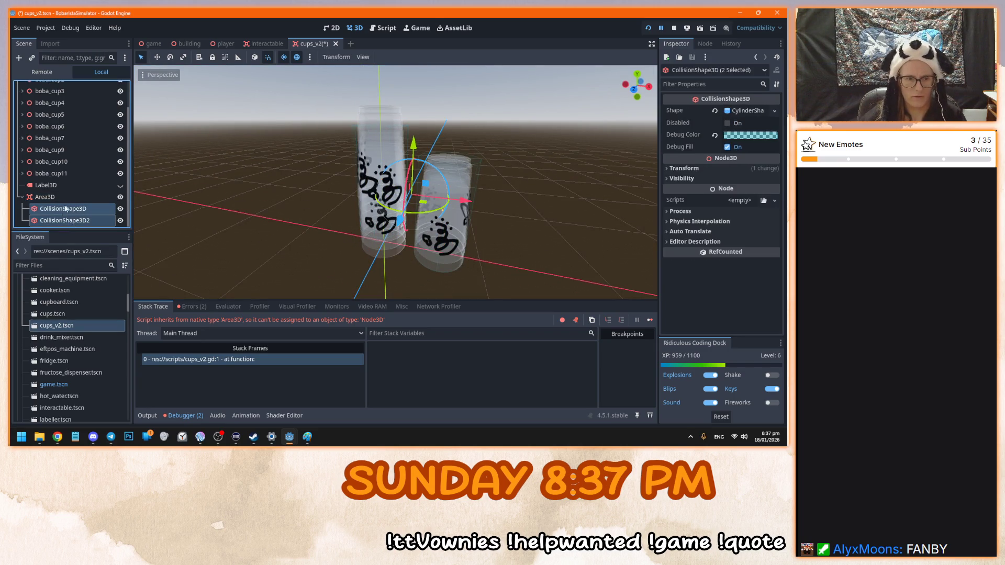
{"action": "left_click_drag", "start_coordinate": [66, 209], "coordinate": [65, 192]}
{"action": "left_click", "coordinate": [61, 221]}
{"action": "key", "text": "Delete"}
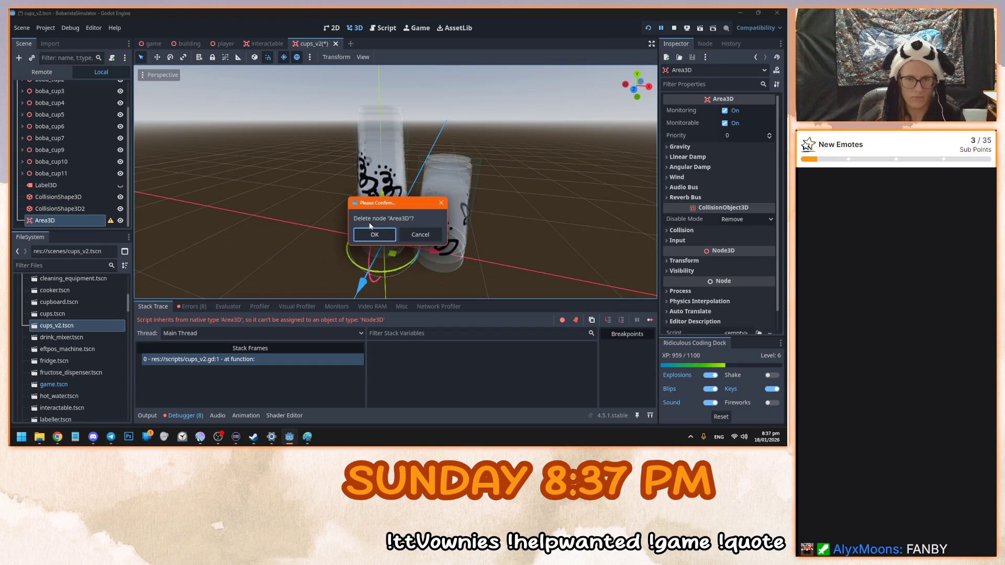
{"action": "key", "text": "Return"}
Step: Stretch one collision cylinder toward the floor, then delete both CollisionShape3D nodes
{"action": "left_click", "coordinate": [75, 212]}
{"action": "key", "text": "KP_1"}
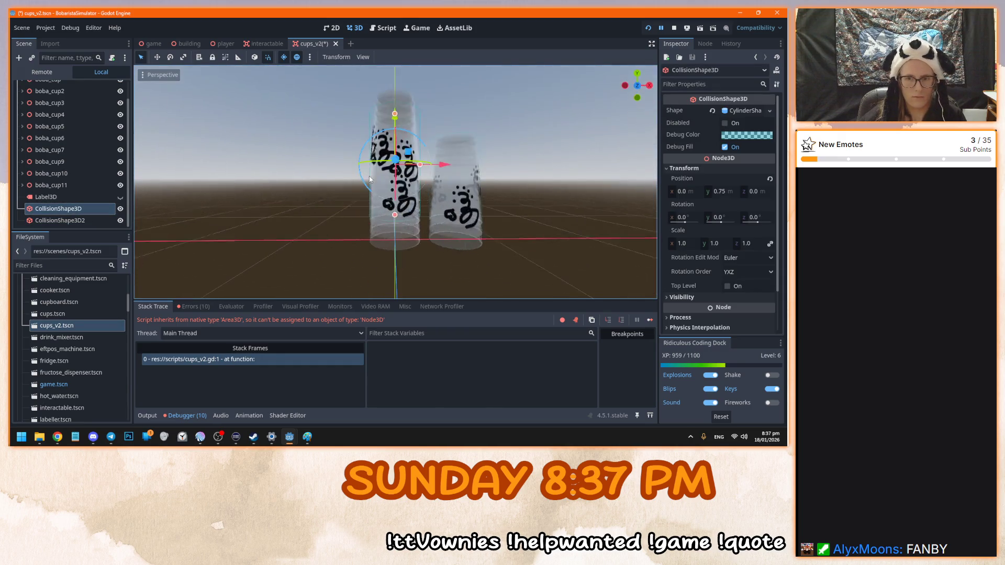
{"action": "scroll", "coordinate": [397, 181], "scroll_direction": "up", "scroll_amount": 5}
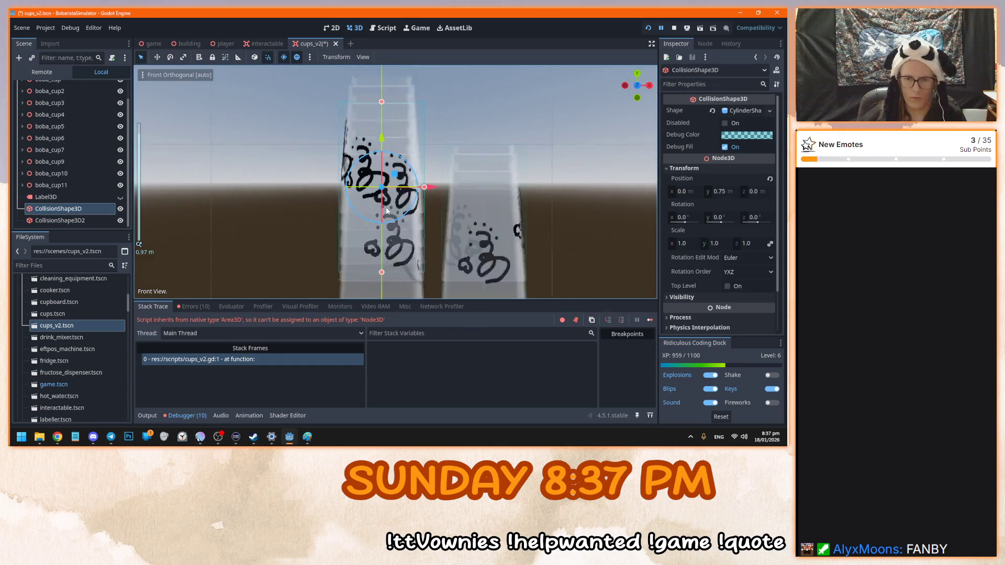
{"action": "scroll", "coordinate": [387, 243], "scroll_direction": "down", "scroll_amount": 2}
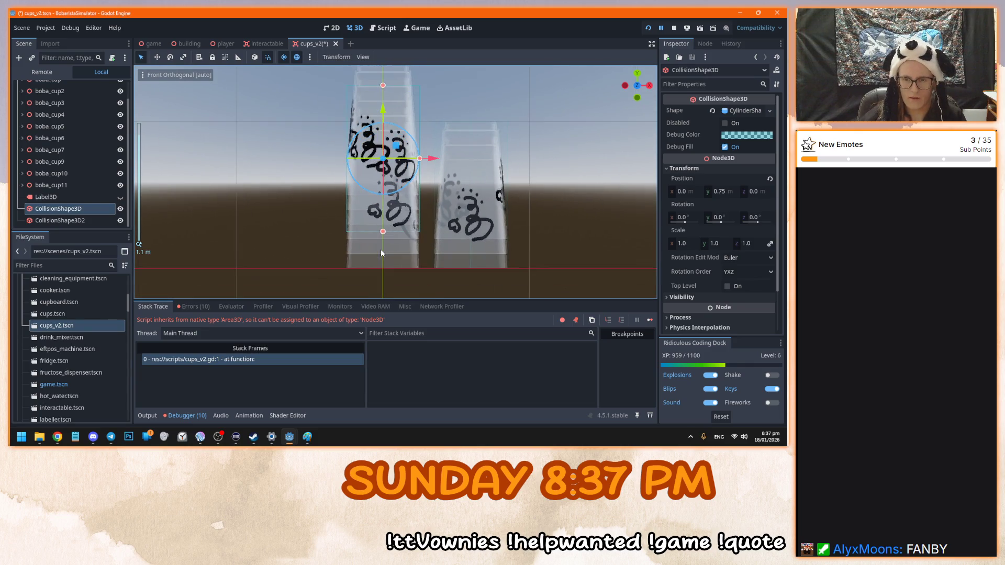
{"action": "left_click_drag", "start_coordinate": [383, 232], "coordinate": [384, 262]}
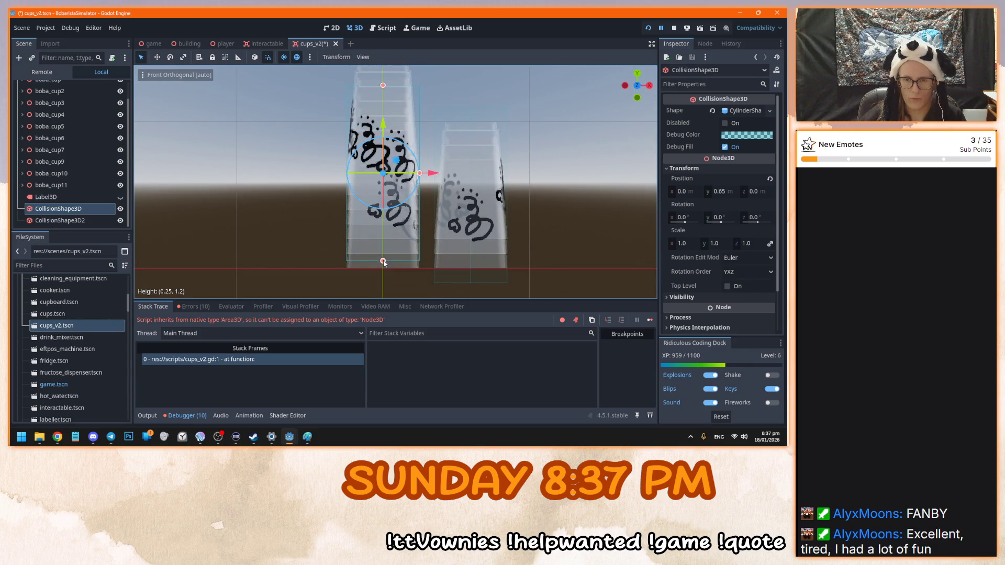
{"action": "key", "text": "Delete"}
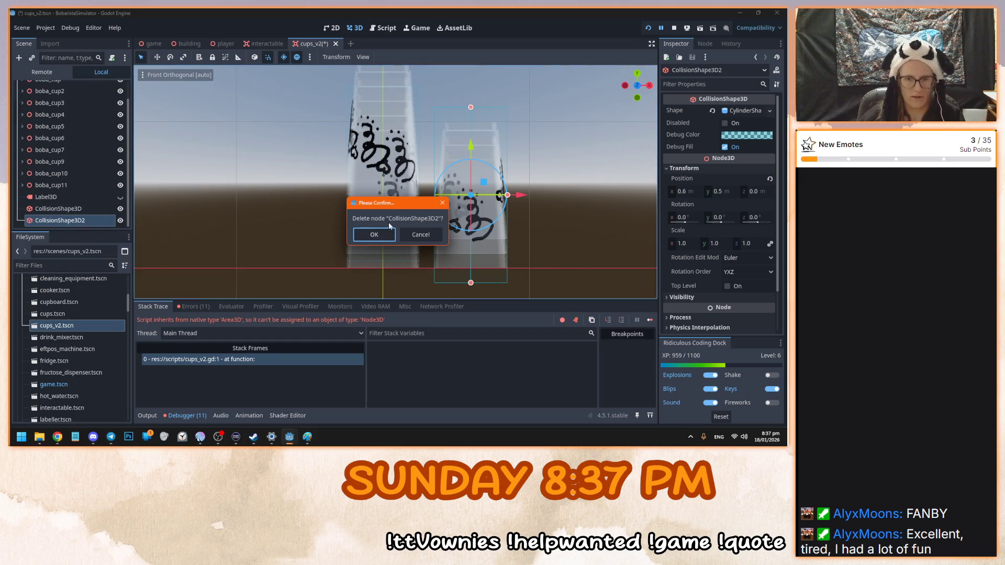
{"action": "key", "text": "Return"}
{"action": "left_click", "coordinate": [47, 221]}
{"action": "key", "text": "Delete"}
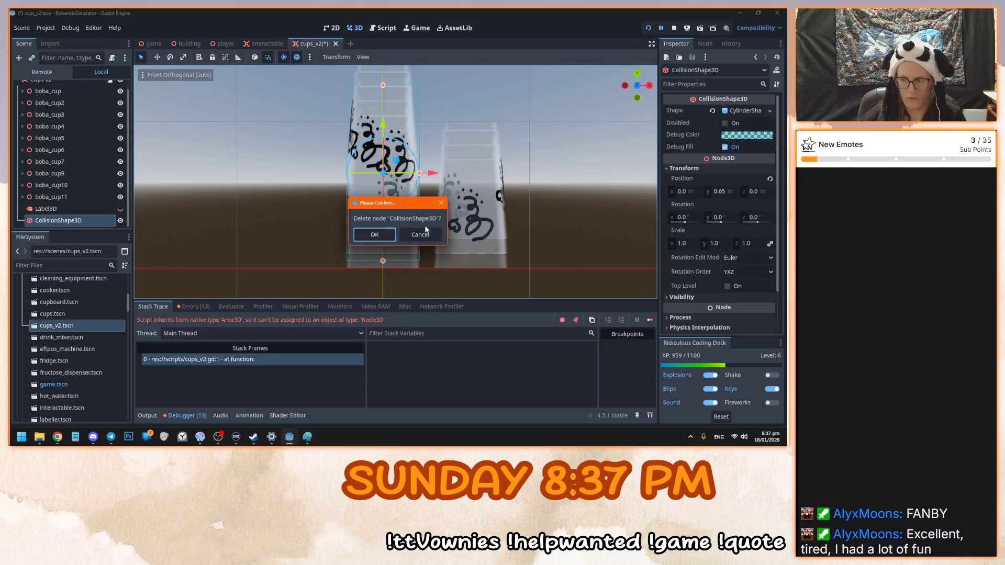
{"action": "left_click", "coordinate": [376, 234]}
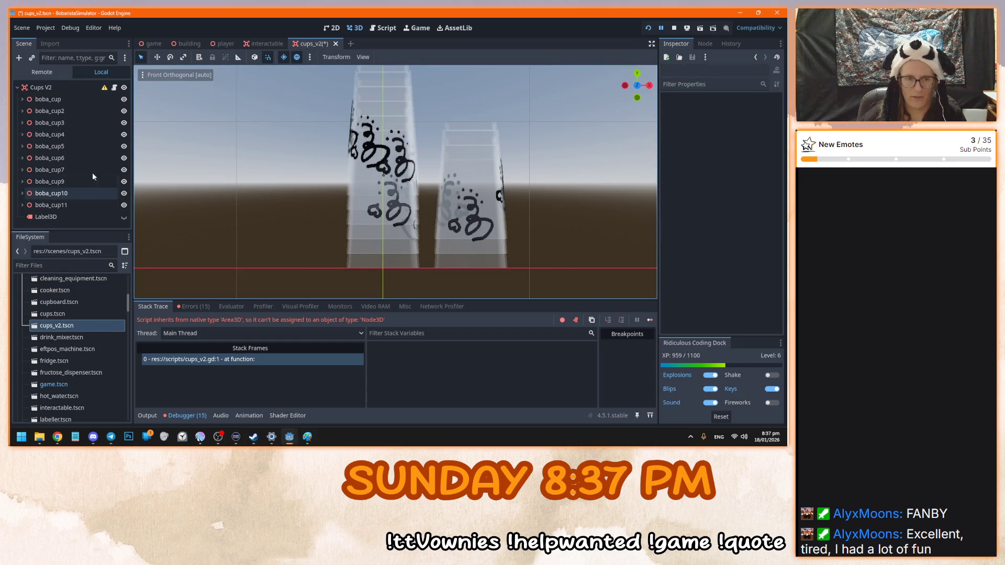
Step: Add a CollisionShape3D node under the Cups V2 root
{"action": "key", "text": "ctrl+a"}
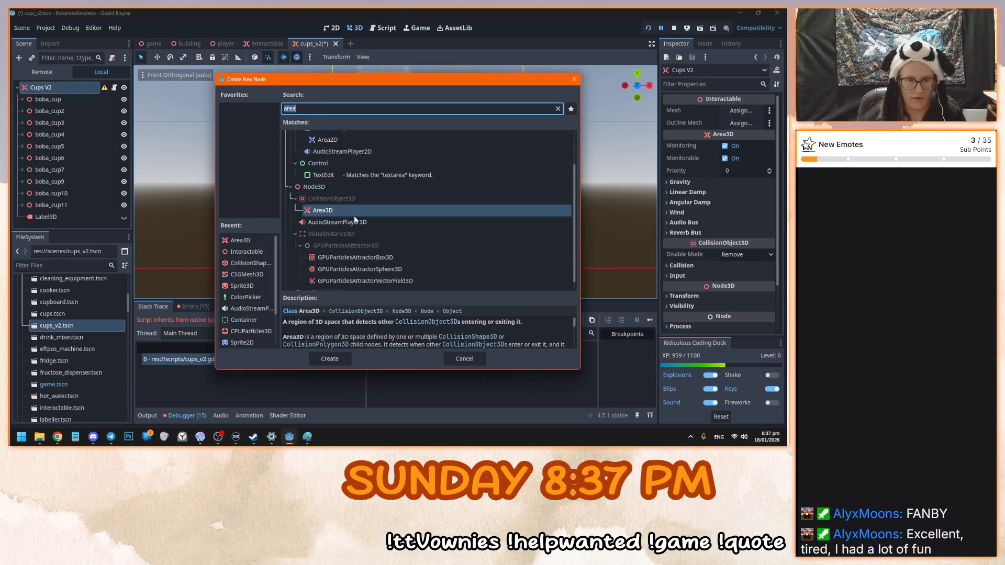
{"action": "key", "text": "Escape"}
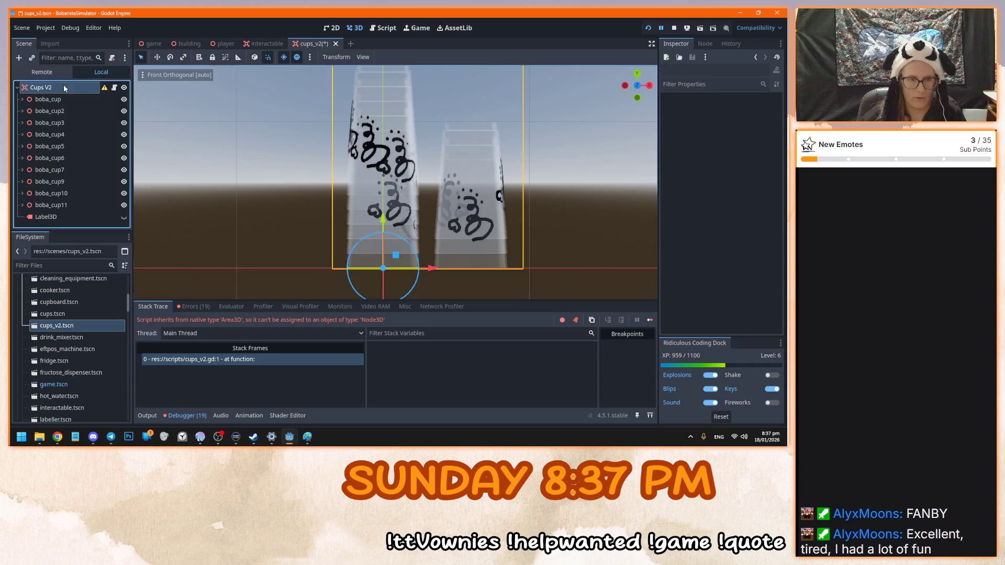
{"action": "key", "text": "ctrl+a"}
{"action": "type", "text": "coll"}
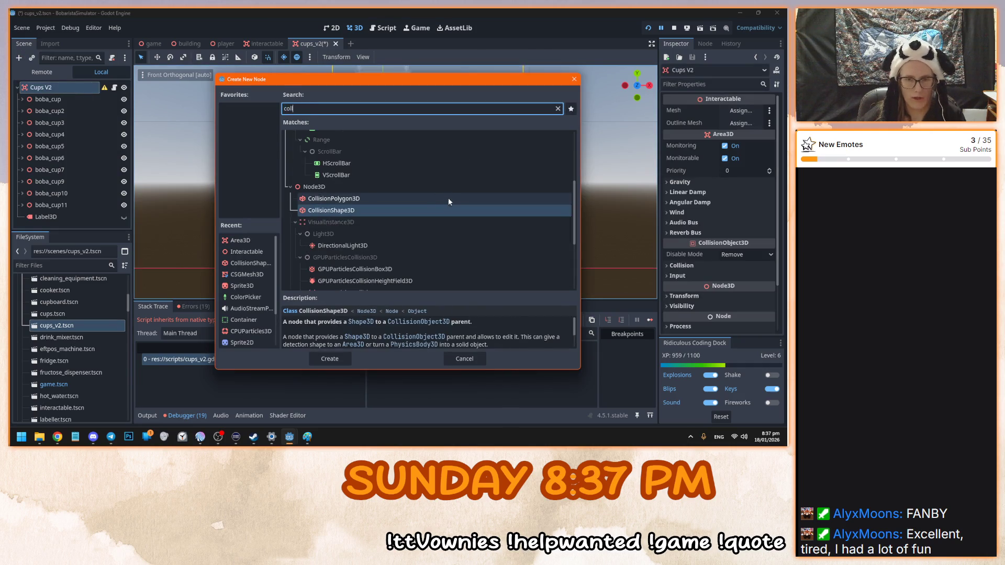
{"action": "left_click", "coordinate": [356, 212]}
{"action": "double_click", "coordinate": [355, 211]}
Step: Give it a cylinder shape sized to fit the cup, about 1.4 high
{"action": "left_click", "coordinate": [731, 112]}
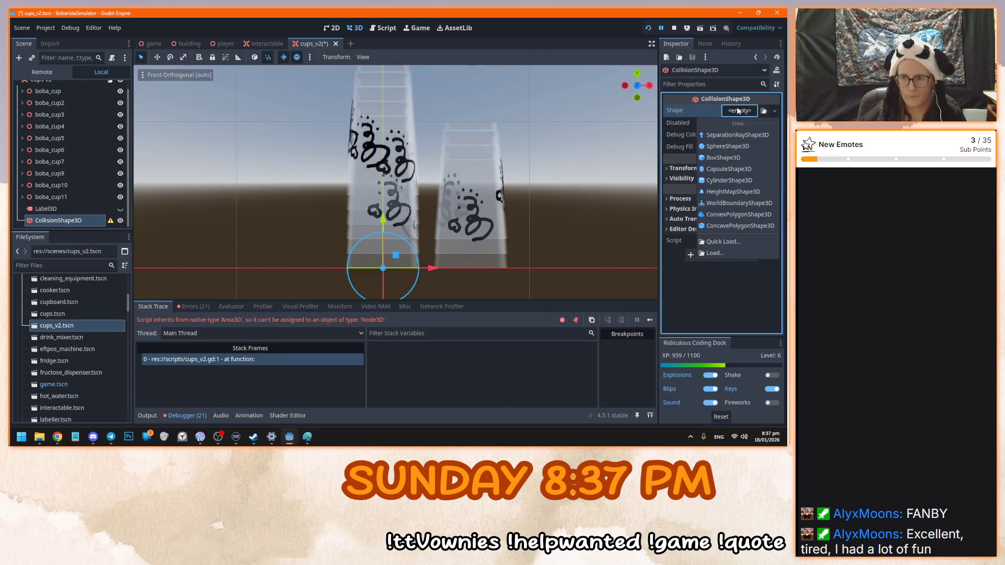
{"action": "left_click", "coordinate": [716, 180]}
{"action": "scroll", "coordinate": [447, 261], "scroll_direction": "down", "scroll_amount": 2}
{"action": "left_click_drag", "start_coordinate": [440, 245], "coordinate": [412, 246]}
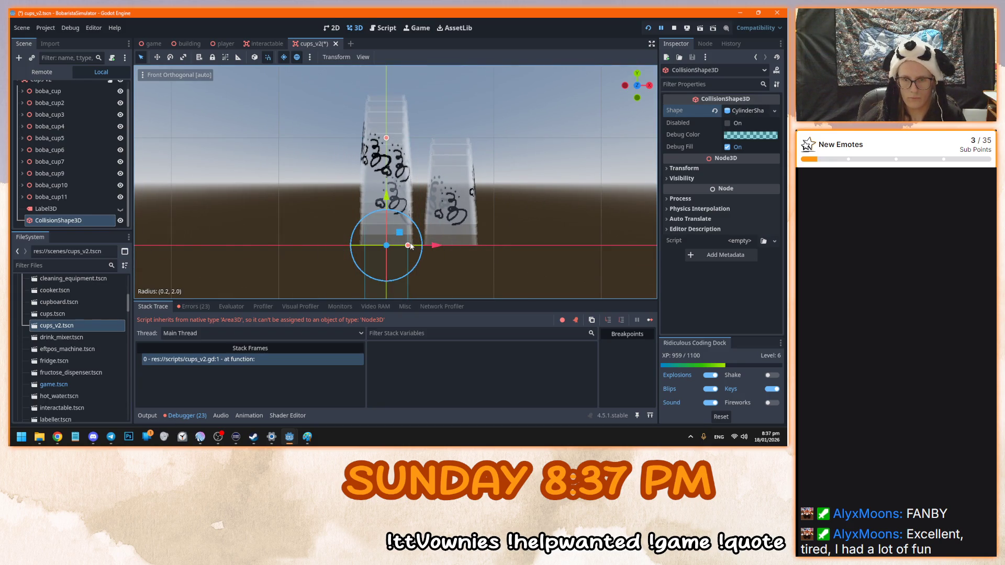
{"action": "left_click_drag", "start_coordinate": [386, 137], "coordinate": [392, 95]}
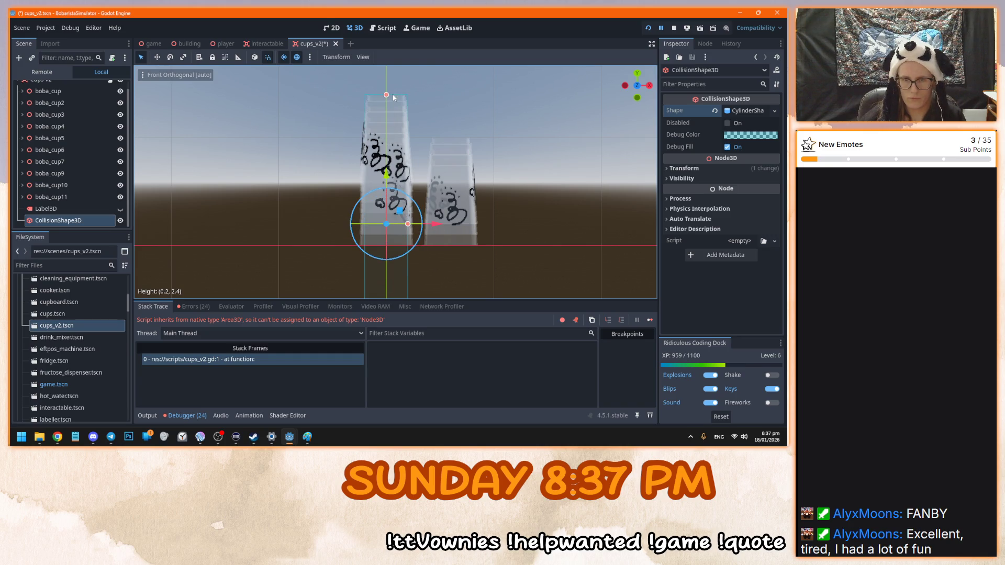
{"action": "scroll", "coordinate": [368, 249], "scroll_direction": "down", "scroll_amount": 3}
{"action": "left_click_drag", "start_coordinate": [373, 265], "coordinate": [374, 212]}
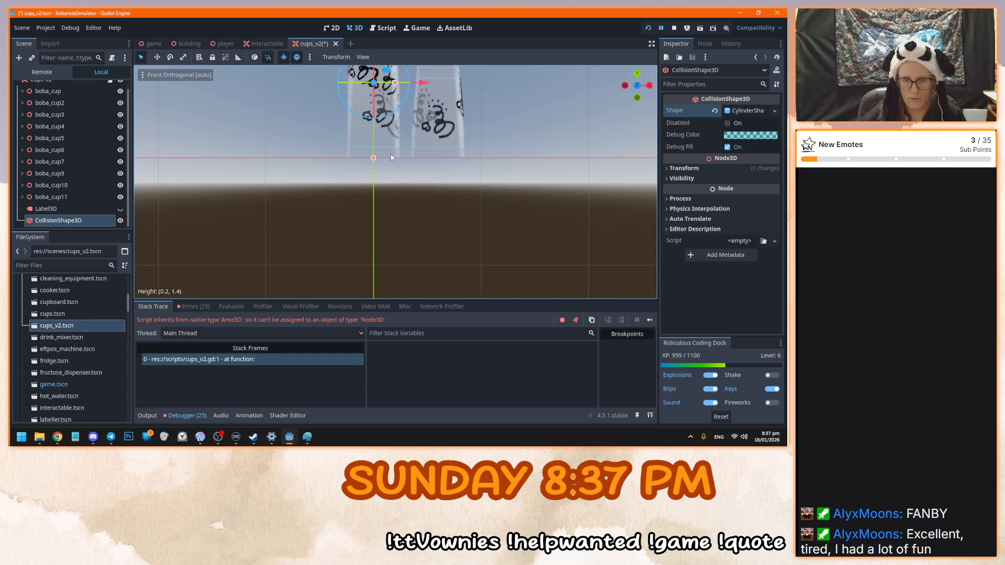
{"action": "scroll", "coordinate": [395, 235], "scroll_direction": "up", "scroll_amount": 5}
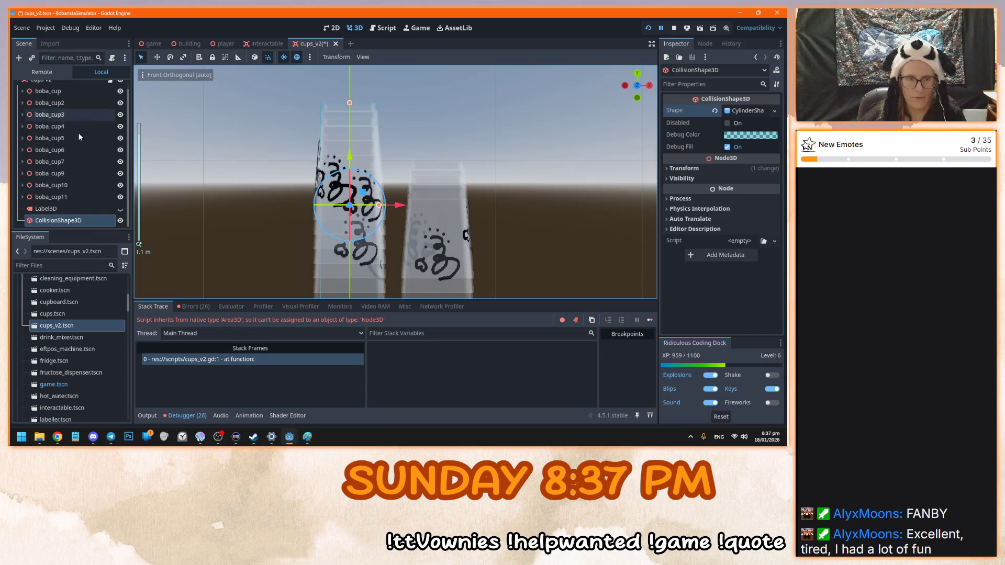
{"action": "left_click", "coordinate": [747, 111]}
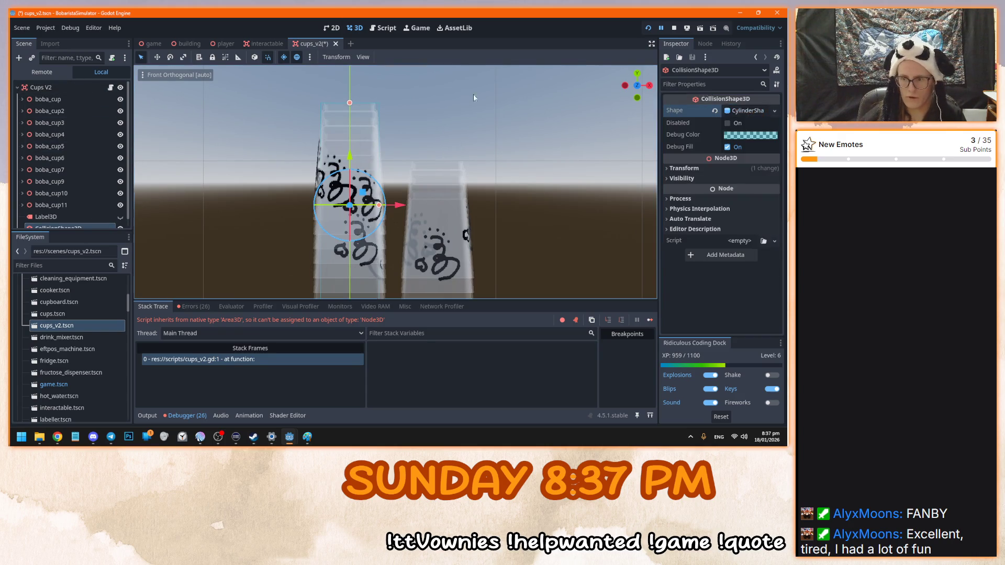
Step: Add a second cylinder collision shape, radius 0.2, on the right cup and 1.0 m high
{"action": "left_click", "coordinate": [41, 87]}
{"action": "left_click", "coordinate": [18, 58]}
{"action": "double_click", "coordinate": [381, 207]}
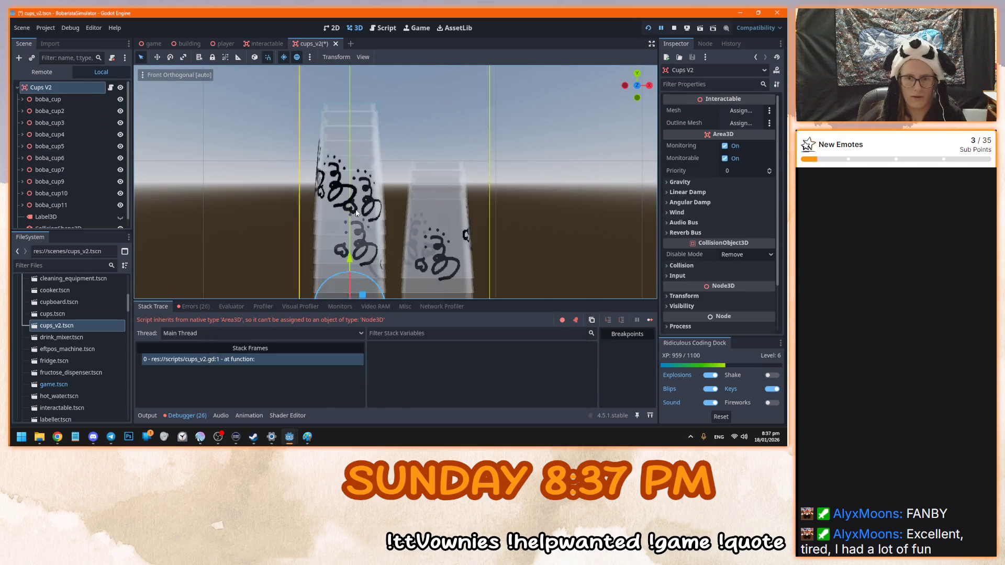
{"action": "left_click", "coordinate": [738, 110]}
{"action": "left_click", "coordinate": [729, 180]}
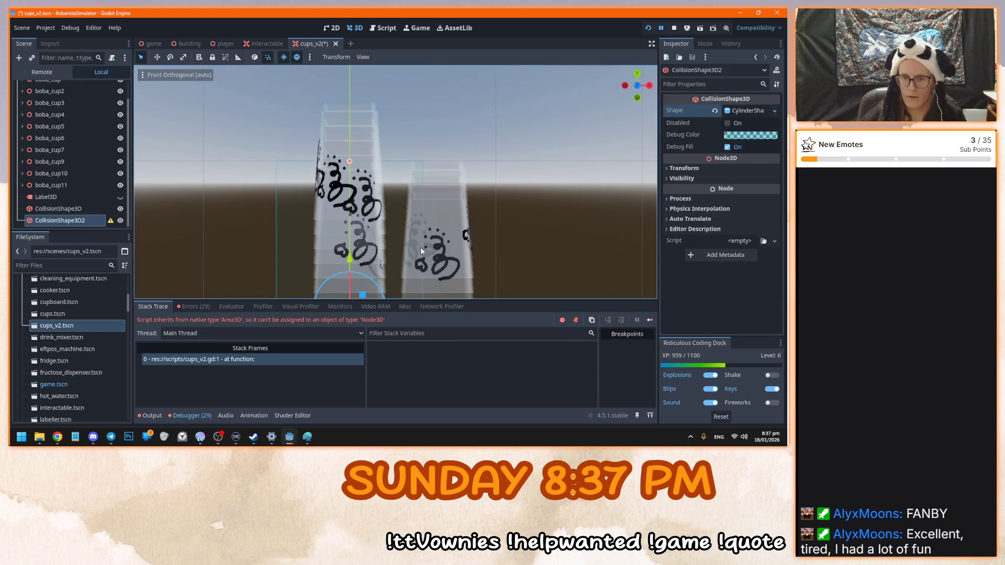
{"action": "left_click", "coordinate": [740, 112]}
{"action": "left_click", "coordinate": [736, 137]}
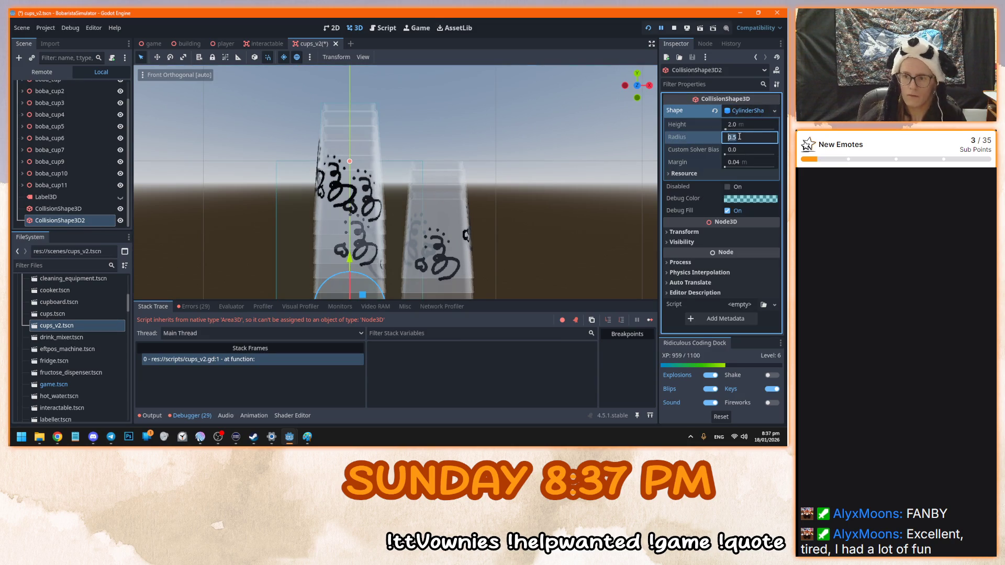
{"action": "type", "text": "0.2"}
{"action": "key", "text": "Return"}
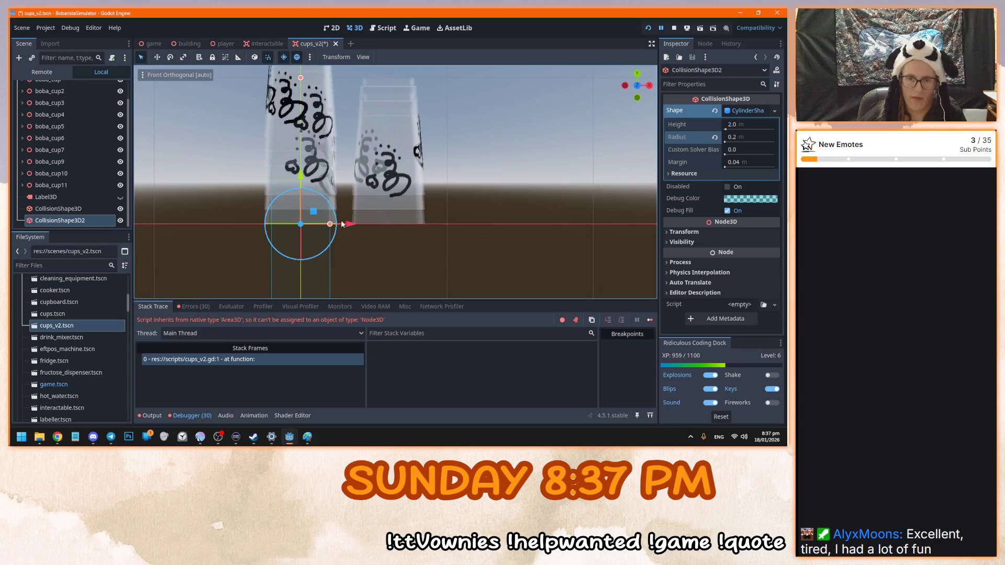
{"action": "left_click_drag", "start_coordinate": [359, 224], "coordinate": [437, 224]}
{"action": "scroll", "coordinate": [418, 220], "scroll_direction": "down", "scroll_amount": 3}
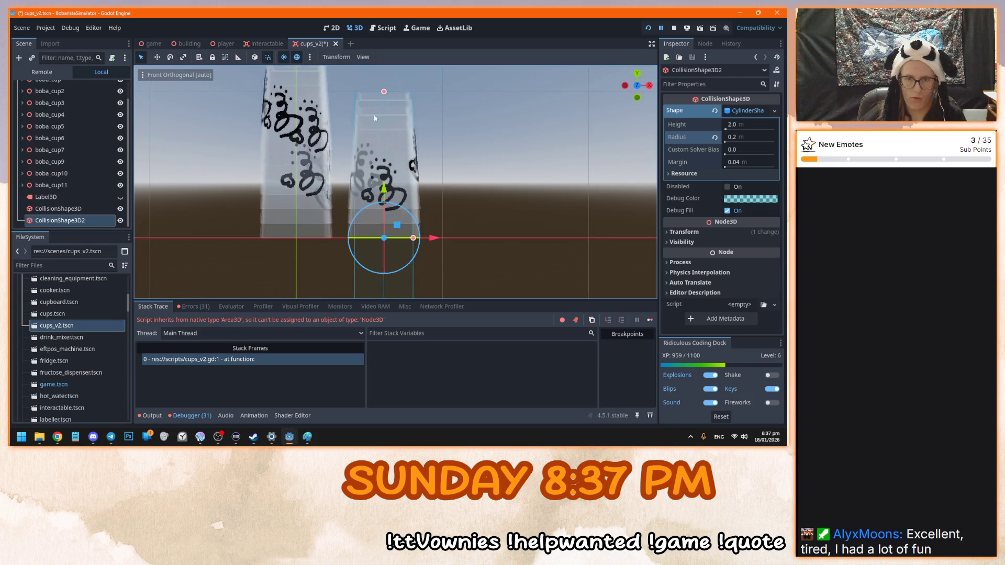
{"action": "left_click_drag", "start_coordinate": [383, 294], "coordinate": [399, 188]}
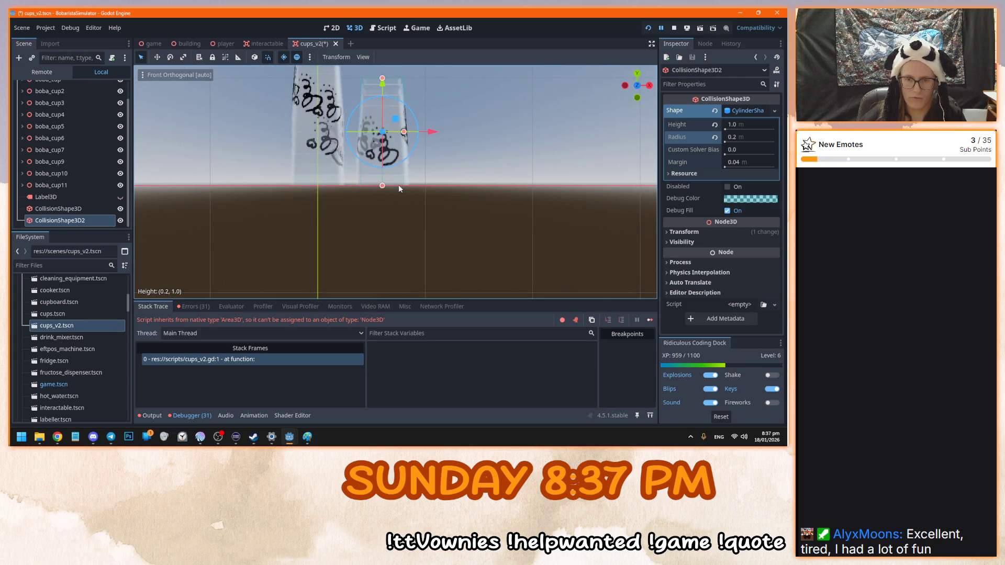
Step: Check the first collision shape, then reselect the Cups V2 root node
{"action": "left_click", "coordinate": [62, 208]}
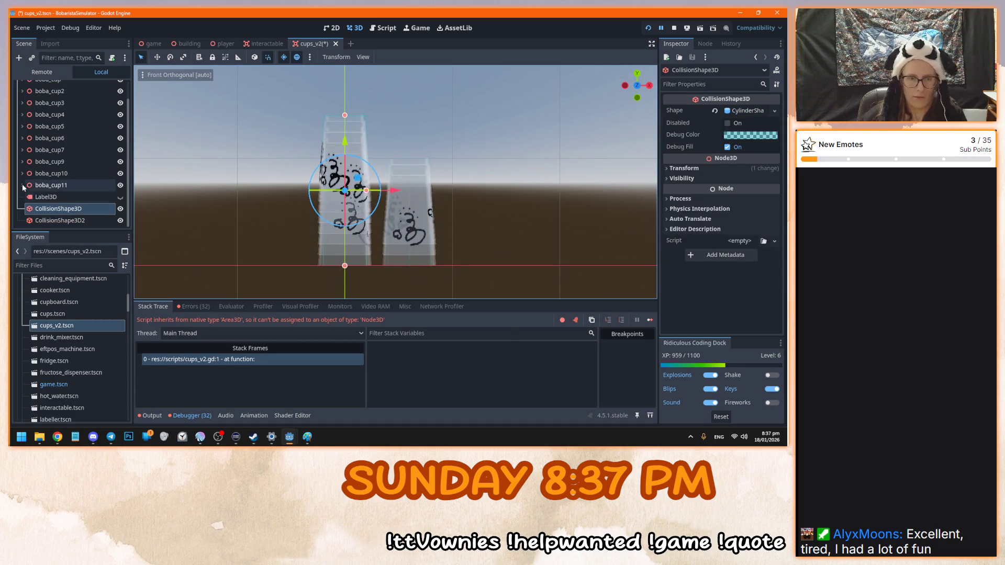
{"action": "scroll", "coordinate": [51, 188], "scroll_direction": "up", "scroll_amount": 2}
{"action": "left_click", "coordinate": [68, 88]}
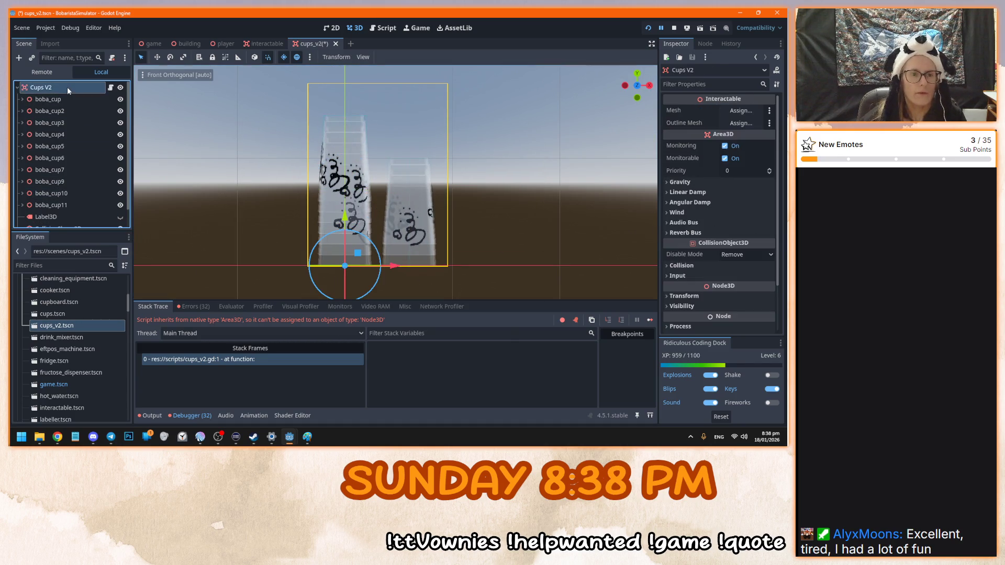
{"action": "scroll", "coordinate": [70, 102], "scroll_direction": "down", "scroll_amount": 1}
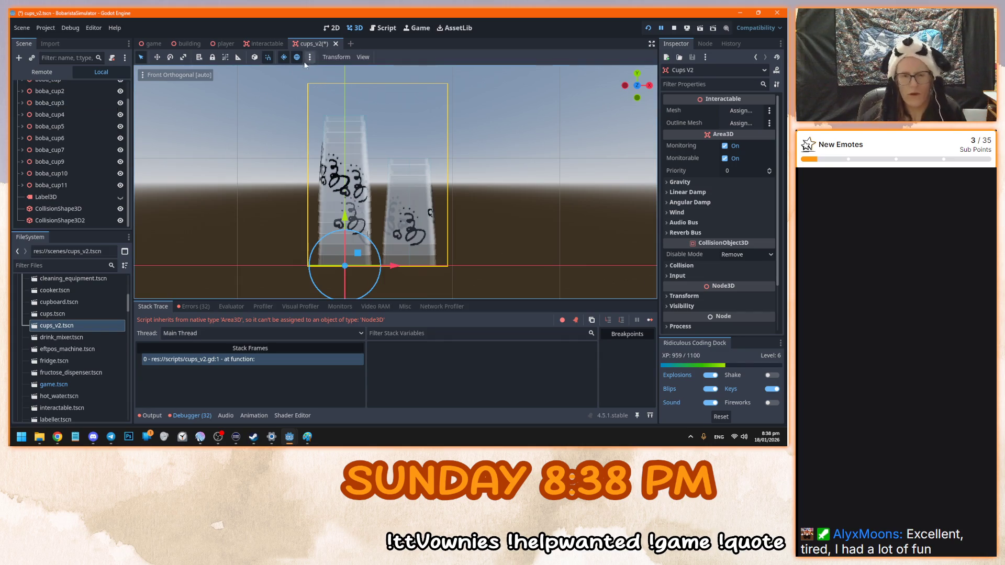
{"action": "left_click", "coordinate": [268, 45]}
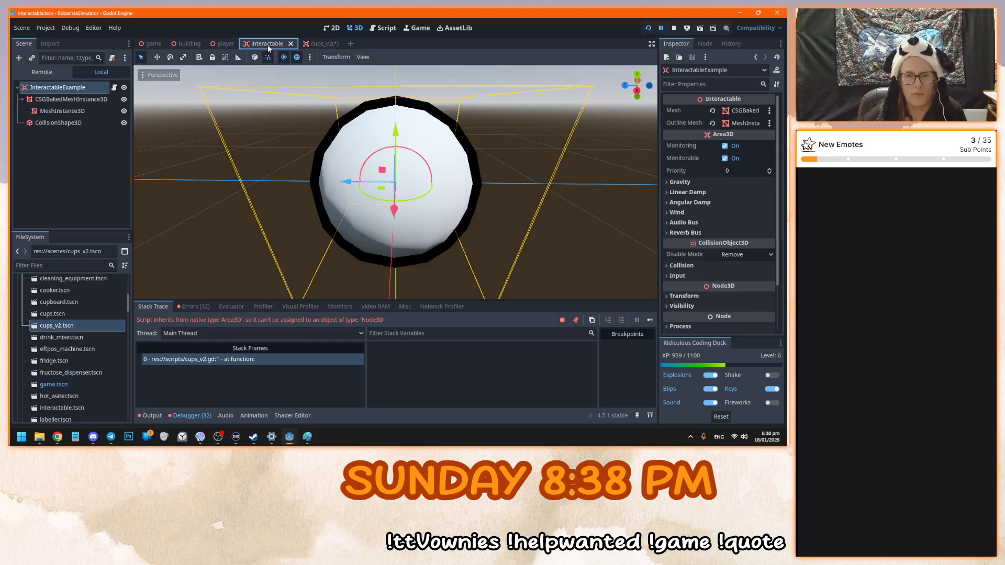
{"action": "left_click", "coordinate": [114, 87]}
{"action": "scroll", "coordinate": [392, 213], "scroll_direction": "up", "scroll_amount": 3}
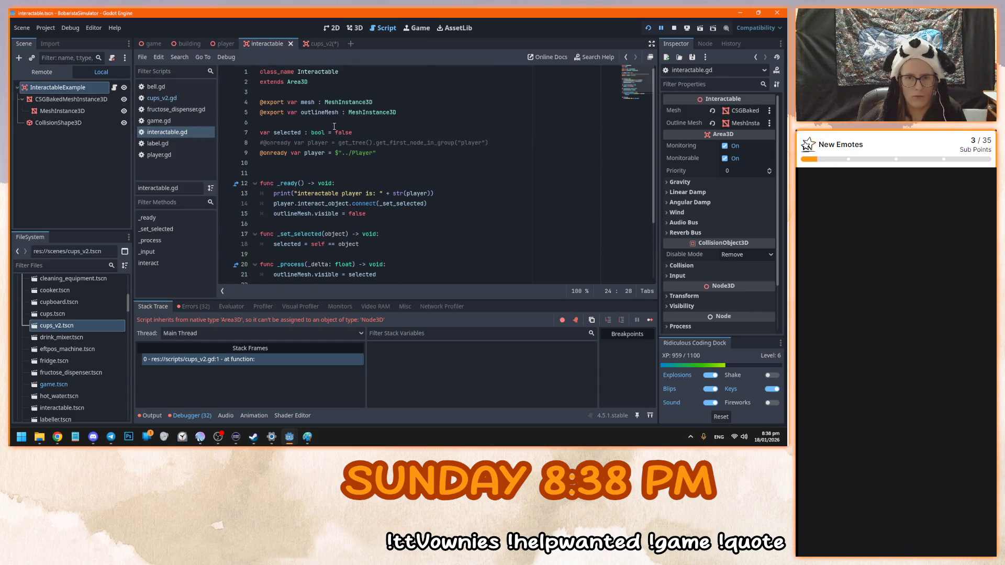
{"action": "left_click_drag", "start_coordinate": [301, 102], "coordinate": [405, 106]}
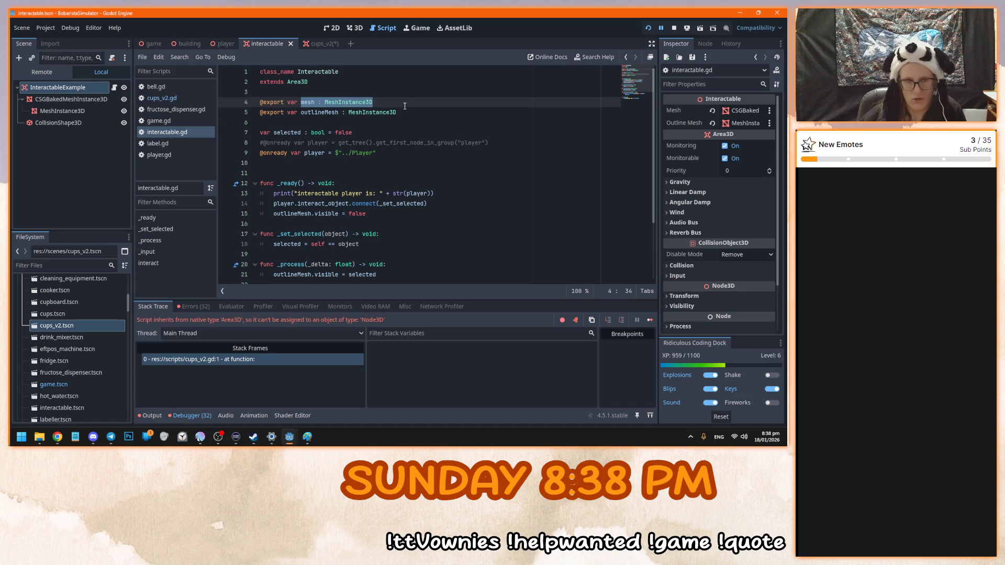
{"action": "left_click", "coordinate": [405, 105]}
{"action": "scroll", "coordinate": [402, 106], "scroll_direction": "down", "scroll_amount": 3}
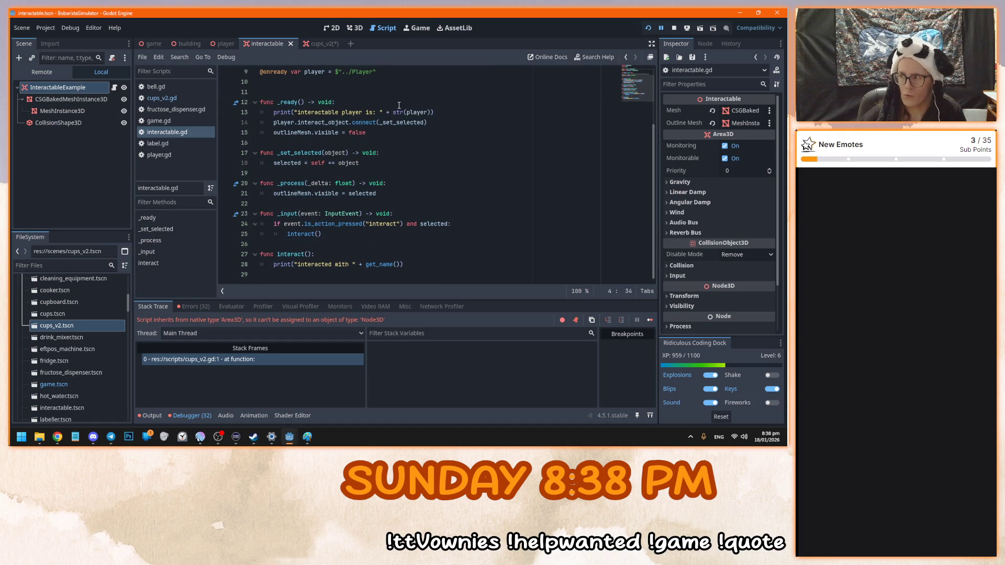
{"action": "scroll", "coordinate": [399, 105], "scroll_direction": "up", "scroll_amount": 3}
{"action": "scroll", "coordinate": [395, 106], "scroll_direction": "down", "scroll_amount": 3}
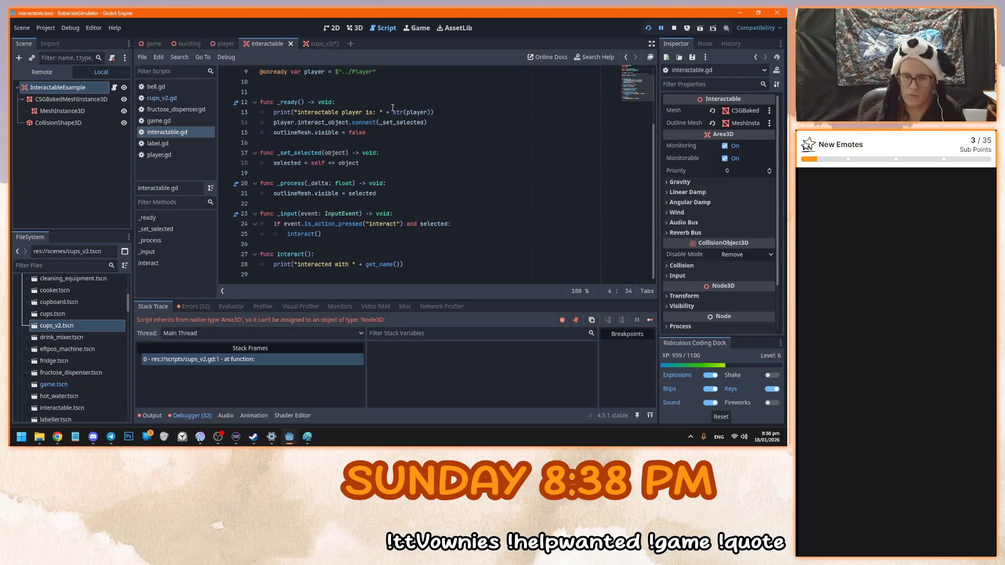
{"action": "scroll", "coordinate": [393, 108], "scroll_direction": "up", "scroll_amount": 3}
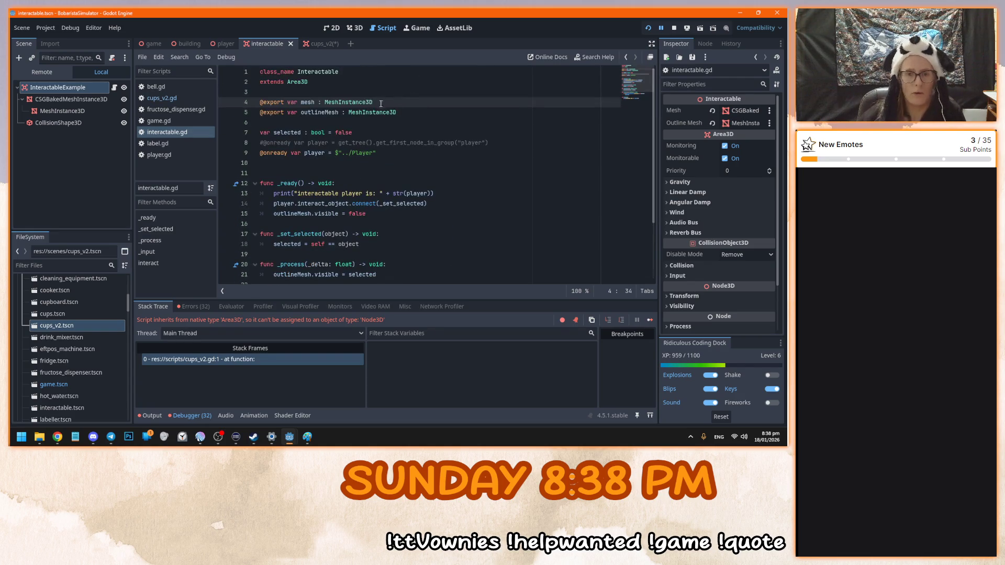
{"action": "left_click_drag", "start_coordinate": [373, 102], "coordinate": [230, 103]}
{"action": "key", "text": "BackSpace"}
{"action": "key", "text": "BackSpace"}
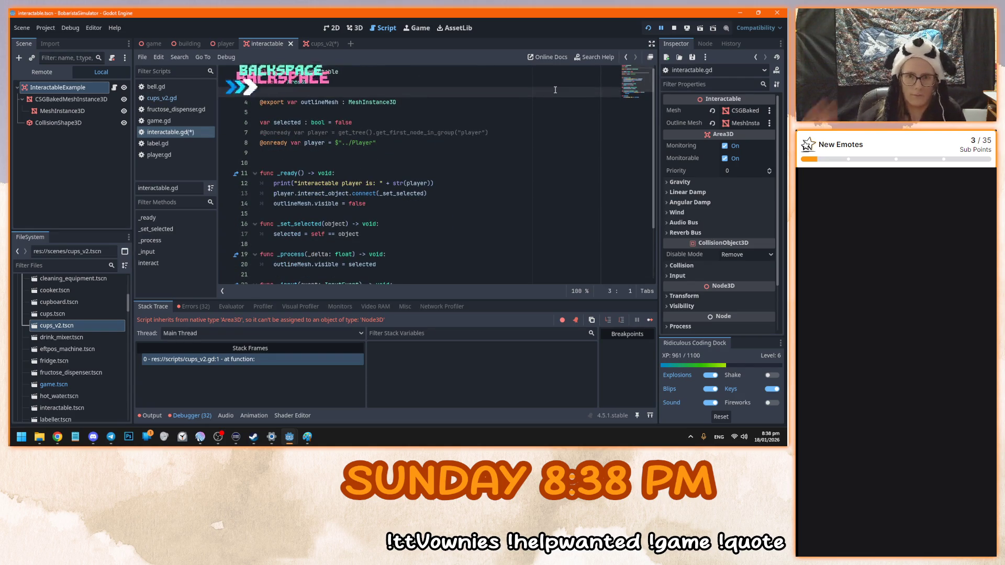
{"action": "key", "text": "ctrl+s"}
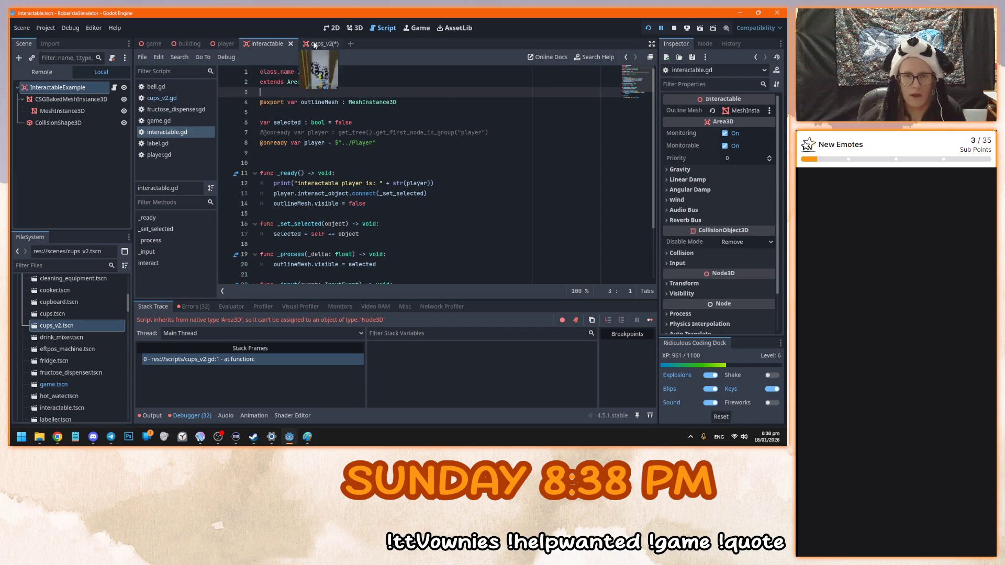
{"action": "left_click", "coordinate": [314, 44]}
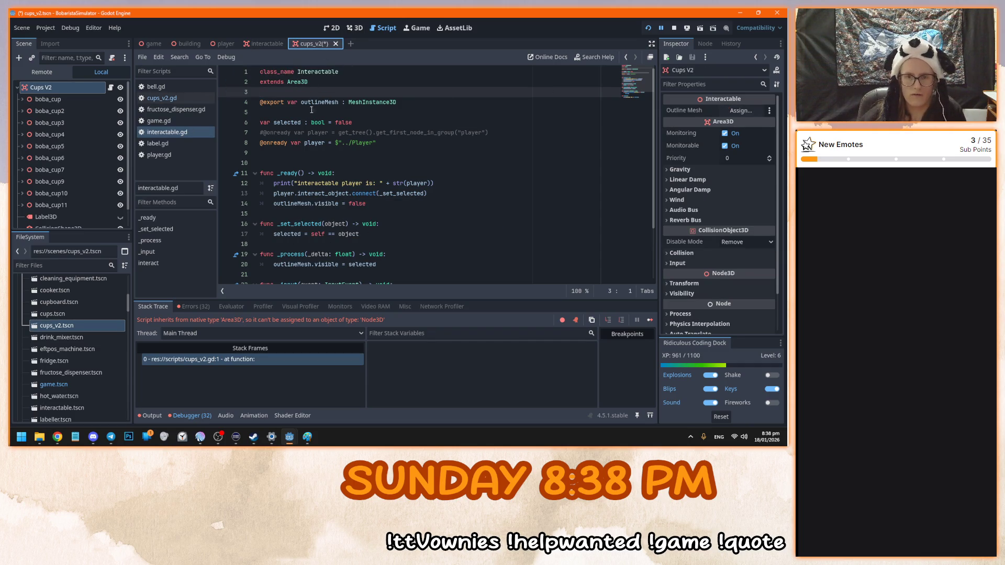
Step: In the 3D view, select boba_cup's Cup mesh, check the Mesh menu, and save the scene
{"action": "left_click", "coordinate": [349, 29]}
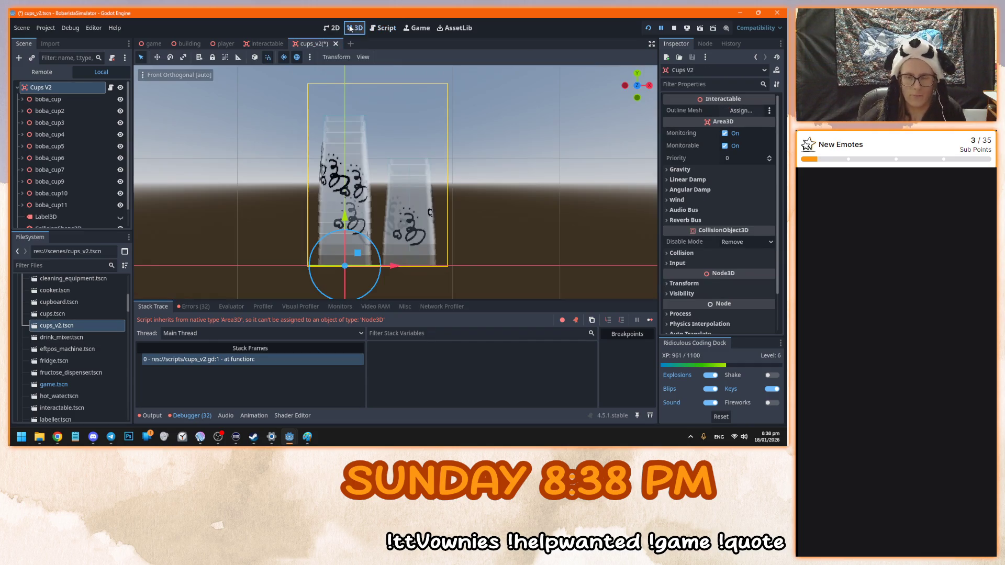
{"action": "left_click", "coordinate": [71, 100]}
{"action": "left_click", "coordinate": [23, 99]}
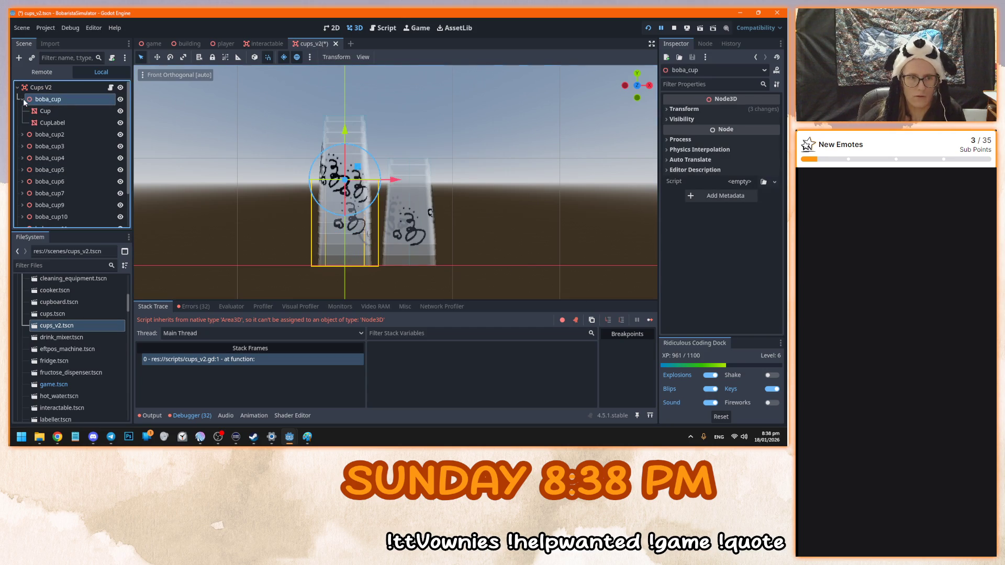
{"action": "left_click", "coordinate": [47, 111]}
{"action": "left_click", "coordinate": [394, 57]}
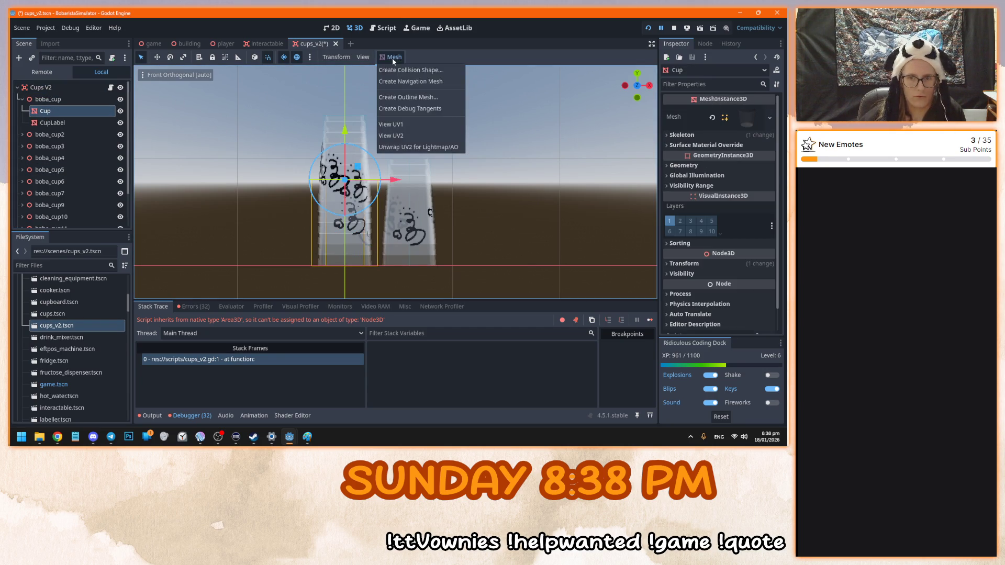
{"action": "left_click", "coordinate": [110, 88]}
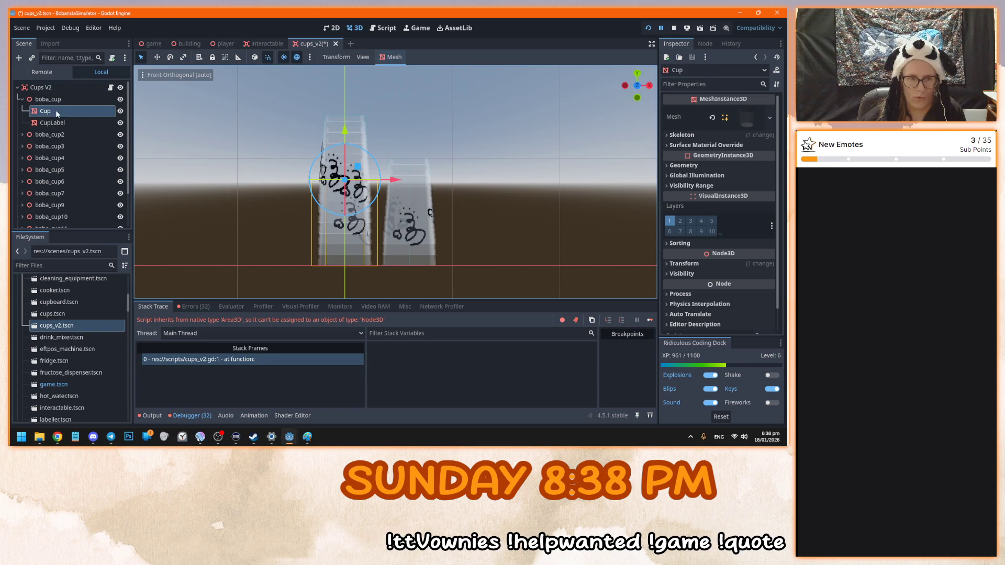
{"action": "left_click", "coordinate": [387, 58]}
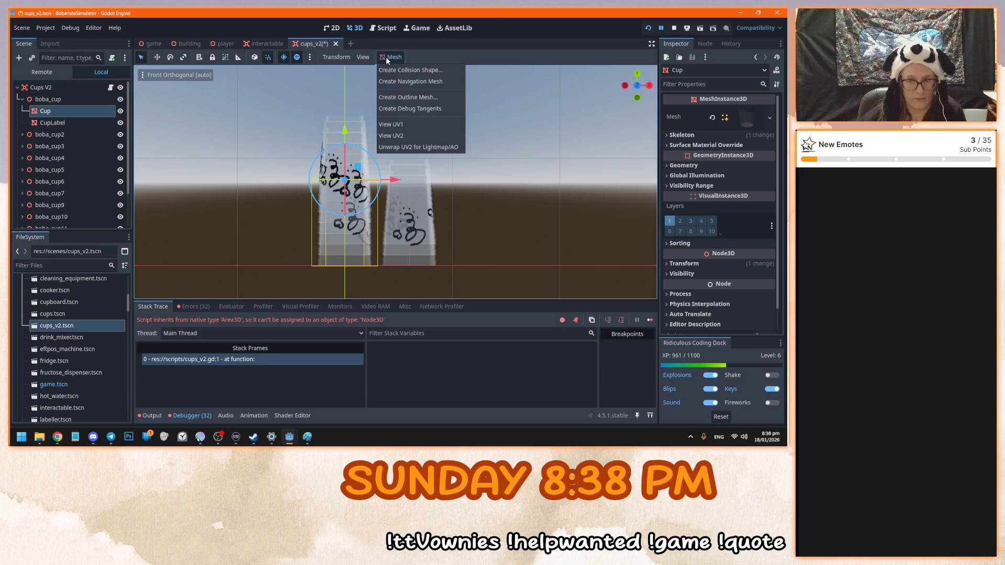
{"action": "left_click", "coordinate": [65, 101]}
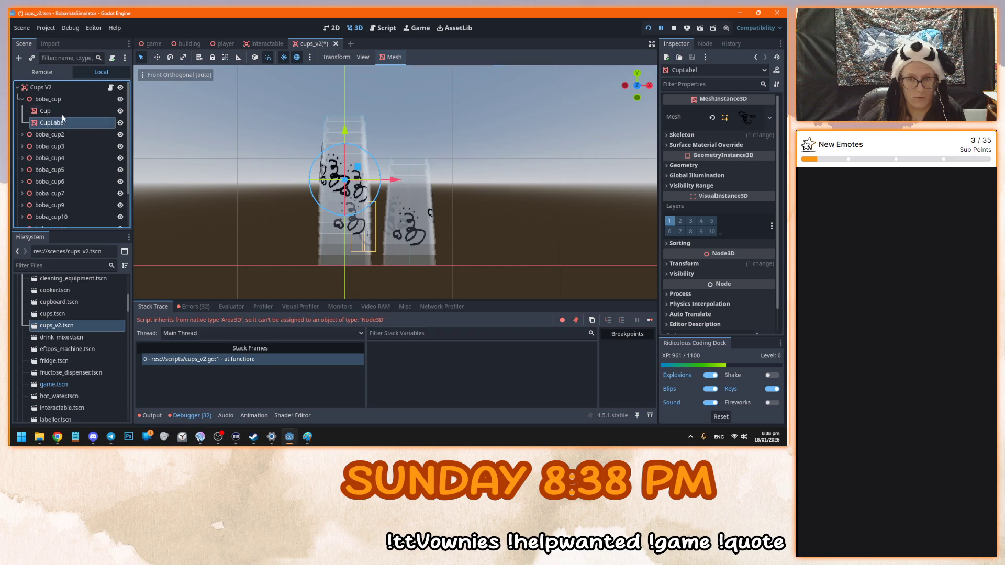
{"action": "scroll", "coordinate": [52, 168], "scroll_direction": "down", "scroll_amount": 3}
{"action": "key", "text": "ctrl+s"}
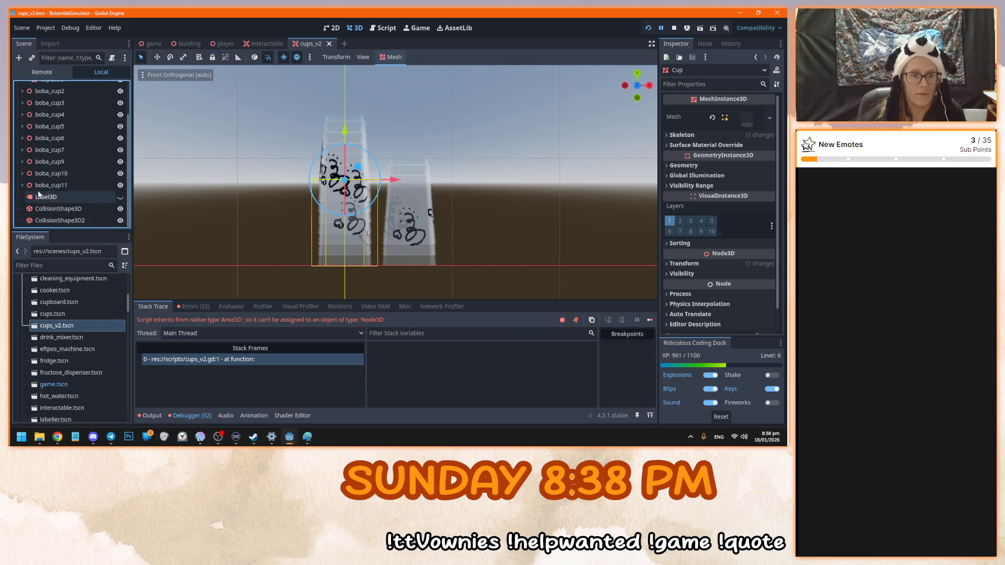
Step: Expand boba_cup2 through boba_cup11 in the Scene dock to reveal their children
{"action": "left_click", "coordinate": [22, 186]}
{"action": "left_click", "coordinate": [22, 174]}
{"action": "left_click", "coordinate": [22, 162]}
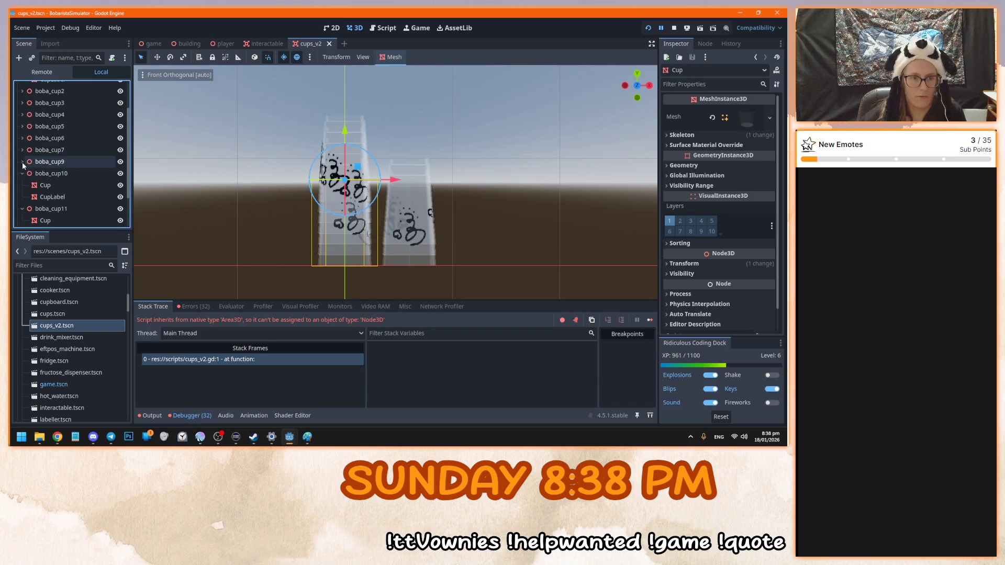
{"action": "left_click", "coordinate": [22, 150]}
{"action": "left_click", "coordinate": [22, 138]}
{"action": "left_click", "coordinate": [22, 126]}
{"action": "left_click", "coordinate": [22, 115]}
{"action": "left_click", "coordinate": [21, 102]}
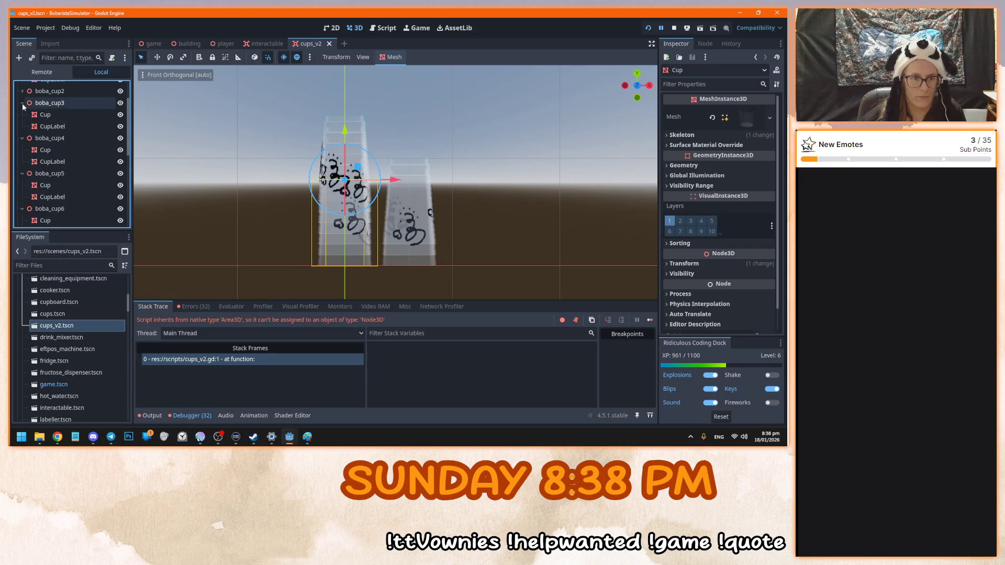
{"action": "left_click", "coordinate": [22, 92]}
{"action": "scroll", "coordinate": [48, 135], "scroll_direction": "up", "scroll_amount": 3}
Step: Multi-select the Cup meshes of all ten boba cups, boba_cup through boba_cup11
{"action": "left_click", "coordinate": [48, 111]}
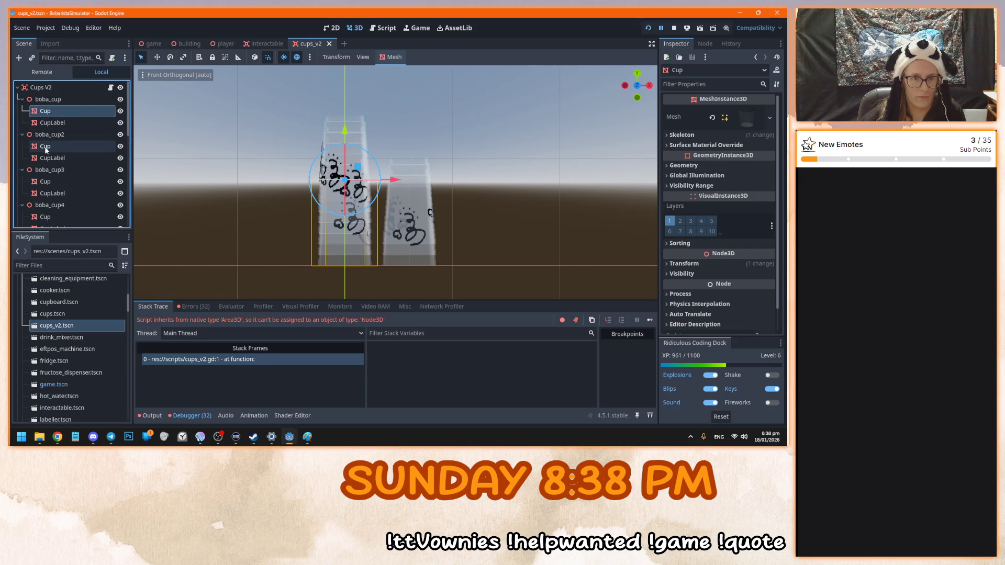
{"action": "left_click", "coordinate": [55, 144], "text": "ctrl"}
{"action": "left_click", "coordinate": [391, 58]}
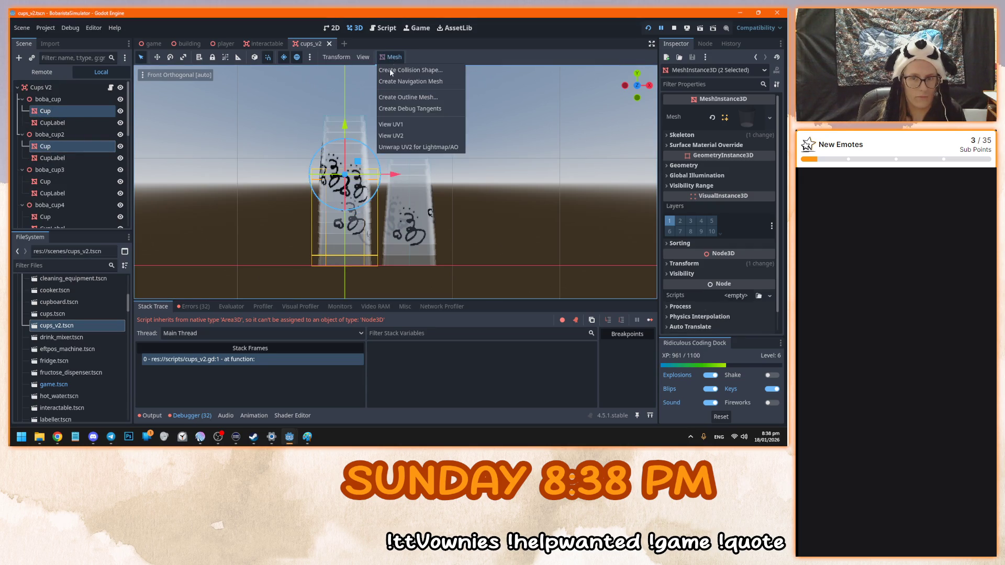
{"action": "left_click", "coordinate": [73, 164]}
{"action": "left_click", "coordinate": [70, 182], "text": "ctrl"}
{"action": "scroll", "coordinate": [70, 183], "scroll_direction": "down", "scroll_amount": 3}
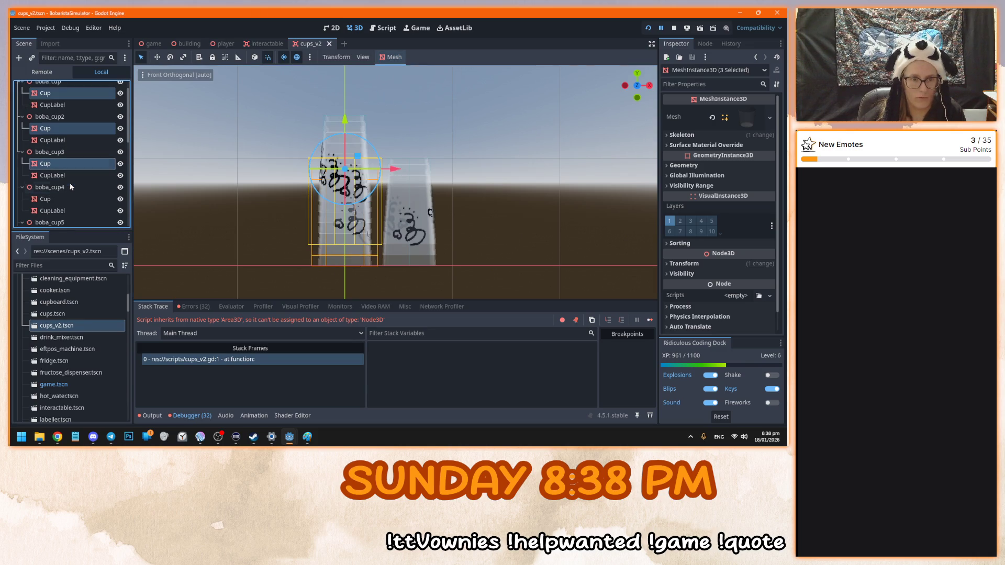
{"action": "left_click", "coordinate": [52, 188], "text": "ctrl"}
{"action": "scroll", "coordinate": [77, 188], "scroll_direction": "down", "scroll_amount": 3}
{"action": "left_click", "coordinate": [66, 181], "text": "ctrl"}
{"action": "scroll", "coordinate": [66, 180], "scroll_direction": "down", "scroll_amount": 2}
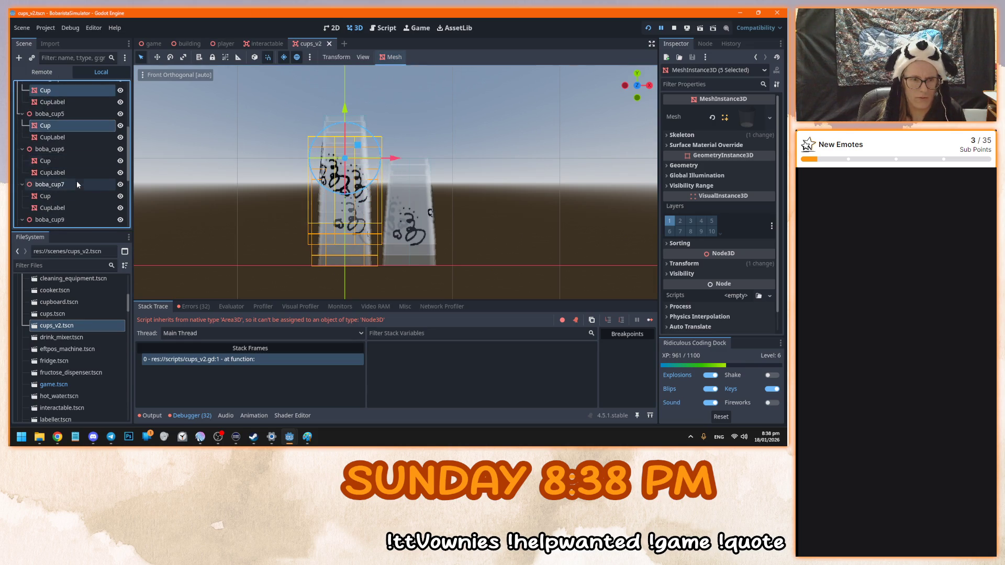
{"action": "left_click", "coordinate": [78, 161], "text": "ctrl"}
{"action": "left_click", "coordinate": [62, 197], "text": "ctrl"}
{"action": "scroll", "coordinate": [89, 183], "scroll_direction": "down", "scroll_amount": 3}
{"action": "left_click", "coordinate": [76, 166], "text": "ctrl"}
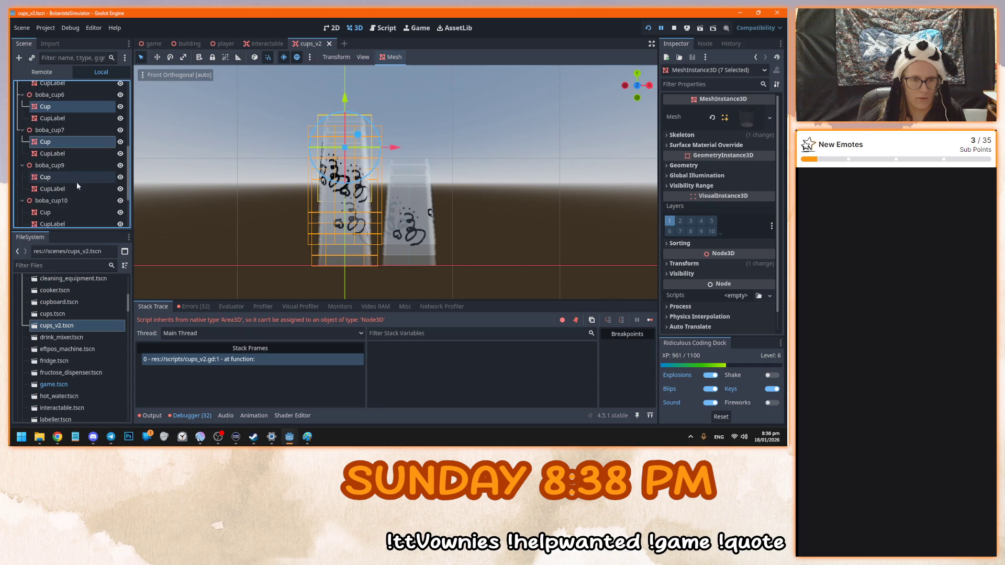
{"action": "left_click", "coordinate": [63, 201], "text": "ctrl"}
{"action": "scroll", "coordinate": [86, 191], "scroll_direction": "down", "scroll_amount": 3}
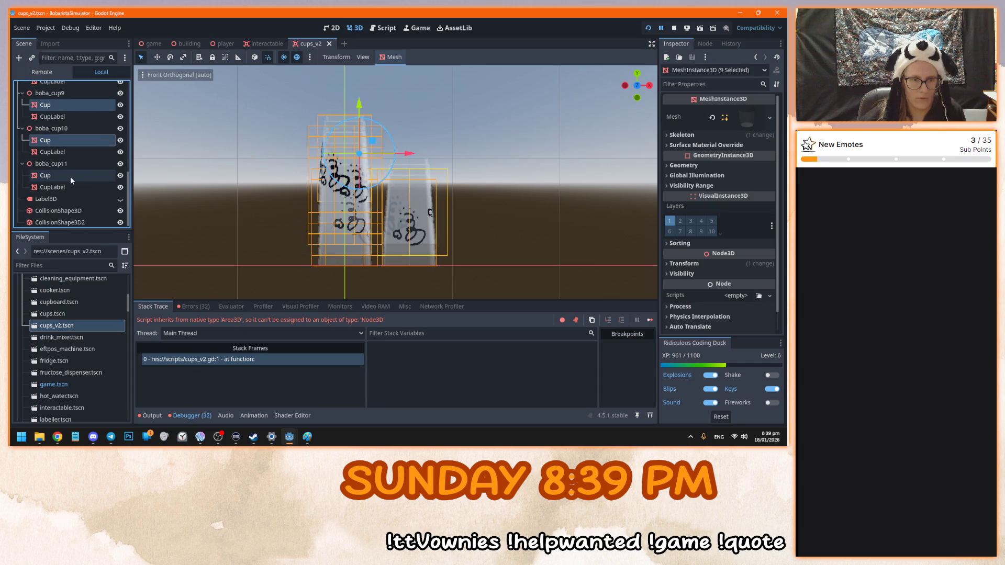
{"action": "left_click", "coordinate": [70, 177], "text": "ctrl"}
{"action": "scroll", "coordinate": [95, 178], "scroll_direction": "up", "scroll_amount": 10}
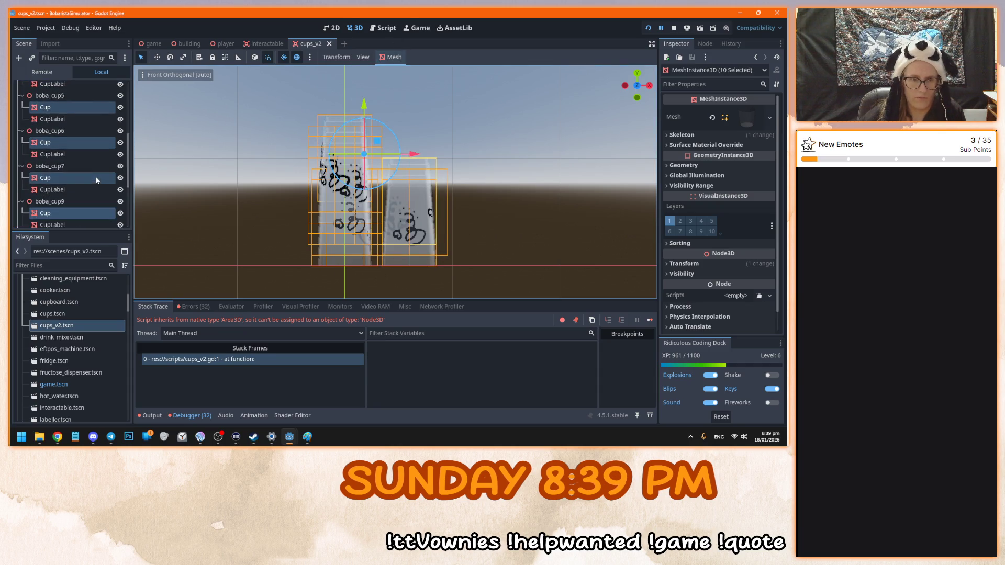
Step: Run Mesh > Create Outline Mesh on the selected cups and confirm
{"action": "left_click", "coordinate": [395, 57]}
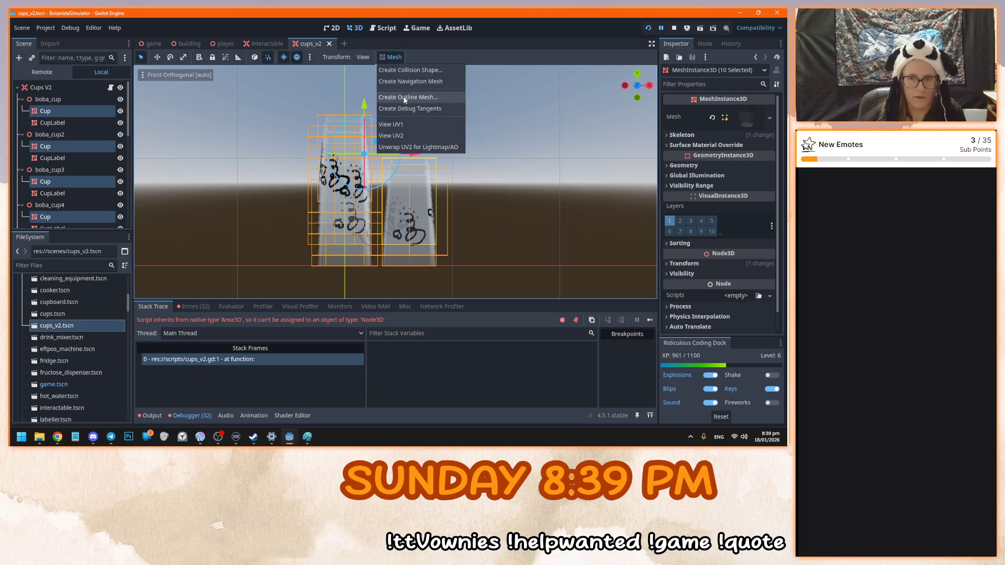
{"action": "left_click", "coordinate": [445, 97]}
{"action": "left_click", "coordinate": [373, 244]}
Step: Undo the generated outline meshes while viewing the cups from front and in perspective
{"action": "mouse_move", "coordinate": [373, 248]}
{"action": "left_mouse_down"}
{"action": "mouse_move", "coordinate": [344, 235]}
{"action": "mouse_move", "coordinate": [413, 159]}
{"action": "mouse_move", "coordinate": [398, 161]}
{"action": "left_mouse_up"}
{"action": "key", "text": "KP_1"}
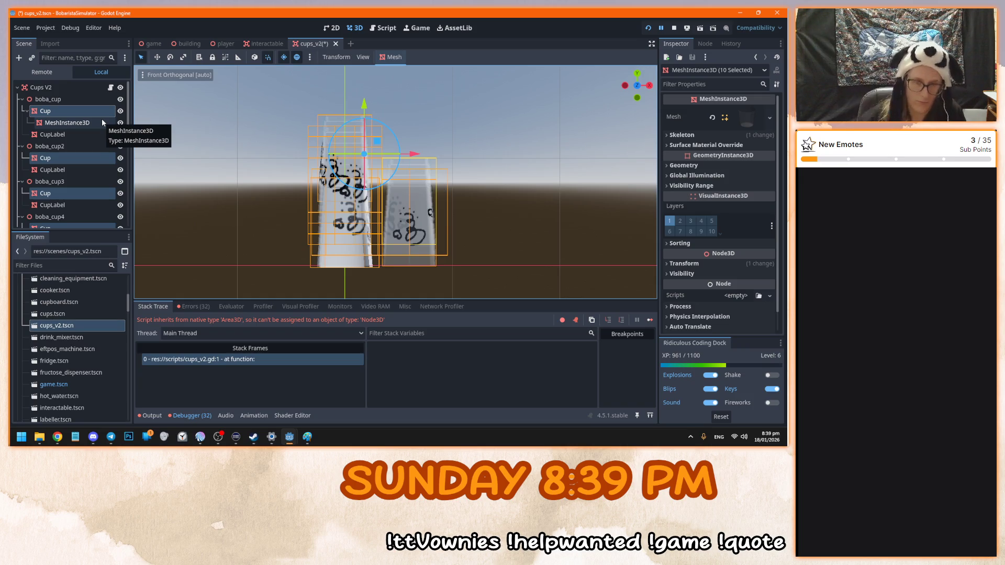
{"action": "key", "text": "ctrl+s"}
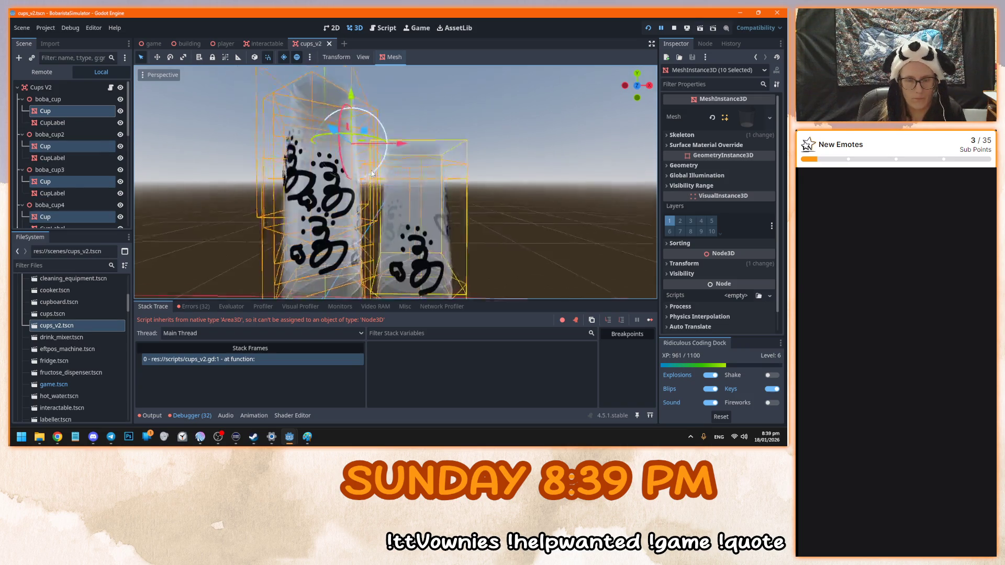
{"action": "left_click_drag", "start_coordinate": [403, 172], "coordinate": [360, 184]}
Step: Select the Cup mesh inside boba_cup in the Scene dock
{"action": "left_click", "coordinate": [383, 58]}
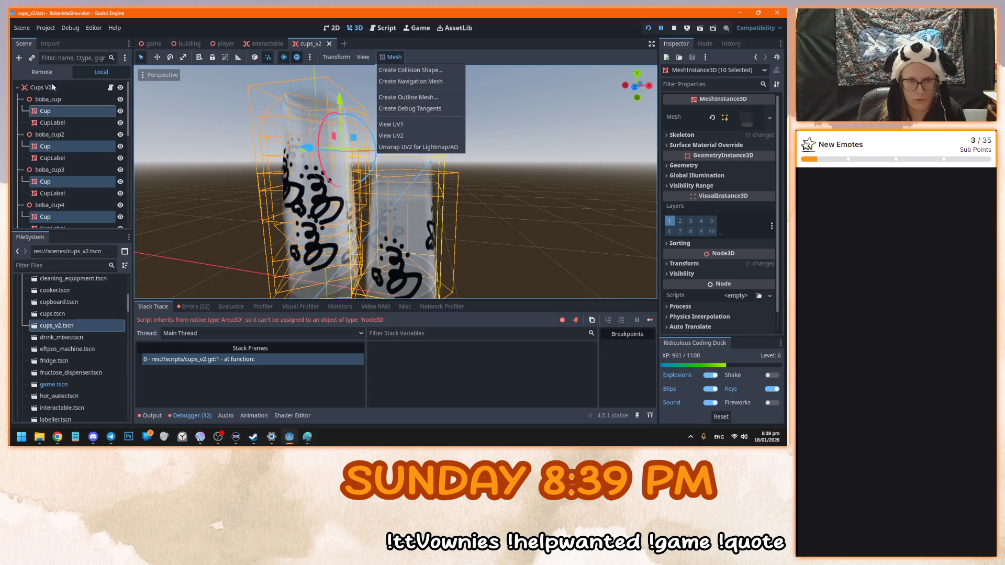
{"action": "right_click", "coordinate": [52, 111]}
{"action": "right_click", "coordinate": [52, 111]}
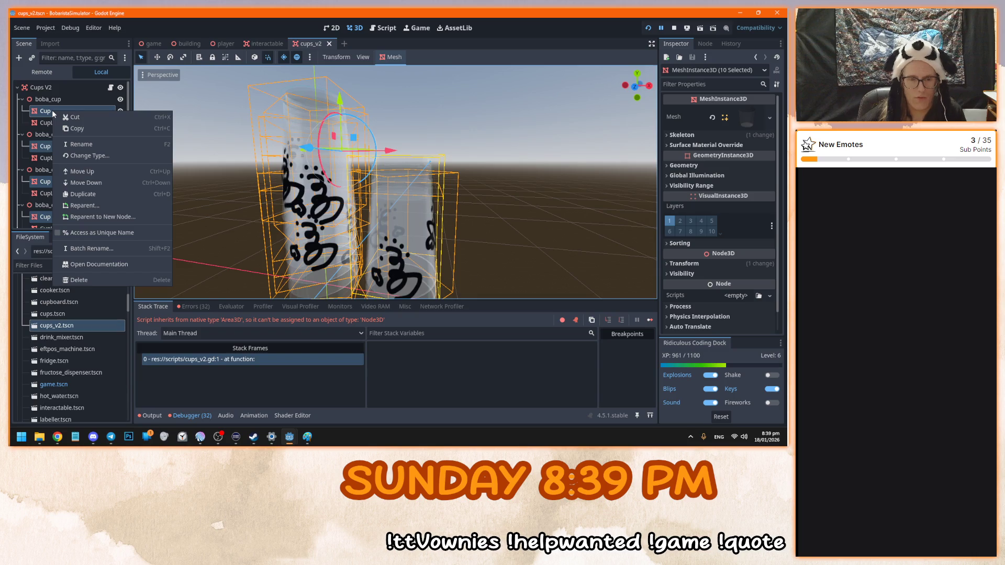
{"action": "left_click", "coordinate": [61, 99]}
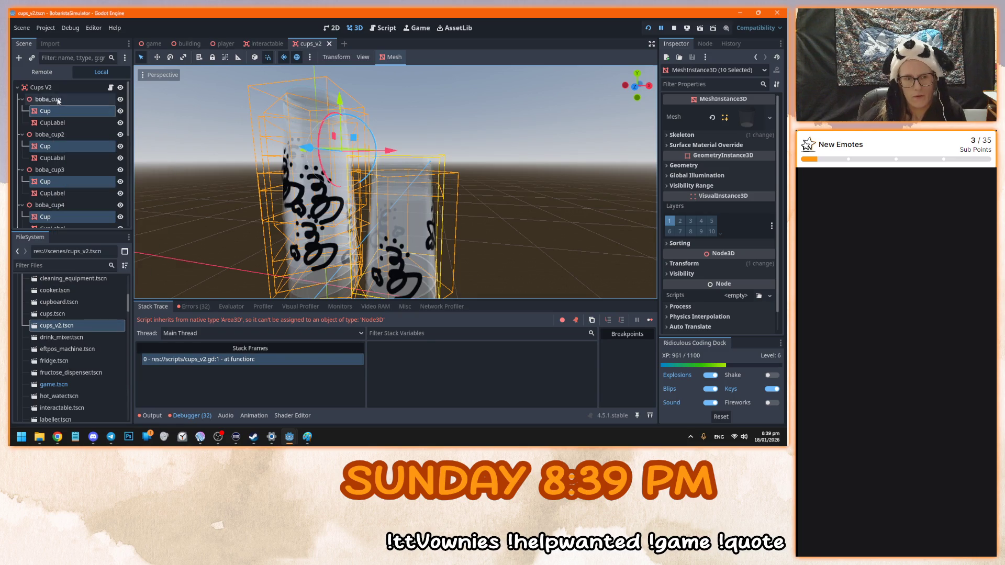
{"action": "left_click", "coordinate": [61, 98]}
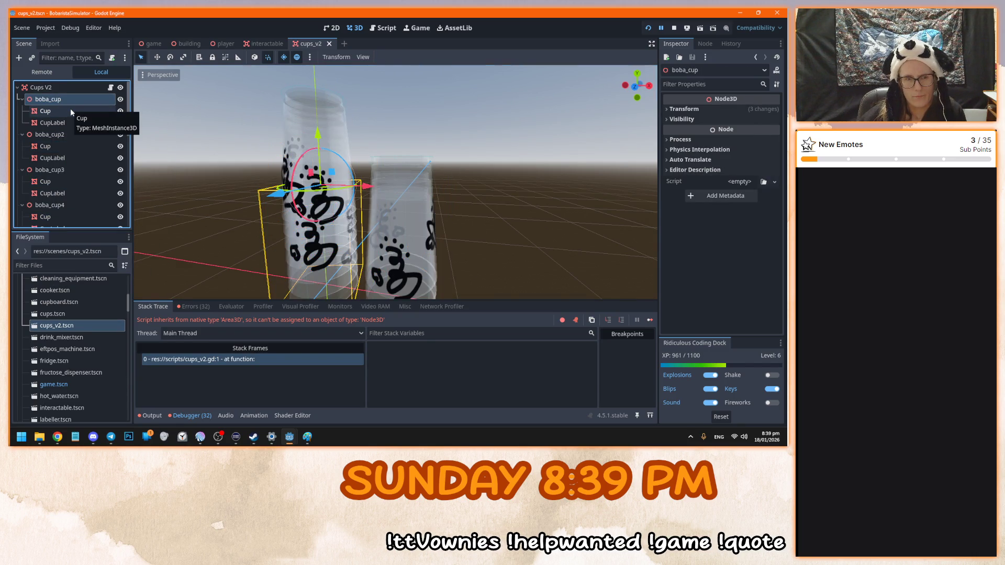
{"action": "left_click", "coordinate": [71, 111]}
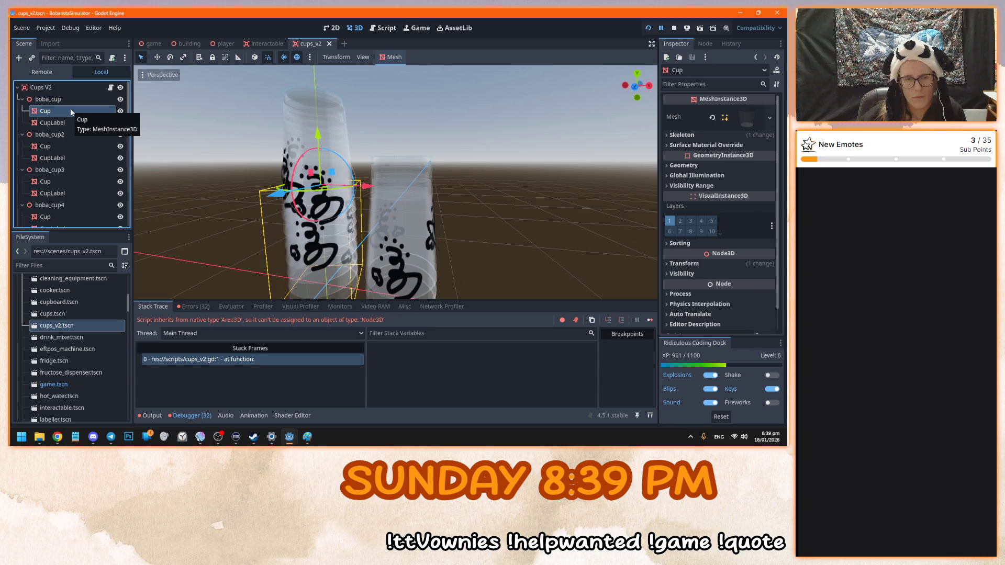
{"action": "scroll", "coordinate": [89, 209], "scroll_direction": "down", "scroll_amount": 5}
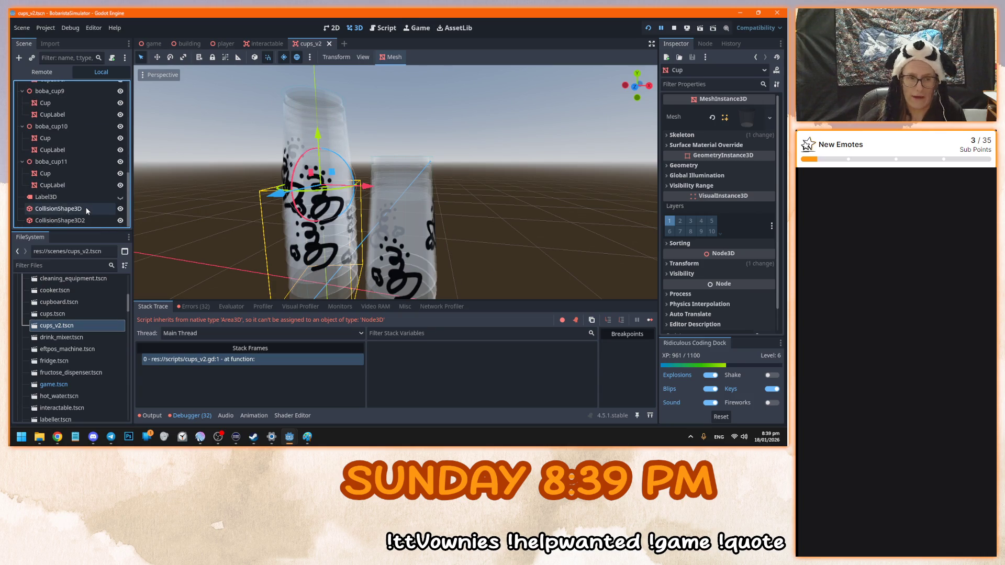
Step: Add a MeshInstance3D child node to the Cups V2 root
{"action": "scroll", "coordinate": [86, 209], "scroll_direction": "up", "scroll_amount": 5}
{"action": "left_click", "coordinate": [59, 87]}
{"action": "key", "text": "ctrl+a"}
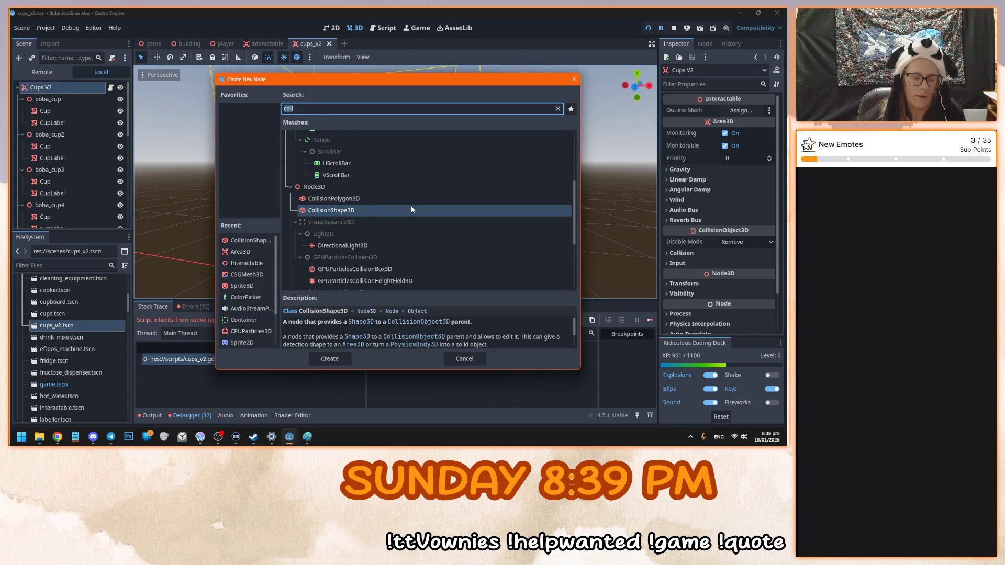
{"action": "double_click", "coordinate": [412, 209]}
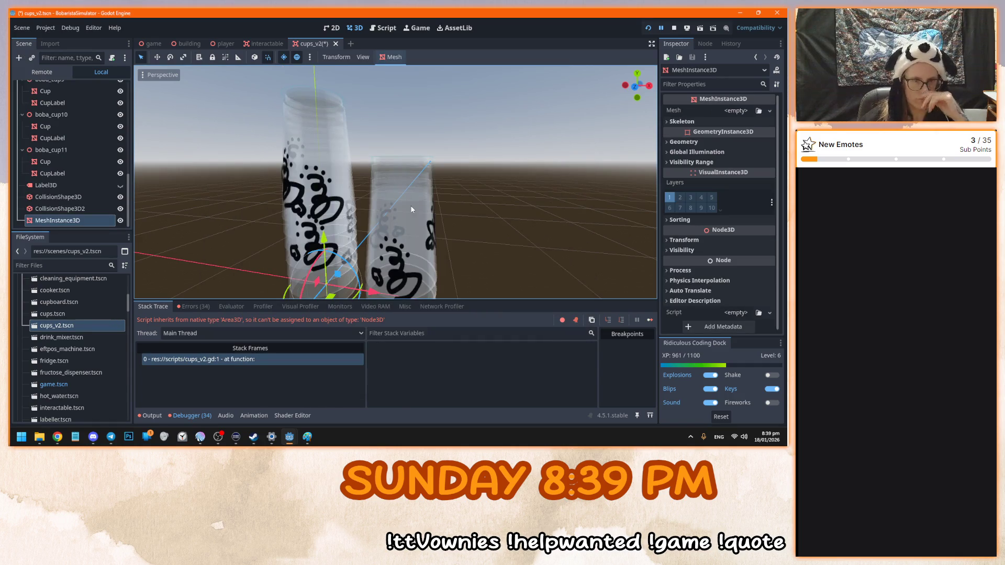
Step: Select the ten Cup meshes, boba_cup11 back to boba_cup, and copy them under MeshInstance3D
{"action": "left_click", "coordinate": [68, 162]}
{"action": "left_click", "coordinate": [74, 124], "text": "ctrl"}
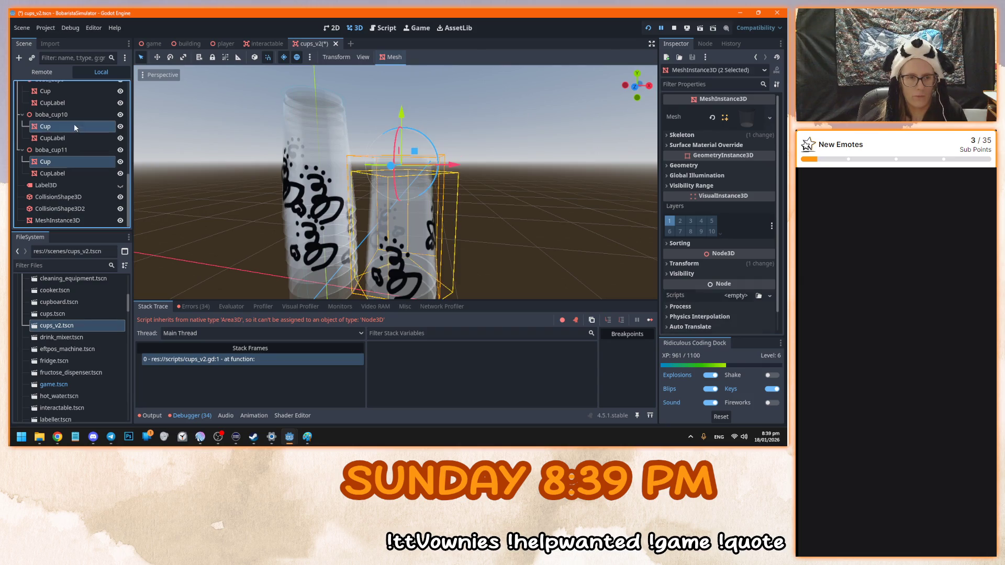
{"action": "scroll", "coordinate": [78, 146], "scroll_direction": "up", "scroll_amount": 3}
{"action": "left_click", "coordinate": [73, 127], "text": "ctrl"}
{"action": "scroll", "coordinate": [71, 156], "scroll_direction": "up", "scroll_amount": 6}
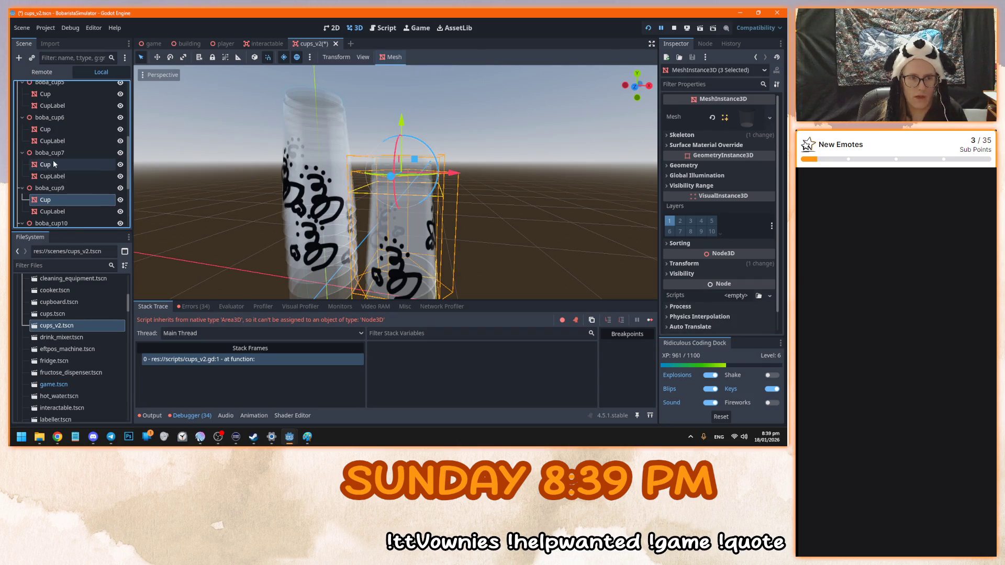
{"action": "left_click", "coordinate": [53, 164], "text": "ctrl"}
{"action": "left_click", "coordinate": [71, 129], "text": "ctrl"}
{"action": "scroll", "coordinate": [63, 133], "scroll_direction": "up", "scroll_amount": 2}
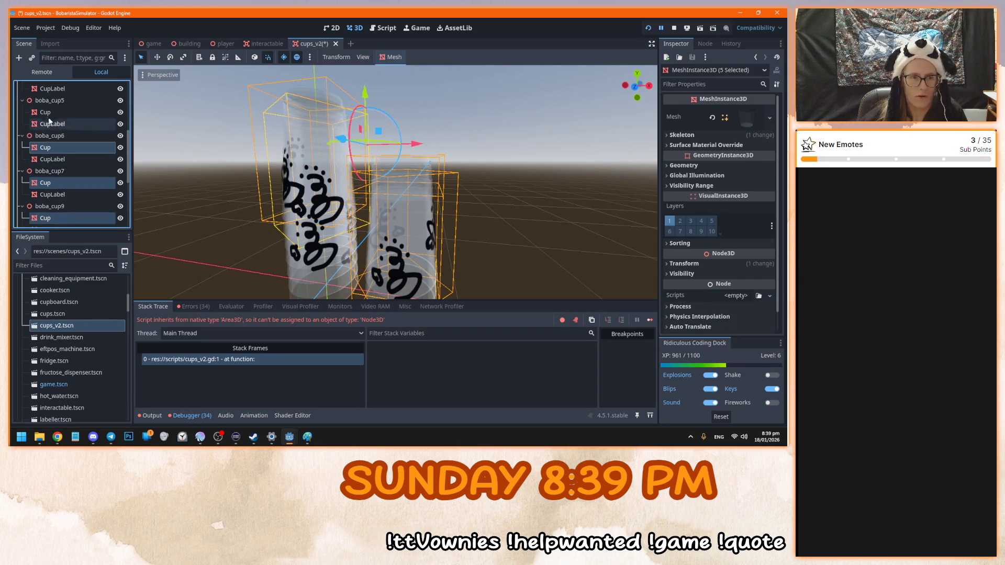
{"action": "left_click", "coordinate": [50, 113], "text": "ctrl"}
{"action": "scroll", "coordinate": [68, 160], "scroll_direction": "up", "scroll_amount": 2}
{"action": "left_click", "coordinate": [67, 151], "text": "ctrl"}
{"action": "scroll", "coordinate": [76, 177], "scroll_direction": "up", "scroll_amount": 2}
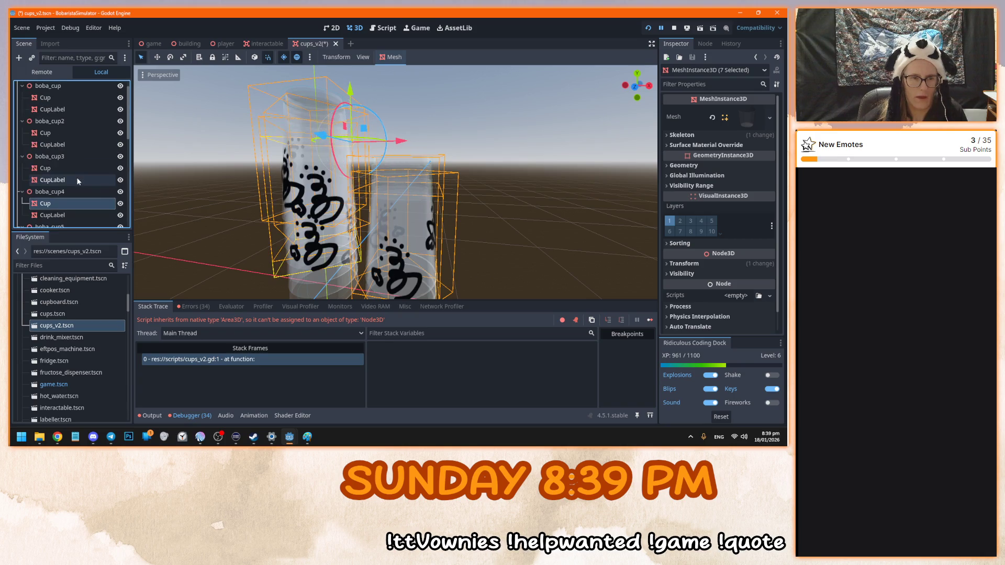
{"action": "left_click", "coordinate": [53, 167], "text": "ctrl"}
{"action": "left_click", "coordinate": [57, 133], "text": "ctrl"}
{"action": "left_click", "coordinate": [64, 96], "text": "ctrl"}
{"action": "scroll", "coordinate": [74, 157], "scroll_direction": "up", "scroll_amount": 1}
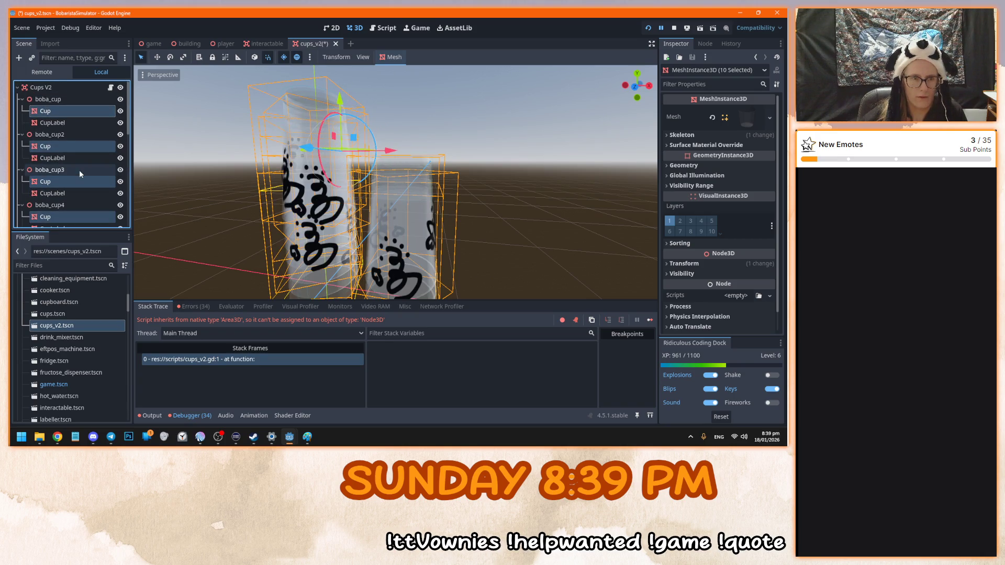
{"action": "scroll", "coordinate": [68, 172], "scroll_direction": "down", "scroll_amount": 5}
{"action": "left_click", "coordinate": [64, 220]}
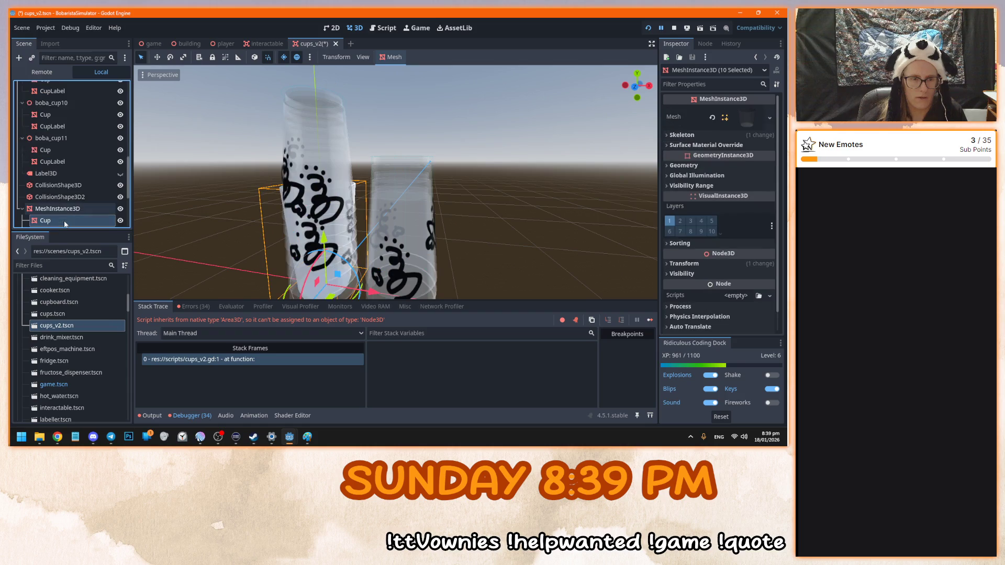
{"action": "left_click_drag", "start_coordinate": [64, 224], "coordinate": [65, 224]}
Step: Delete the ten copied Cup nodes under MeshInstance3D and confirm
{"action": "scroll", "coordinate": [78, 195], "scroll_direction": "up", "scroll_amount": 1}
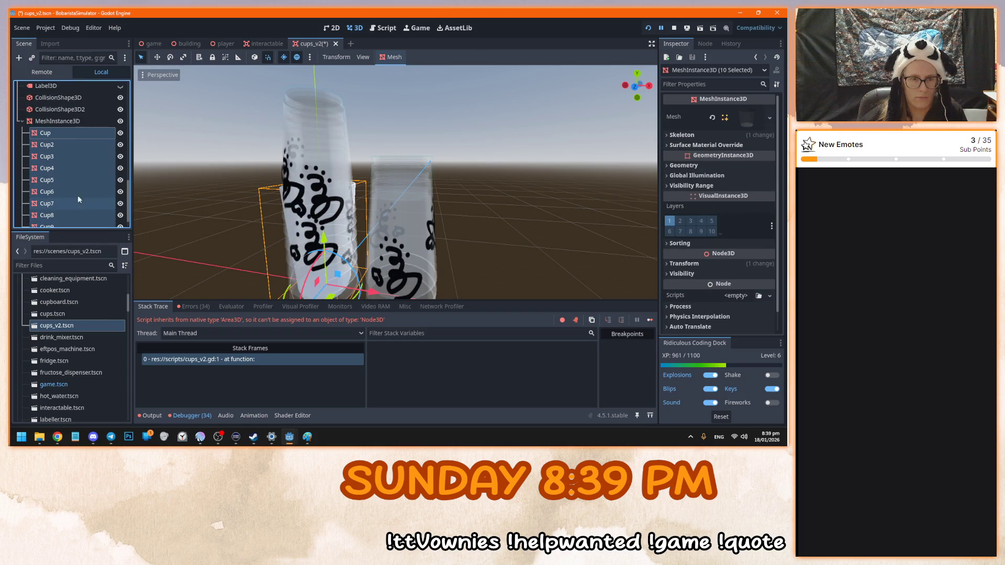
{"action": "left_click", "coordinate": [71, 121]}
{"action": "scroll", "coordinate": [276, 207], "scroll_direction": "down", "scroll_amount": 3}
{"action": "left_click_drag", "start_coordinate": [276, 208], "coordinate": [343, 175]}
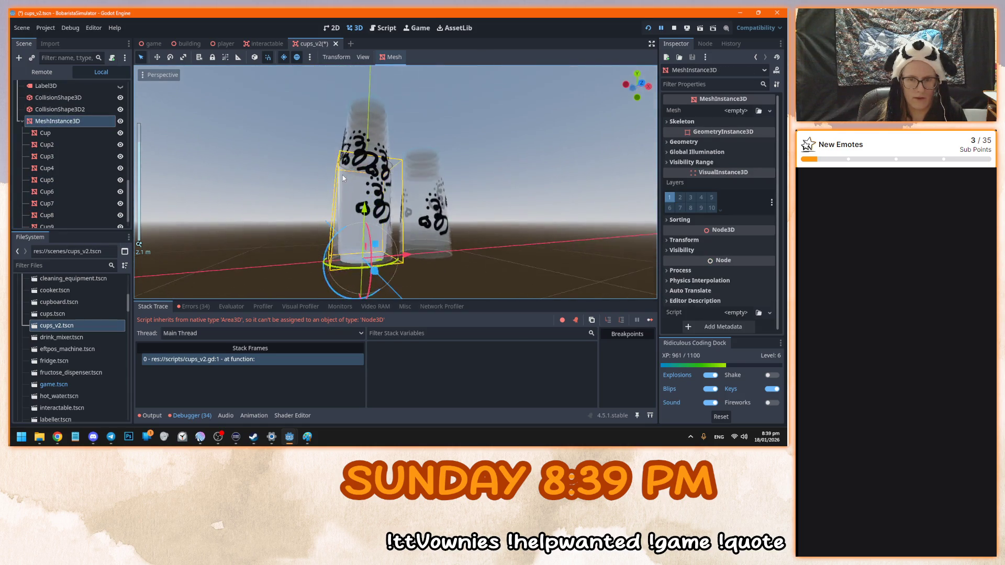
{"action": "left_click", "coordinate": [45, 133]}
{"action": "scroll", "coordinate": [52, 157], "scroll_direction": "down", "scroll_amount": 1}
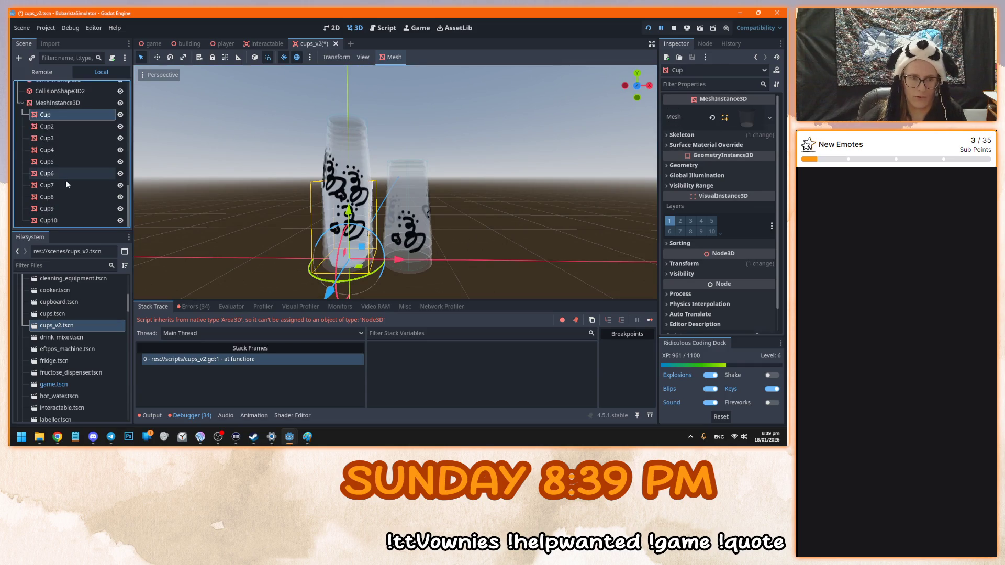
{"action": "left_click", "coordinate": [65, 219], "text": "shift"}
{"action": "key", "text": "Delete"}
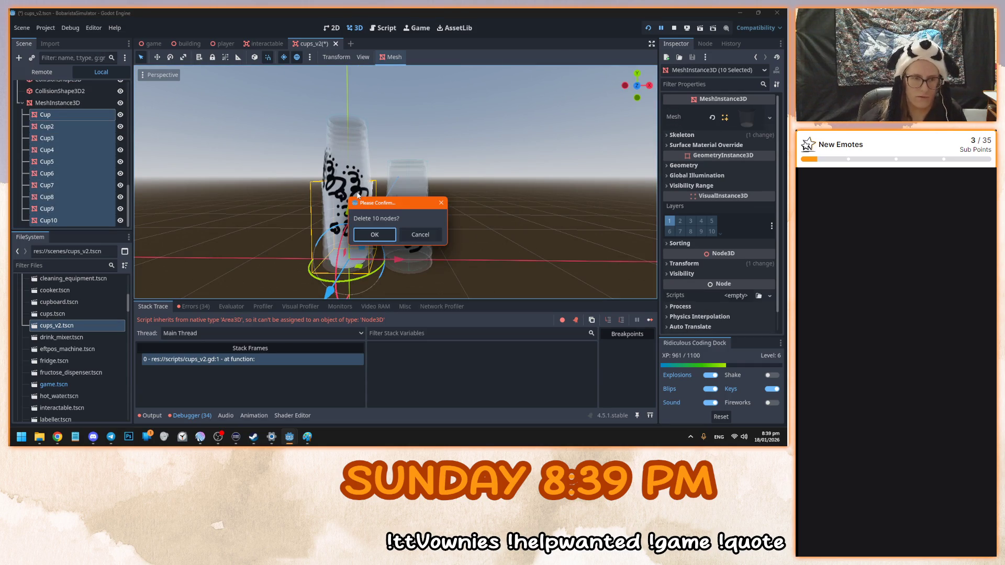
{"action": "left_click", "coordinate": [371, 234]}
Step: Save, try duplicating boba_cup11's Cup under MeshInstance3D, then undo both changes
{"action": "key", "text": "ctrl+s"}
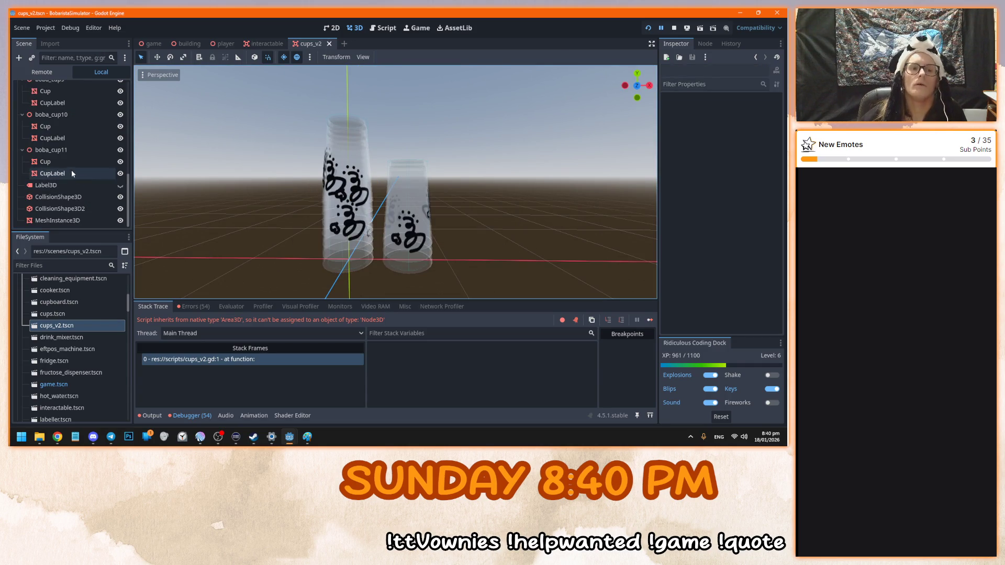
{"action": "left_click", "coordinate": [68, 163]}
{"action": "key", "text": "ctrl+d"}
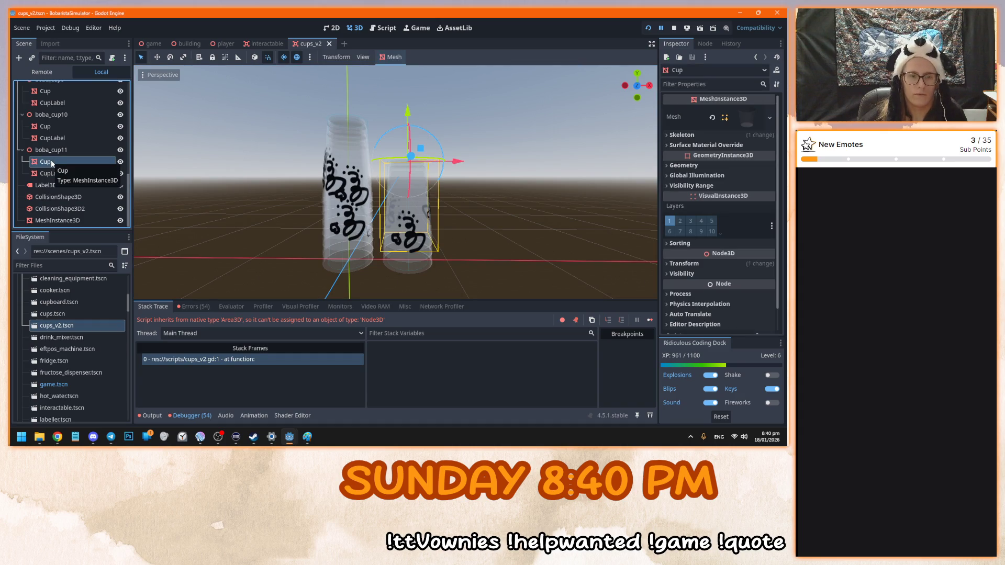
{"action": "left_click_drag", "start_coordinate": [61, 173], "coordinate": [63, 226]}
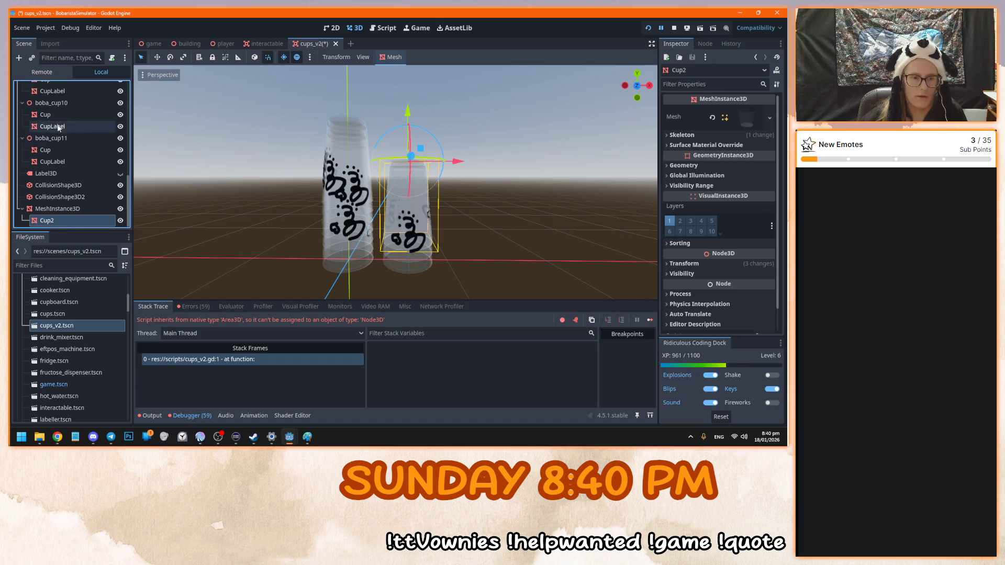
{"action": "key", "text": "ctrl+z"}
{"action": "key", "text": "ctrl+z"}
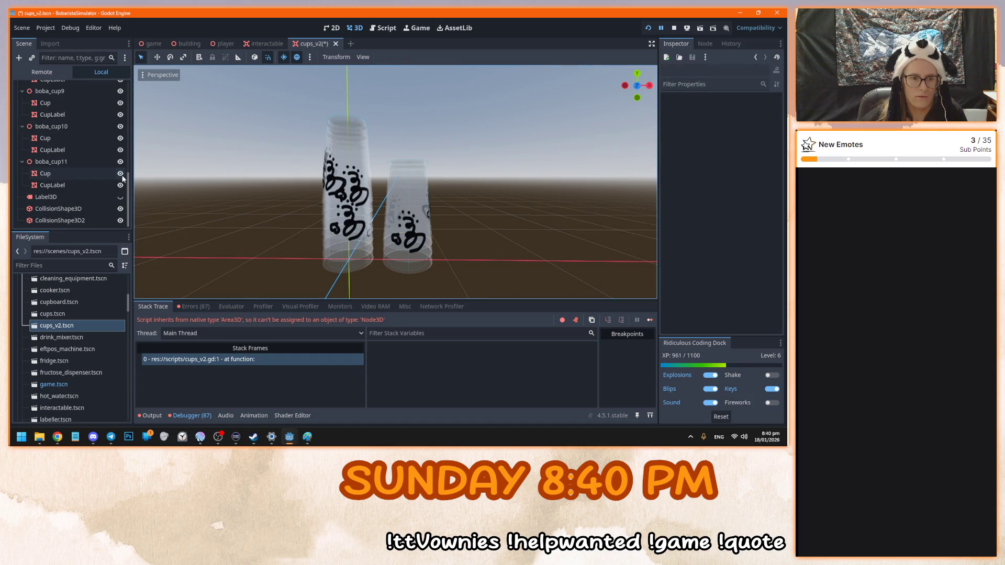
{"action": "key", "text": "ctrl+z"}
Step: Redo the duplication of two Cup meshes, delete the copies, then undo the deletion
{"action": "left_click", "coordinate": [63, 165]}
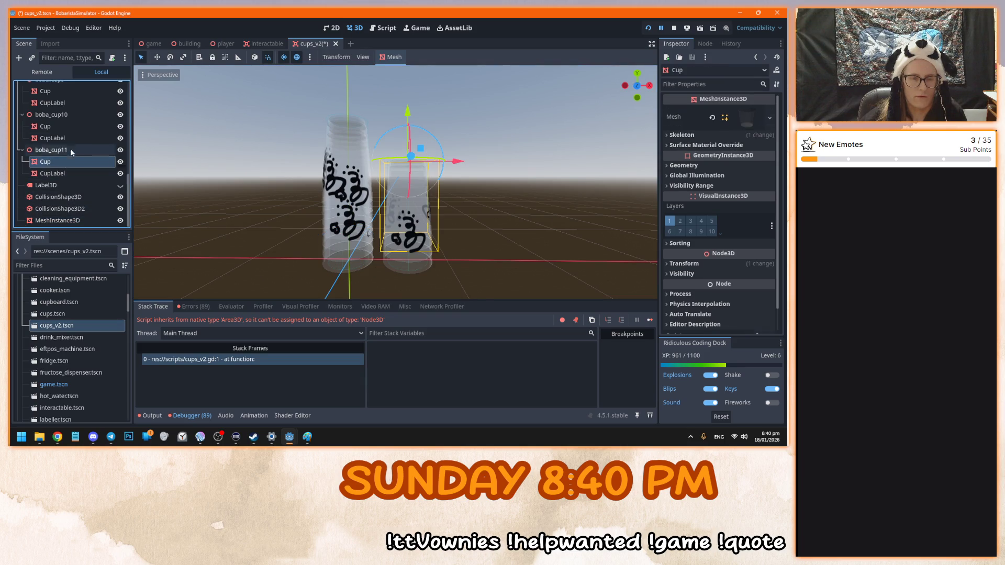
{"action": "key", "text": "ctrl+shift+z"}
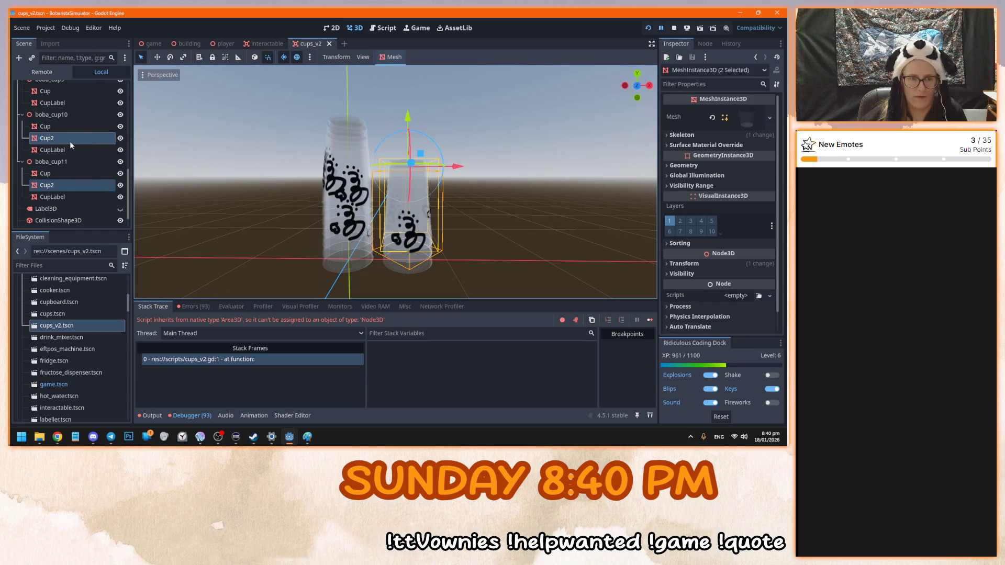
{"action": "mouse_move", "coordinate": [70, 138]}
{"action": "left_mouse_down"}
{"action": "mouse_move", "coordinate": [67, 208]}
{"action": "mouse_move", "coordinate": [79, 220]}
{"action": "left_mouse_up"}
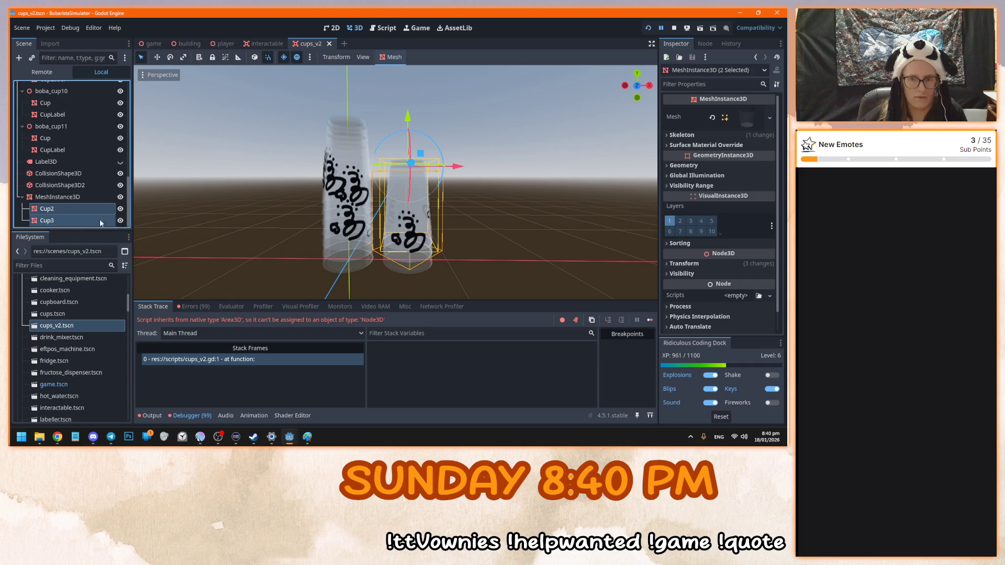
{"action": "key", "text": "Delete"}
{"action": "key", "text": "Return"}
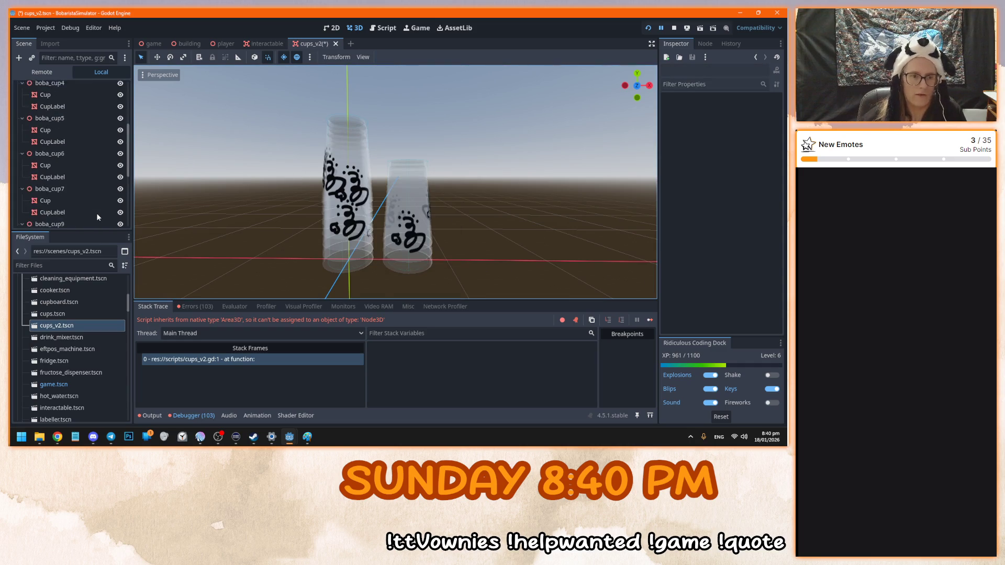
{"action": "key", "text": "ctrl+z"}
Step: Multi-select the Cup meshes of all ten boba cups, boba_cup through boba_cup11
{"action": "left_click", "coordinate": [52, 111]}
{"action": "left_click", "coordinate": [50, 146], "text": "ctrl"}
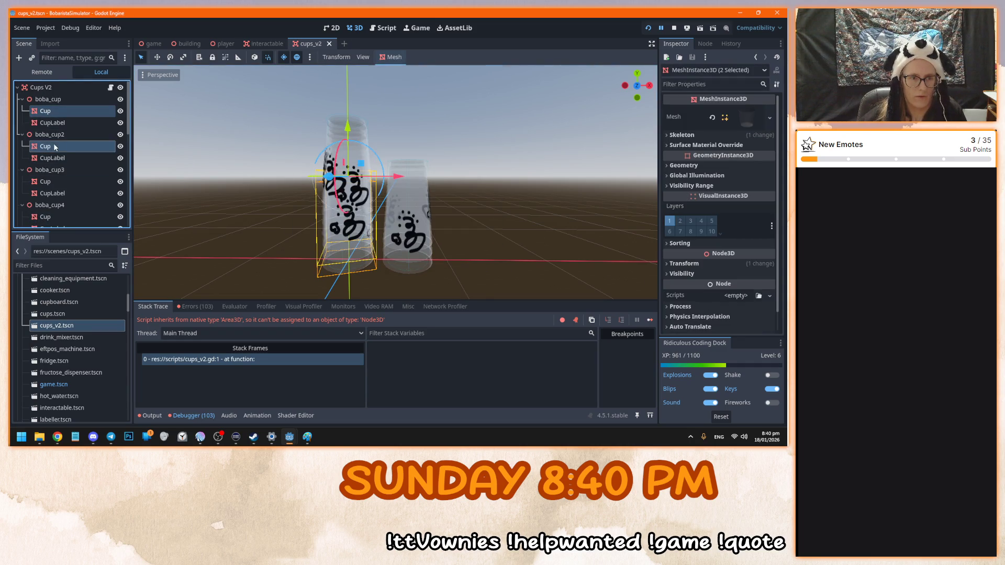
{"action": "scroll", "coordinate": [53, 154], "scroll_direction": "down", "scroll_amount": 1}
{"action": "left_click", "coordinate": [57, 164], "text": "ctrl"}
{"action": "left_click", "coordinate": [70, 199], "text": "ctrl"}
{"action": "scroll", "coordinate": [70, 191], "scroll_direction": "down", "scroll_amount": 1}
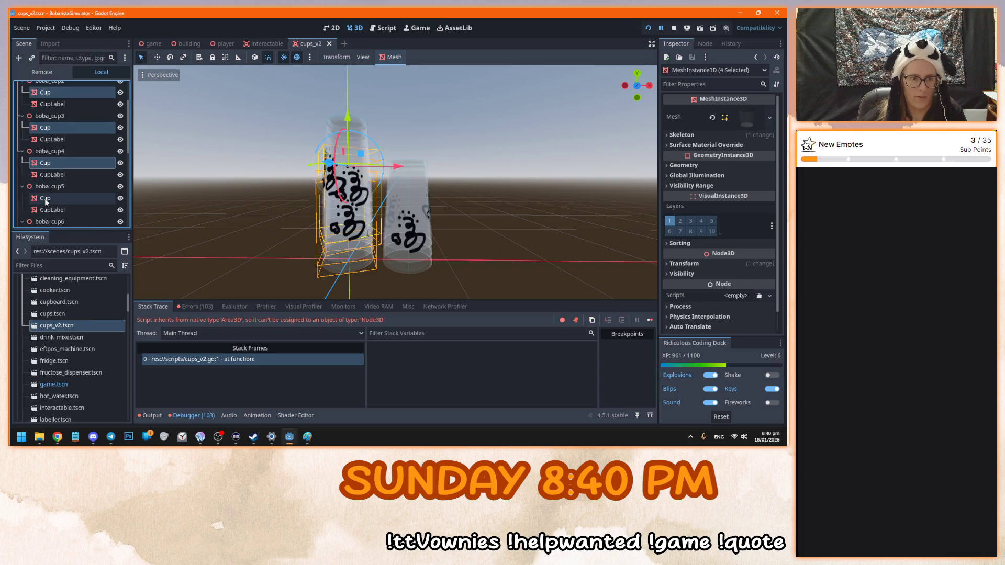
{"action": "left_click", "coordinate": [92, 200], "text": "ctrl"}
{"action": "scroll", "coordinate": [92, 189], "scroll_direction": "down", "scroll_amount": 1}
{"action": "left_click", "coordinate": [92, 190], "text": "ctrl"}
{"action": "scroll", "coordinate": [92, 190], "scroll_direction": "down", "scroll_amount": 1}
{"action": "left_click", "coordinate": [53, 197], "text": "ctrl"}
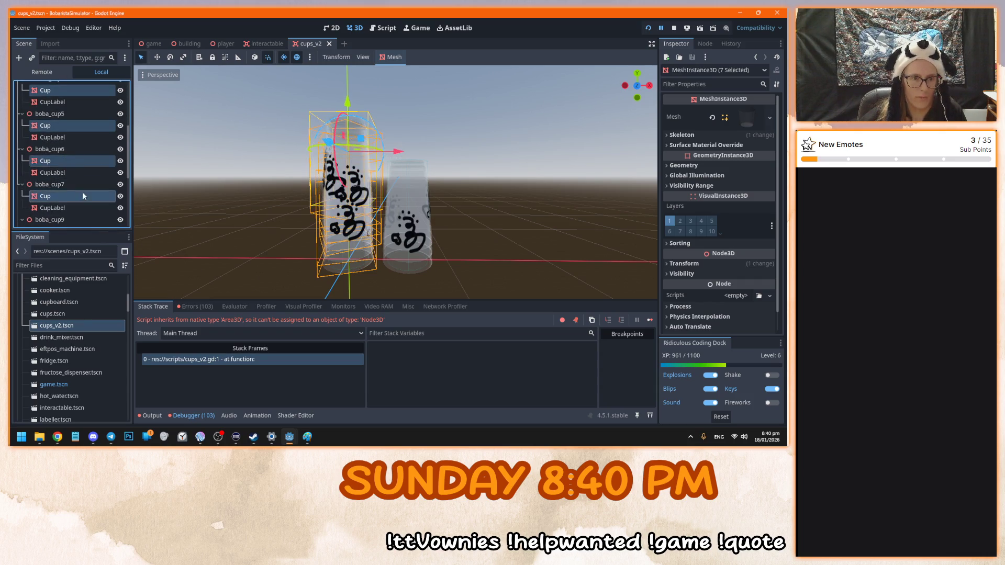
{"action": "scroll", "coordinate": [82, 193], "scroll_direction": "down", "scroll_amount": 1}
{"action": "left_click", "coordinate": [56, 175], "text": "ctrl"}
{"action": "left_click", "coordinate": [52, 208], "text": "ctrl"}
{"action": "scroll", "coordinate": [86, 196], "scroll_direction": "down", "scroll_amount": 1}
{"action": "left_click", "coordinate": [74, 193], "text": "ctrl"}
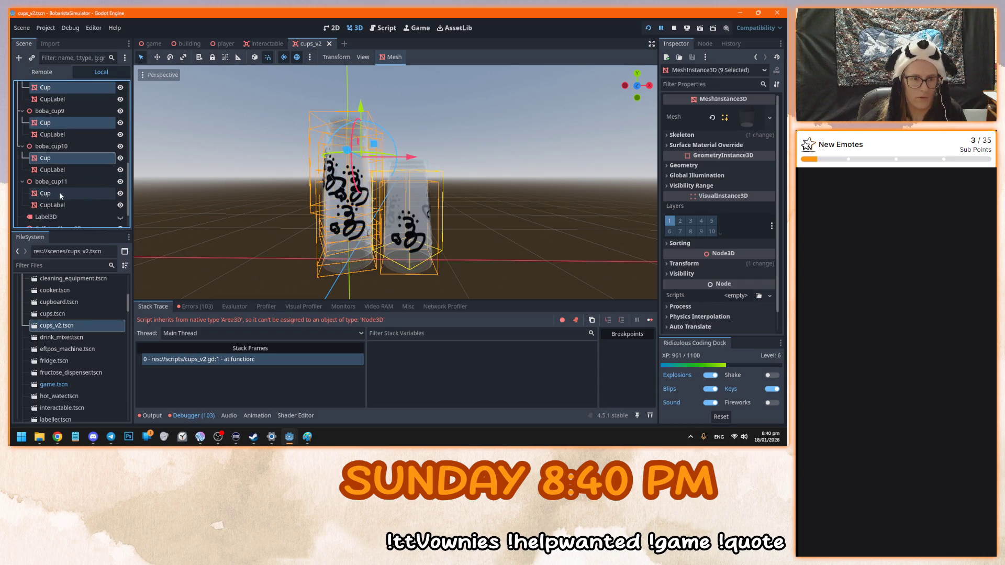
Step: Duplicate the selected Cup meshes and drag the Cup2 copies onto MeshInstance3D
{"action": "scroll", "coordinate": [75, 196], "scroll_direction": "down", "scroll_amount": 1}
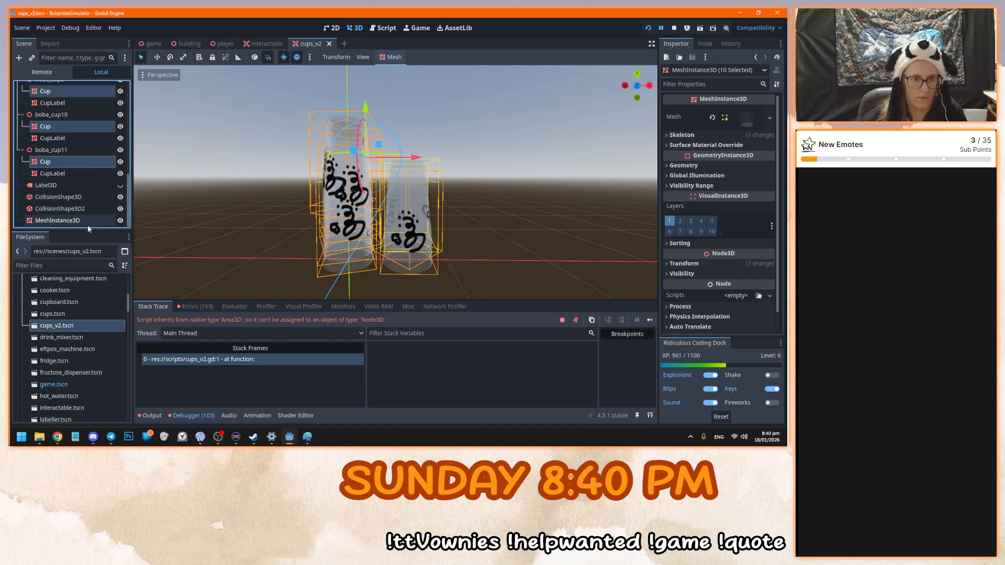
{"action": "key", "text": "ctrl+d"}
{"action": "scroll", "coordinate": [84, 188], "scroll_direction": "down", "scroll_amount": 6}
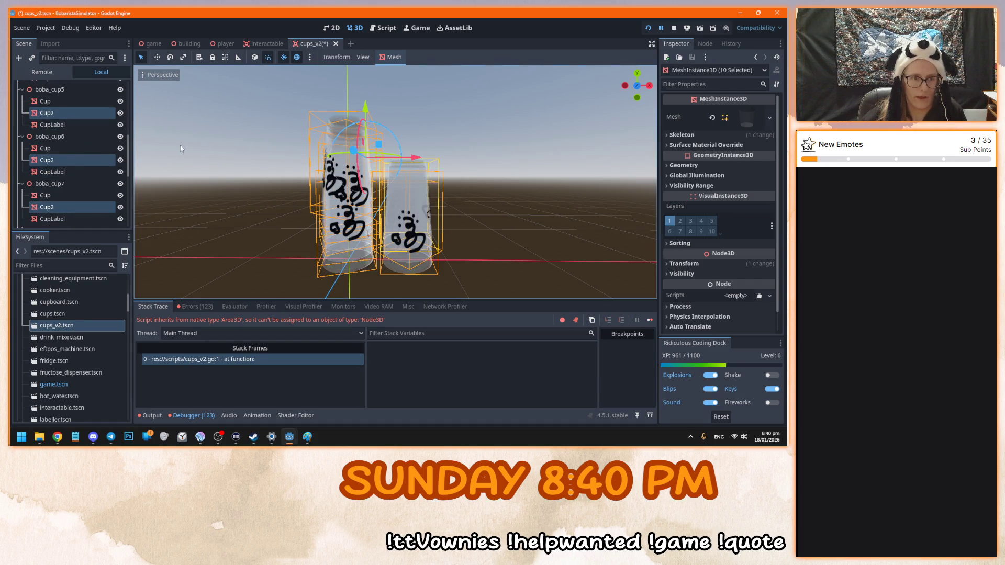
{"action": "left_click_drag", "start_coordinate": [55, 162], "coordinate": [57, 220]}
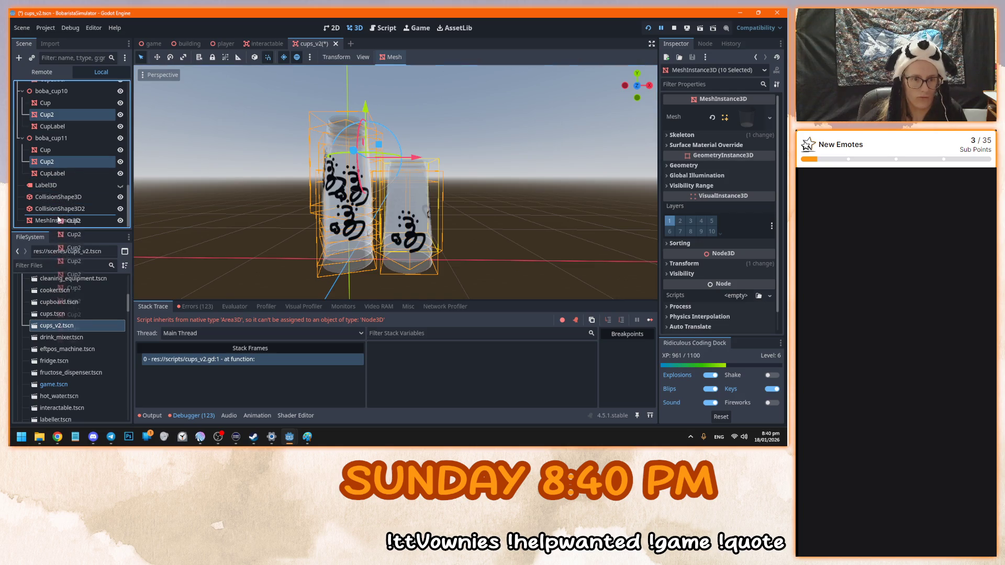
Step: Try Create Outline Mesh on MeshInstance3D and dismiss the 'Mesh is empty!' warning
{"action": "left_click", "coordinate": [57, 103]}
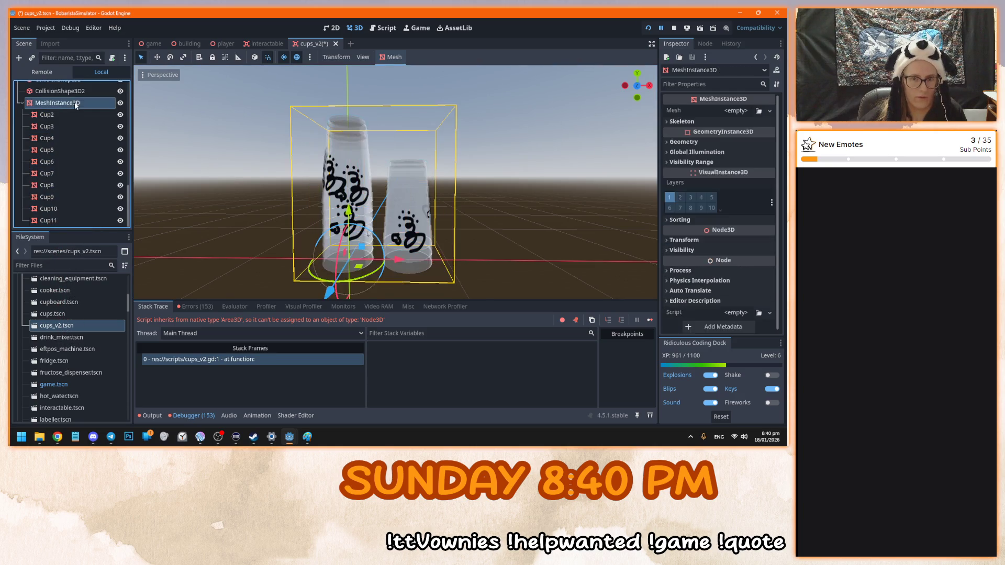
{"action": "left_click", "coordinate": [393, 57]}
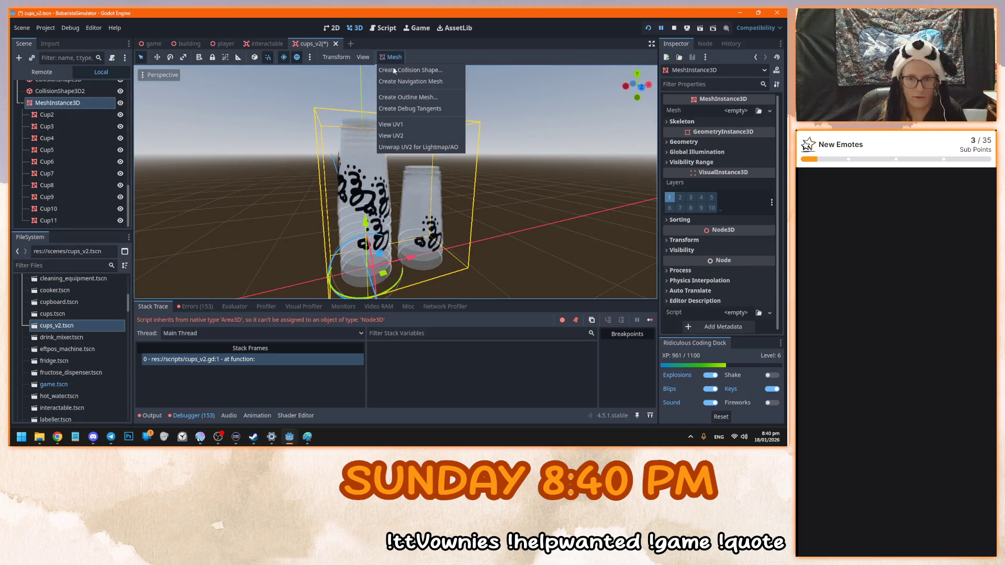
{"action": "left_click", "coordinate": [415, 98]}
{"action": "left_click", "coordinate": [396, 238]}
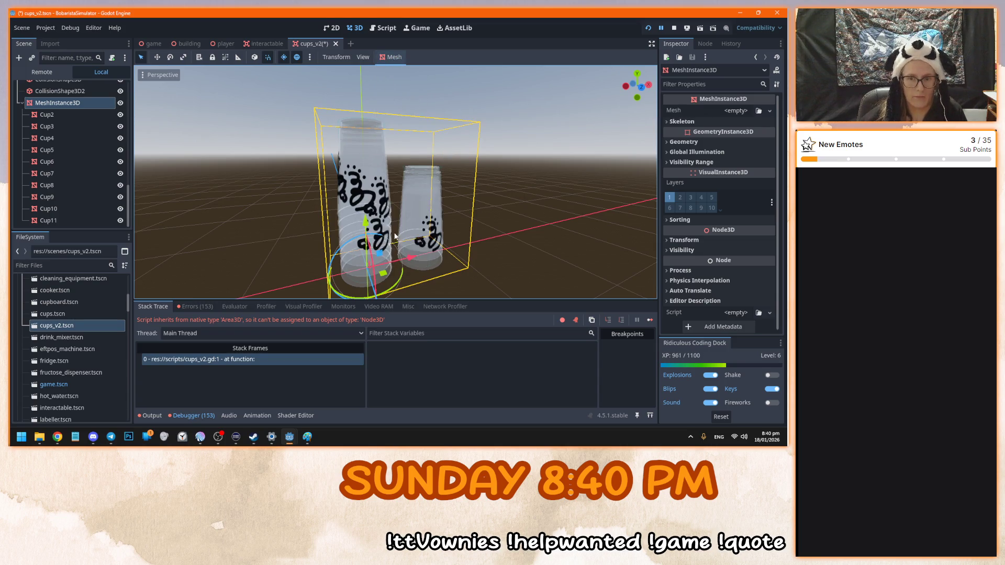
Step: Save the cups_v2 scene and inspect the grouped cups in the viewport
{"action": "key", "text": "ctrl+s"}
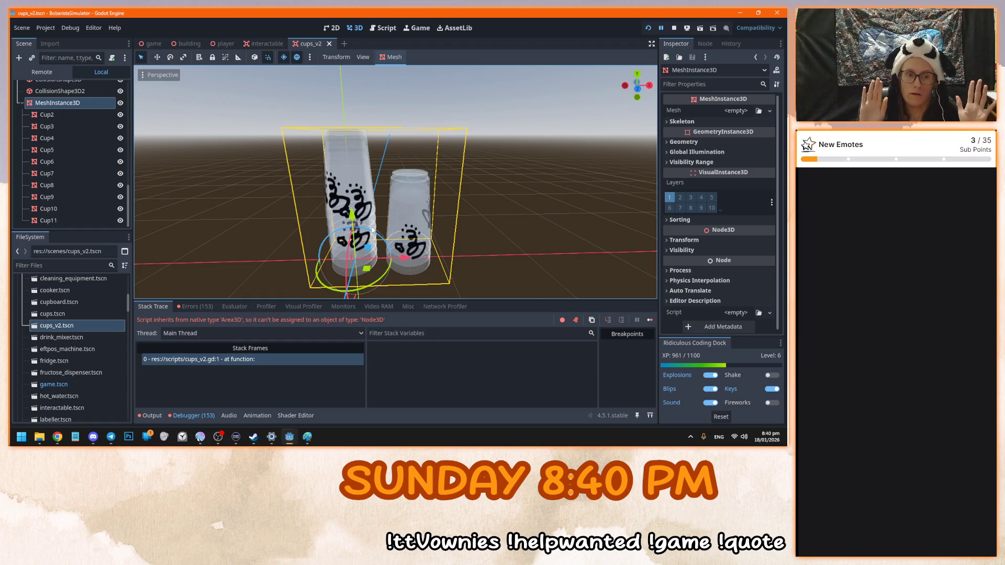
{"action": "scroll", "coordinate": [56, 135], "scroll_direction": "up", "scroll_amount": 10}
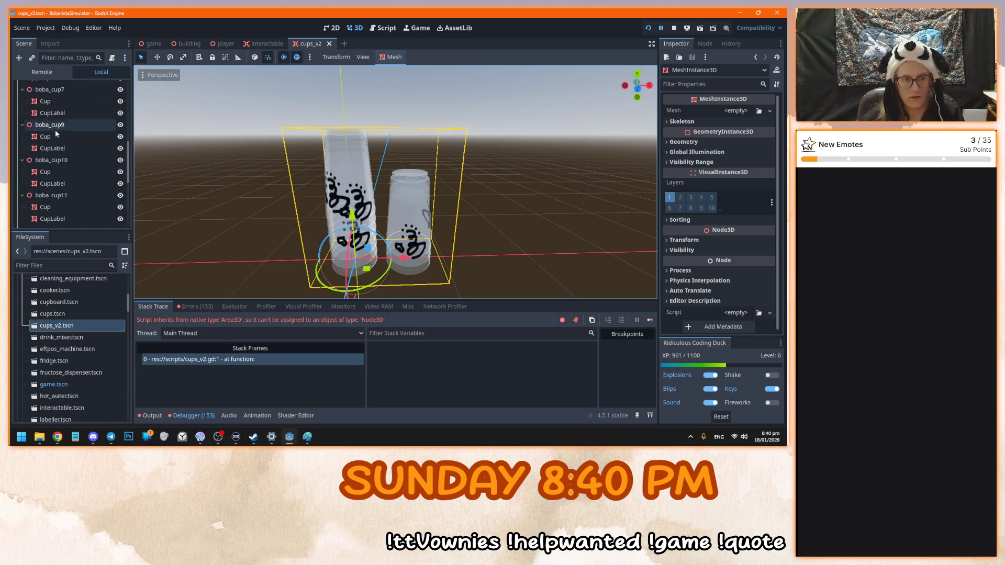
{"action": "scroll", "coordinate": [56, 135], "scroll_direction": "down", "scroll_amount": 10}
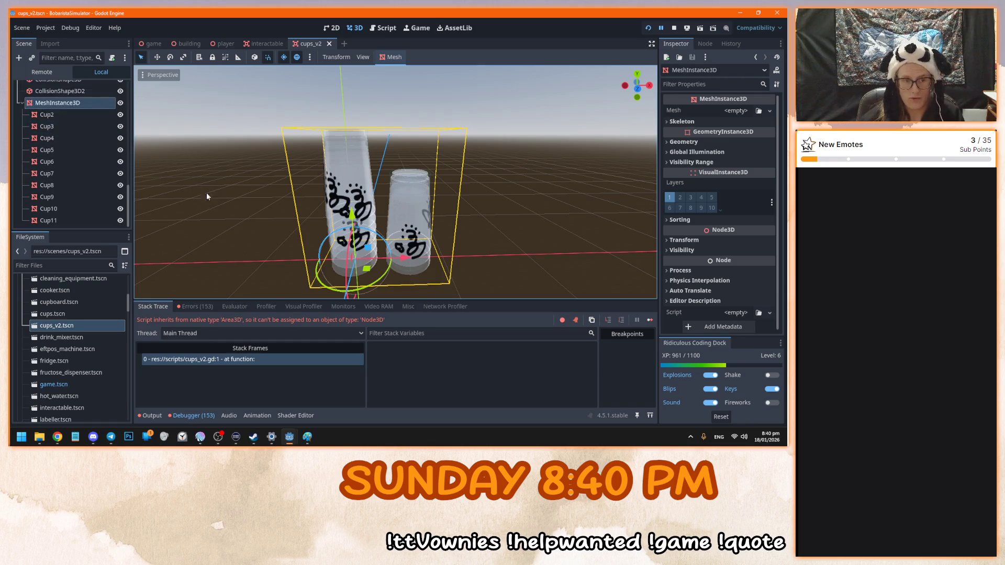
{"action": "left_click_drag", "start_coordinate": [206, 192], "coordinate": [282, 159]}
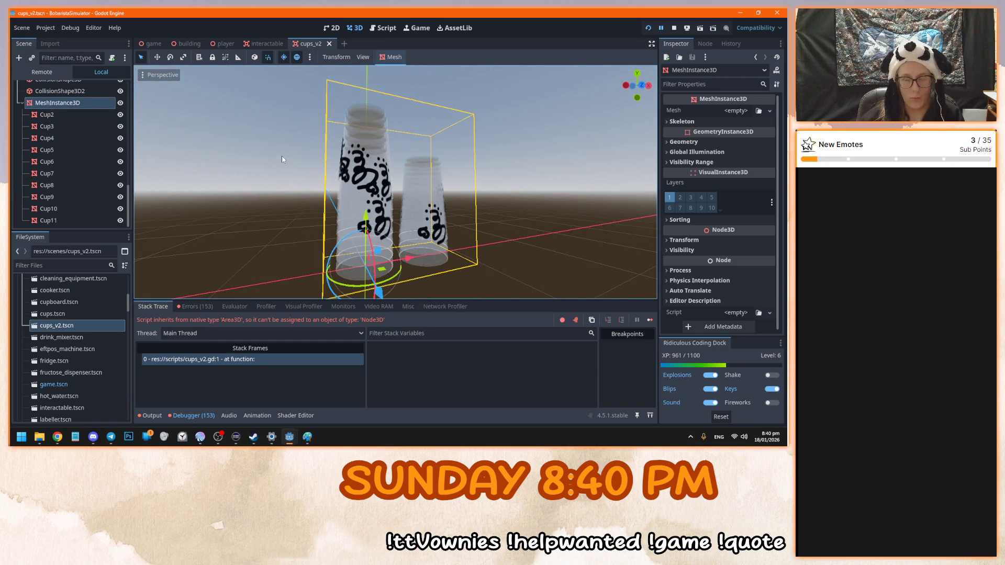
{"action": "left_click", "coordinate": [65, 105]}
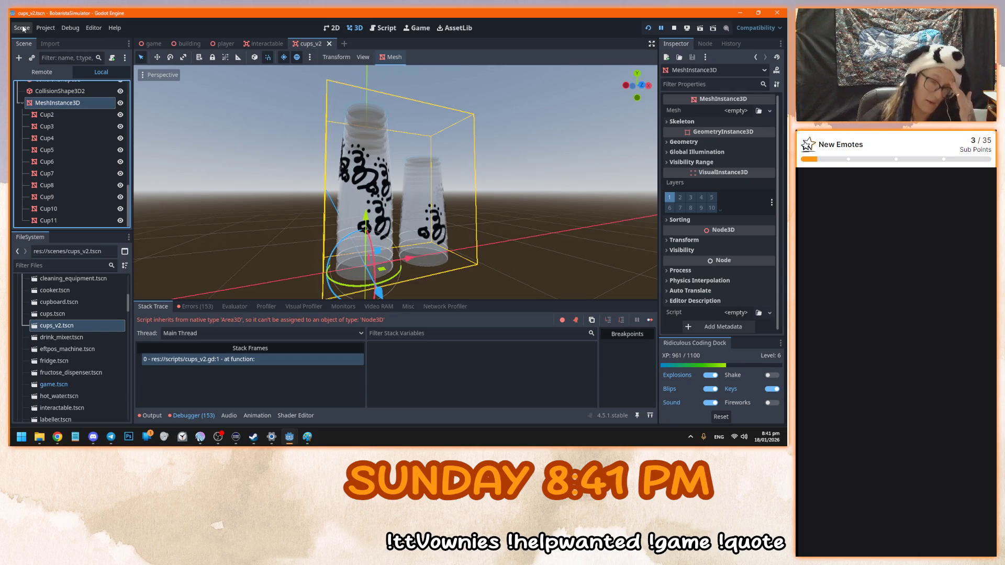
Step: Export the Cups V2 scene through Scene > Export As > glTF 2.0 Scene, saving it as cups_v2.gltf
{"action": "left_click", "coordinate": [22, 28]}
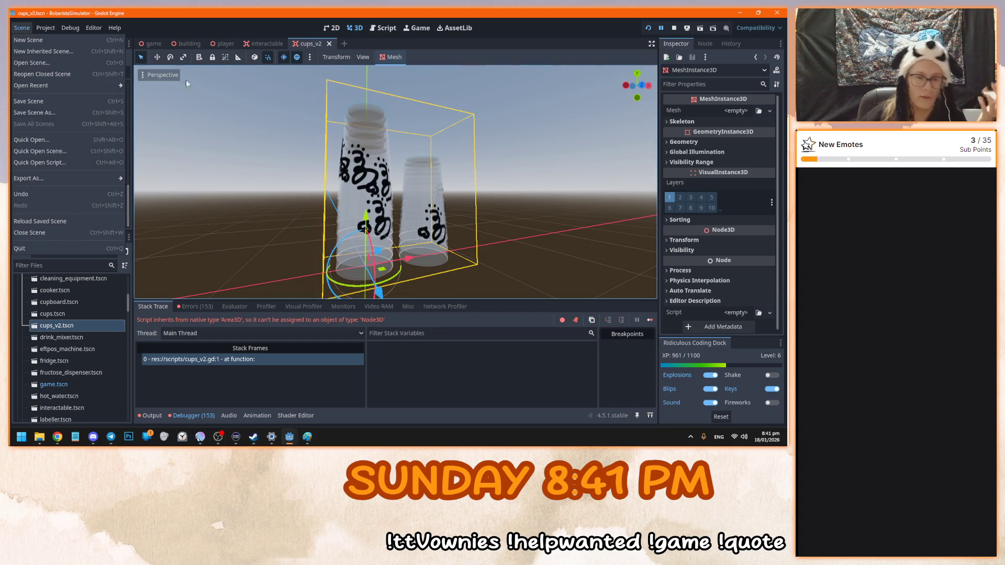
{"action": "left_click", "coordinate": [229, 19]}
{"action": "left_click", "coordinate": [24, 27]}
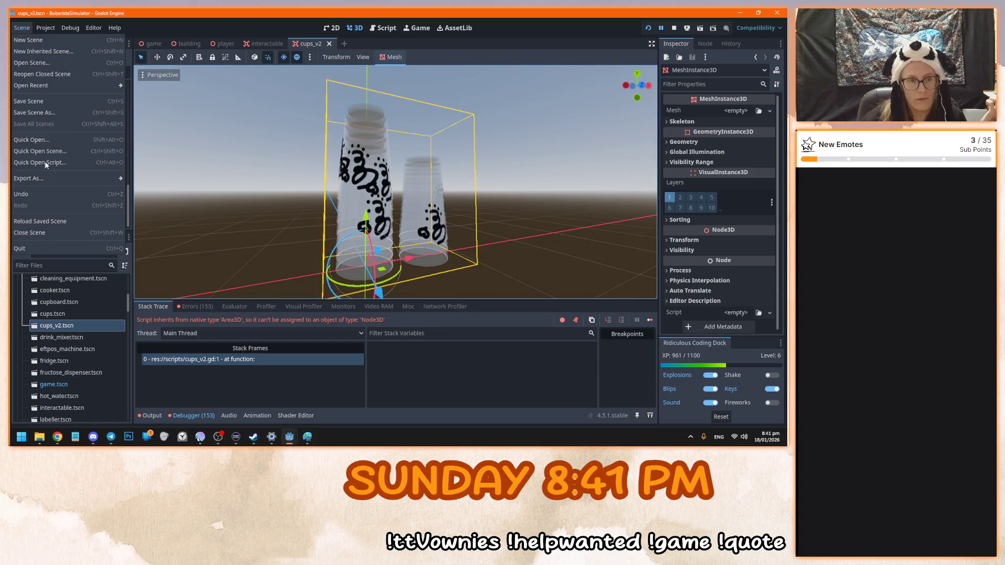
{"action": "mouse_move", "coordinate": [80, 178]}
{"action": "left_click", "coordinate": [154, 190]}
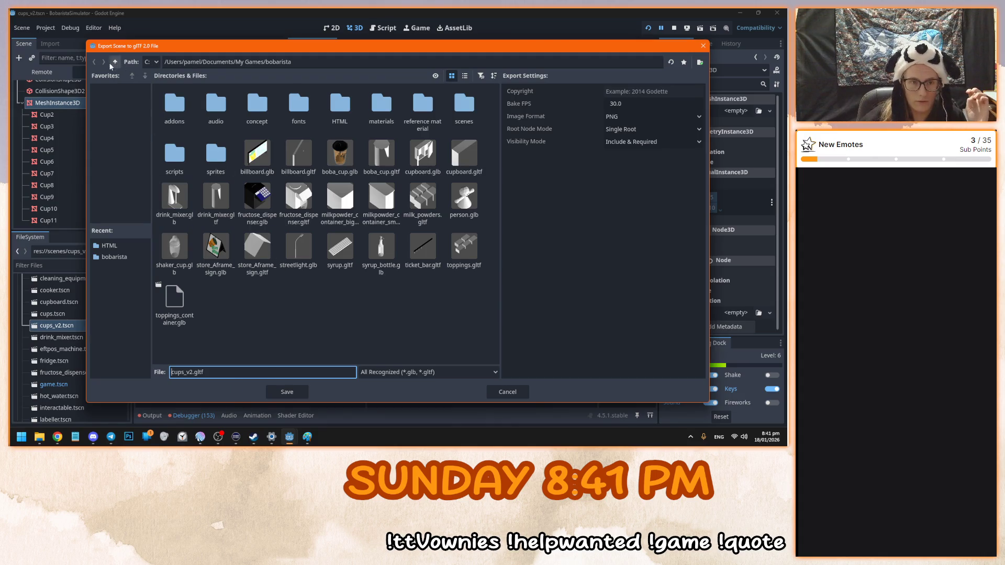
{"action": "key", "text": "Escape"}
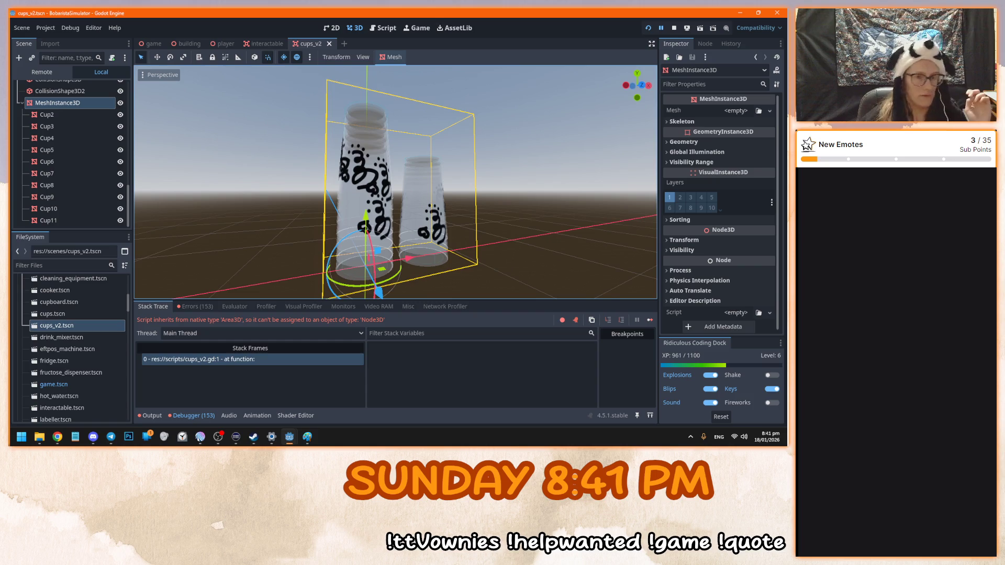
Step: Repeat the glTF 2.0 Scene export of cups_v2, this time targeting the Downloads folder
{"action": "left_click", "coordinate": [61, 30]}
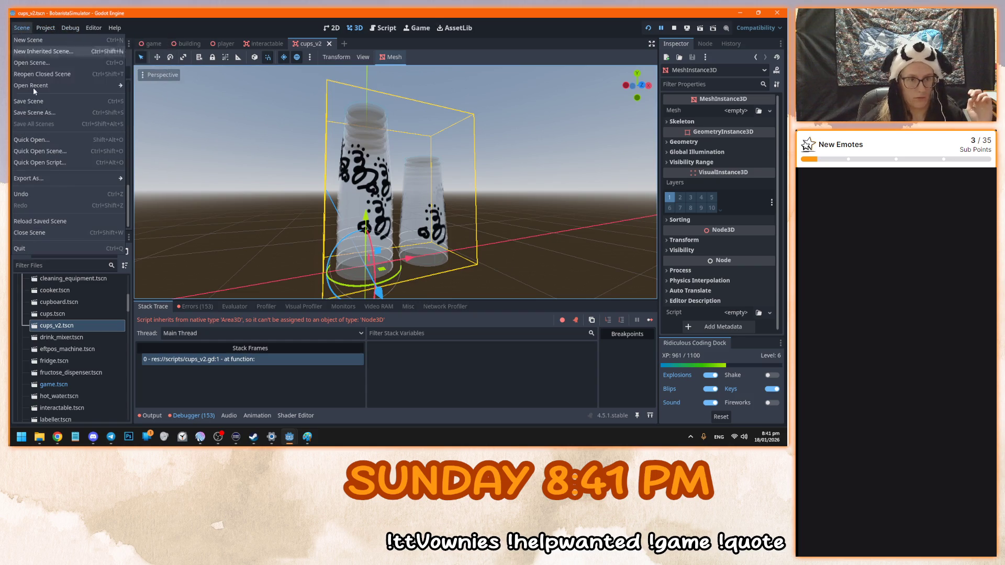
{"action": "left_click", "coordinate": [157, 179]}
{"action": "left_click_drag", "start_coordinate": [234, 36], "coordinate": [32, 36]}
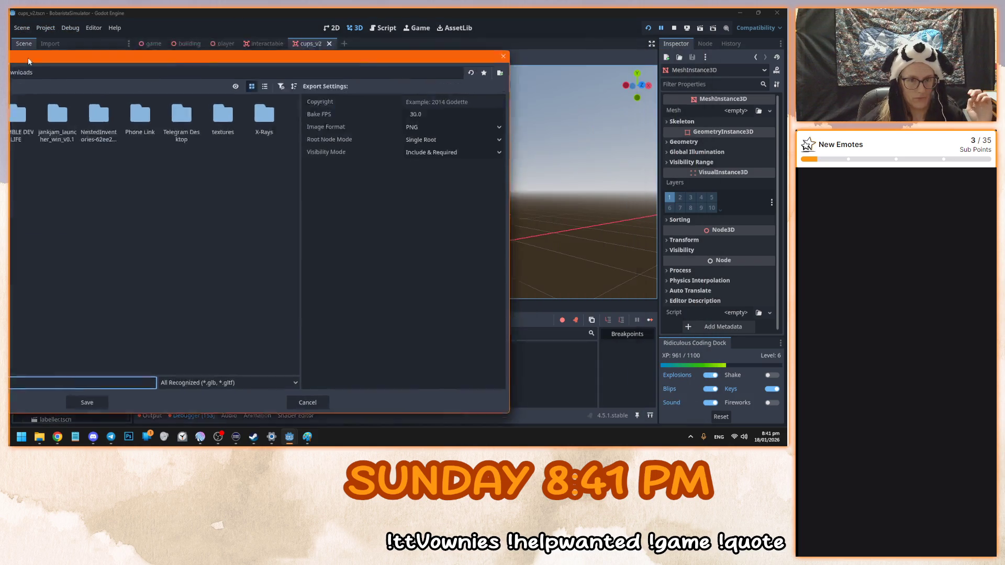
{"action": "key", "text": "Escape"}
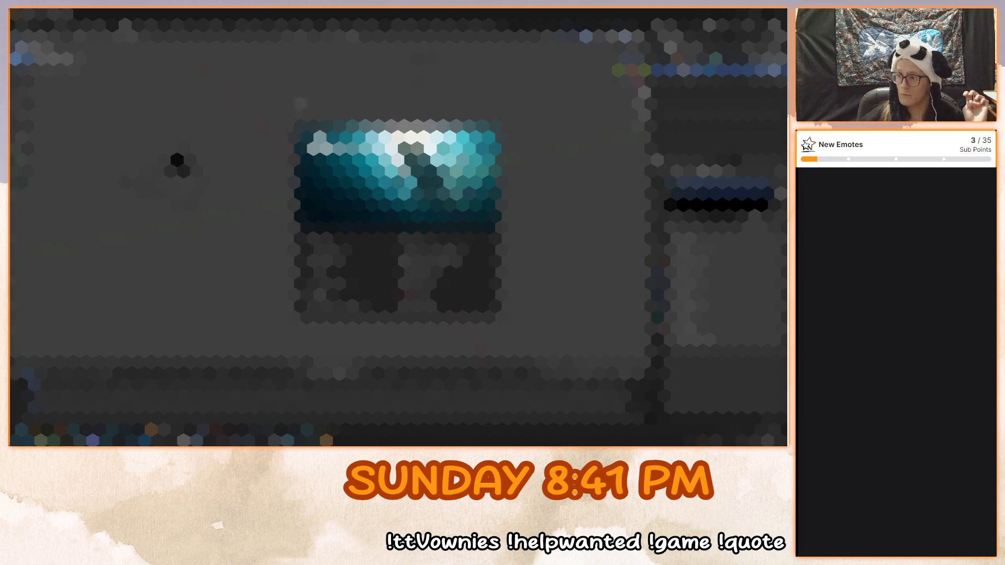
Step: Close Blender's splash screen and delete the default cube
{"action": "left_click", "coordinate": [177, 159]}
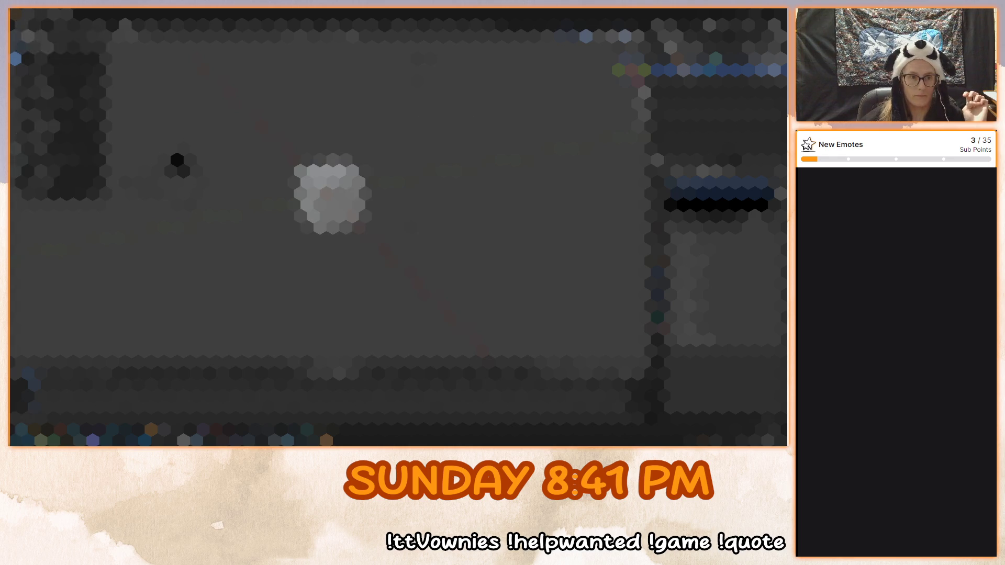
{"action": "key", "text": "Delete"}
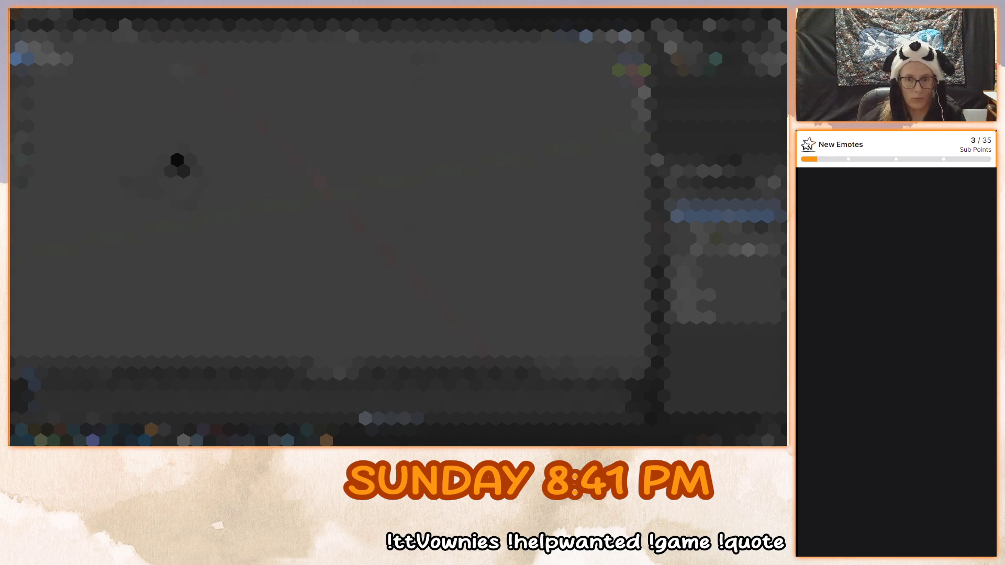
{"action": "key", "text": "shift+a"}
{"action": "left_click", "coordinate": [361, 217]}
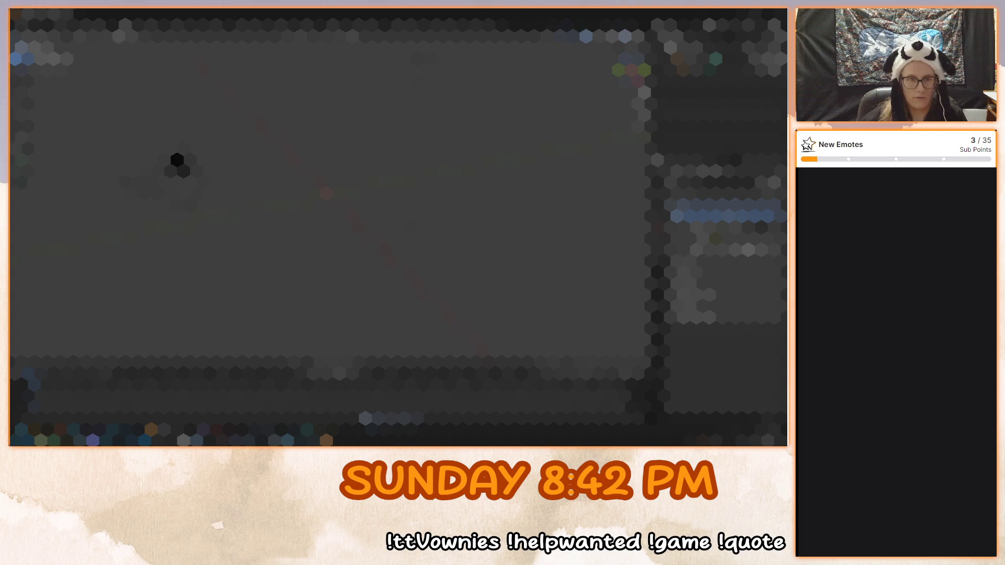
Step: Import the exported cups glTF 2.0 file into the Blender scene
{"action": "key", "text": "shift+a"}
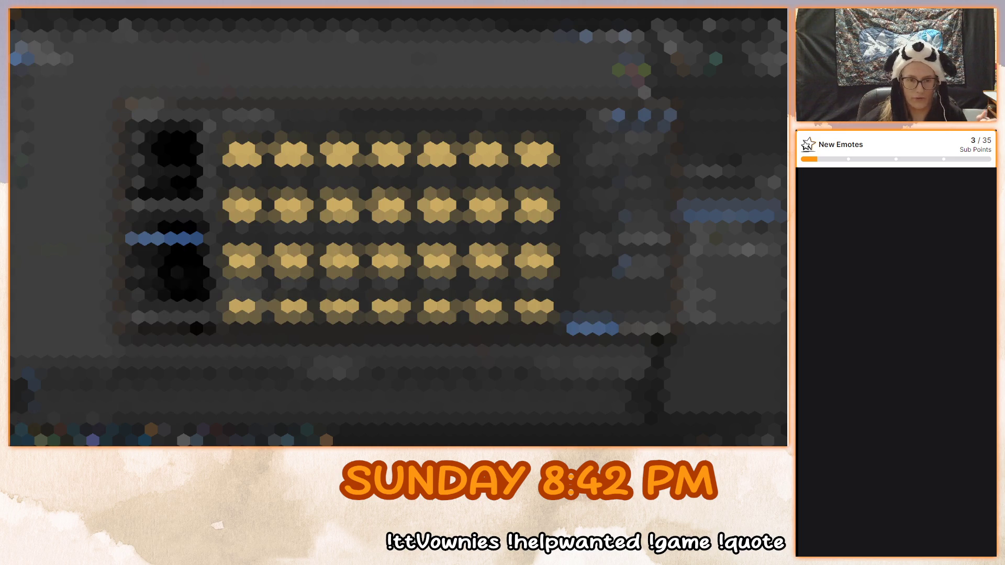
{"action": "left_click", "coordinate": [176, 250]}
{"action": "left_click", "coordinate": [340, 204]}
{"action": "left_click", "coordinate": [592, 328]}
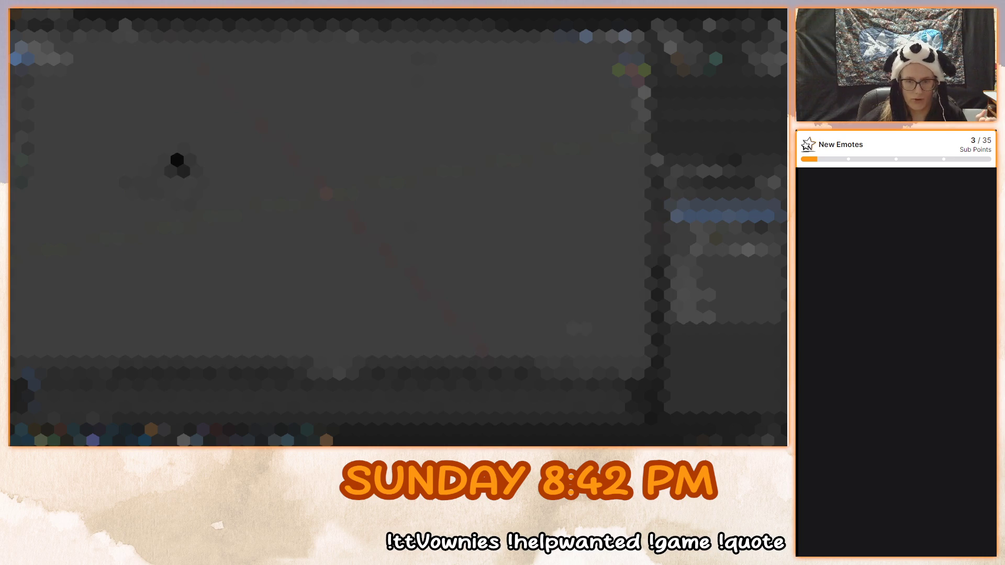
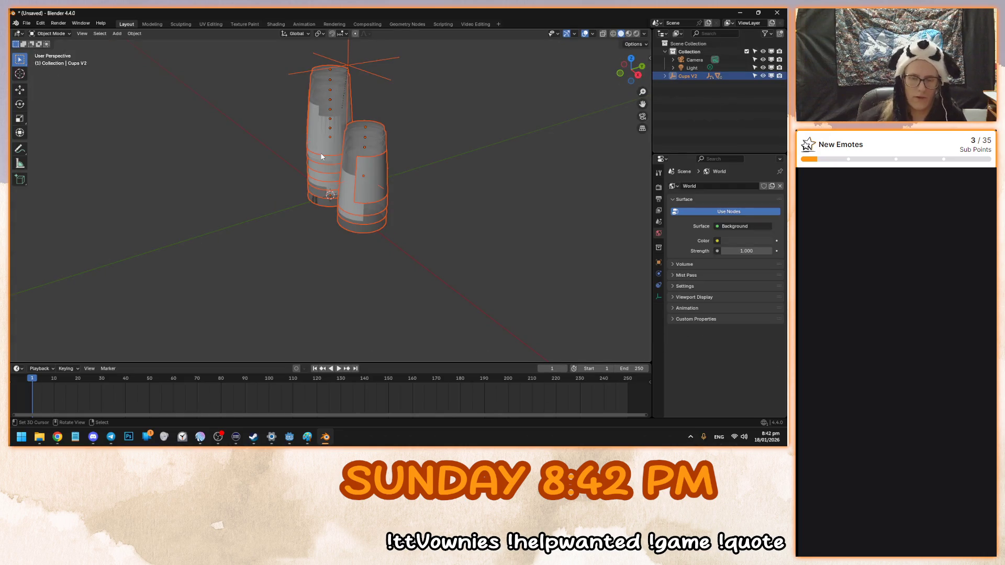
Step: Expand Cups V2 and delete the stray Label3D and CollisionShape3D2 objects
{"action": "mouse_move", "coordinate": [387, 142]}
{"action": "left_mouse_down"}
{"action": "mouse_move", "coordinate": [322, 226]}
{"action": "mouse_move", "coordinate": [345, 226]}
{"action": "left_mouse_up"}
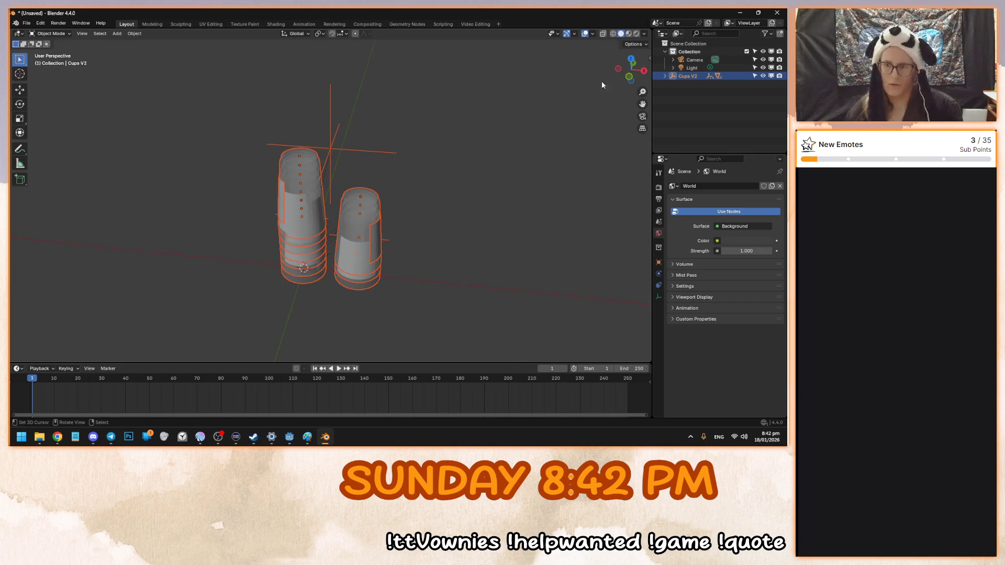
{"action": "left_click", "coordinate": [665, 76]}
{"action": "left_click_drag", "start_coordinate": [601, 99], "coordinate": [695, 93]}
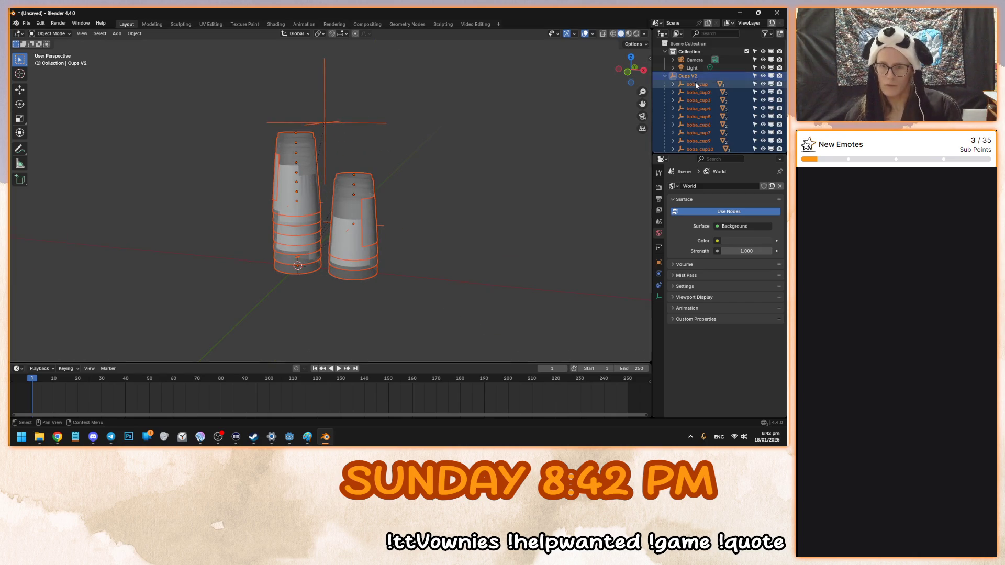
{"action": "left_click", "coordinate": [696, 84]}
{"action": "scroll", "coordinate": [413, 186], "scroll_direction": "up", "scroll_amount": 3}
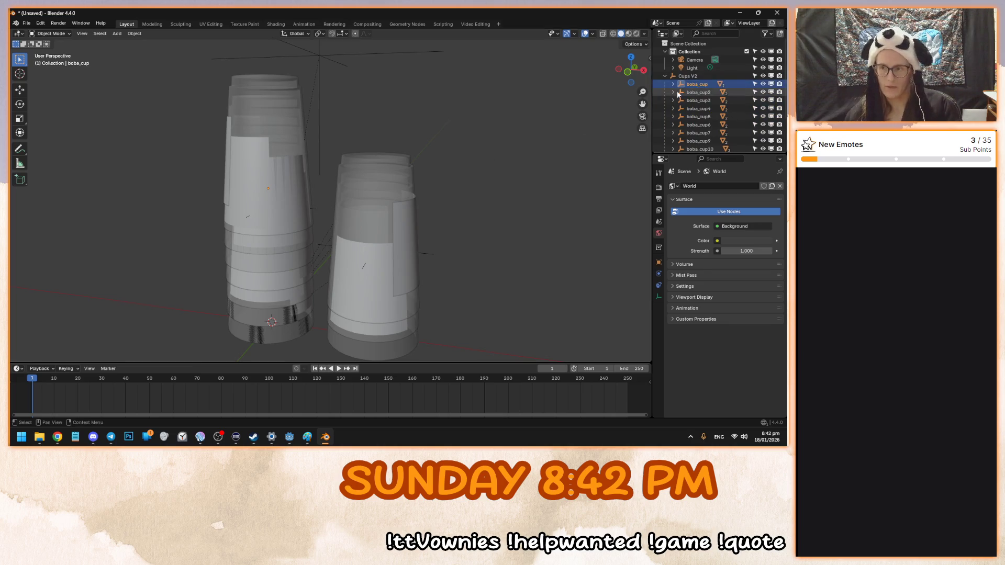
{"action": "scroll", "coordinate": [677, 91], "scroll_direction": "down", "scroll_amount": 3}
{"action": "left_click", "coordinate": [695, 136]}
{"action": "key", "text": "Delete"}
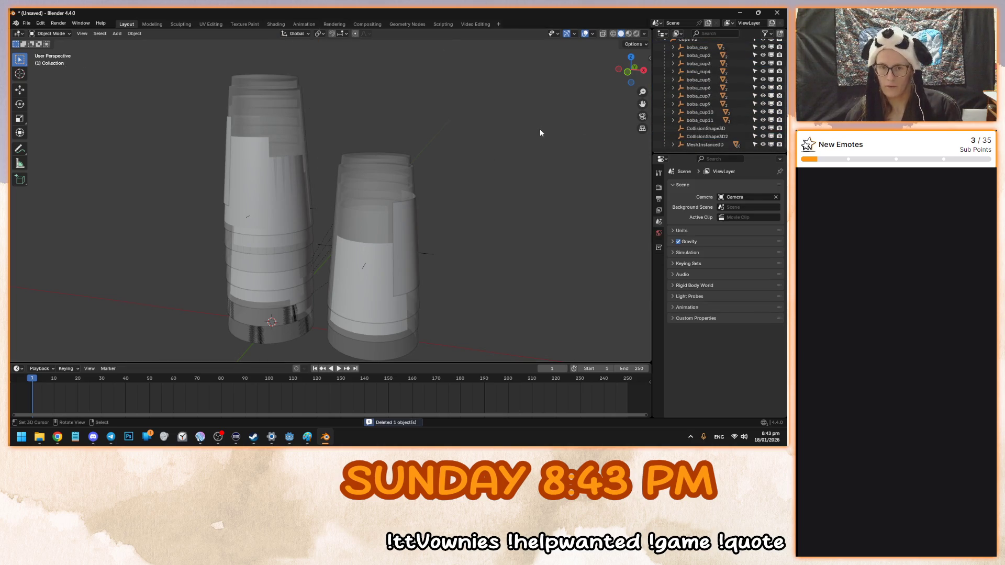
{"action": "left_click", "coordinate": [707, 136]}
{"action": "key", "text": "Delete"}
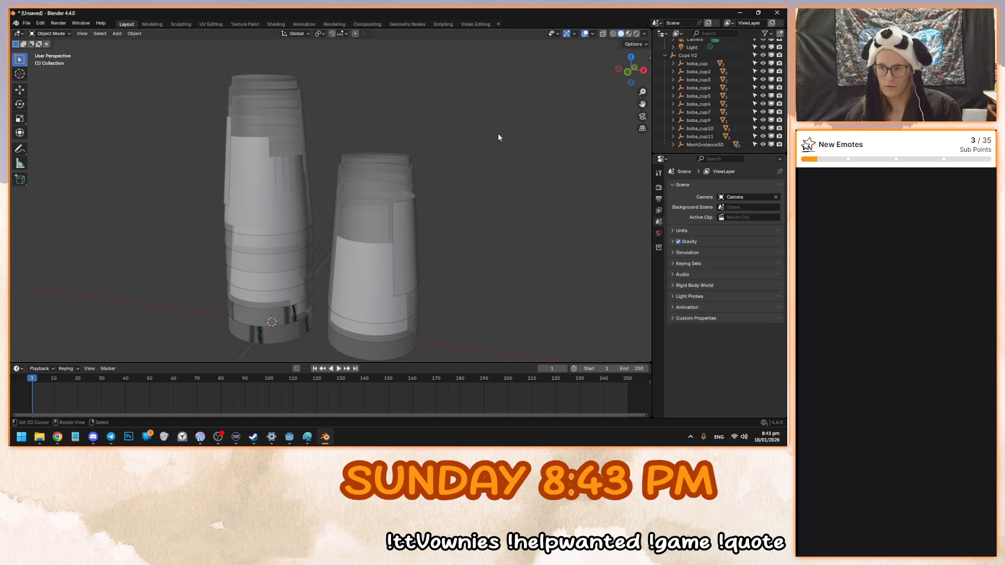
Step: Delete MeshInstance3D together with its whole child hierarchy
{"action": "scroll", "coordinate": [717, 95], "scroll_direction": "up", "scroll_amount": 5}
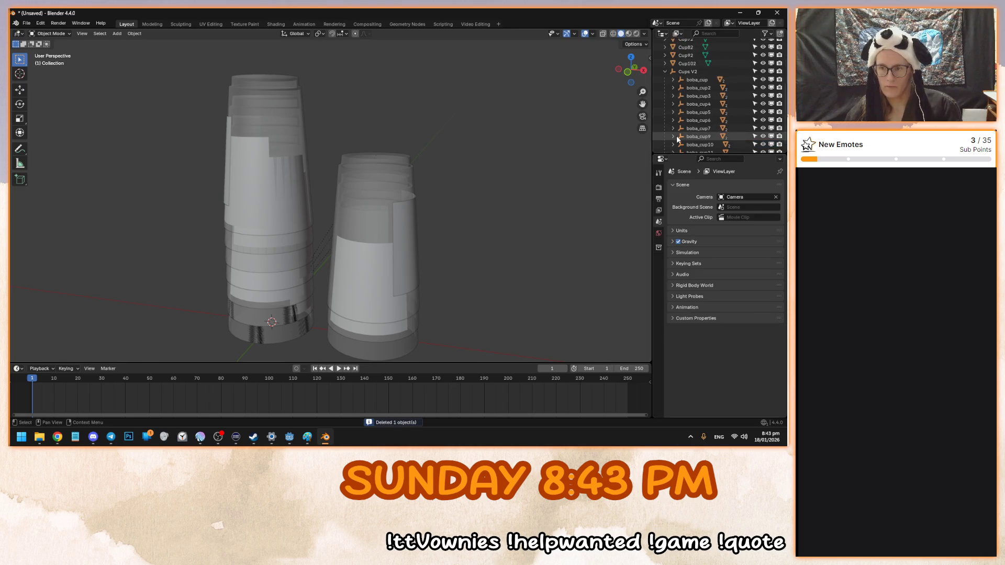
{"action": "scroll", "coordinate": [676, 105], "scroll_direction": "up", "scroll_amount": 2}
{"action": "left_click", "coordinate": [731, 129]}
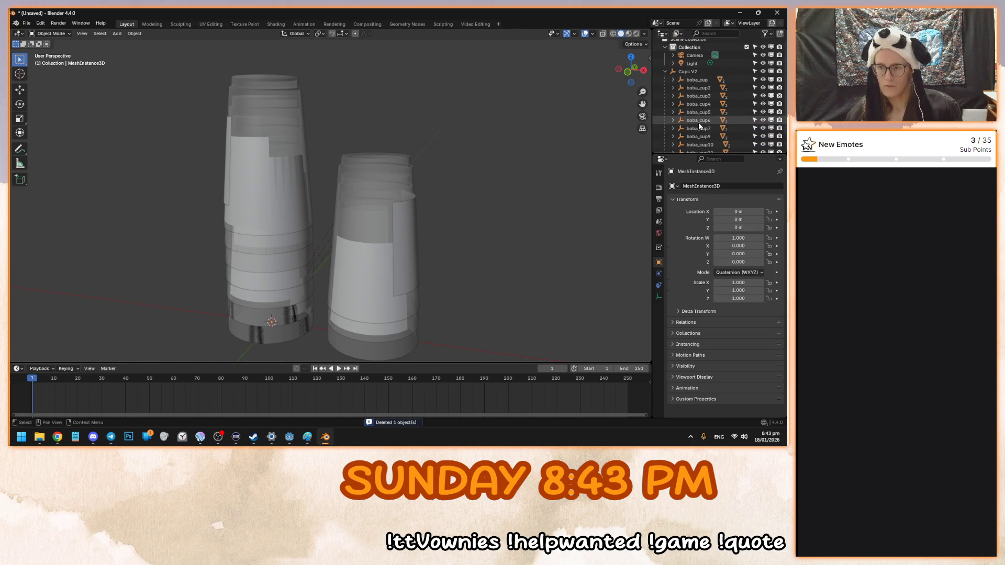
{"action": "scroll", "coordinate": [730, 128], "scroll_direction": "down", "scroll_amount": 1}
{"action": "right_click", "coordinate": [702, 144]}
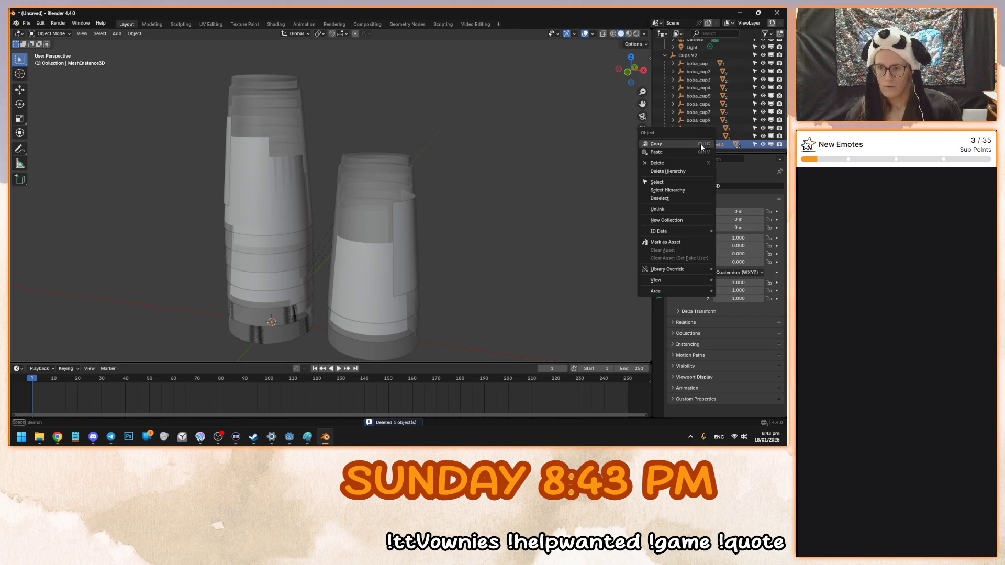
{"action": "left_click", "coordinate": [691, 190]}
{"action": "key", "text": "Delete"}
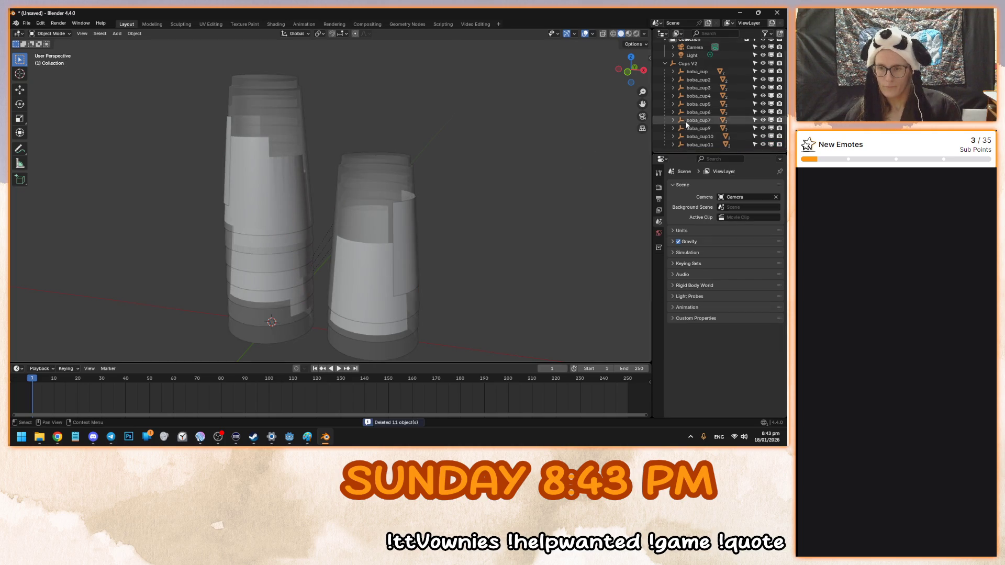
Step: Expand boba_cup11 through boba_cup4 to show their Cup and CupLabel parts
{"action": "left_click", "coordinate": [674, 144]}
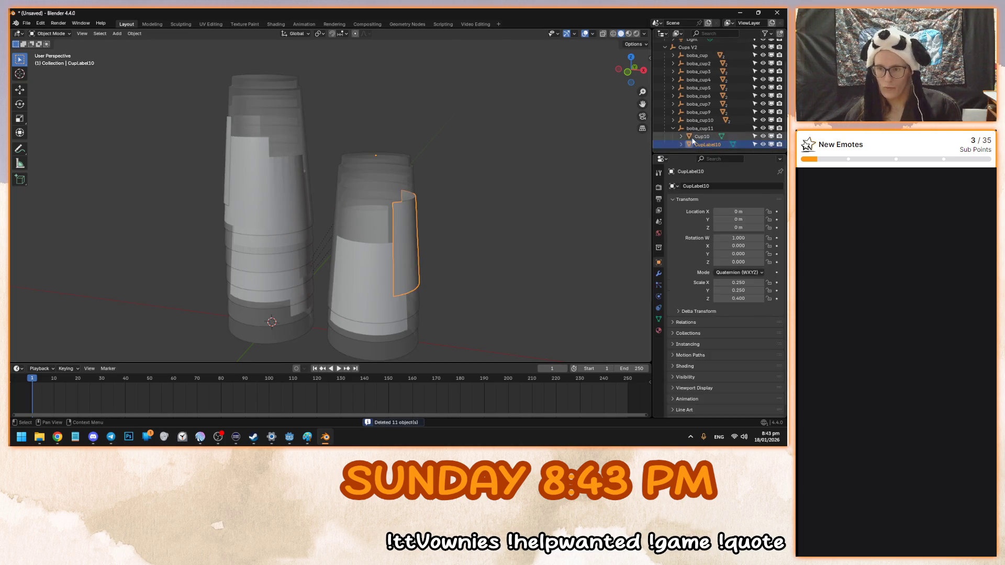
{"action": "scroll", "coordinate": [675, 133], "scroll_direction": "down", "scroll_amount": 1}
{"action": "left_click_drag", "start_coordinate": [674, 129], "coordinate": [673, 63]}
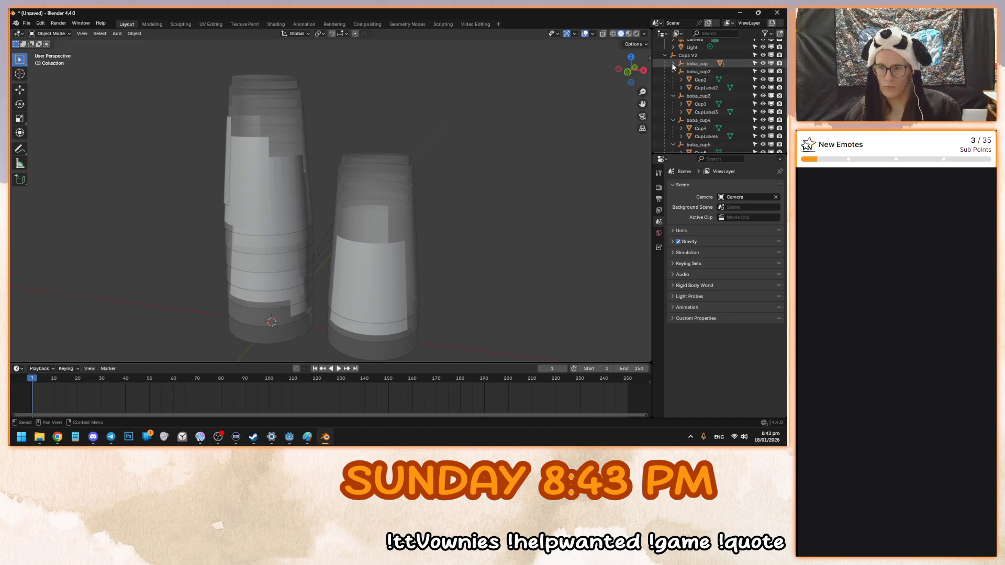
Step: Delete the labels CupLabel2 through CupLabel5
{"action": "left_click", "coordinate": [704, 96]}
{"action": "key", "text": "Delete"}
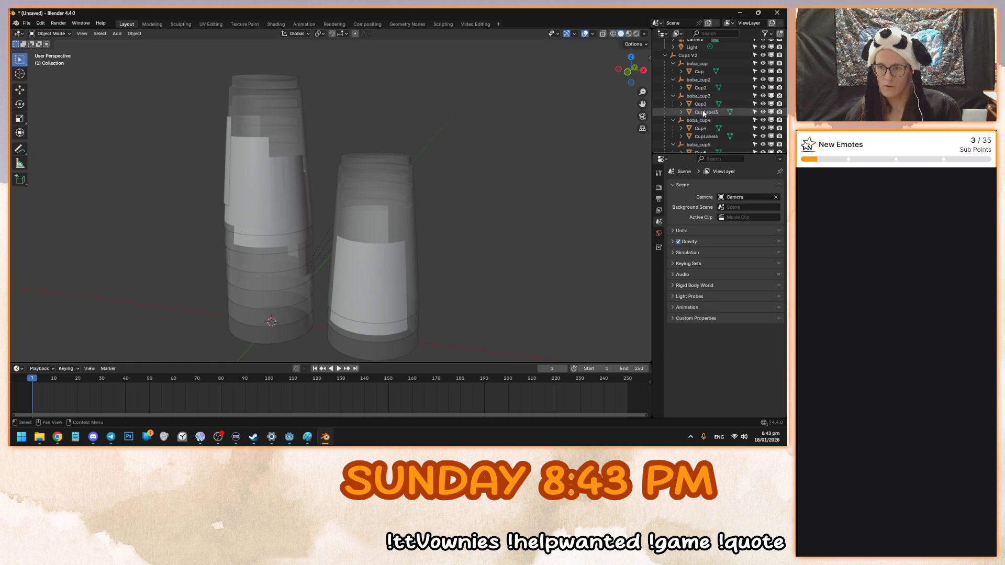
{"action": "left_click", "coordinate": [704, 112]}
{"action": "key", "text": "Delete"}
{"action": "left_click", "coordinate": [705, 129]}
{"action": "key", "text": "Delete"}
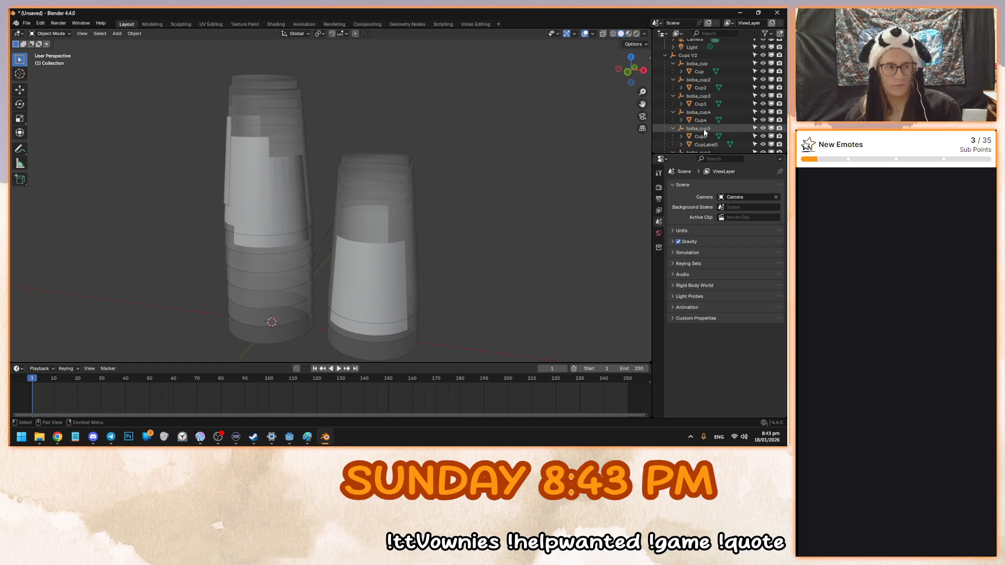
{"action": "scroll", "coordinate": [705, 135], "scroll_direction": "down", "scroll_amount": 2}
{"action": "left_click", "coordinate": [712, 128]}
{"action": "key", "text": "Delete"}
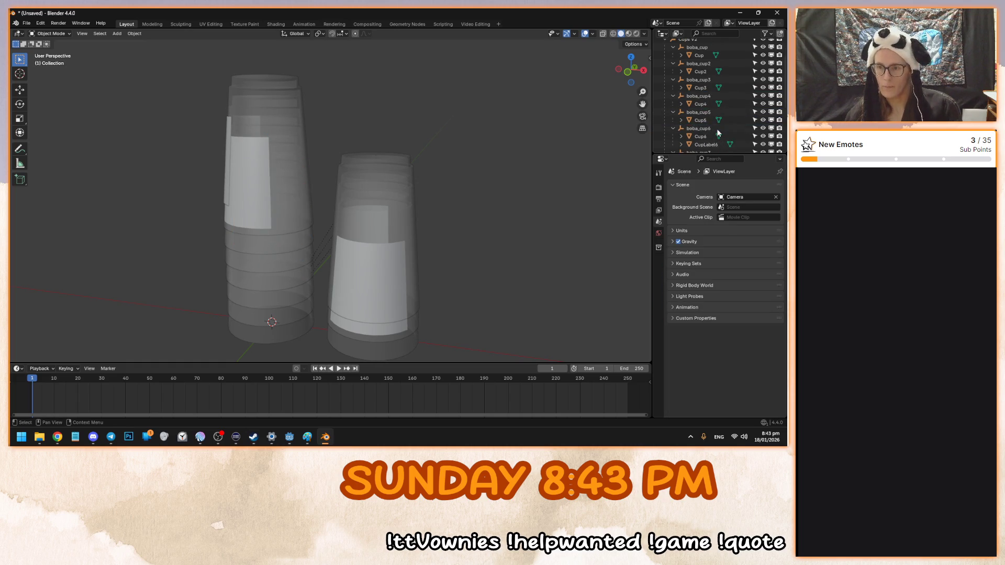
Step: Delete the remaining labels CupLabel6 through CupLabel9
{"action": "left_click", "coordinate": [711, 129]}
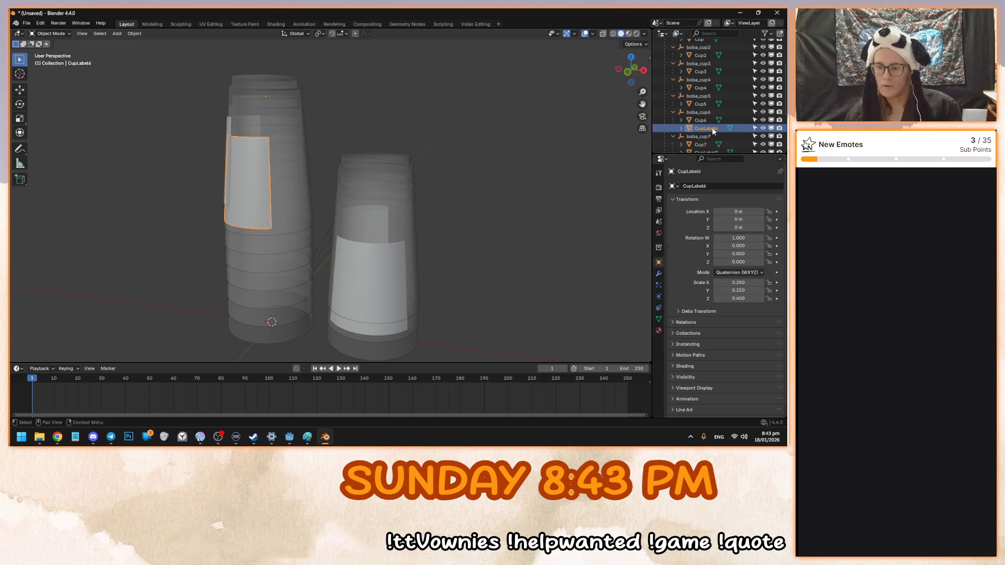
{"action": "key", "text": "Delete"}
{"action": "scroll", "coordinate": [722, 131], "scroll_direction": "down", "scroll_amount": 2}
{"action": "left_click", "coordinate": [720, 130]}
{"action": "key", "text": "Delete"}
{"action": "scroll", "coordinate": [720, 131], "scroll_direction": "down", "scroll_amount": 2}
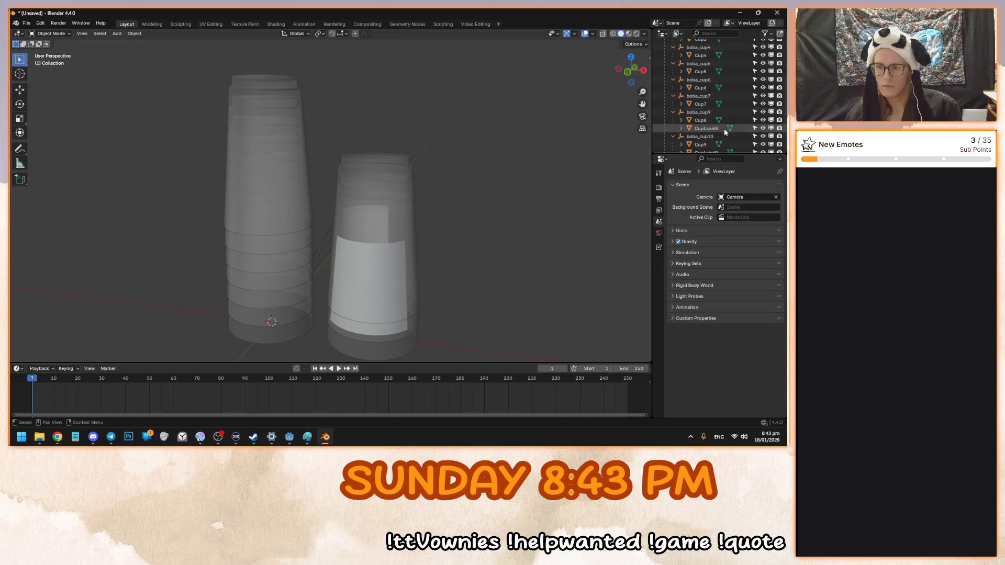
{"action": "left_click", "coordinate": [719, 130]}
{"action": "key", "text": "Delete"}
{"action": "scroll", "coordinate": [718, 129], "scroll_direction": "down", "scroll_amount": 2}
{"action": "left_click", "coordinate": [718, 129]}
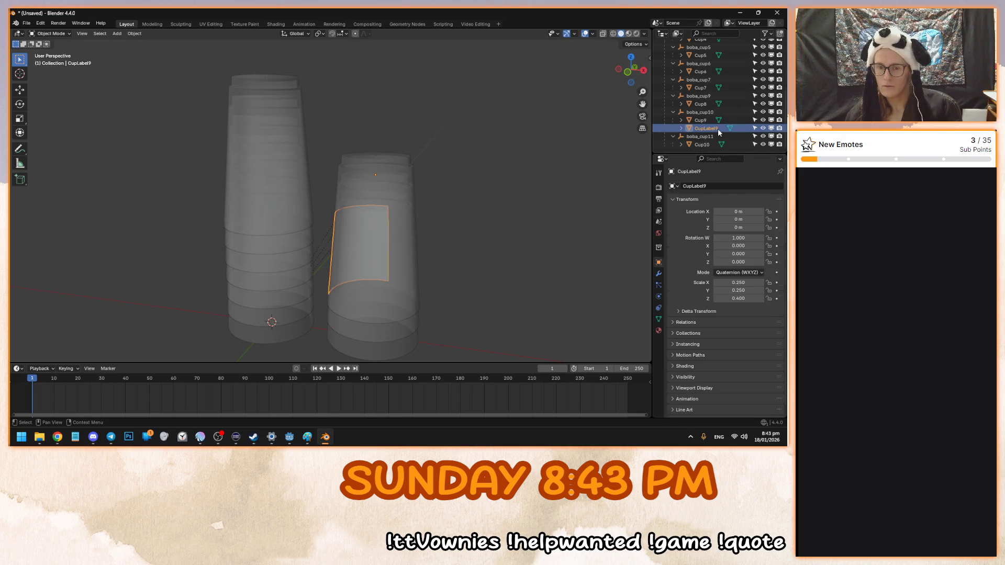
{"action": "key", "text": "Delete"}
Step: Join all Cup meshes into the main Cup object and move it into Collection
{"action": "left_click", "coordinate": [702, 143]}
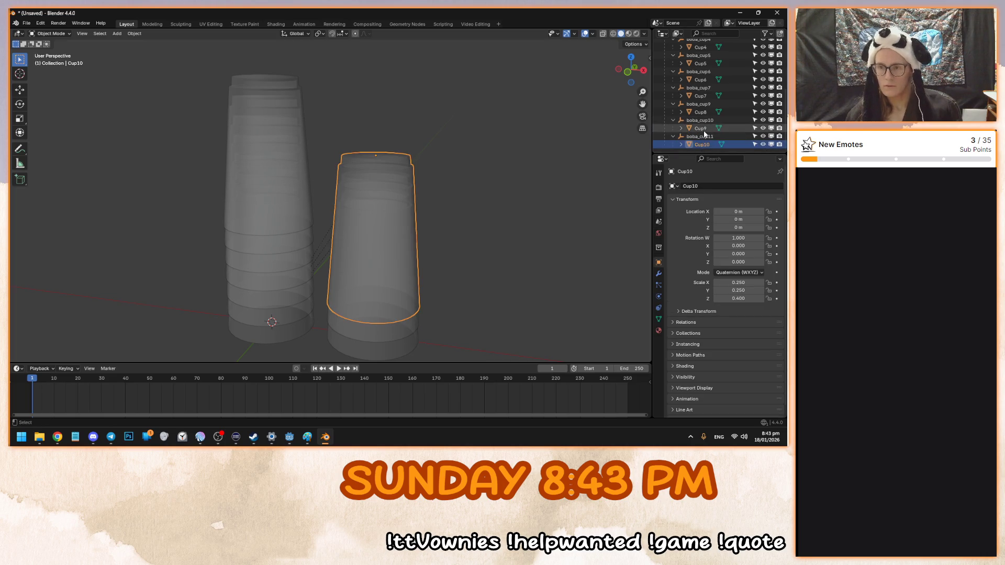
{"action": "left_click", "coordinate": [701, 129], "text": "ctrl"}
{"action": "left_click", "coordinate": [704, 112], "text": "ctrl"}
{"action": "scroll", "coordinate": [704, 117], "scroll_direction": "up", "scroll_amount": 2}
{"action": "left_click", "coordinate": [704, 111], "text": "ctrl"}
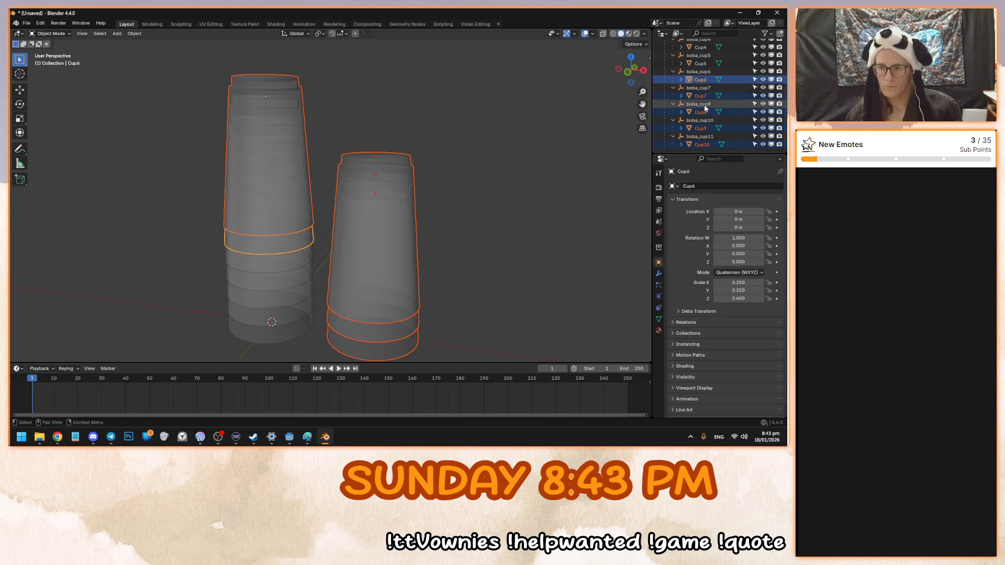
{"action": "left_click", "coordinate": [705, 113], "text": "ctrl"}
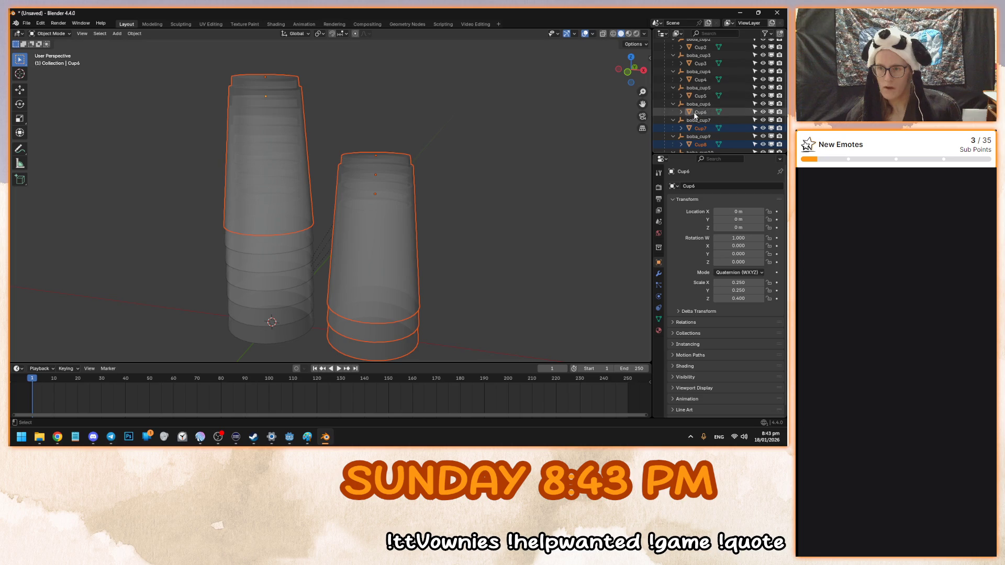
{"action": "left_click", "coordinate": [695, 112], "text": "ctrl"}
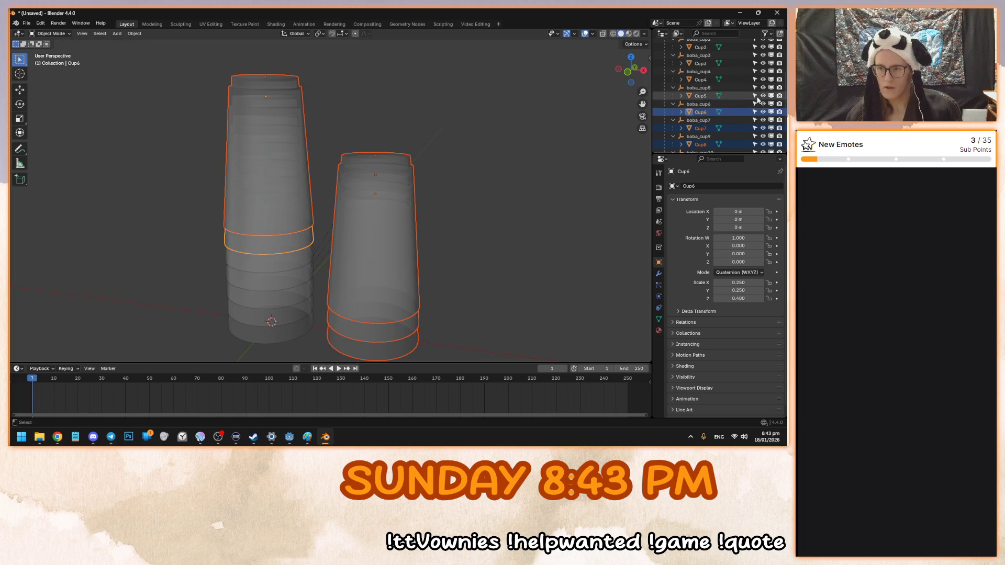
{"action": "left_click", "coordinate": [699, 47], "text": "shift"}
{"action": "scroll", "coordinate": [706, 100], "scroll_direction": "up", "scroll_amount": 2}
{"action": "left_click", "coordinate": [699, 63], "text": "ctrl"}
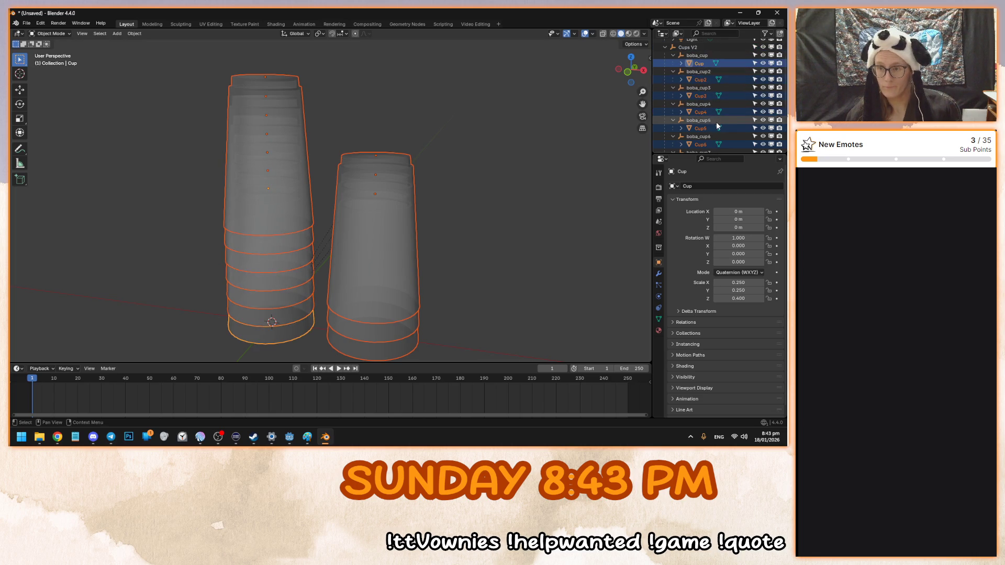
{"action": "scroll", "coordinate": [716, 121], "scroll_direction": "up", "scroll_amount": 2}
{"action": "key", "text": "ctrl+j"}
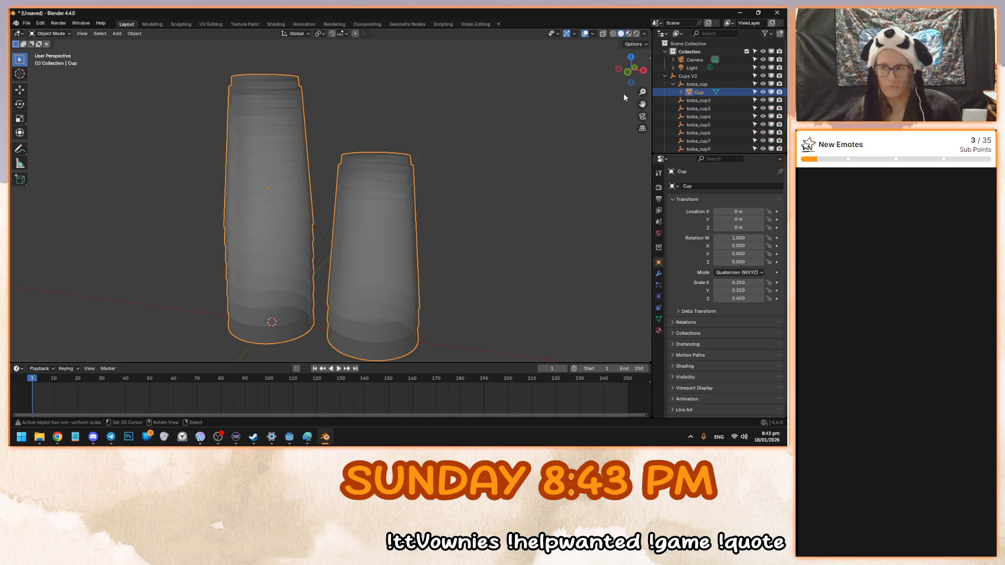
{"action": "left_click_drag", "start_coordinate": [699, 92], "coordinate": [696, 52]}
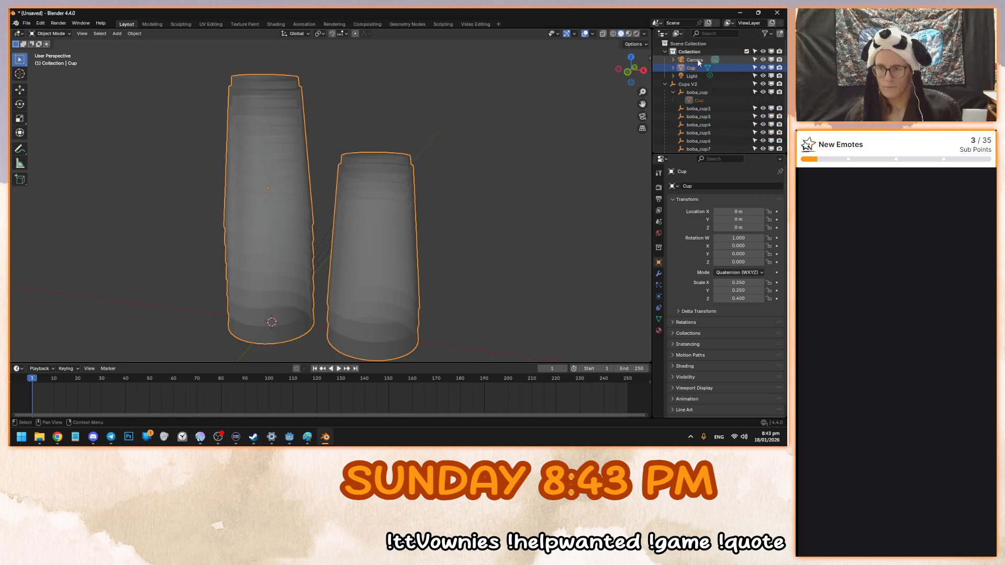
Step: Delete the whole Cups V2 hierarchy, then undo the deletion
{"action": "left_click", "coordinate": [688, 84]}
{"action": "right_click", "coordinate": [664, 93]}
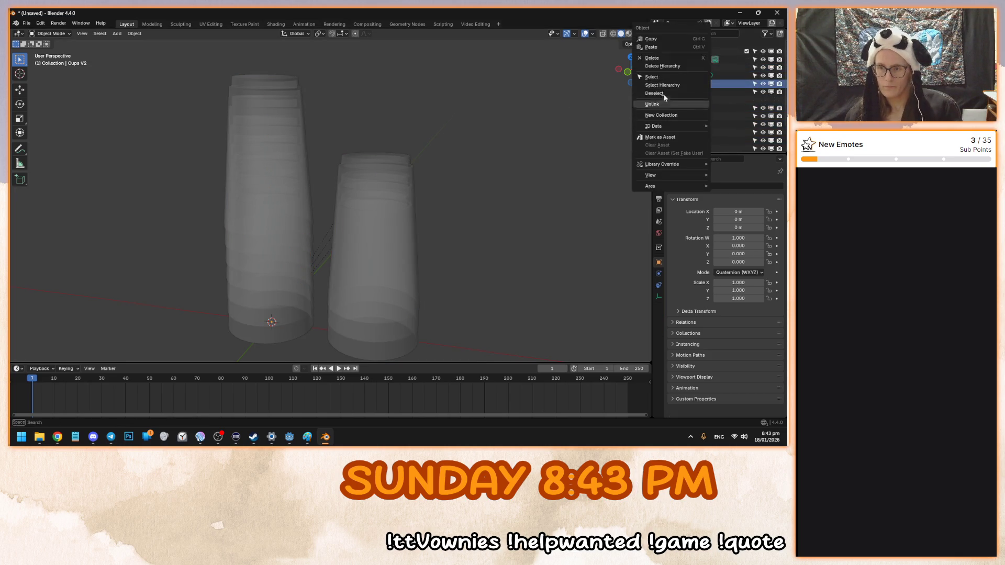
{"action": "left_click", "coordinate": [662, 85]}
{"action": "key", "text": "Delete"}
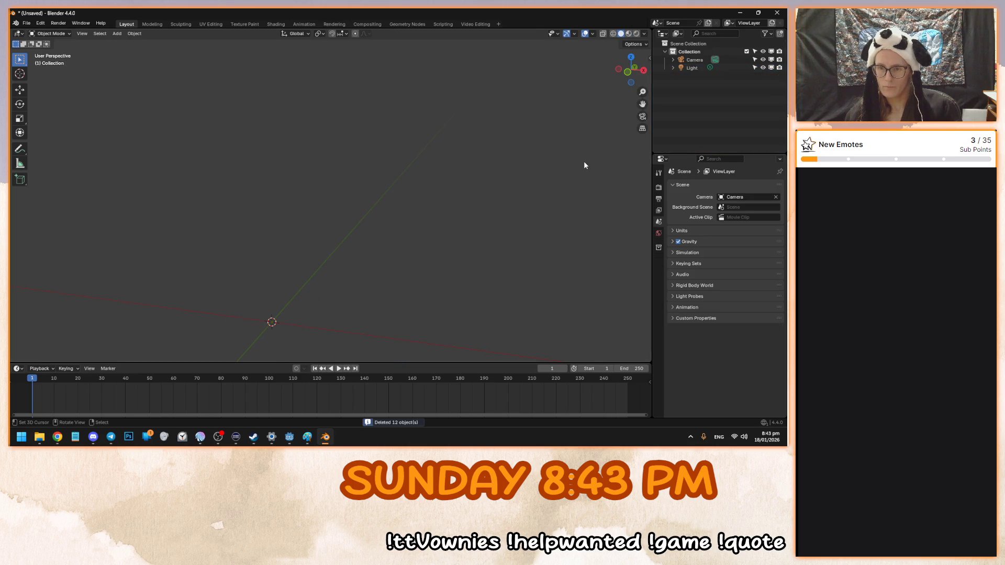
{"action": "key", "text": "ctrl+z"}
Step: Select the joined Cup and show its Relations parenting settings
{"action": "left_click", "coordinate": [676, 85]}
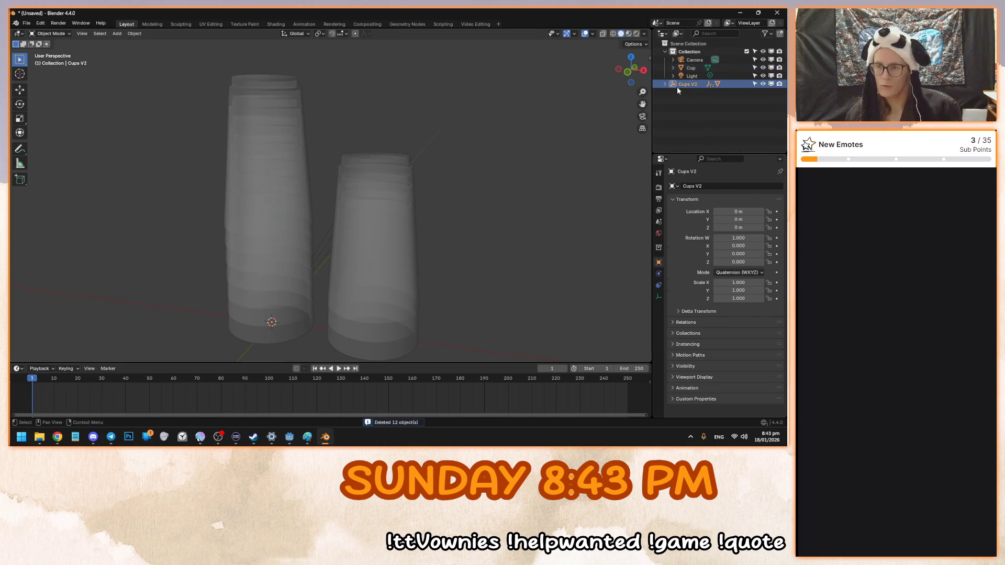
{"action": "left_click", "coordinate": [692, 67]}
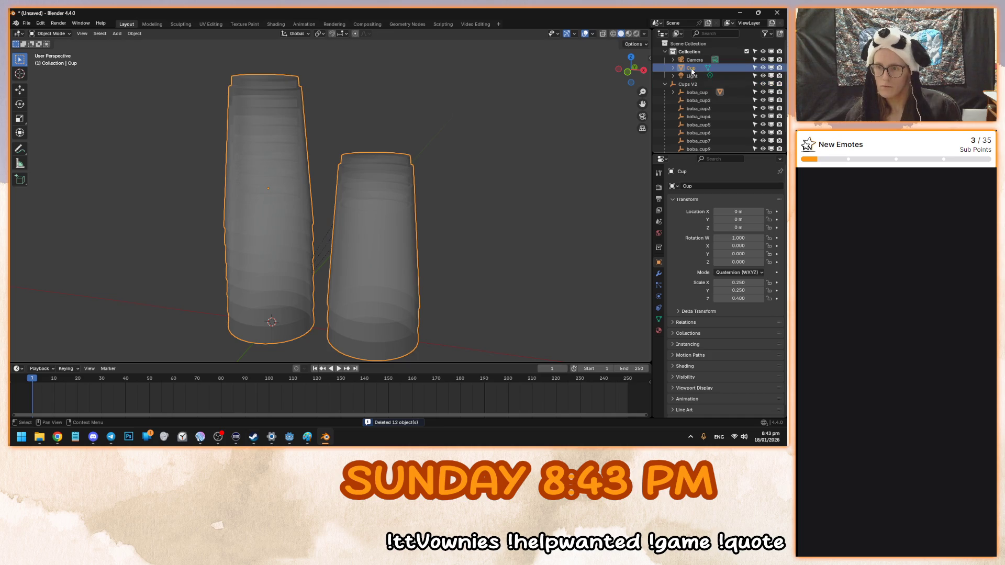
{"action": "left_click", "coordinate": [696, 323]}
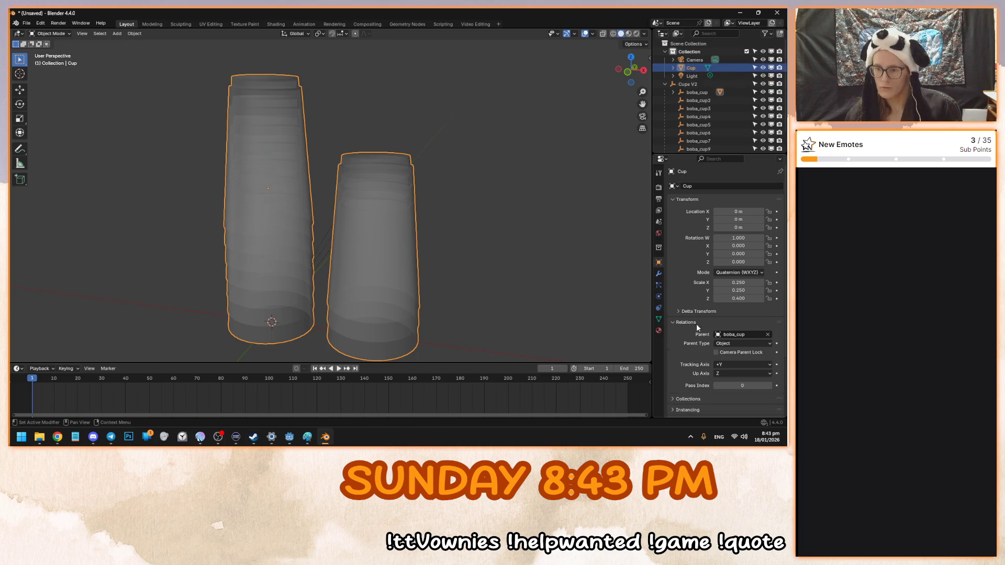
Step: Clear the Cup's parent link to boba_cup
{"action": "left_click", "coordinate": [767, 335]}
{"action": "left_click_drag", "start_coordinate": [349, 224], "coordinate": [375, 227]}
{"action": "key", "text": "KP_5"}
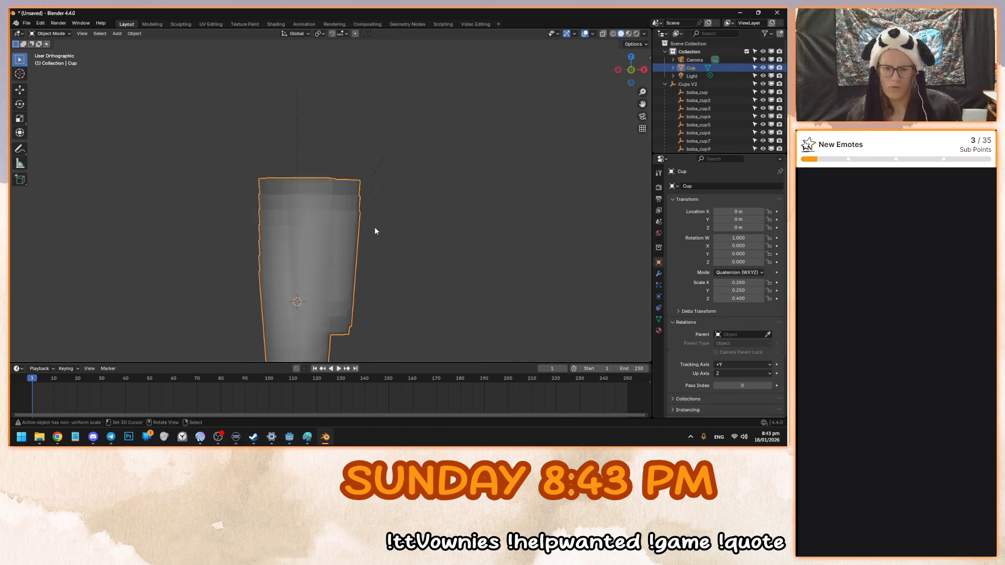
{"action": "key", "text": "KP_1"}
{"action": "key", "text": "ctrl+z"}
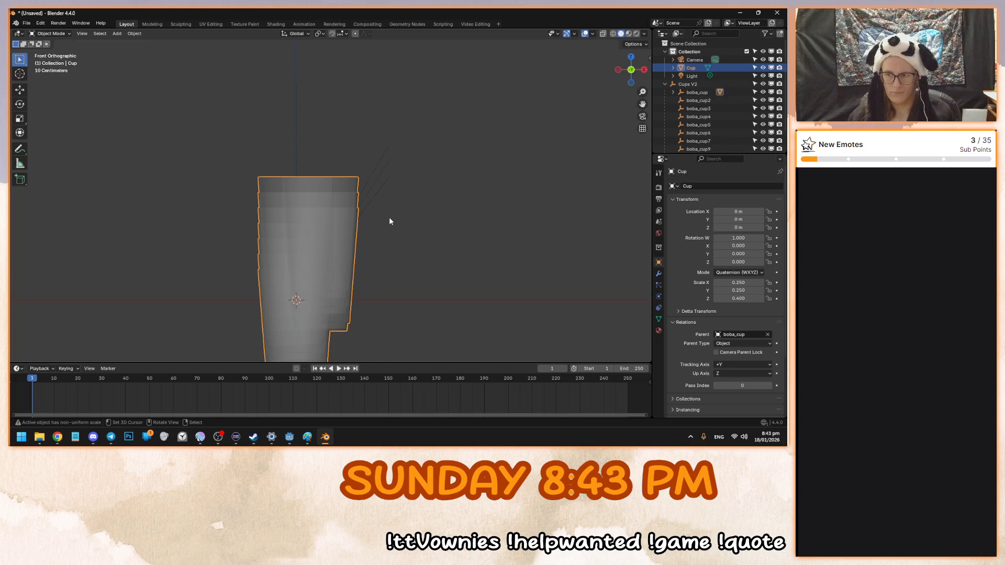
{"action": "left_click_drag", "start_coordinate": [389, 216], "coordinate": [317, 217]}
{"action": "left_click", "coordinate": [767, 335]}
Step: Flip the Cup 180 degrees in front view
{"action": "key", "text": "KP_1"}
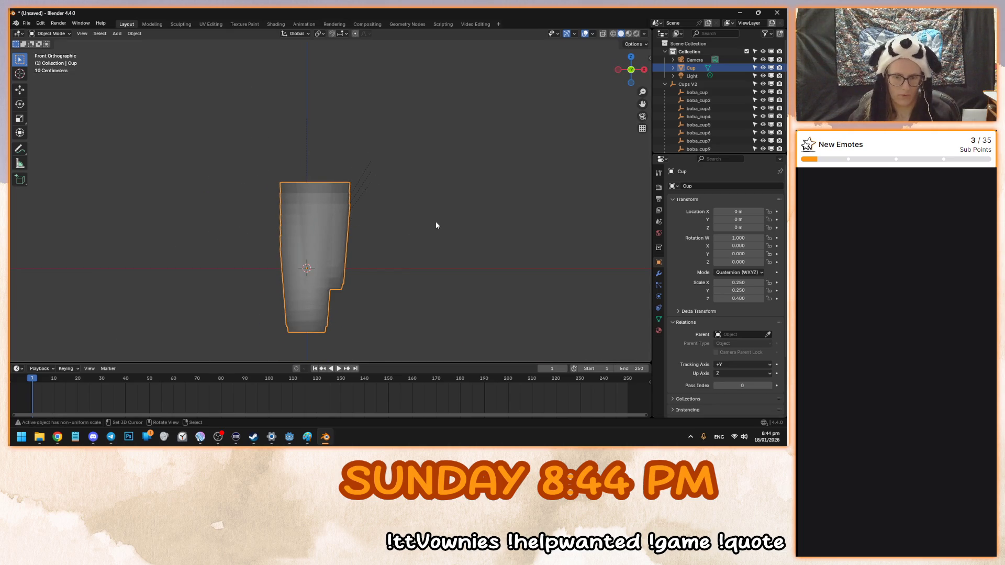
{"action": "key", "text": "KP_7"}
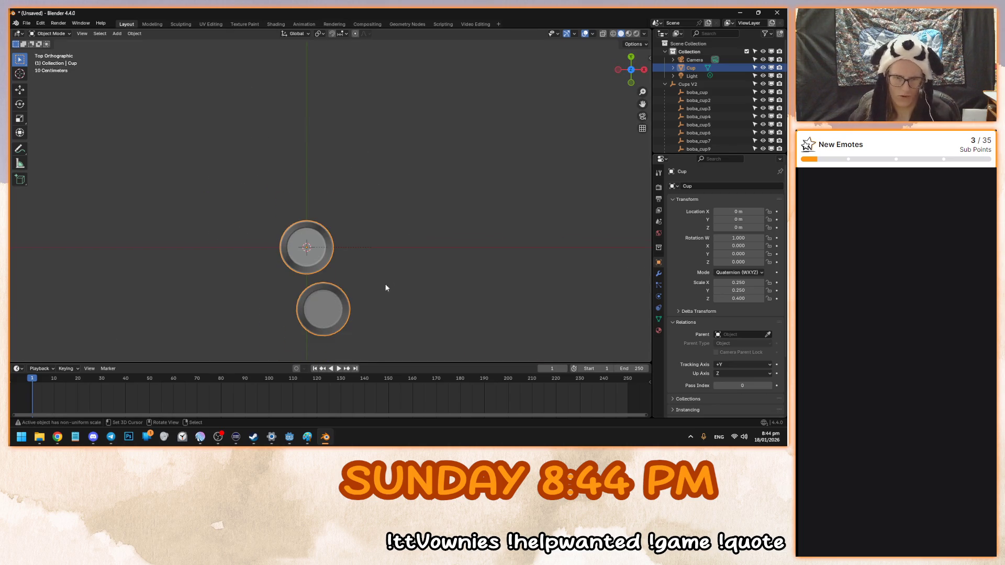
{"action": "mouse_move", "coordinate": [386, 288]}
{"action": "left_mouse_down"}
{"action": "mouse_move", "coordinate": [466, 228]}
{"action": "mouse_move", "coordinate": [449, 188]}
{"action": "mouse_move", "coordinate": [427, 176]}
{"action": "left_mouse_up"}
{"action": "key", "text": "KP_7"}
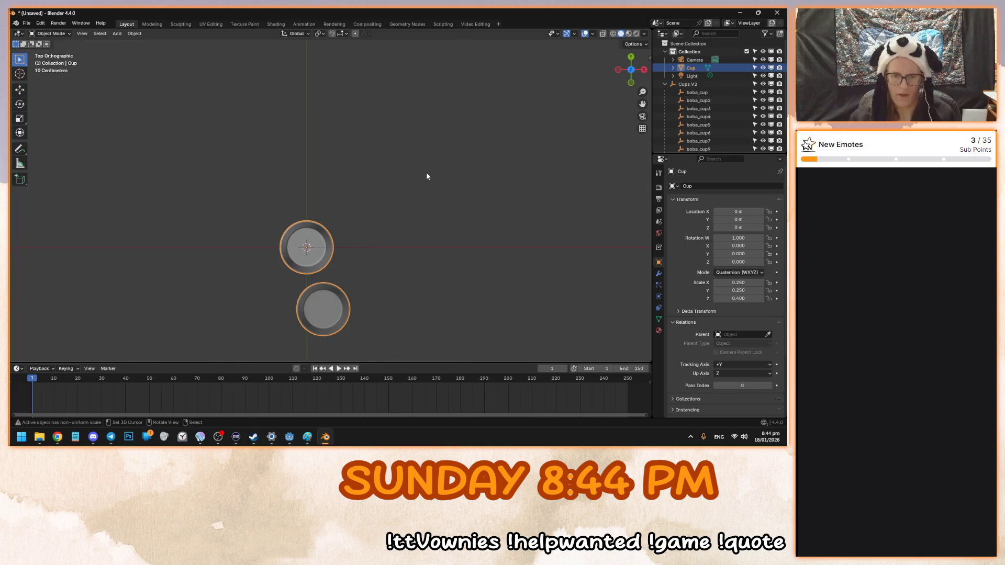
{"action": "key", "text": "KP_1"}
{"action": "type", "text": "r180"}
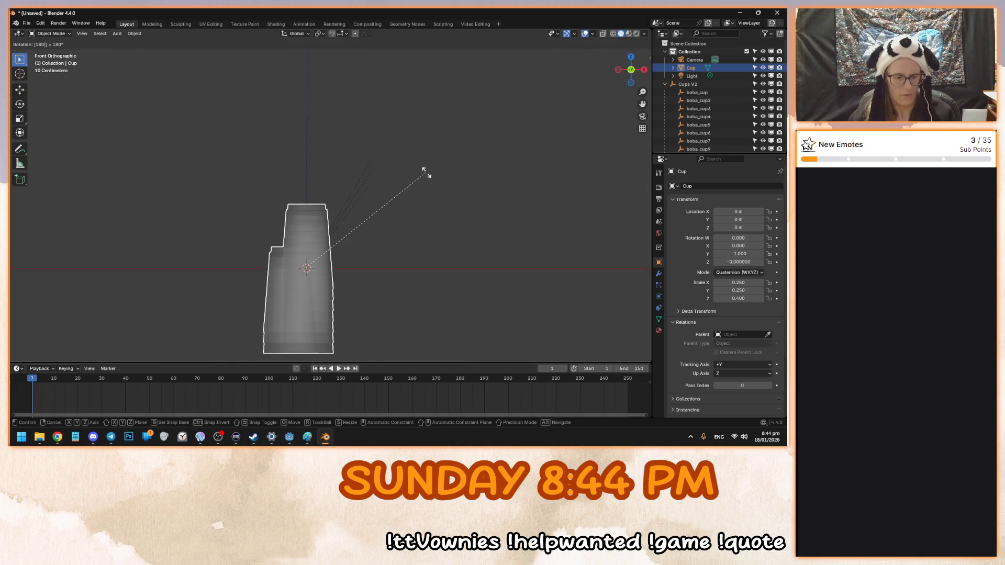
{"action": "key", "text": "Return"}
Step: In top view, rotate the Cup about -100 degrees around its vertical axis
{"action": "key", "text": "KP_7"}
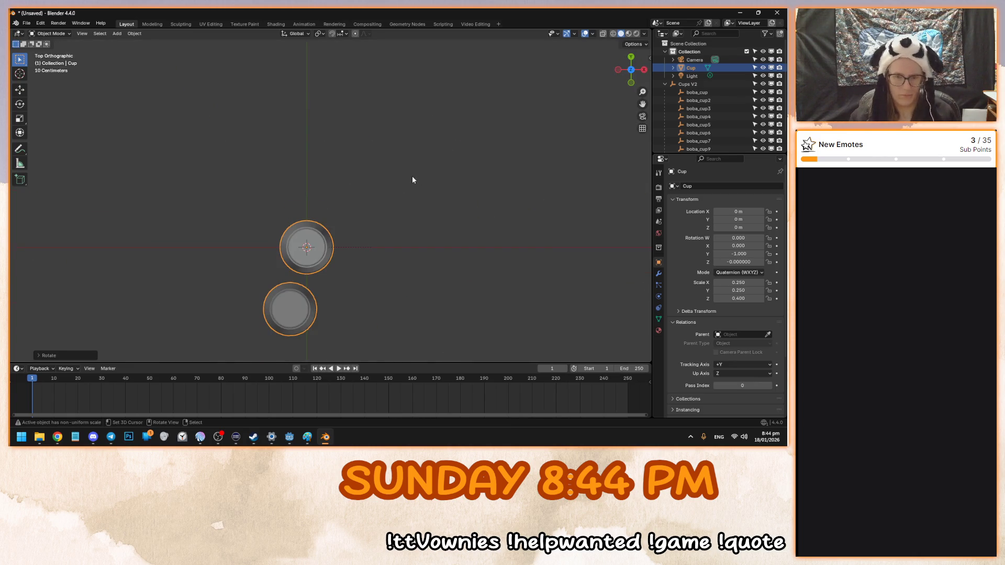
{"action": "key", "text": "r"}
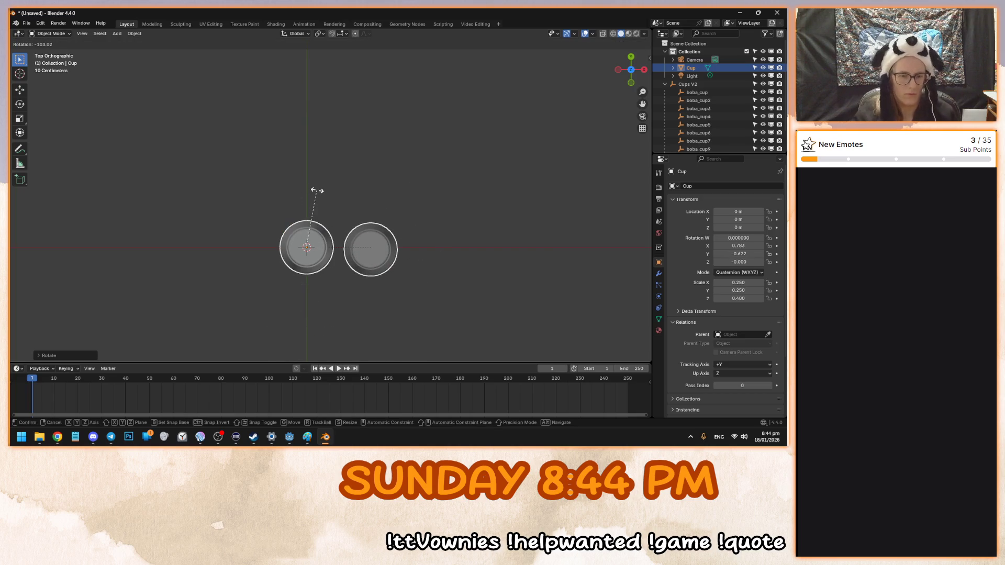
{"action": "type", "text": "-100"}
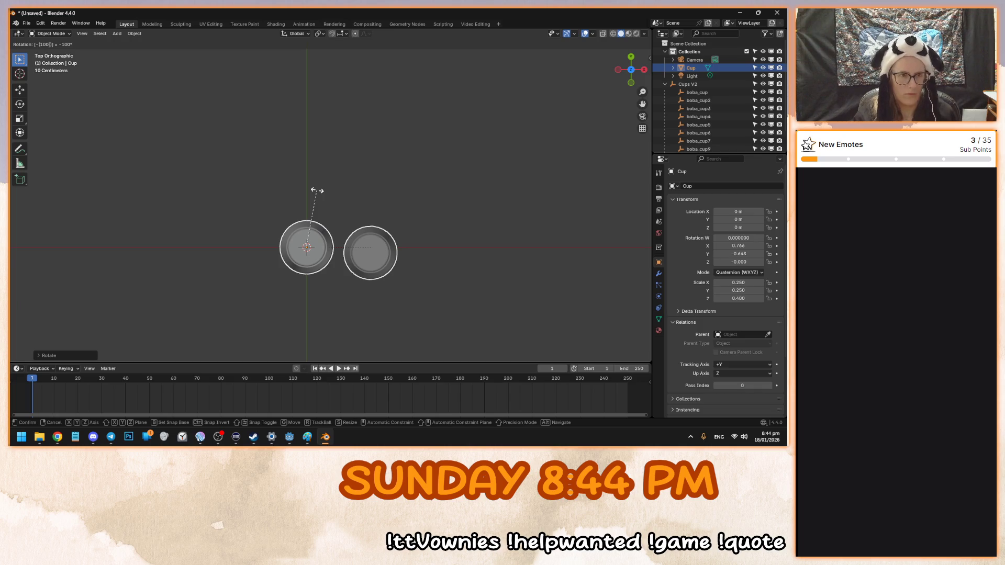
{"action": "key", "text": "BackSpace"}
{"action": "type", "text": "0"}
{"action": "key", "text": "BackSpace"}
{"action": "type", "text": "0"}
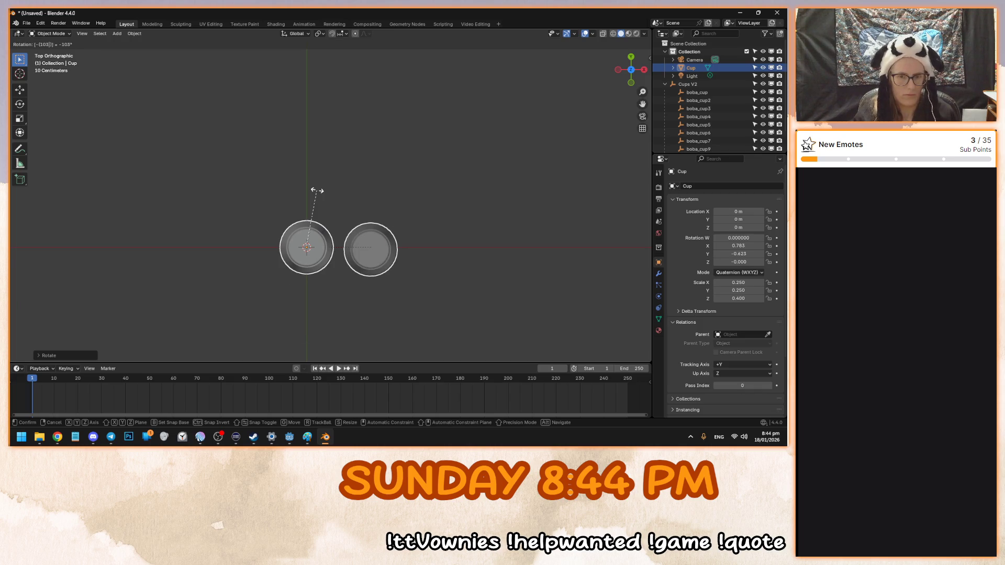
{"action": "key", "text": "BackSpace"}
{"action": "type", "text": "4"}
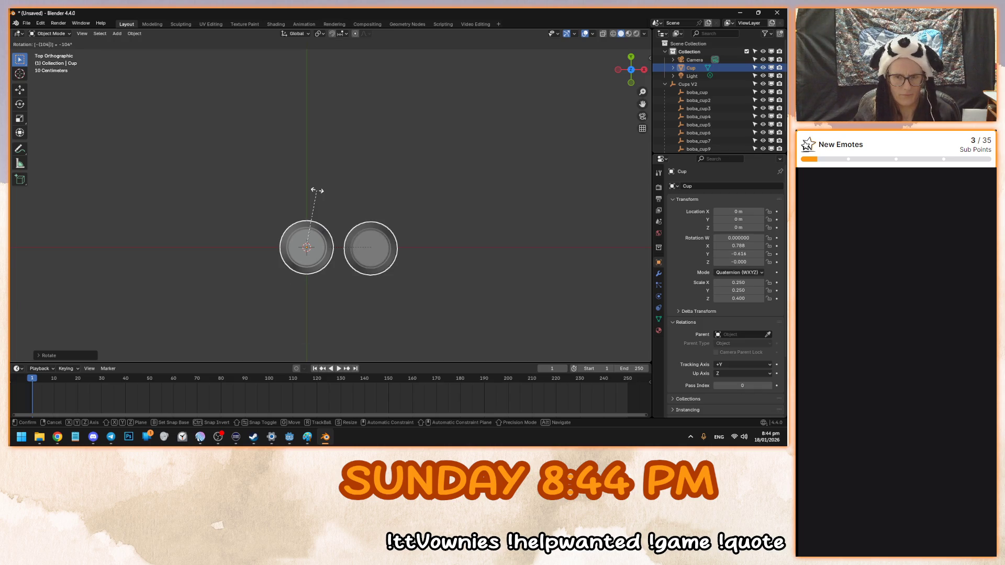
{"action": "key", "text": "BackSpace"}
{"action": "key", "text": "BackSpace"}
{"action": "key", "text": "BackSpace"}
{"action": "scroll", "coordinate": [343, 309], "scroll_direction": "up", "scroll_amount": 3}
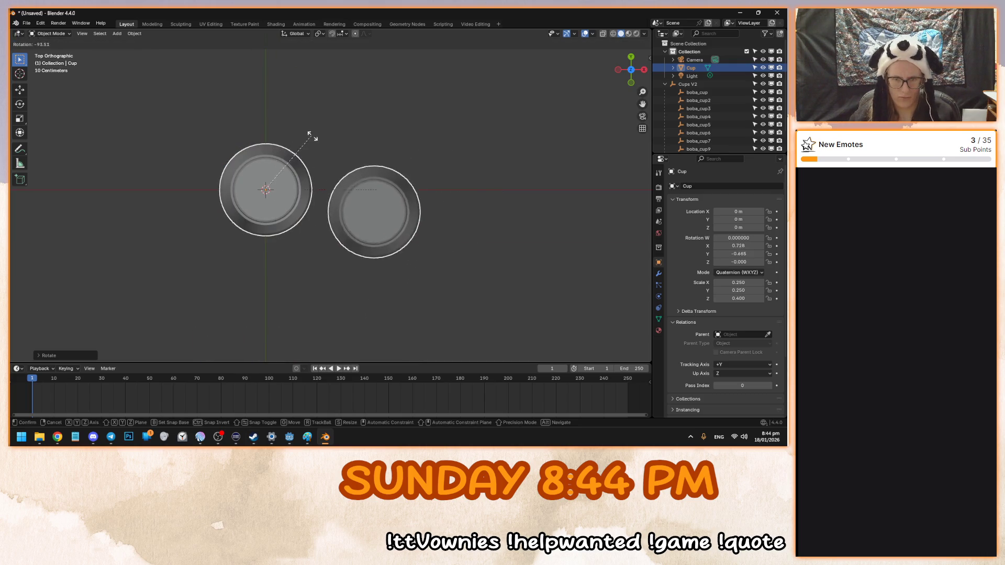
{"action": "left_click", "coordinate": [307, 133]}
Step: Delete the Cups V2 object, then fine-tune the Cup's rotation and centre the view
{"action": "key", "text": "Delete"}
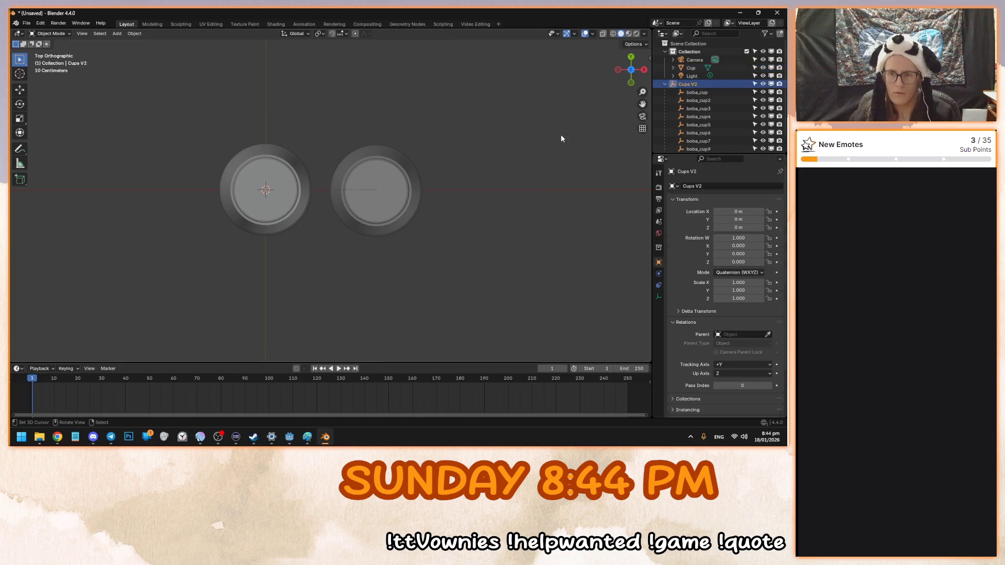
{"action": "left_click", "coordinate": [691, 67]}
{"action": "scroll", "coordinate": [551, 246], "scroll_direction": "up", "scroll_amount": 1}
{"action": "key", "text": "r"}
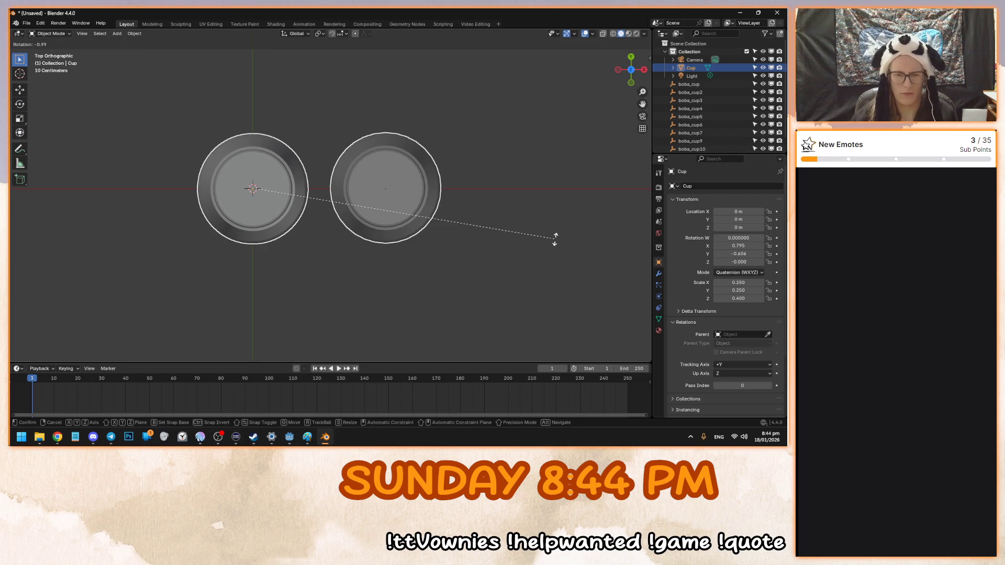
{"action": "left_click", "coordinate": [555, 238]}
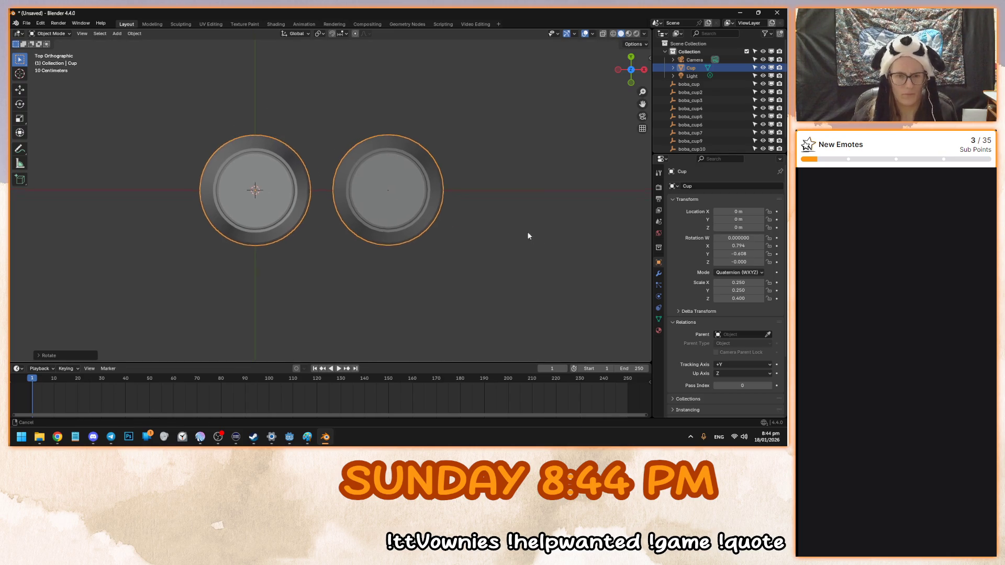
{"action": "key", "text": "KP_Decimal"}
{"action": "key", "text": "shift+a"}
Step: Add a cube, shrink it to about 0.184 and stretch it into a long bar
{"action": "mouse_move", "coordinate": [537, 235]}
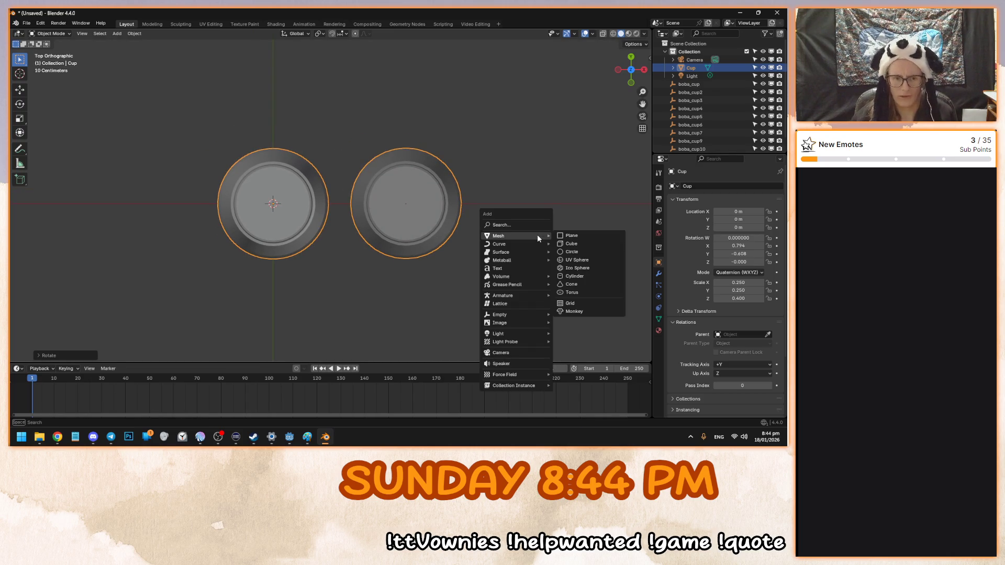
{"action": "left_click", "coordinate": [587, 245]}
{"action": "key", "text": "s"}
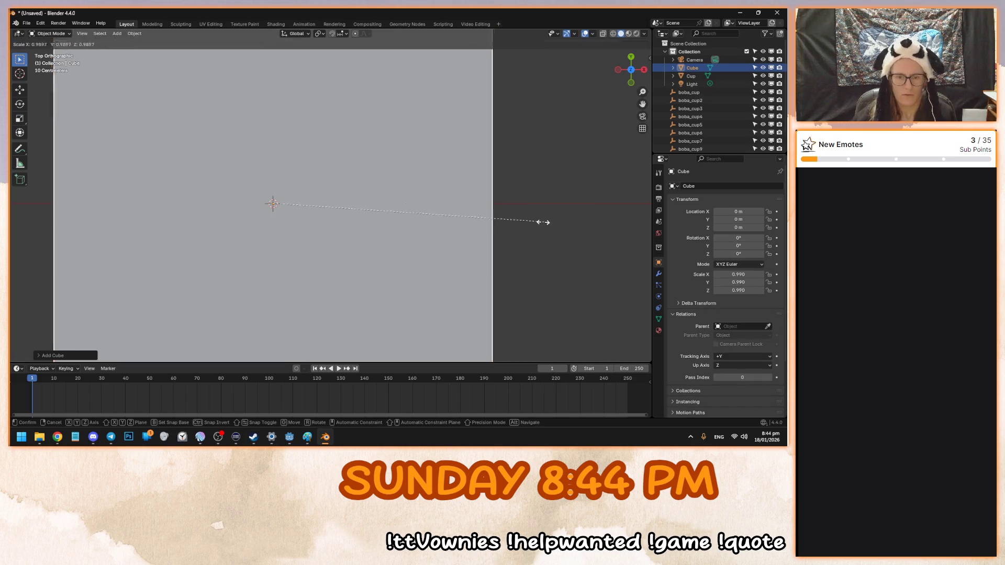
{"action": "left_click", "coordinate": [320, 180]}
{"action": "key", "text": "s"}
{"action": "key", "text": "y"}
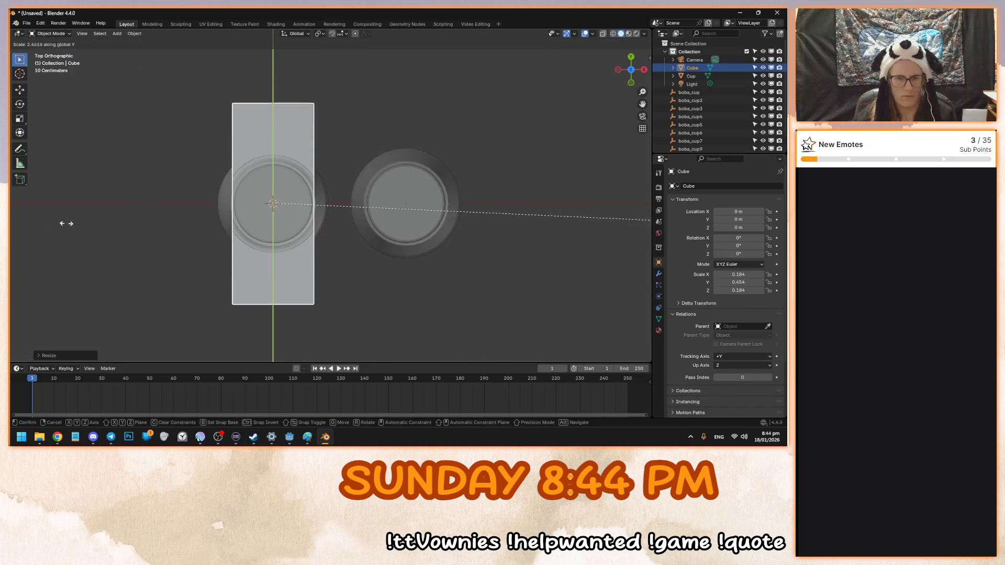
{"action": "key", "text": "x"}
{"action": "left_click", "coordinate": [590, 248]}
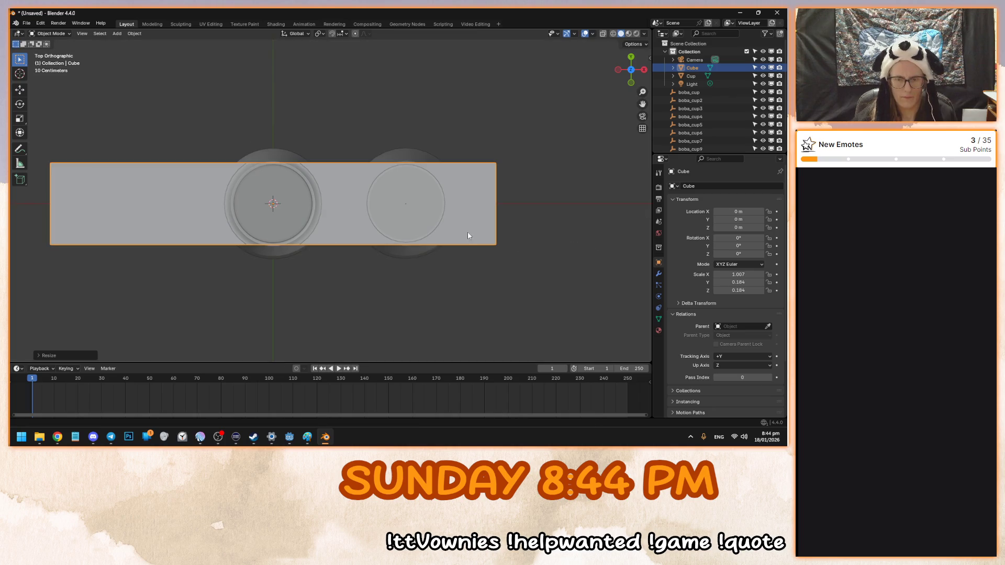
Step: Enlarge and fine-tune the bar's size through repeated scaling
{"action": "key", "text": "s"}
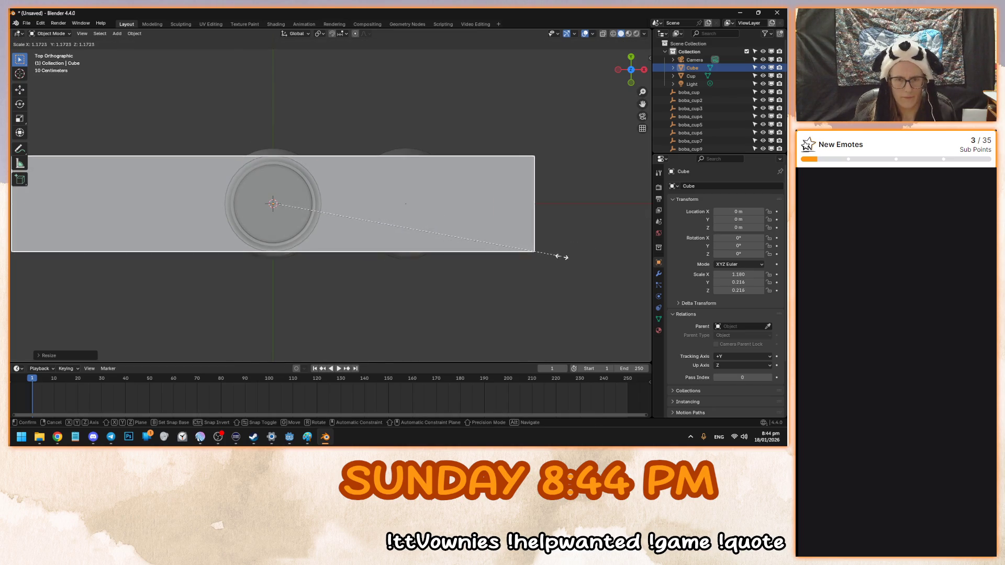
{"action": "left_click", "coordinate": [575, 258]}
{"action": "scroll", "coordinate": [590, 281], "scroll_direction": "up", "scroll_amount": 5}
{"action": "scroll", "coordinate": [366, 229], "scroll_direction": "up", "scroll_amount": 8}
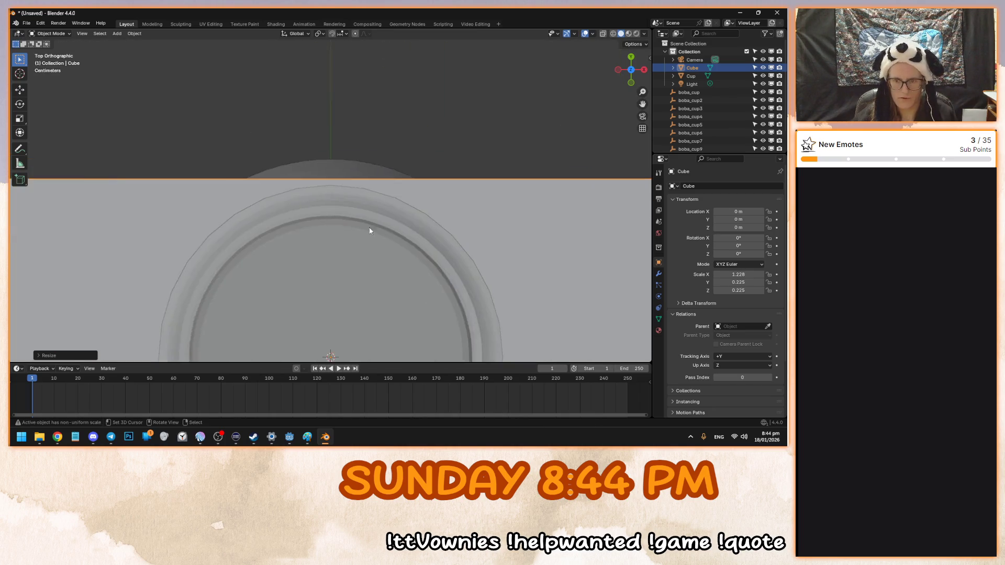
{"action": "key", "text": "s"}
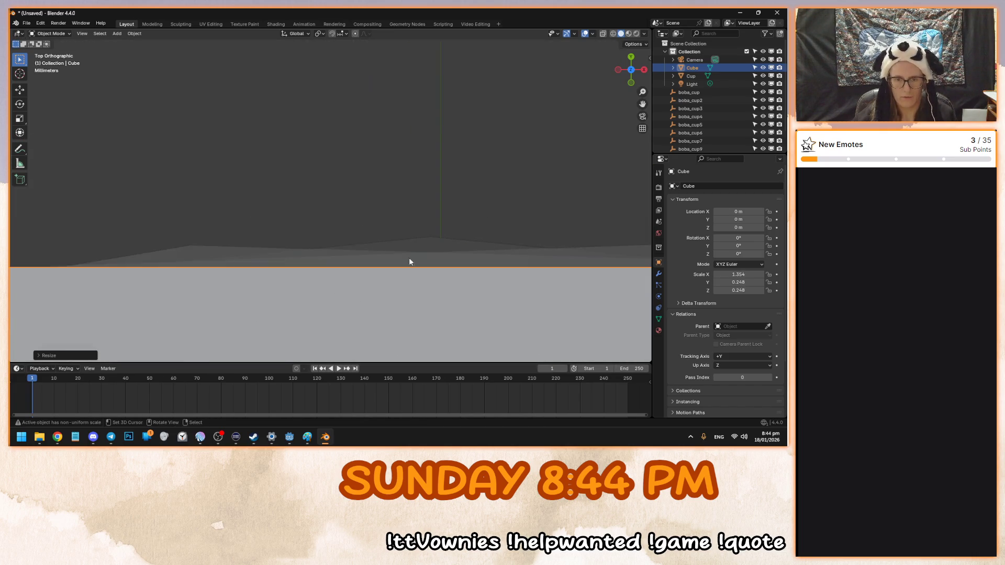
{"action": "key", "text": "s"}
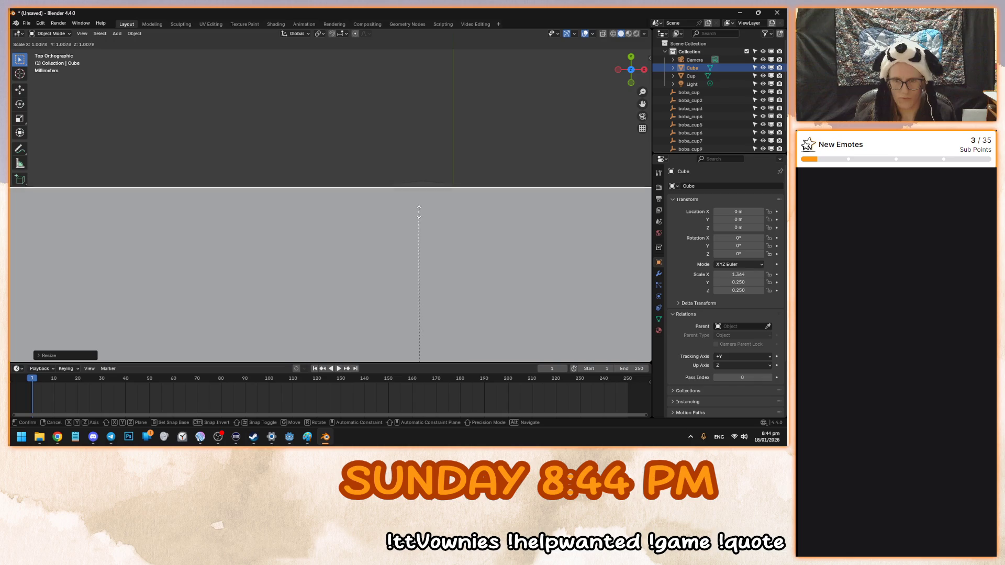
{"action": "left_click", "coordinate": [461, 214]}
{"action": "key", "text": "s"}
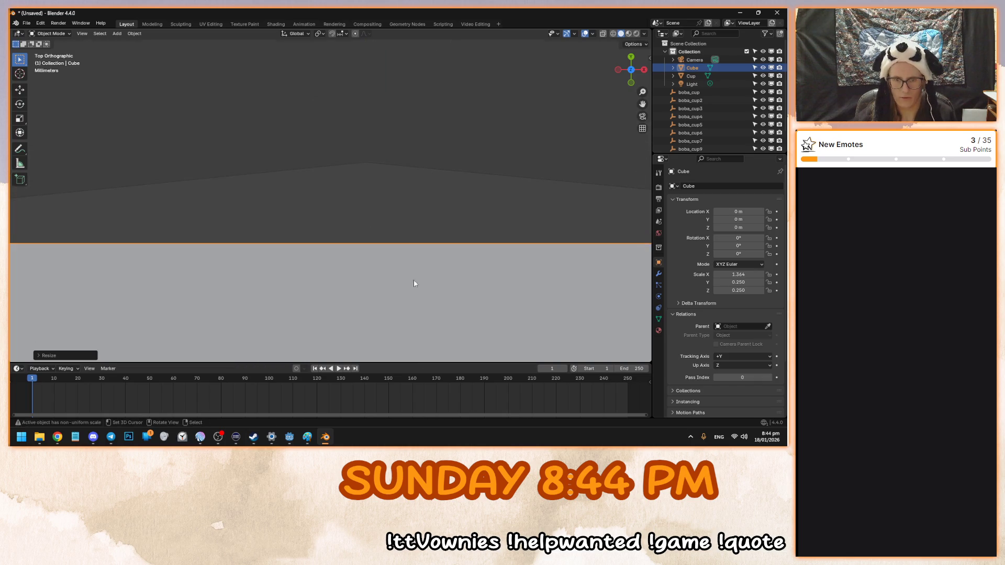
{"action": "left_click", "coordinate": [397, 218]}
{"action": "key", "text": "s"}
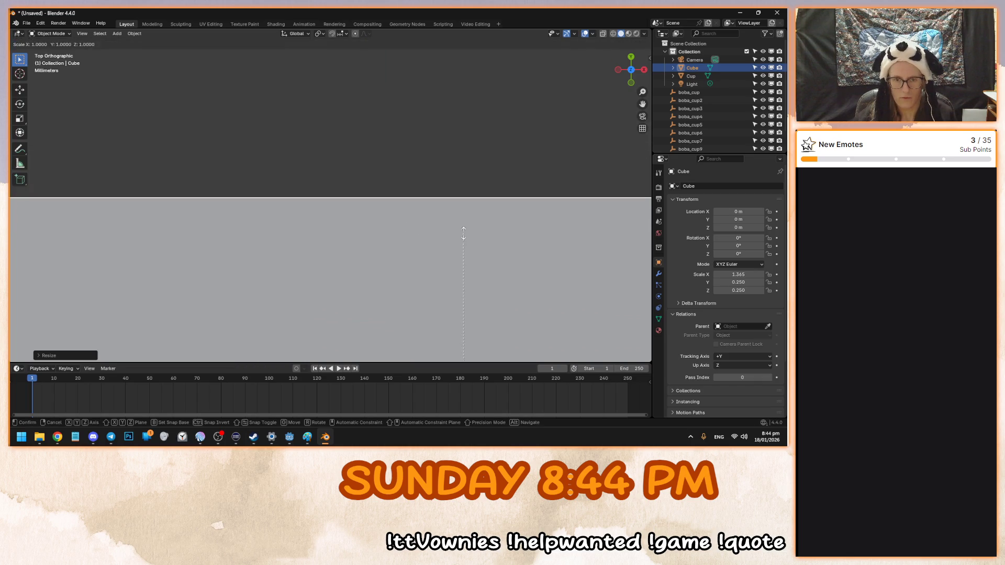
{"action": "left_click", "coordinate": [286, 256]}
Step: Rotate the Cup slightly, then cancel a further rotation attempt
{"action": "scroll", "coordinate": [284, 256], "scroll_direction": "down", "scroll_amount": 8}
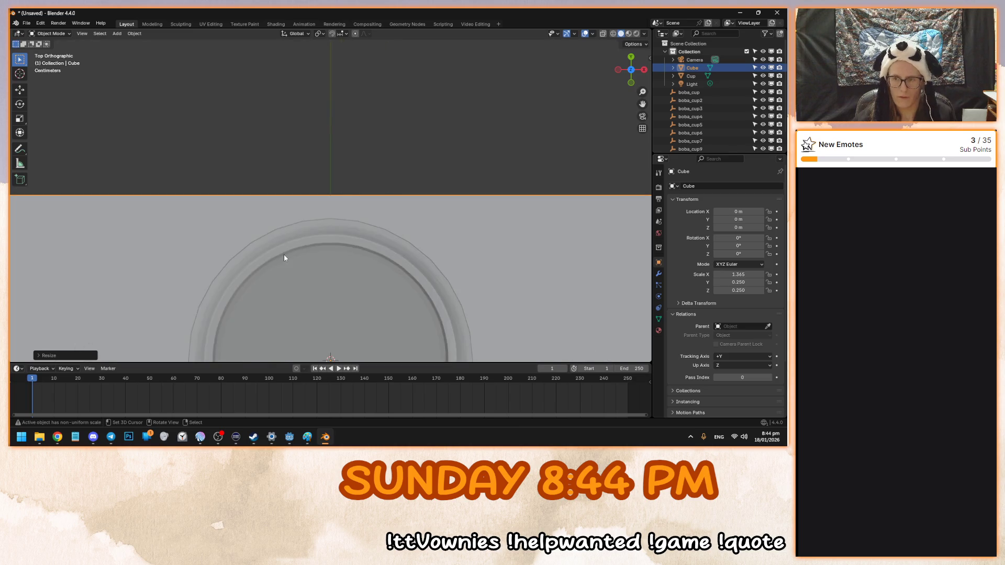
{"action": "left_click", "coordinate": [691, 76]}
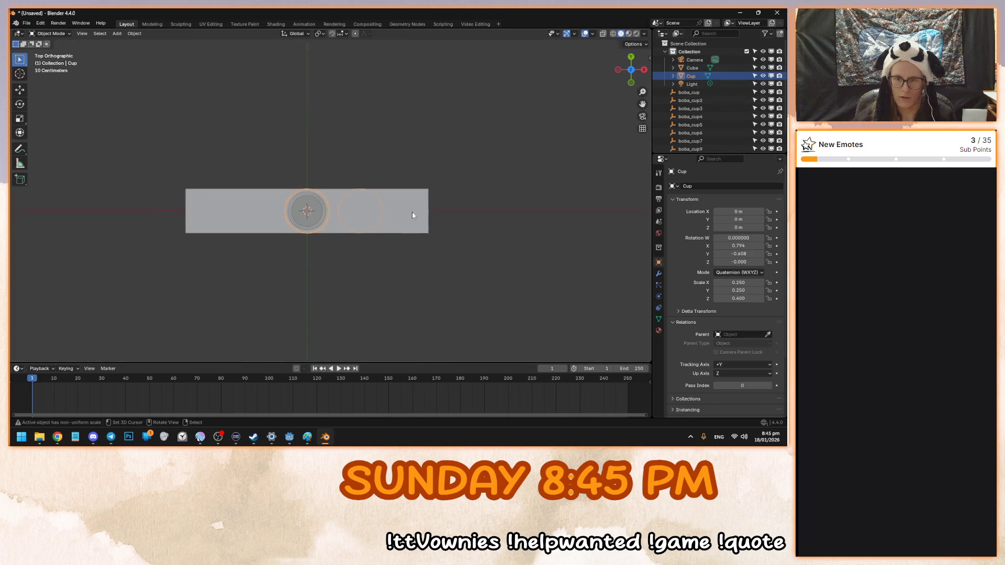
{"action": "scroll", "coordinate": [413, 212], "scroll_direction": "up", "scroll_amount": 10}
{"action": "scroll", "coordinate": [480, 180], "scroll_direction": "down", "scroll_amount": 3}
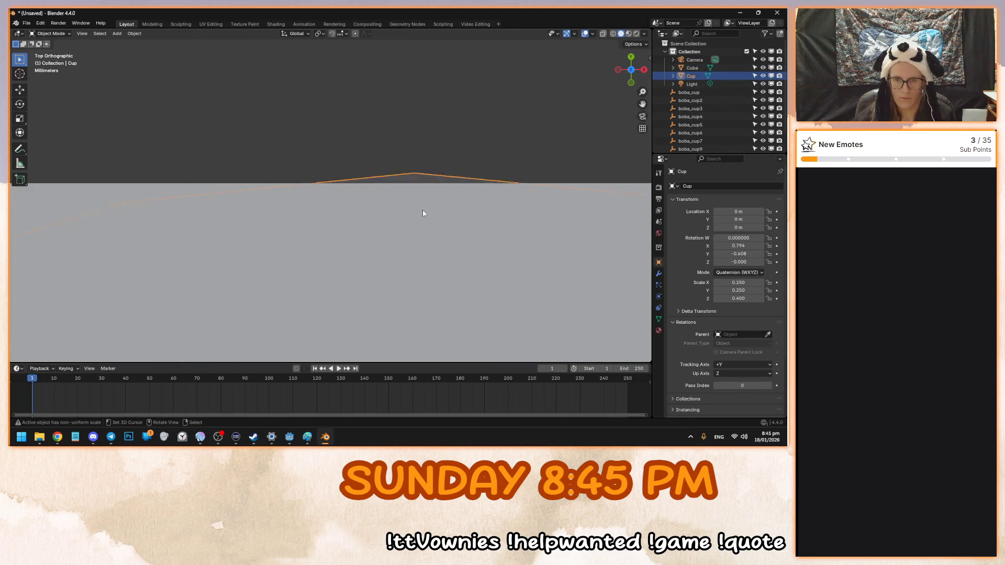
{"action": "key", "text": "r"}
{"action": "left_click", "coordinate": [476, 228]}
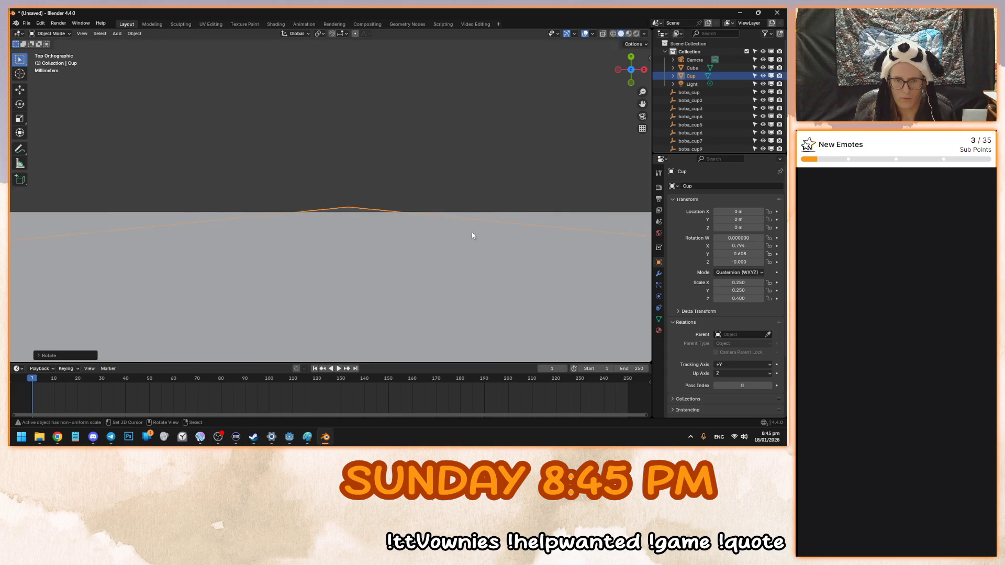
{"action": "scroll", "coordinate": [448, 282], "scroll_direction": "down", "scroll_amount": 2}
{"action": "scroll", "coordinate": [398, 210], "scroll_direction": "up", "scroll_amount": 4}
{"action": "key", "text": "r"}
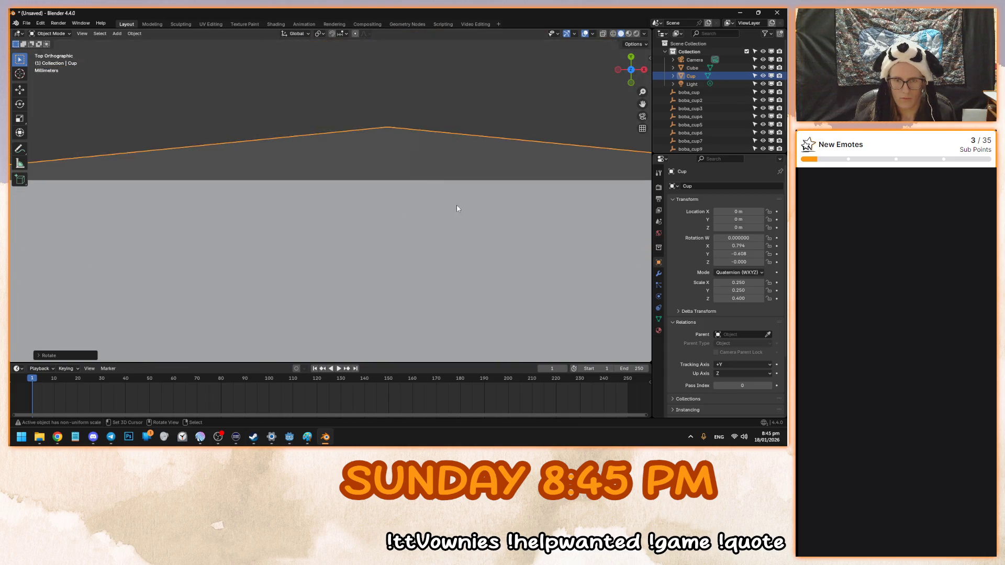
{"action": "scroll", "coordinate": [422, 209], "scroll_direction": "up", "scroll_amount": 5}
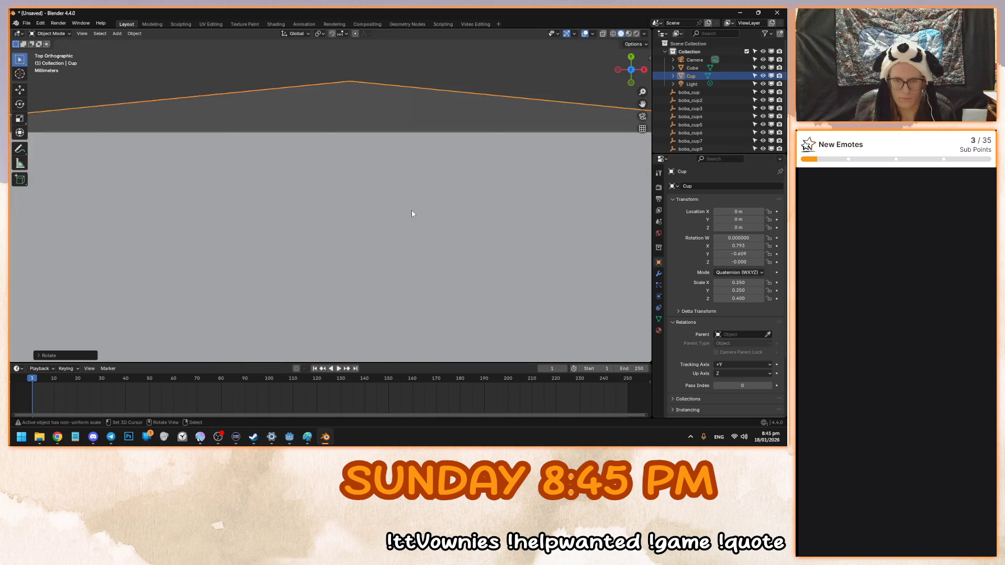
{"action": "key", "text": "r"}
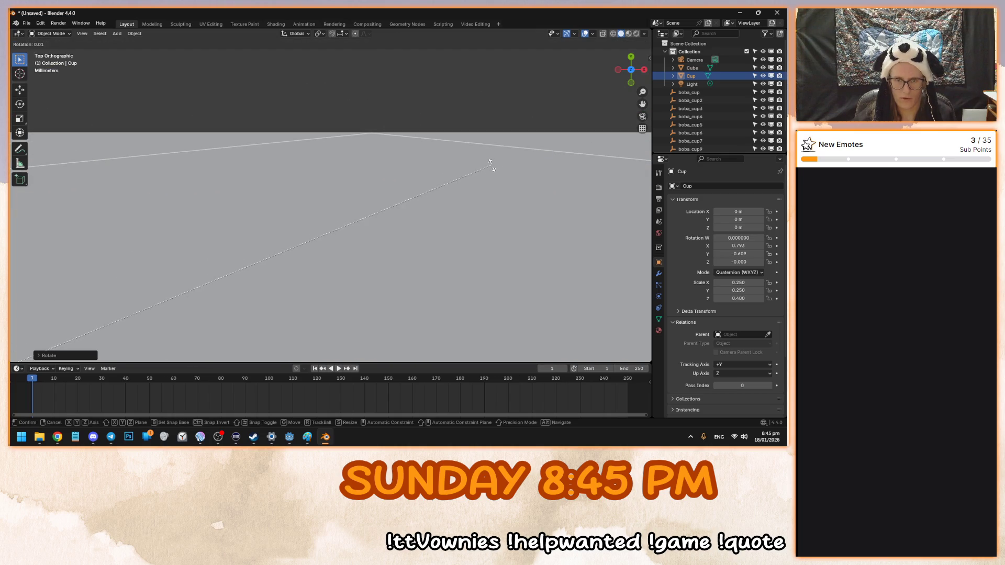
{"action": "key", "text": "Escape"}
Step: Delete the flat cube bar from the scene
{"action": "scroll", "coordinate": [461, 177], "scroll_direction": "down", "scroll_amount": 3}
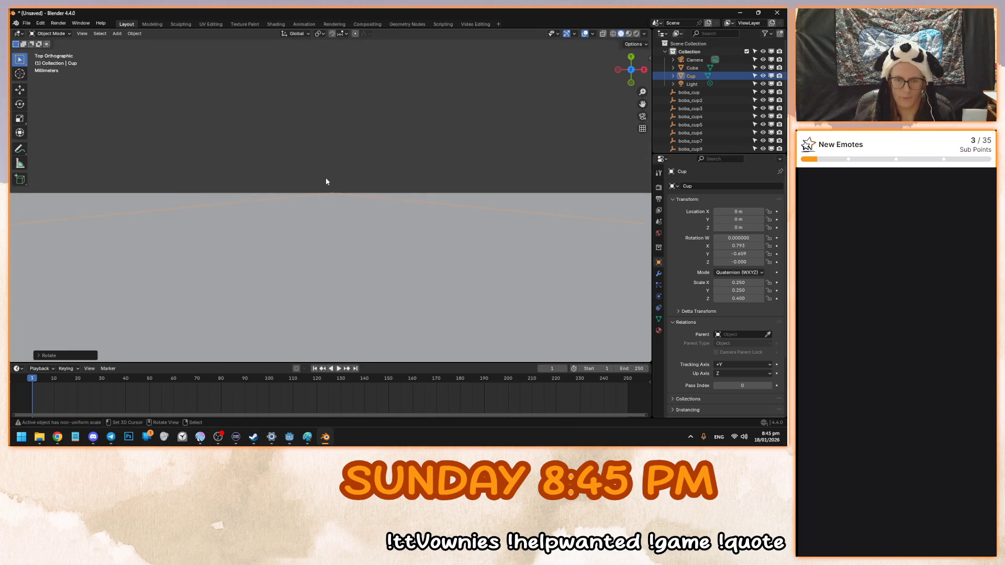
{"action": "scroll", "coordinate": [374, 153], "scroll_direction": "down", "scroll_amount": 3}
{"action": "left_click", "coordinate": [425, 221]}
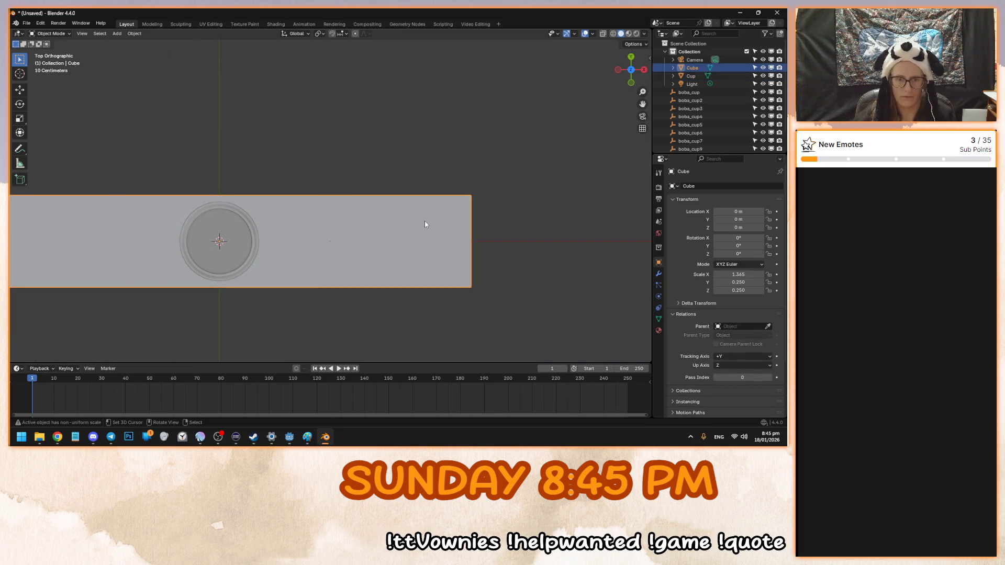
{"action": "key", "text": "Delete"}
Step: Raise the Cup object straight up along Z to 0.8 m
{"action": "key", "text": "KP_1"}
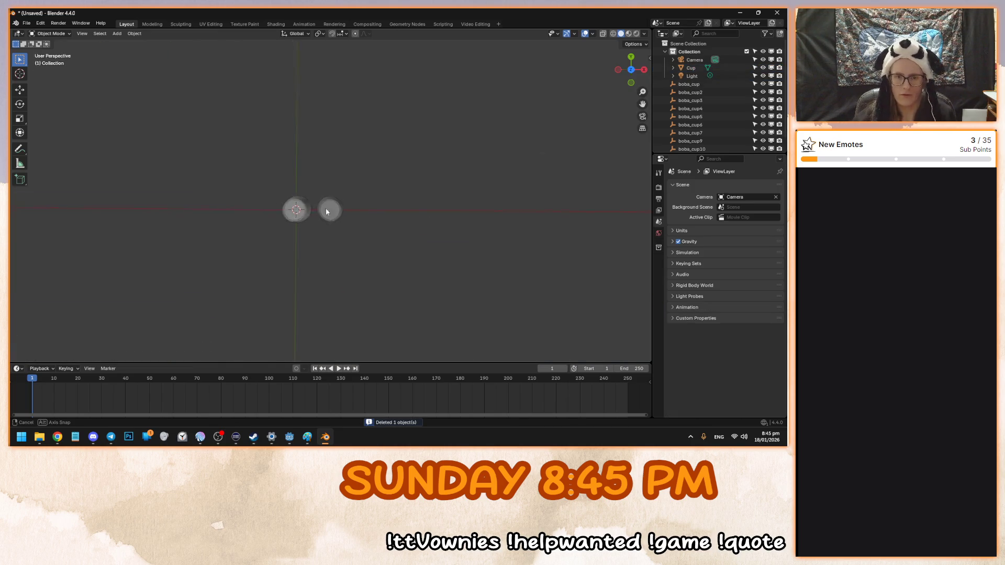
{"action": "left_click", "coordinate": [321, 269]}
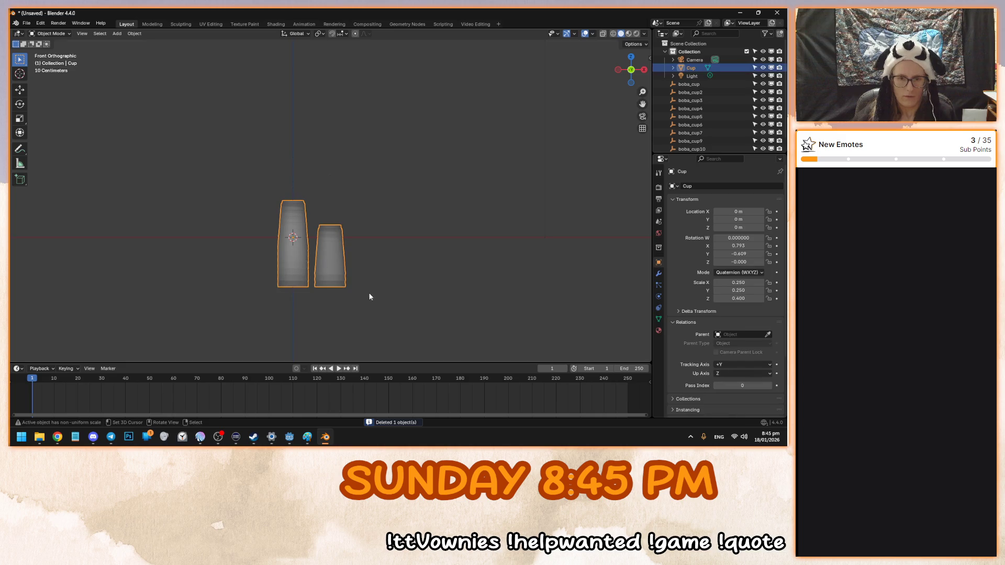
{"action": "key", "text": "KP_Decimal"}
{"action": "key", "text": "g"}
{"action": "key", "text": "z"}
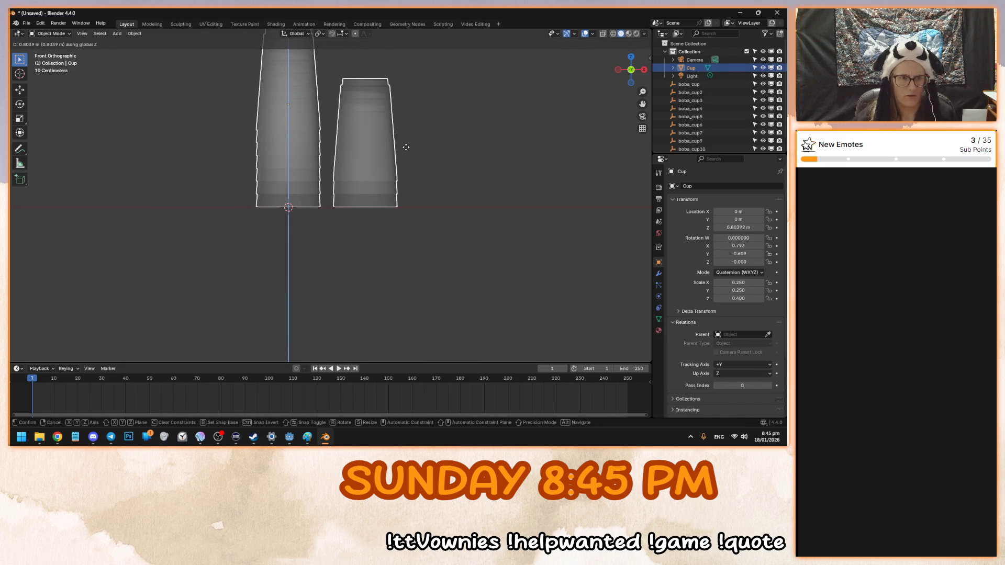
{"action": "left_click", "coordinate": [406, 147], "text": "ctrl"}
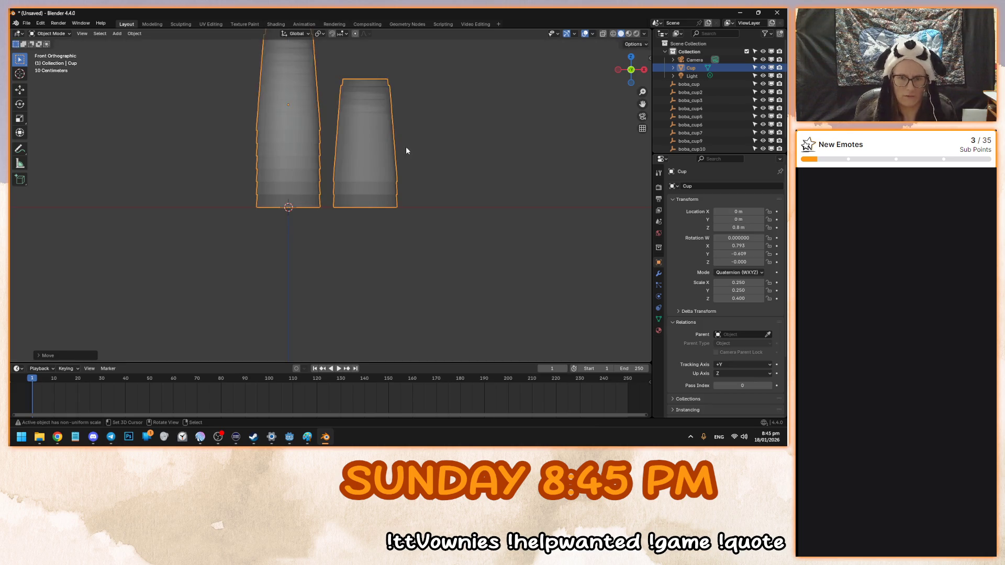
Step: Delete the ten boba_cup objects, up to boba_cup11, from the Outliner
{"action": "left_click_drag", "start_coordinate": [406, 147], "coordinate": [309, 209]}
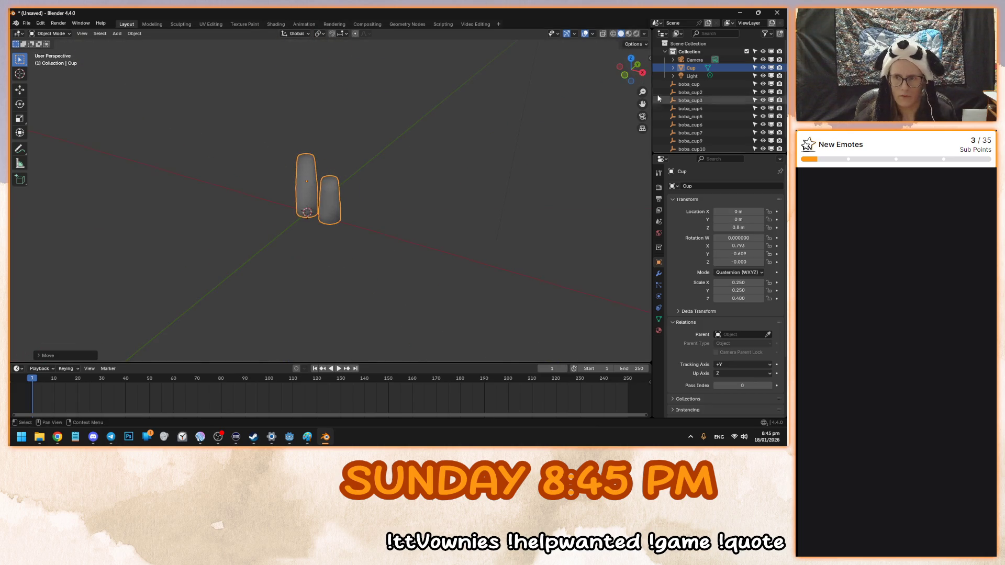
{"action": "left_click", "coordinate": [689, 84]}
{"action": "scroll", "coordinate": [689, 105], "scroll_direction": "down", "scroll_amount": 1}
{"action": "left_click", "coordinate": [686, 146], "text": "shift"}
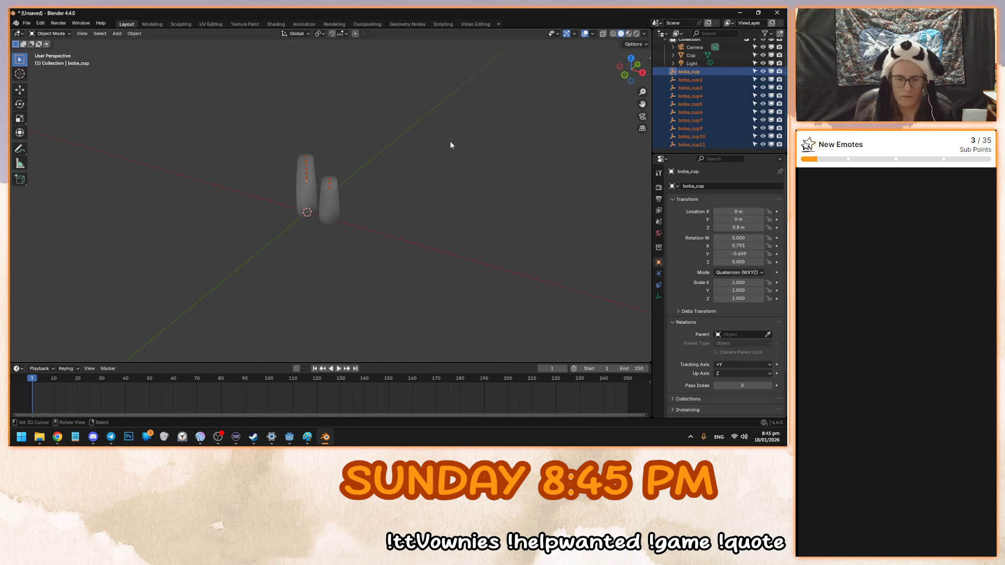
{"action": "key", "text": "Delete"}
Step: Unlink the plastic_clear material from Cup and return to the front view
{"action": "left_click", "coordinate": [307, 186]}
{"action": "left_click_drag", "start_coordinate": [309, 180], "coordinate": [358, 175]}
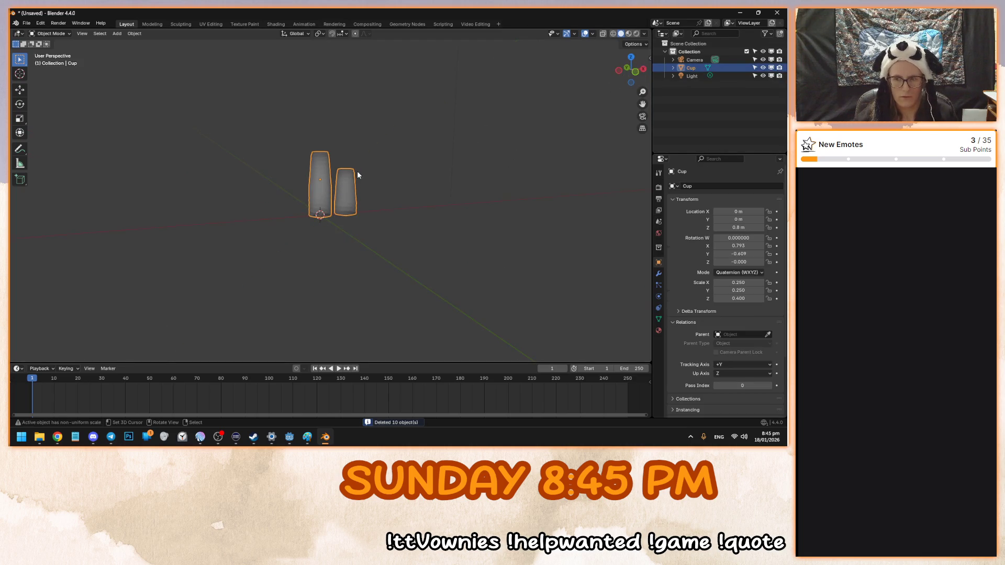
{"action": "scroll", "coordinate": [360, 171], "scroll_direction": "up", "scroll_amount": 6}
{"action": "left_click", "coordinate": [658, 330]}
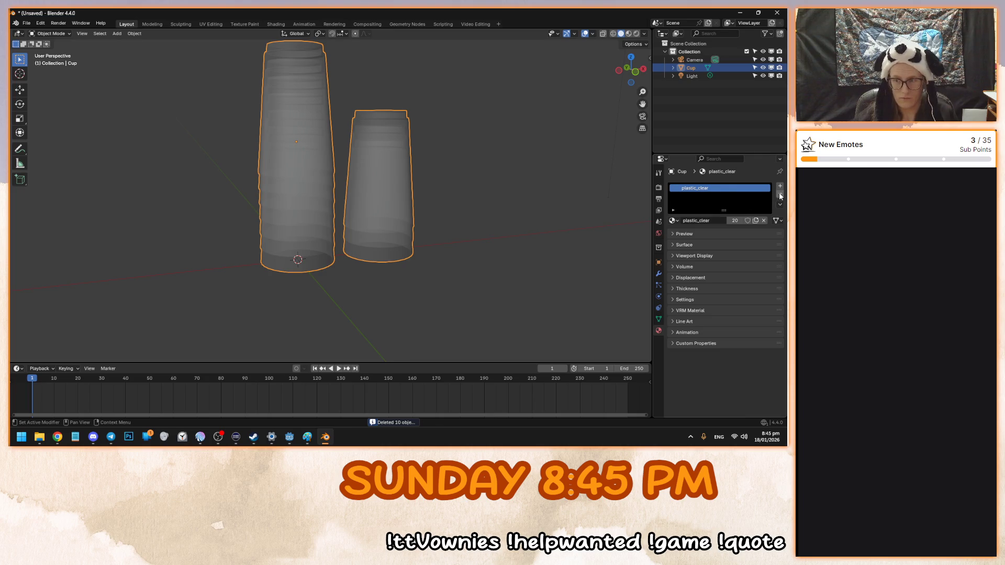
{"action": "left_click", "coordinate": [763, 221]}
{"action": "mouse_move", "coordinate": [602, 229]}
{"action": "left_mouse_down"}
{"action": "mouse_move", "coordinate": [393, 227]}
{"action": "mouse_move", "coordinate": [477, 209]}
{"action": "left_mouse_up"}
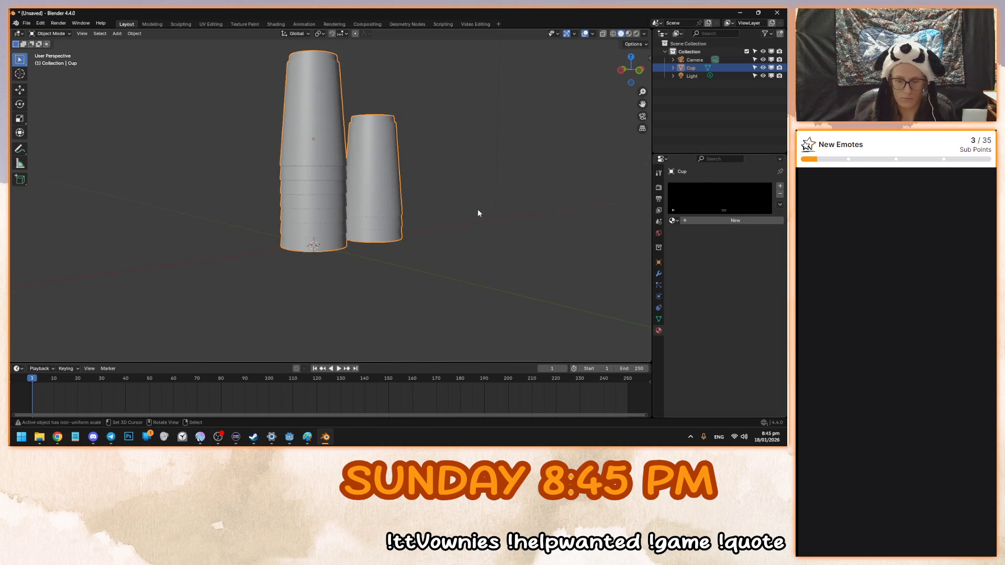
{"action": "key", "text": "KP_1"}
Step: Export the scene as glTF 2.0 to cups_mesh.glb
{"action": "left_click", "coordinate": [26, 23]}
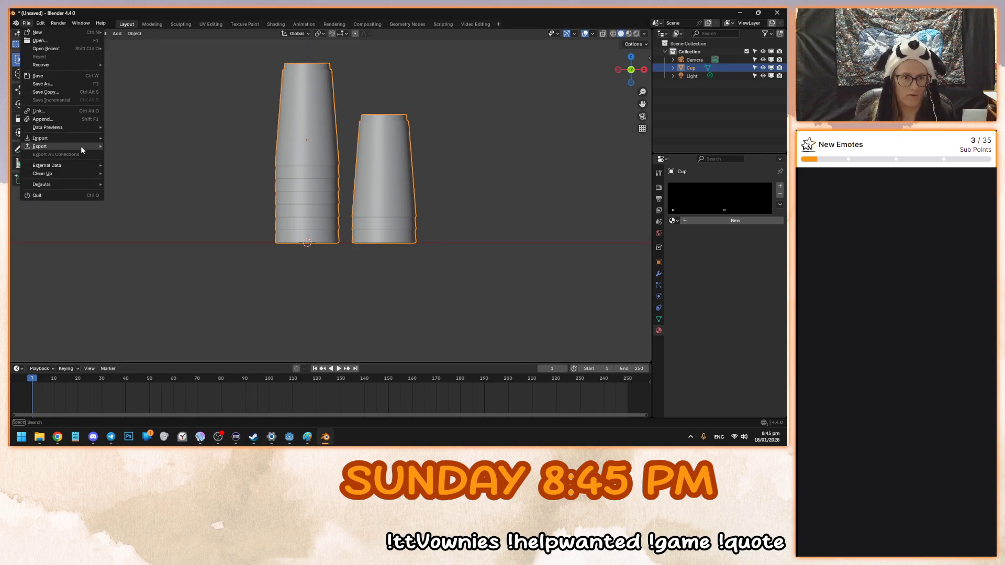
{"action": "mouse_move", "coordinate": [82, 148]}
{"action": "left_click", "coordinate": [159, 228]}
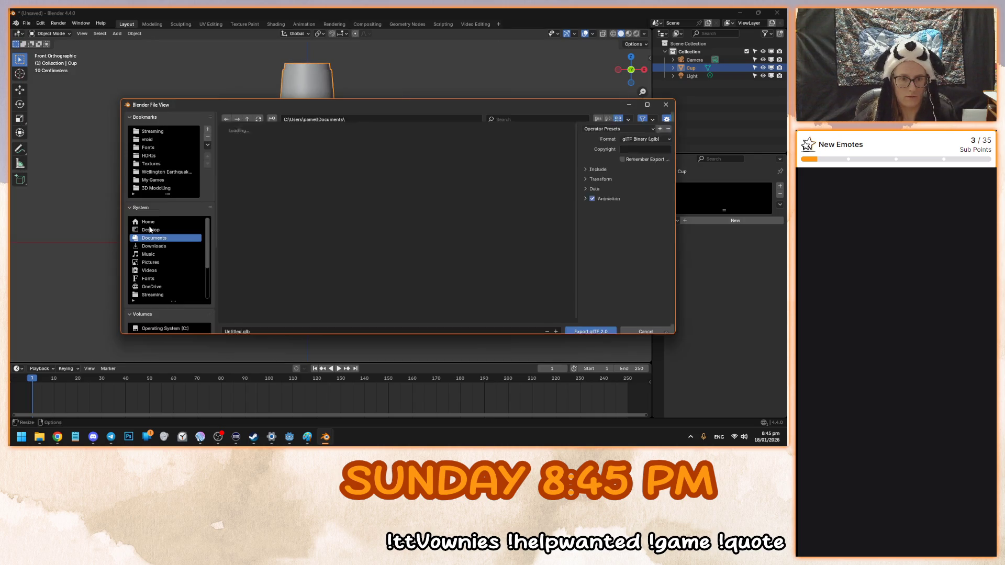
{"action": "left_click_drag", "start_coordinate": [324, 107], "coordinate": [9, 117]}
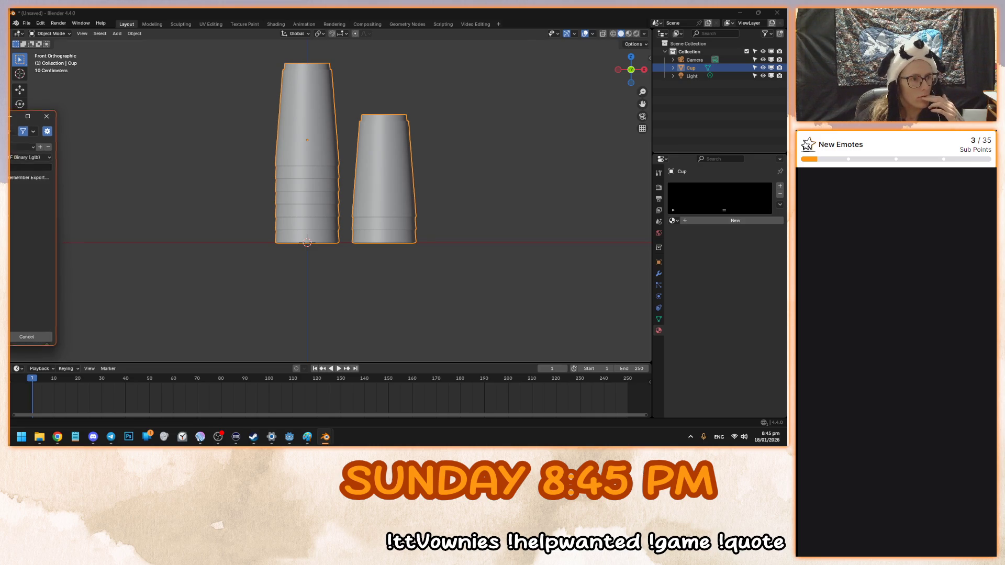
{"action": "key", "text": "Return"}
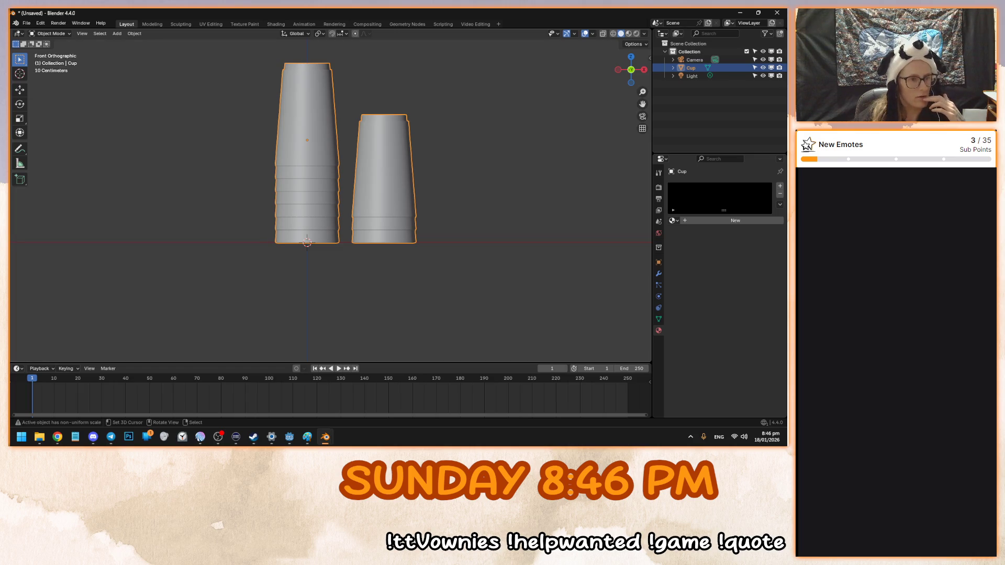
{"action": "left_click_drag", "start_coordinate": [268, 228], "coordinate": [359, 202]}
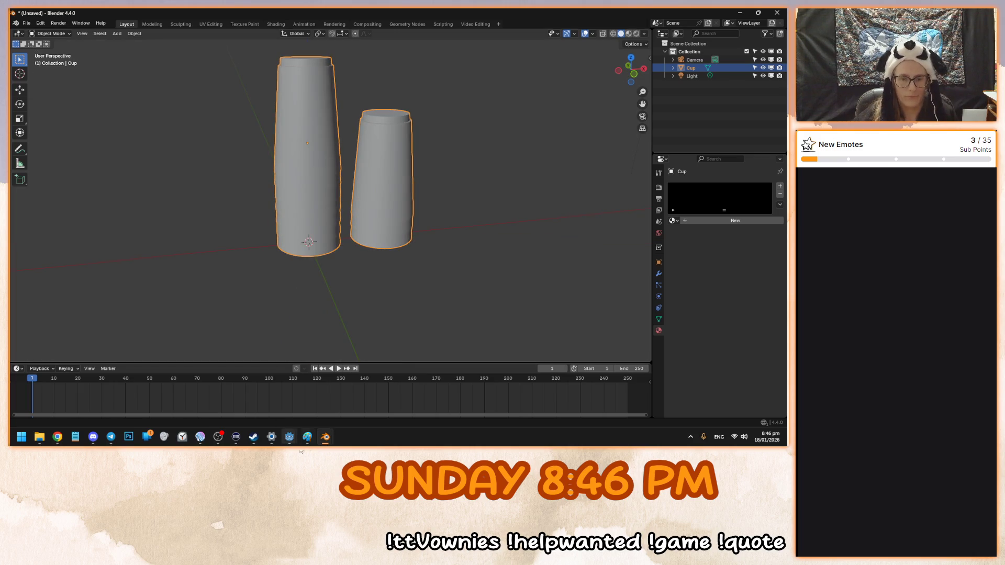
Step: Bring up the Godot project and select the exported cups_mesh.glb in the FileSystem
{"action": "mouse_move", "coordinate": [289, 437]}
{"action": "left_click", "coordinate": [239, 394]}
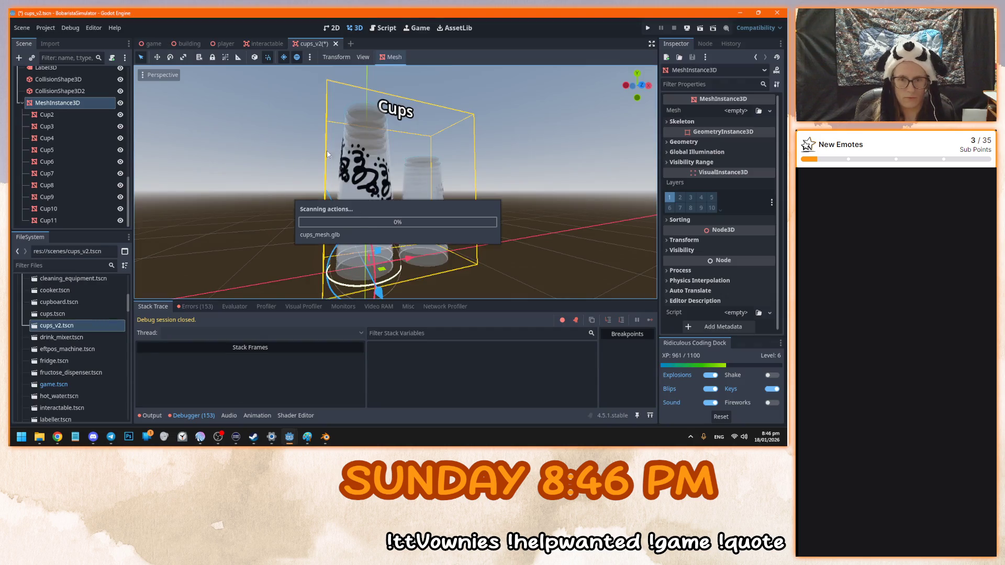
{"action": "left_click", "coordinate": [22, 324]}
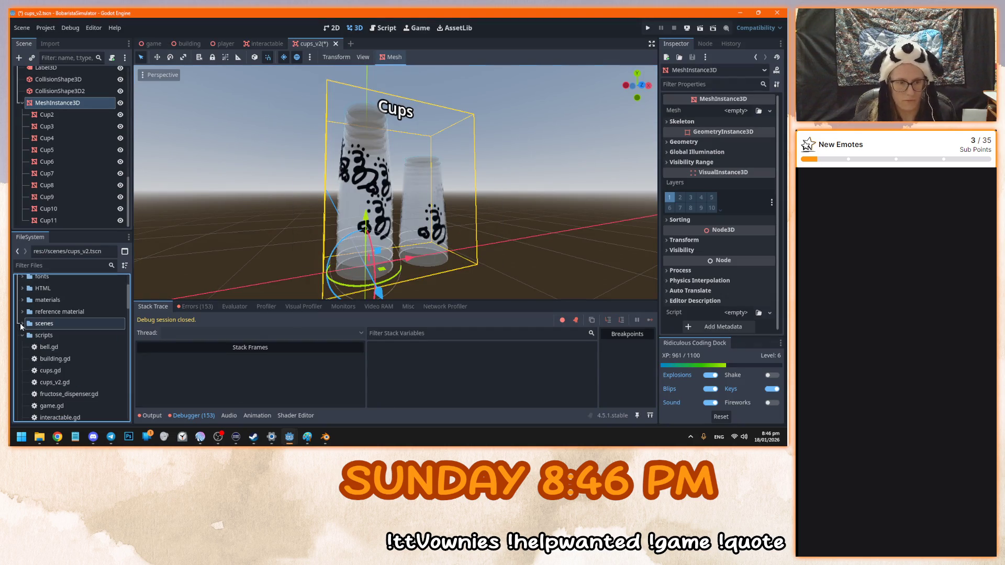
{"action": "scroll", "coordinate": [43, 347], "scroll_direction": "down", "scroll_amount": 5}
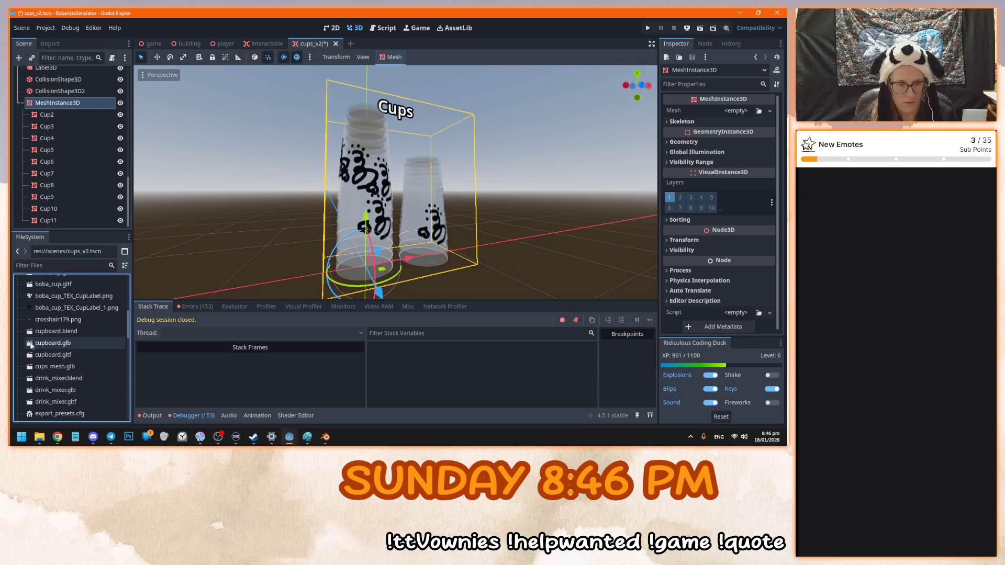
{"action": "left_click", "coordinate": [68, 368]}
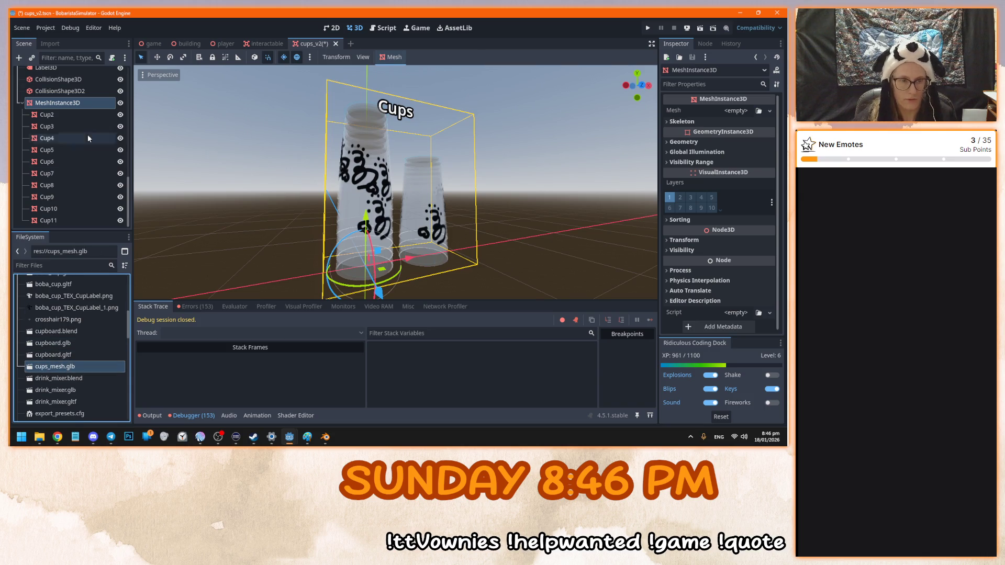
{"action": "scroll", "coordinate": [85, 154], "scroll_direction": "up", "scroll_amount": 10}
Step: Collapse the boba_cup through boba_cup11 nodes in the Scene tree
{"action": "left_click", "coordinate": [22, 85]}
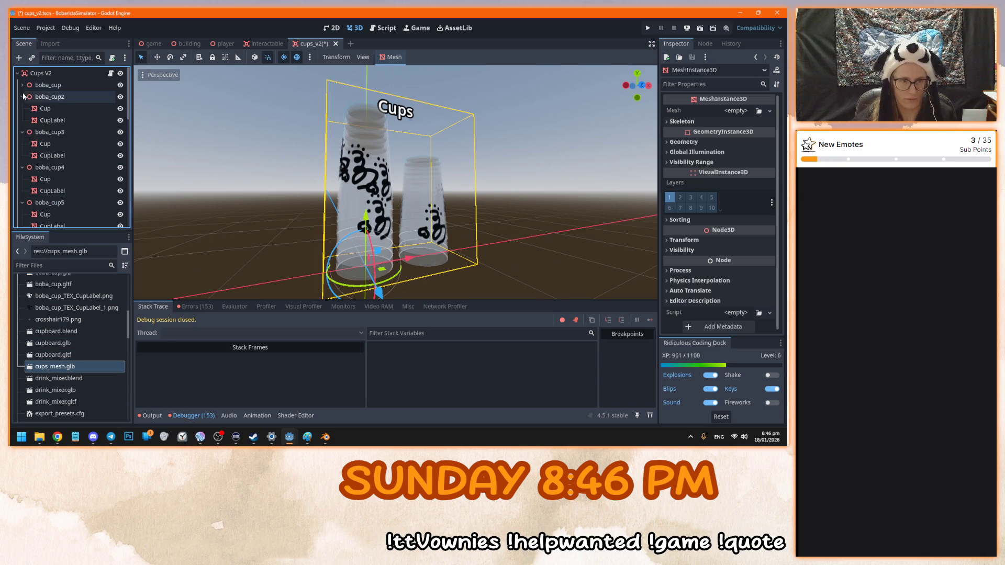
{"action": "left_click", "coordinate": [22, 96]}
{"action": "left_click", "coordinate": [22, 108]}
{"action": "left_click", "coordinate": [22, 120]}
{"action": "left_click", "coordinate": [22, 132]}
{"action": "left_click", "coordinate": [22, 144]}
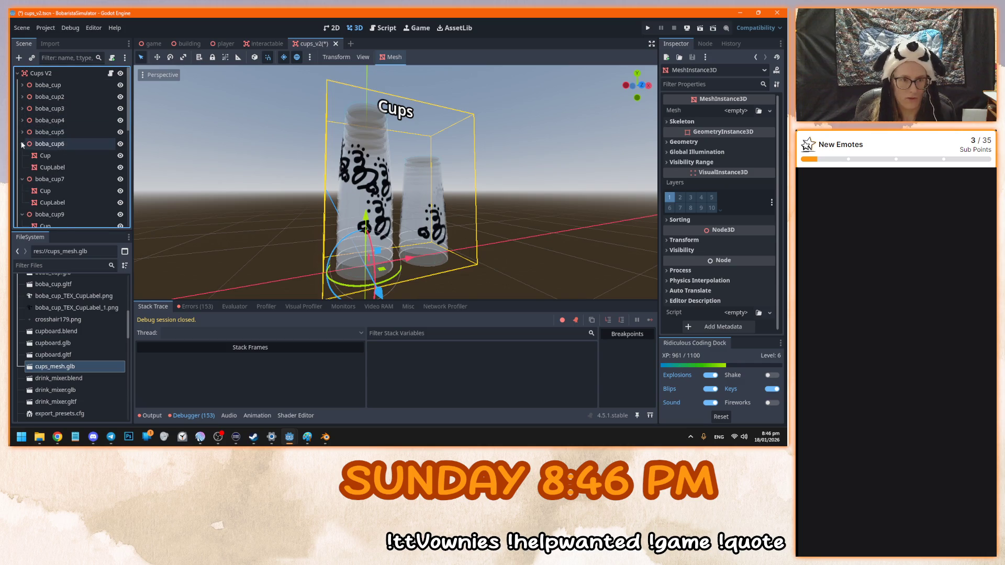
{"action": "left_click", "coordinate": [22, 155]}
{"action": "left_click", "coordinate": [22, 167]}
{"action": "left_click", "coordinate": [22, 179]}
{"action": "left_click", "coordinate": [22, 191]}
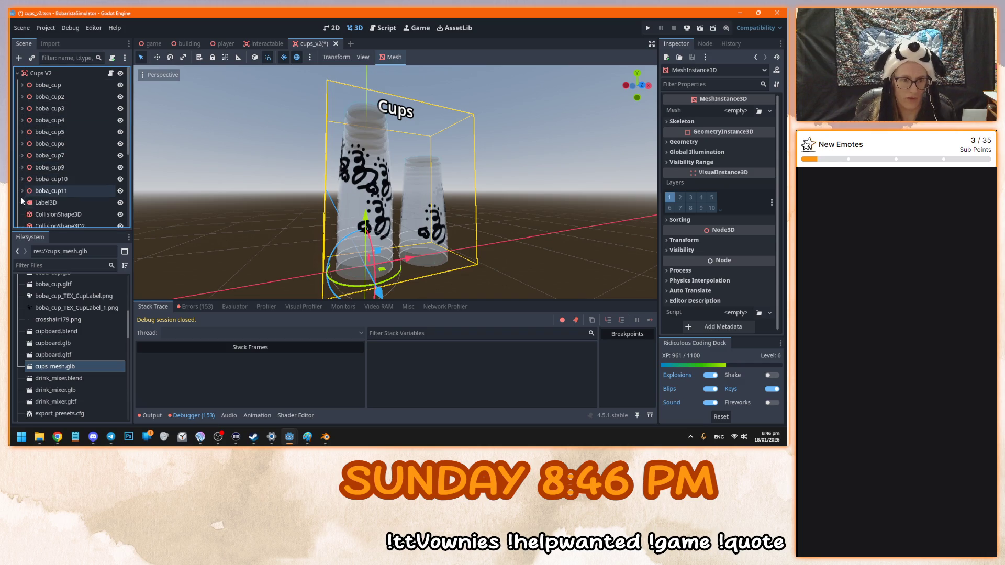
Step: Instance cups_mesh.glb as a child of Cups V2 and make it local
{"action": "left_click", "coordinate": [45, 203]}
{"action": "left_click", "coordinate": [56, 76]}
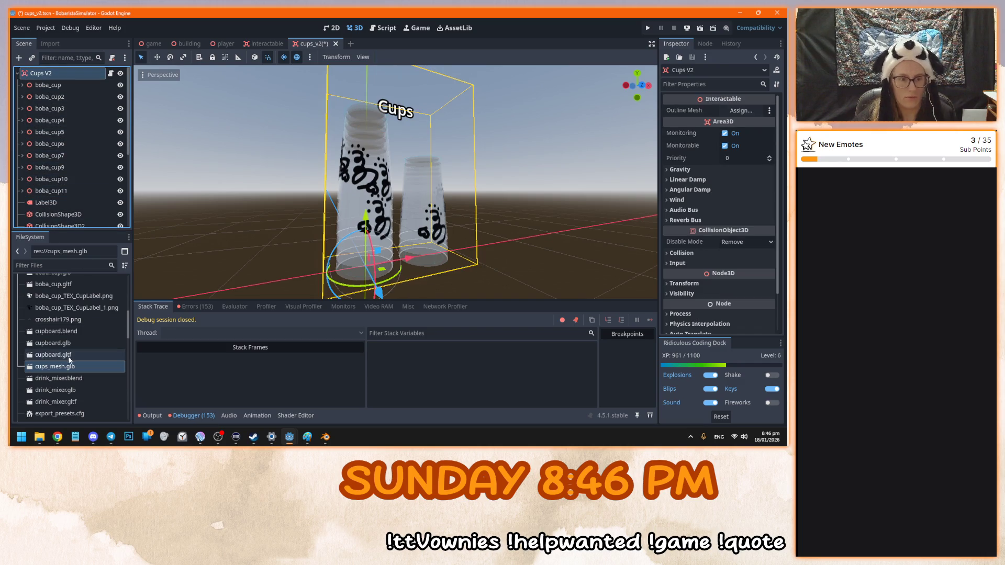
{"action": "left_click_drag", "start_coordinate": [52, 366], "coordinate": [58, 76]}
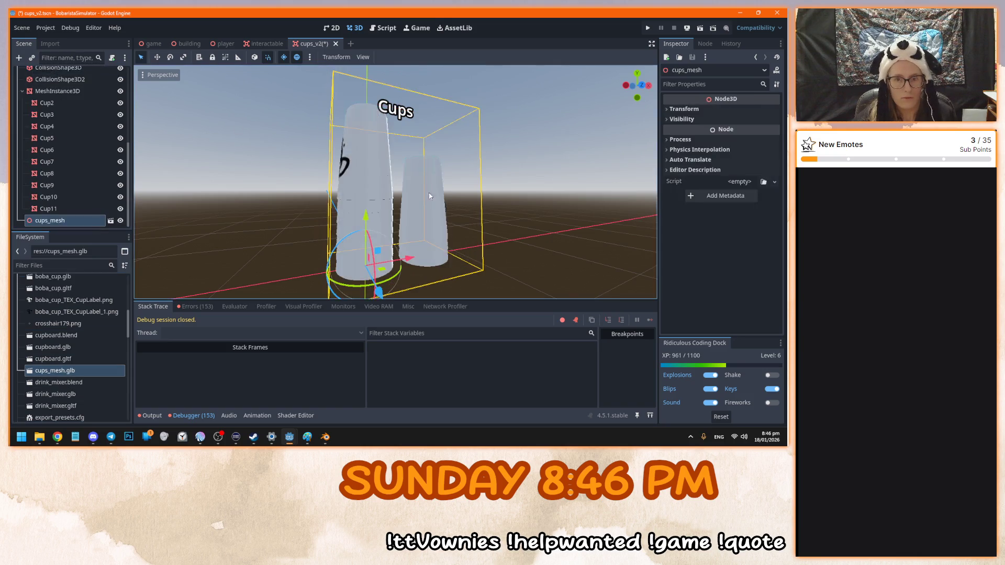
{"action": "scroll", "coordinate": [399, 244], "scroll_direction": "up", "scroll_amount": 3}
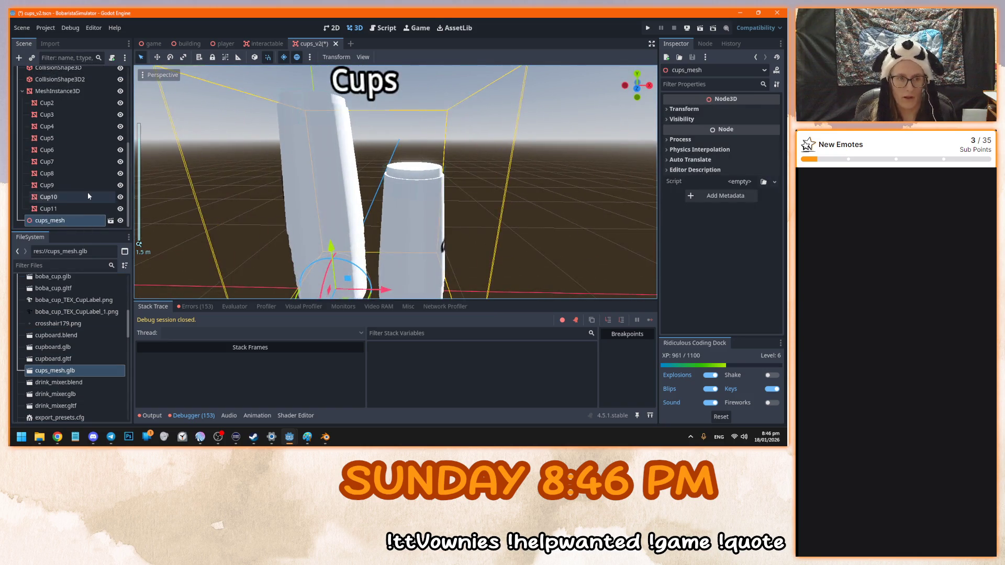
{"action": "right_click", "coordinate": [68, 221]}
{"action": "left_click", "coordinate": [123, 373]}
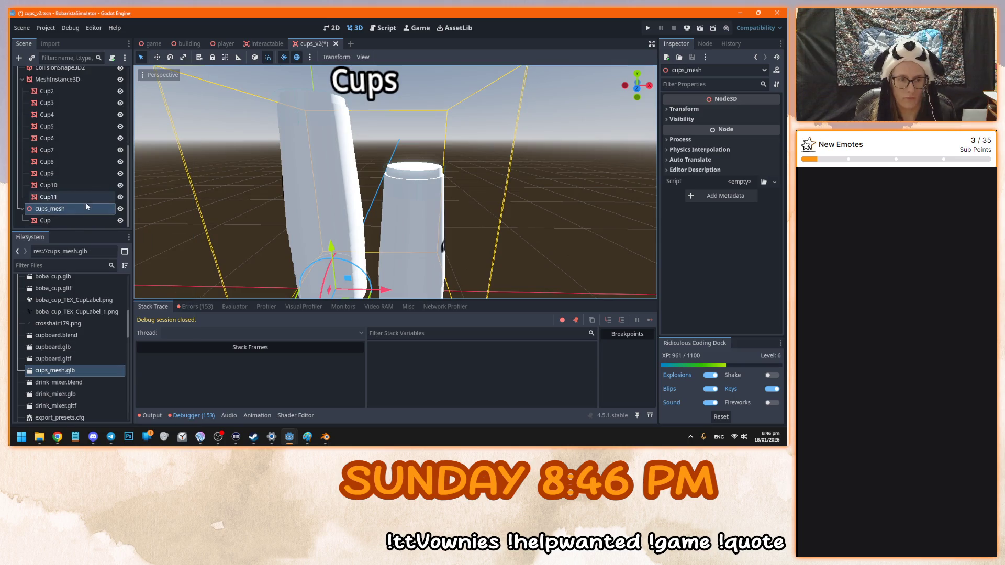
Step: Create an outline mesh from the Cup mesh
{"action": "left_click", "coordinate": [65, 228]}
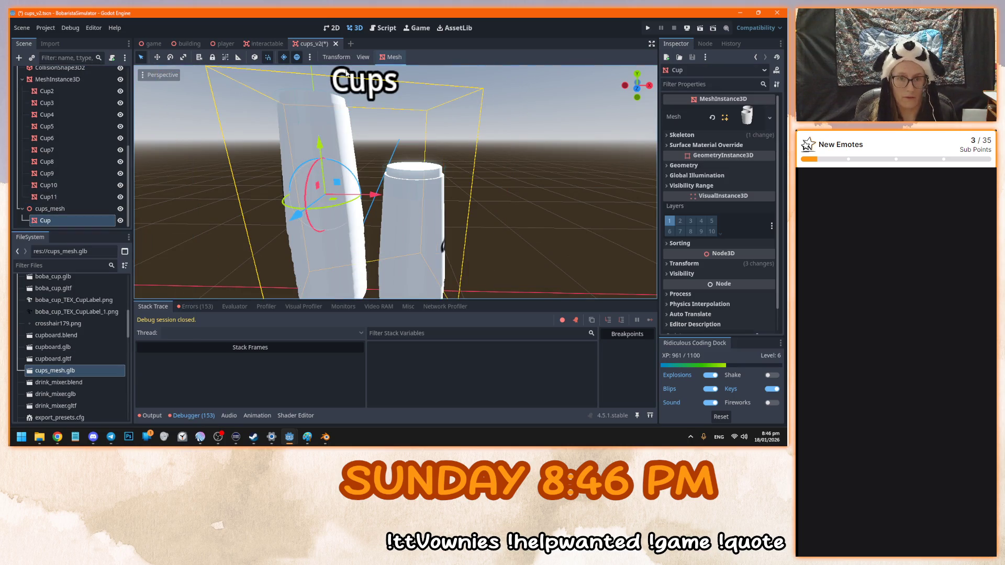
{"action": "left_click", "coordinate": [391, 57]}
{"action": "left_click", "coordinate": [403, 98]}
{"action": "left_click", "coordinate": [374, 242]}
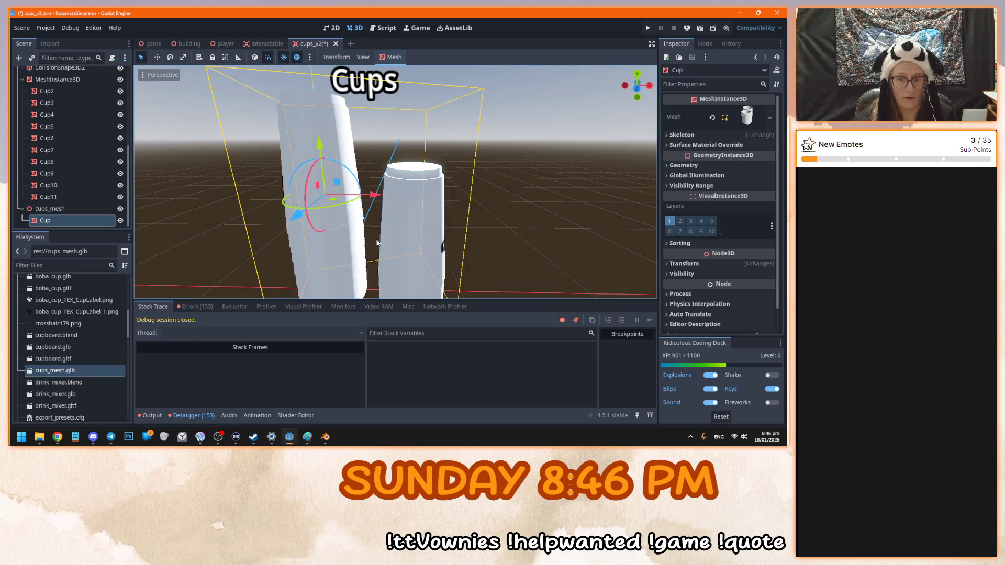
Step: Move the new outline MeshInstance3D up directly under the scene root
{"action": "scroll", "coordinate": [261, 225], "scroll_direction": "down", "scroll_amount": 3}
{"action": "left_click", "coordinate": [74, 212]}
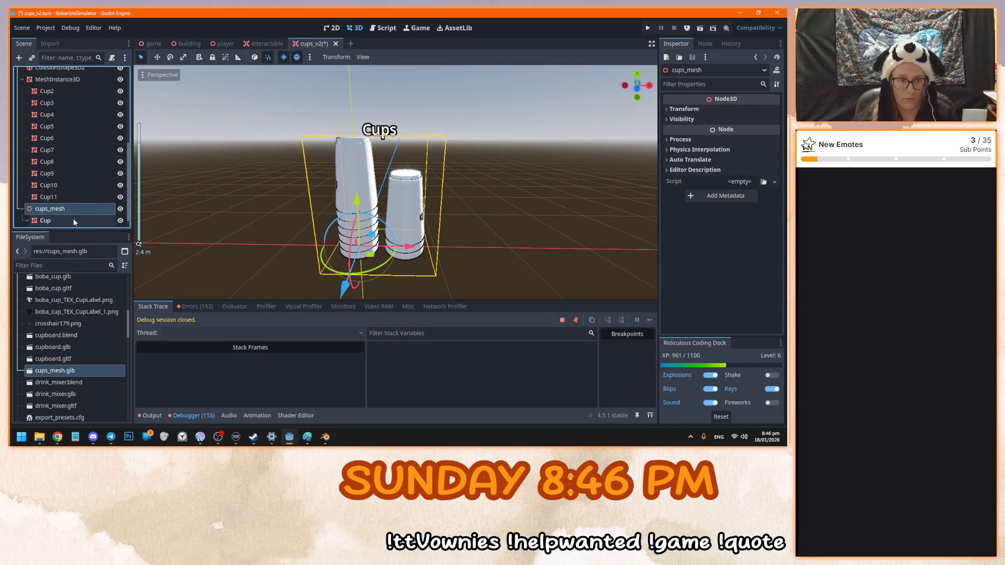
{"action": "scroll", "coordinate": [75, 218], "scroll_direction": "down", "scroll_amount": 1}
{"action": "left_click", "coordinate": [81, 221]}
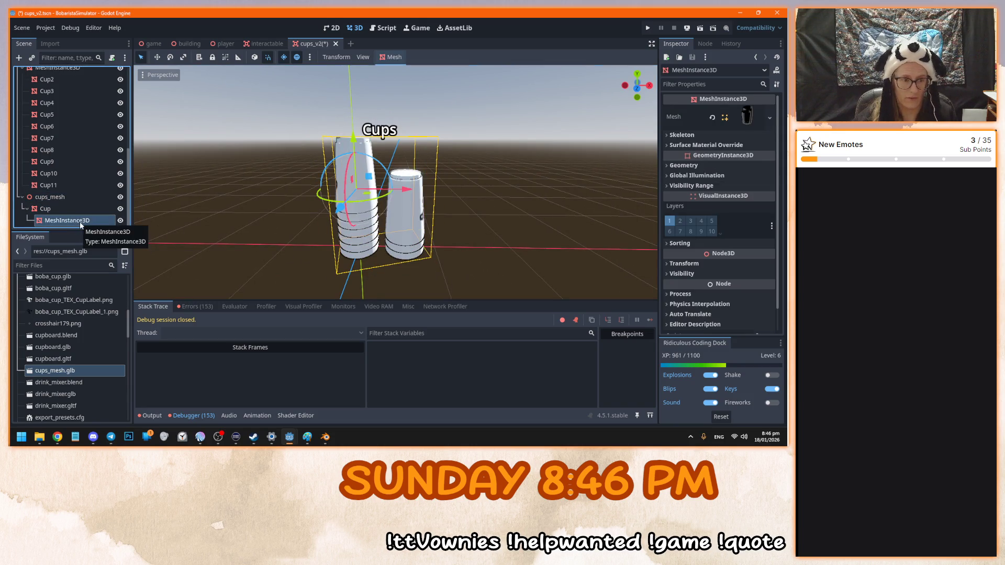
{"action": "mouse_move", "coordinate": [79, 224]}
{"action": "left_mouse_down"}
{"action": "mouse_move", "coordinate": [74, 188]}
{"action": "mouse_move", "coordinate": [60, 196]}
{"action": "left_mouse_up"}
Step: Delete the old MeshInstance3D and the cups_mesh node
{"action": "left_click", "coordinate": [79, 68]}
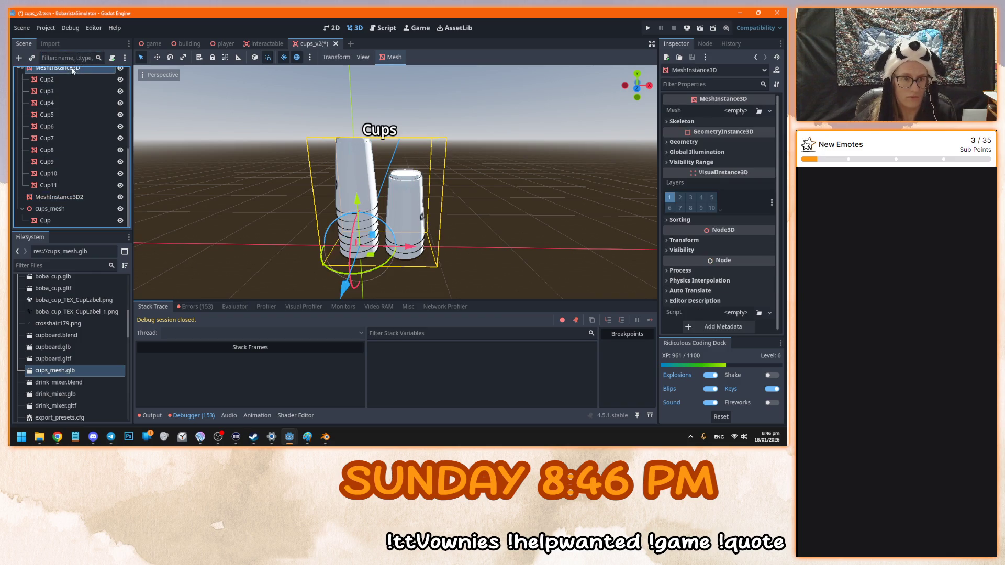
{"action": "key", "text": "Delete"}
{"action": "left_click", "coordinate": [377, 238]}
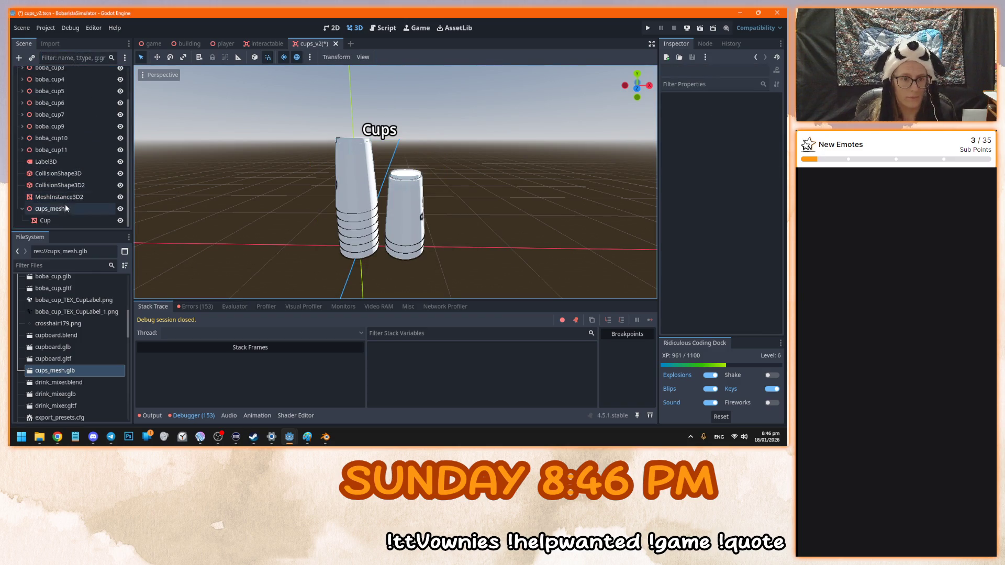
{"action": "left_click", "coordinate": [99, 209]}
{"action": "key", "text": "Delete"}
{"action": "left_click", "coordinate": [363, 233]}
Step: Apply outline.tres to MeshInstance3D2's Surface Material Override slot 0
{"action": "left_click", "coordinate": [81, 220]}
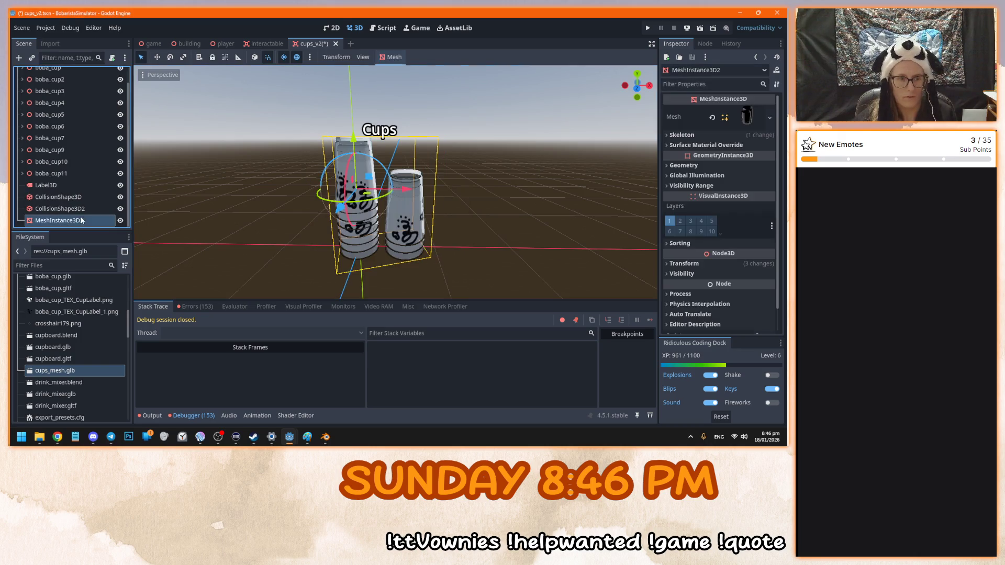
{"action": "scroll", "coordinate": [307, 205], "scroll_direction": "up", "scroll_amount": 3}
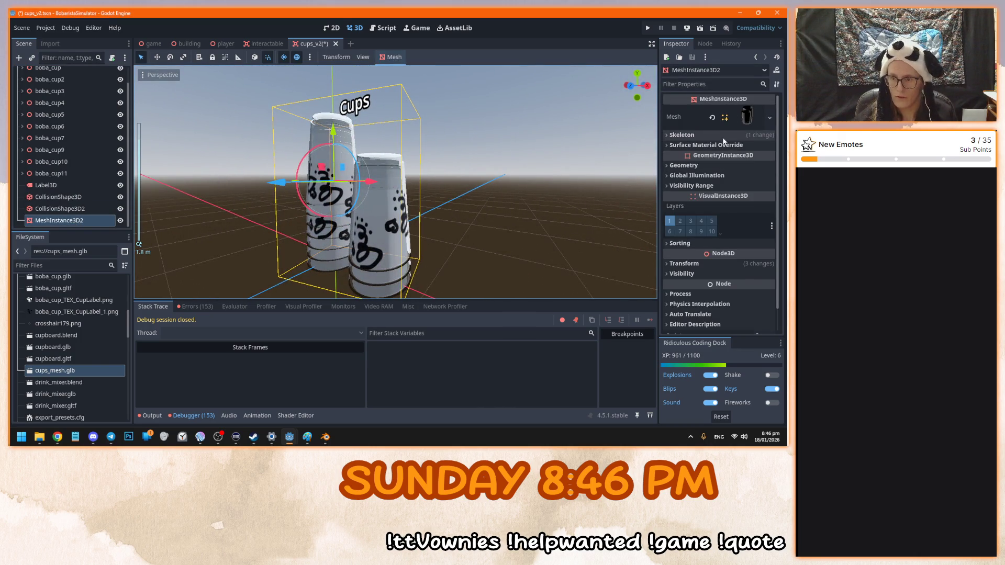
{"action": "left_click", "coordinate": [707, 146]}
{"action": "scroll", "coordinate": [80, 334], "scroll_direction": "down", "scroll_amount": 5}
{"action": "double_click", "coordinate": [67, 332]}
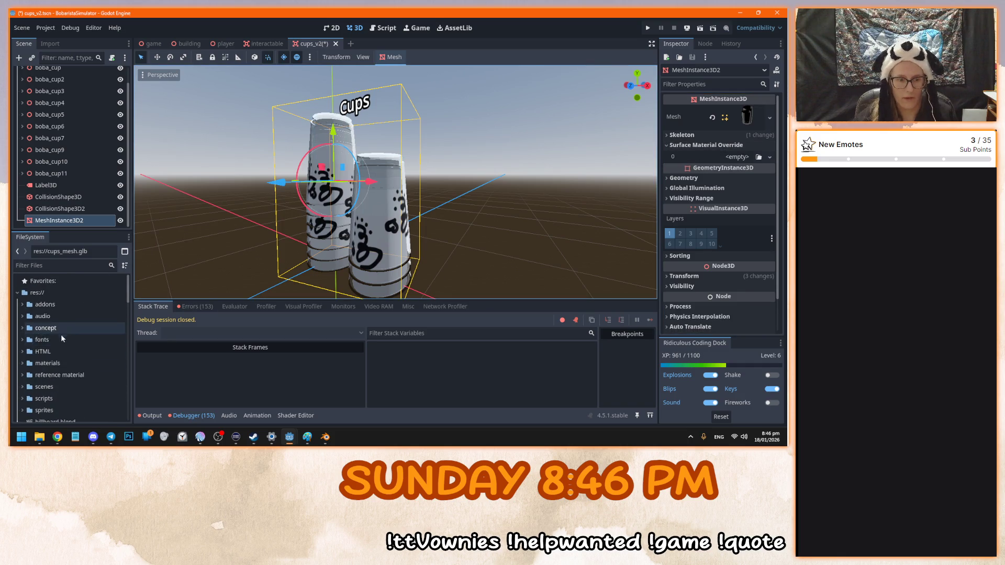
{"action": "scroll", "coordinate": [68, 345], "scroll_direction": "down", "scroll_amount": 3}
{"action": "scroll", "coordinate": [63, 338], "scroll_direction": "down", "scroll_amount": 3}
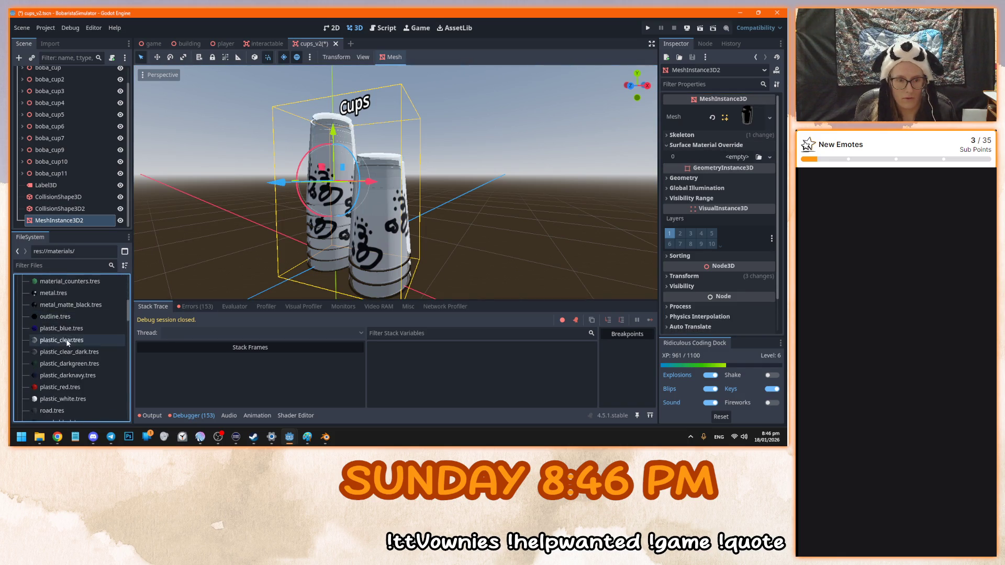
{"action": "left_click_drag", "start_coordinate": [56, 318], "coordinate": [749, 157]}
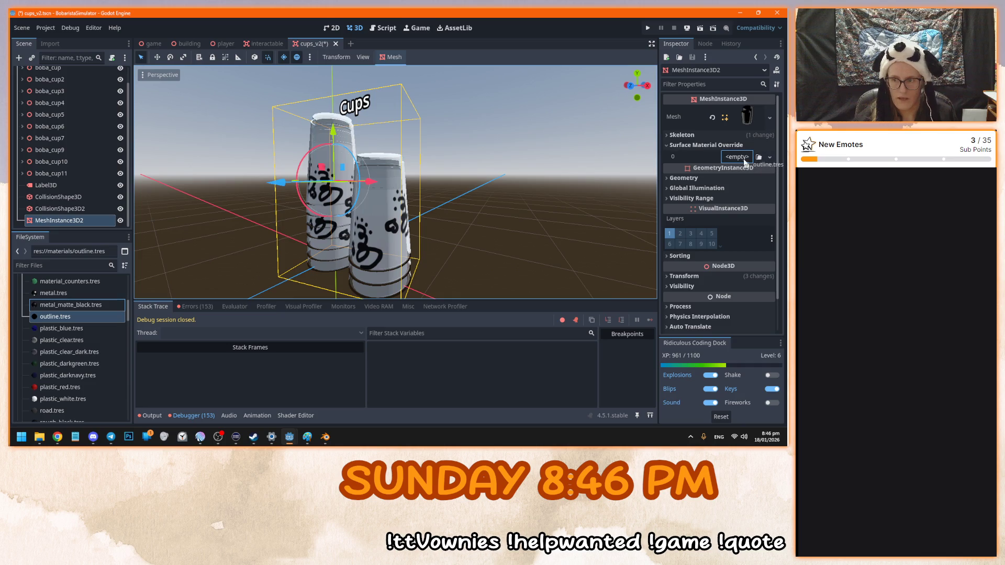
{"action": "scroll", "coordinate": [427, 212], "scroll_direction": "up", "scroll_amount": 2}
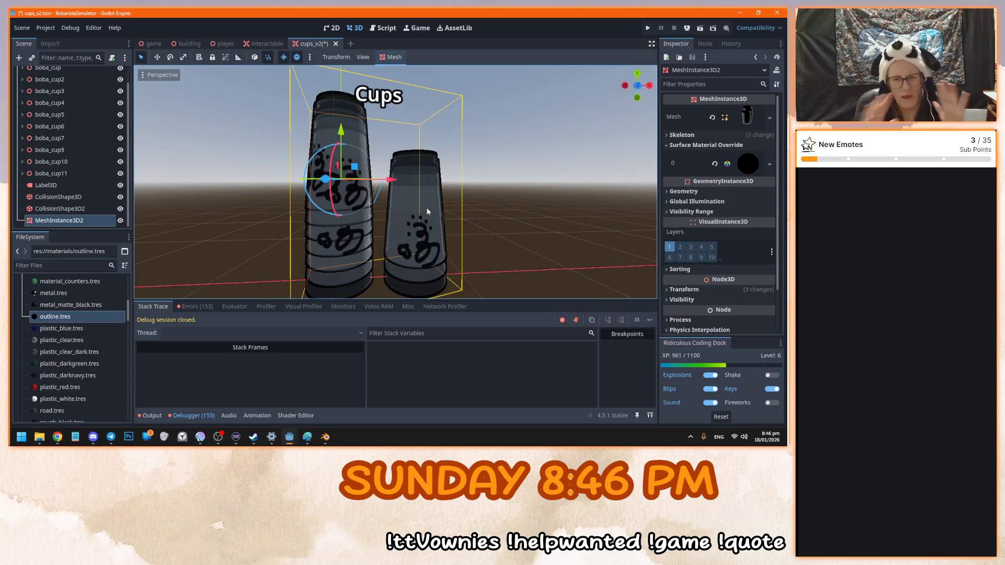
{"action": "left_click", "coordinate": [504, 178]}
{"action": "left_click", "coordinate": [428, 209]}
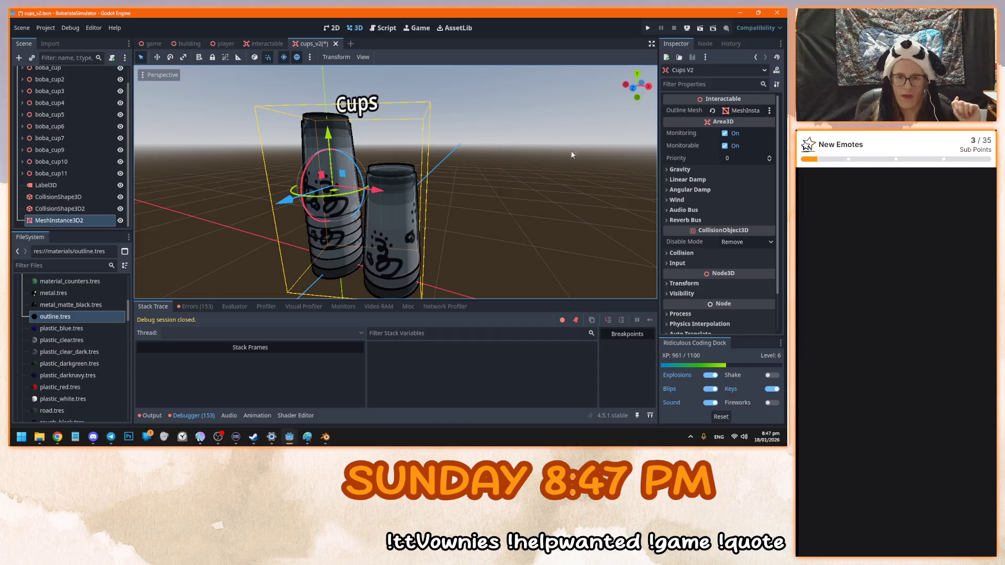
Step: Test-run the scene, stop it, and open cups_v2.gd from the Cups V2 root
{"action": "key", "text": "F6"}
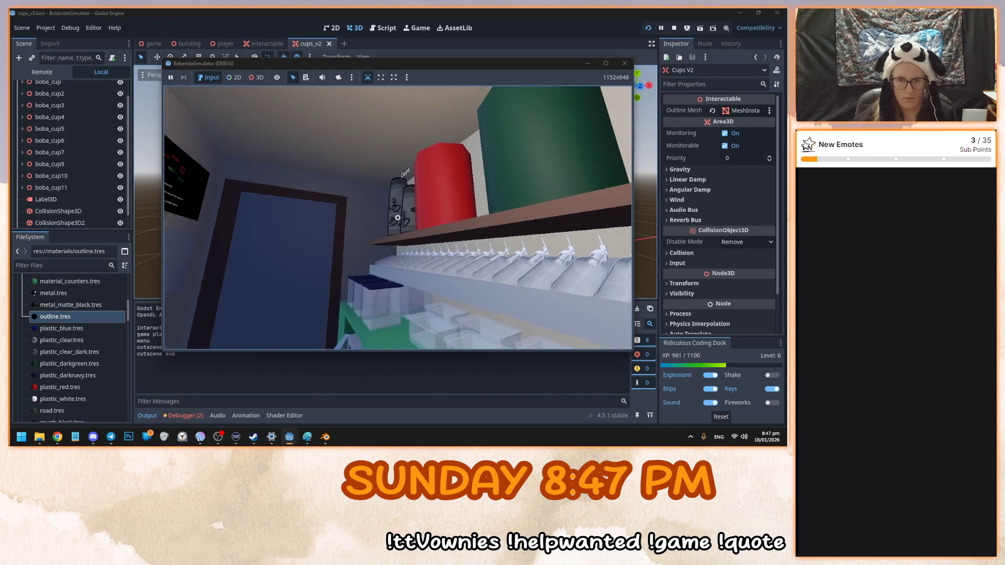
{"action": "key", "text": "F8"}
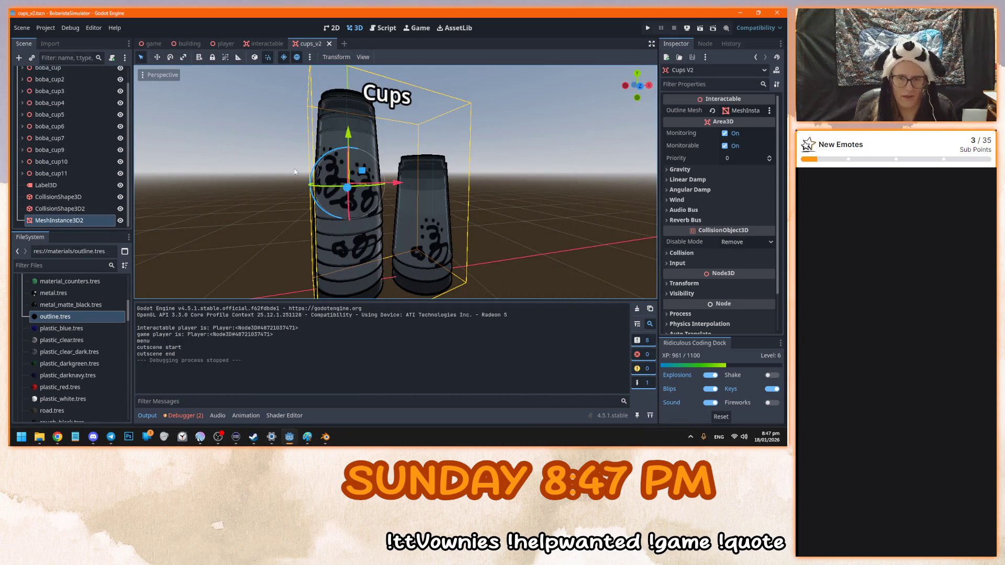
{"action": "scroll", "coordinate": [90, 140], "scroll_direction": "up", "scroll_amount": 2}
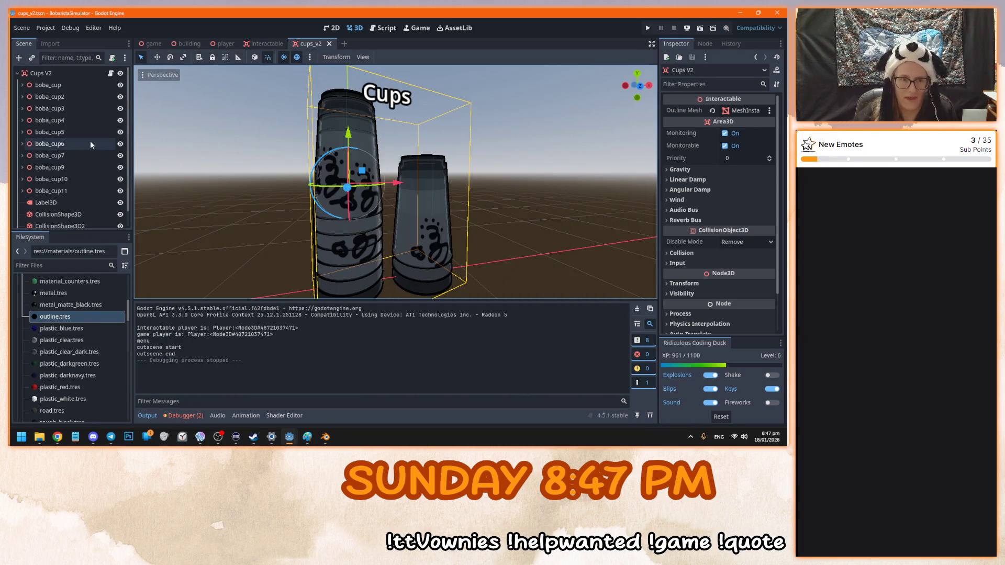
{"action": "left_click", "coordinate": [111, 75]}
{"action": "left_click", "coordinate": [383, 180]}
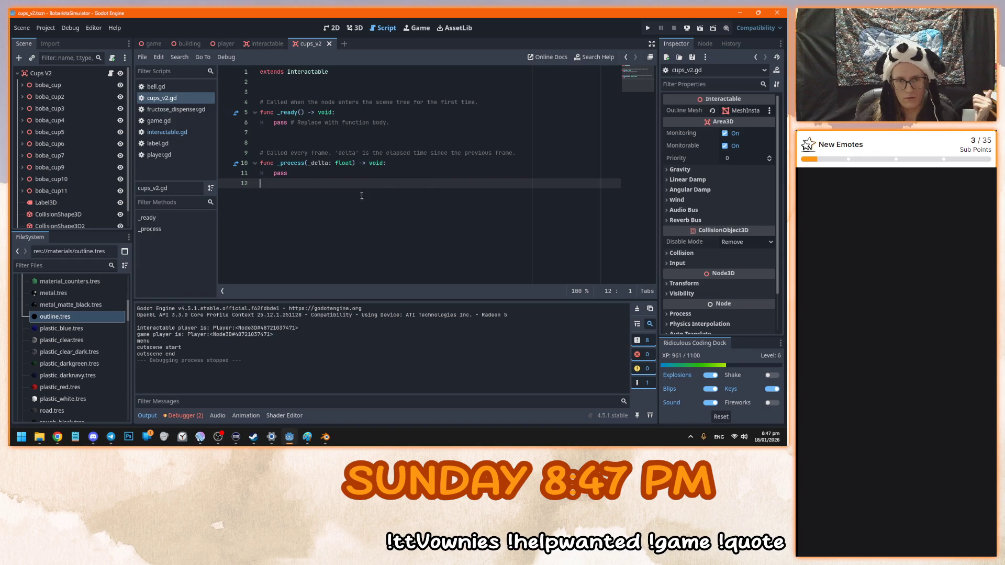
Step: Delete the boilerplate _ready and _process functions from cups_v2.gd and run the game
{"action": "mouse_move", "coordinate": [379, 191]}
{"action": "left_mouse_down"}
{"action": "mouse_move", "coordinate": [259, 102]}
{"action": "mouse_move", "coordinate": [258, 89]}
{"action": "left_mouse_up"}
{"action": "key", "text": "BackSpace"}
{"action": "key", "text": "BackSpace"}
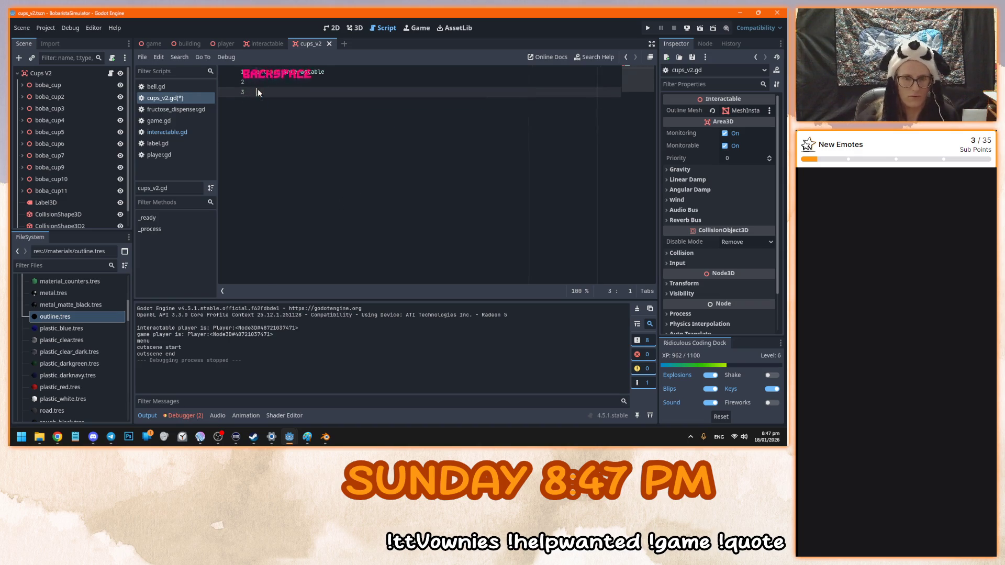
{"action": "key", "text": "F5"}
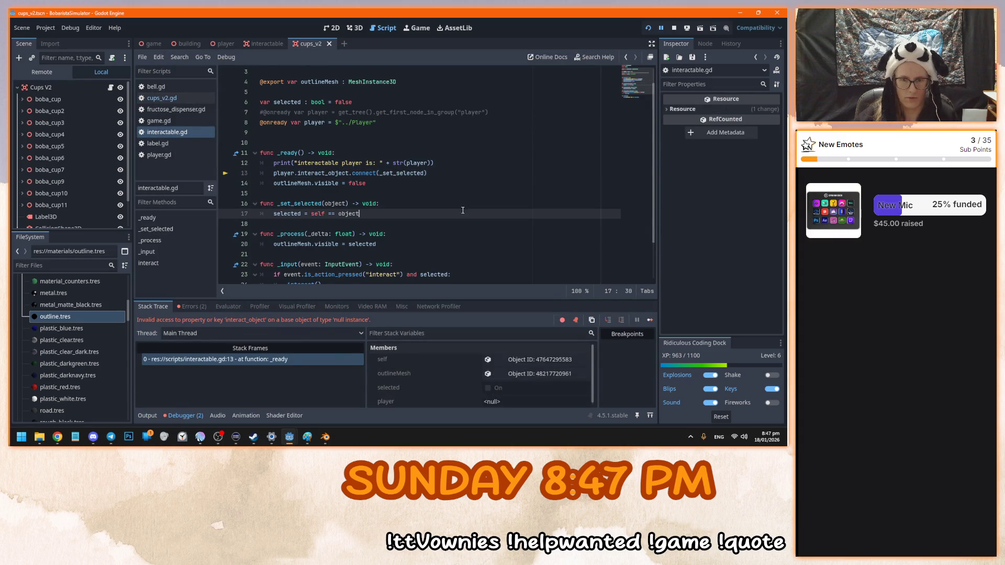
Step: Inspect the null-instance error at interactable.gd line 13 and the player lookup on line 8
{"action": "left_click", "coordinate": [423, 173]}
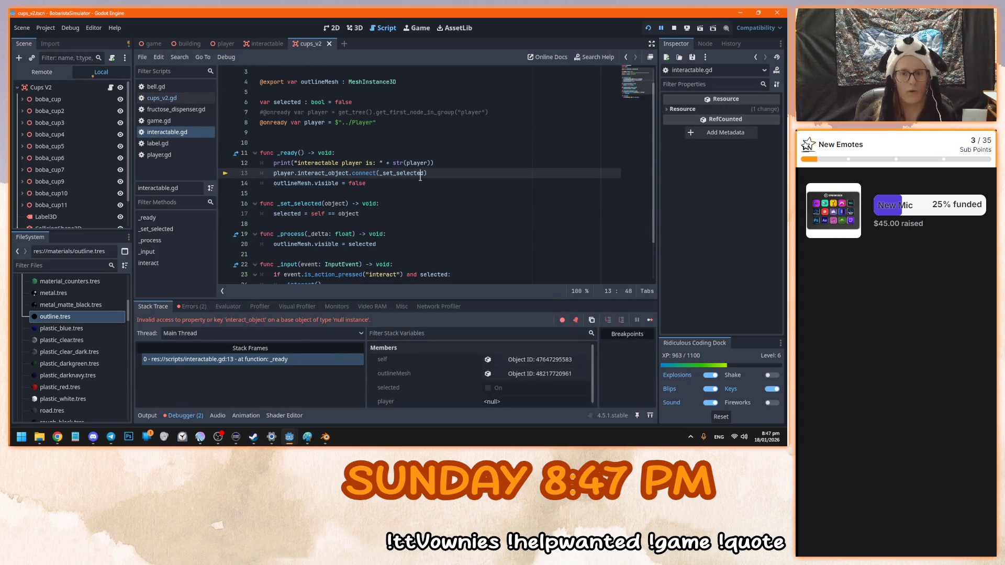
{"action": "left_click", "coordinate": [493, 154]}
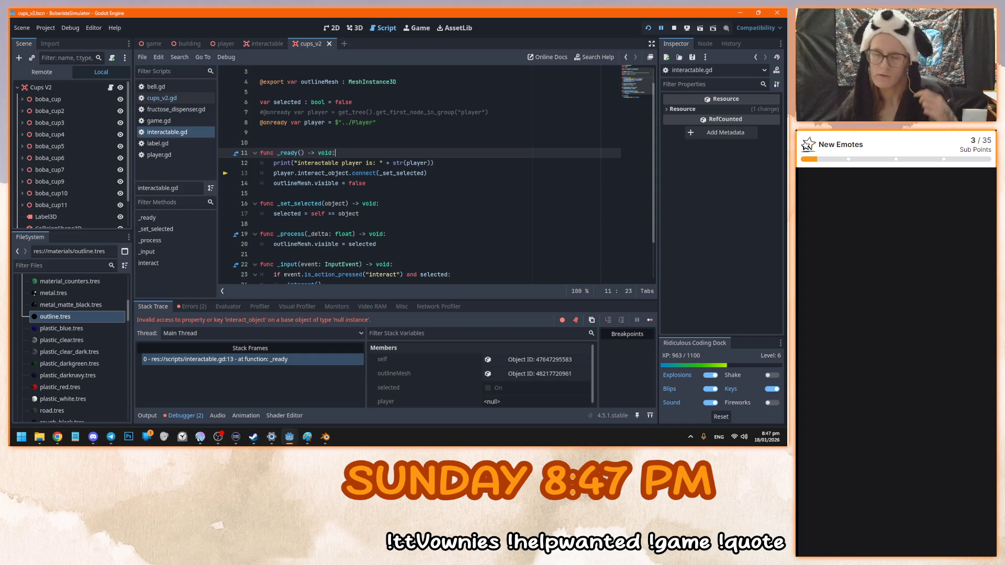
{"action": "key", "text": "alt+Tab"}
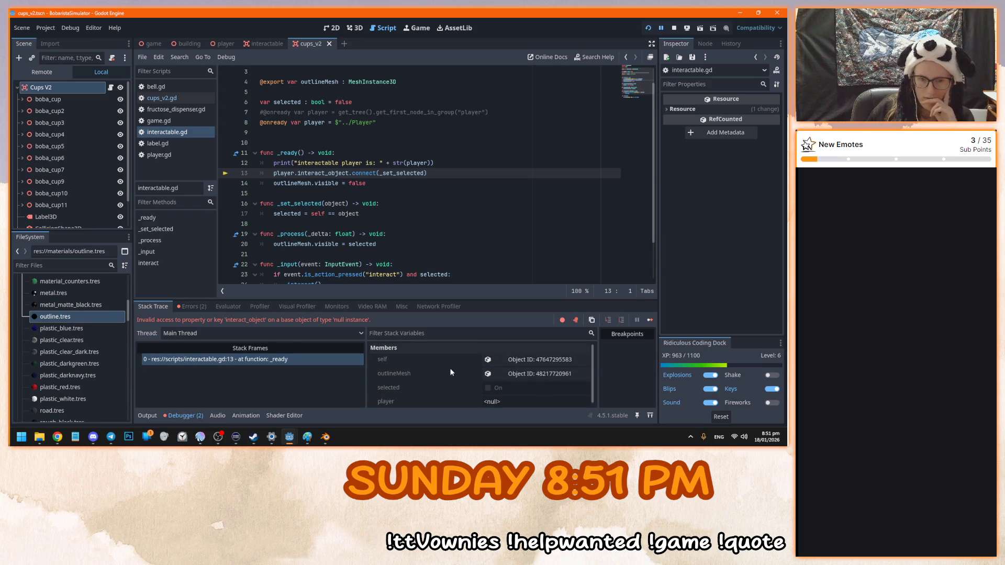
{"action": "scroll", "coordinate": [443, 373], "scroll_direction": "down", "scroll_amount": 1}
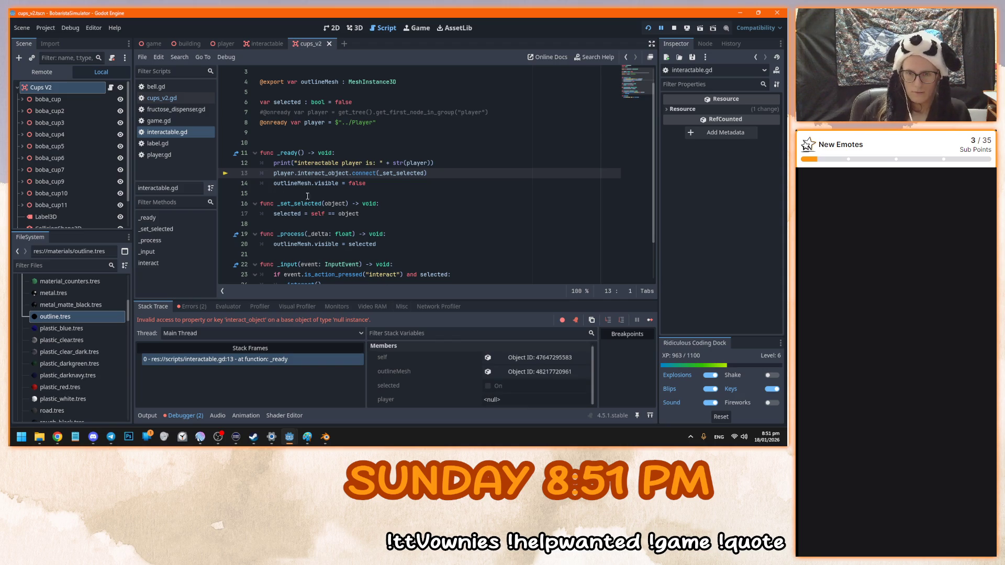
{"action": "left_click", "coordinate": [401, 182]}
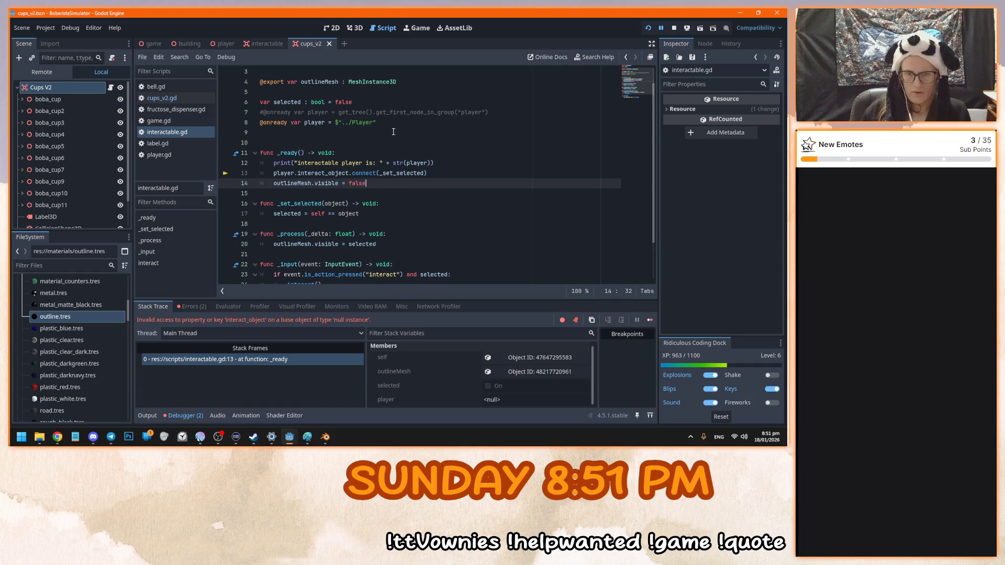
{"action": "left_click", "coordinate": [395, 121]}
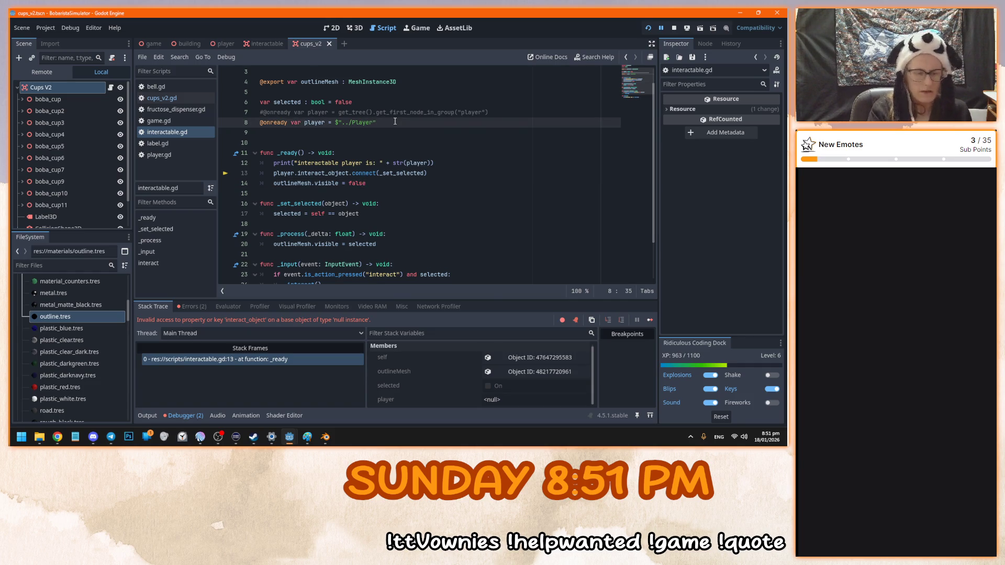
{"action": "left_click", "coordinate": [100, 87]}
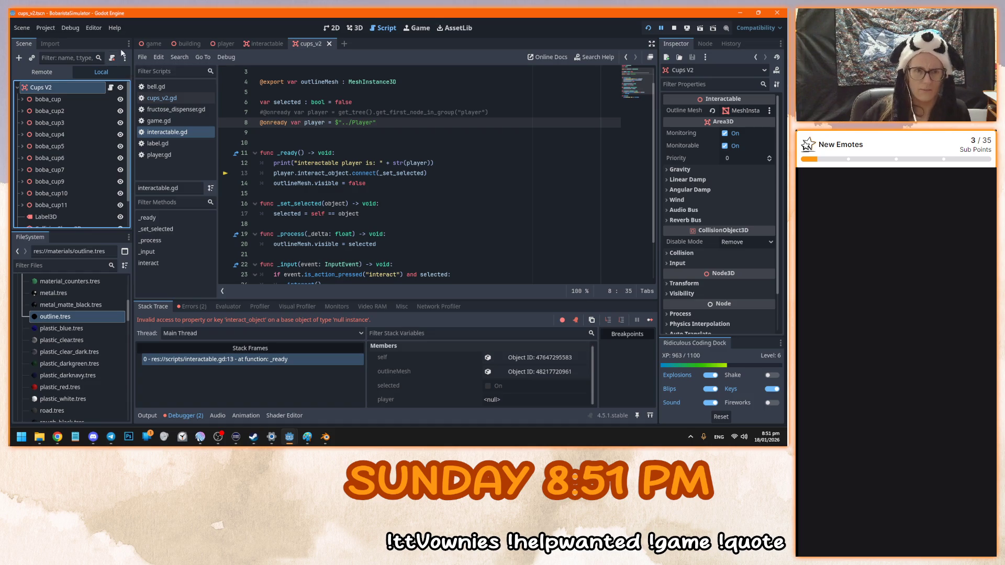
Step: Give Player a unique name, drag its path into line 8, and run the game
{"action": "left_click", "coordinate": [153, 44]}
{"action": "right_click", "coordinate": [60, 165]}
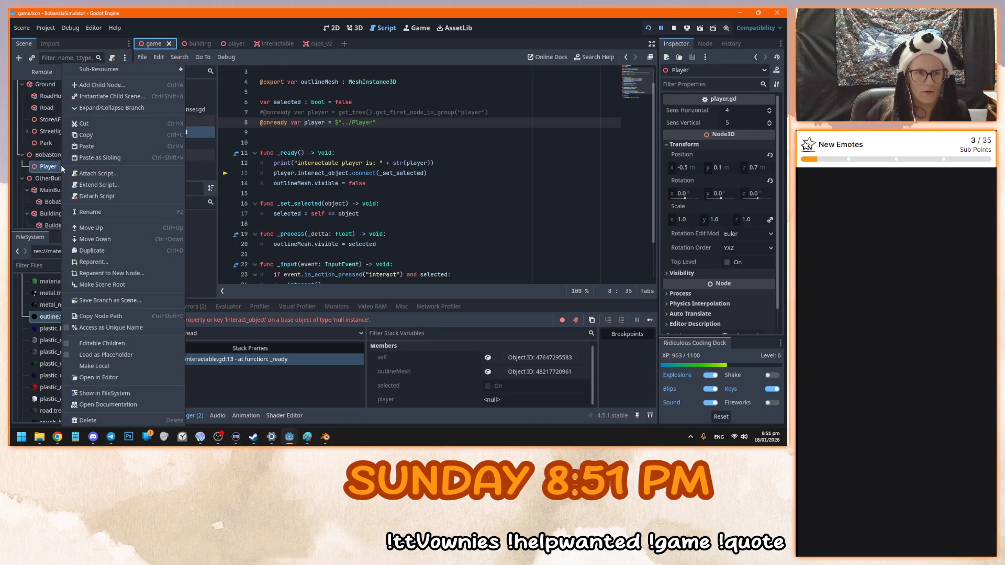
{"action": "left_click", "coordinate": [124, 330]}
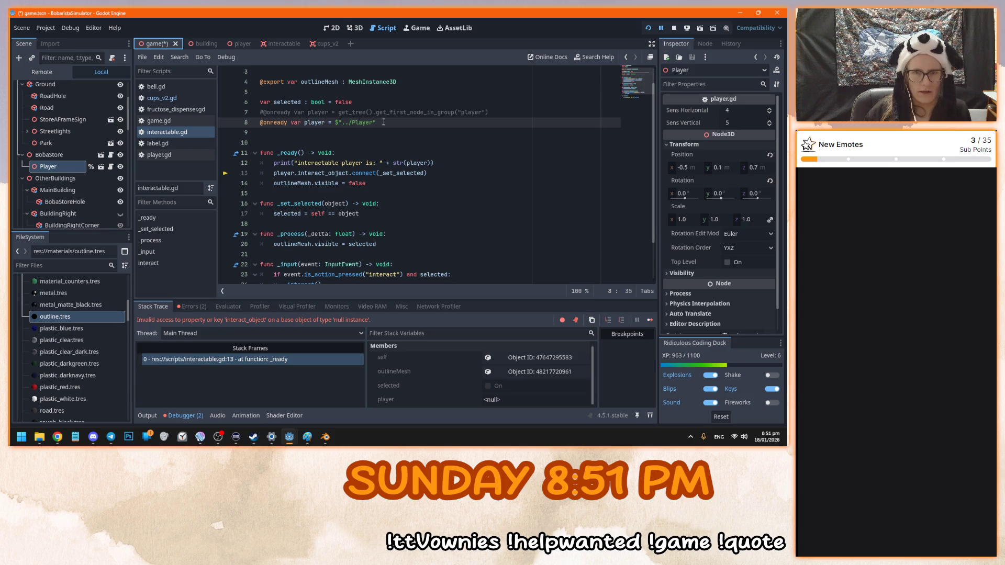
{"action": "key", "text": "BackSpace"}
{"action": "key", "text": "BackSpace"}
{"action": "key", "text": "BackSpace"}
{"action": "left_click_drag", "start_coordinate": [58, 166], "coordinate": [405, 119]}
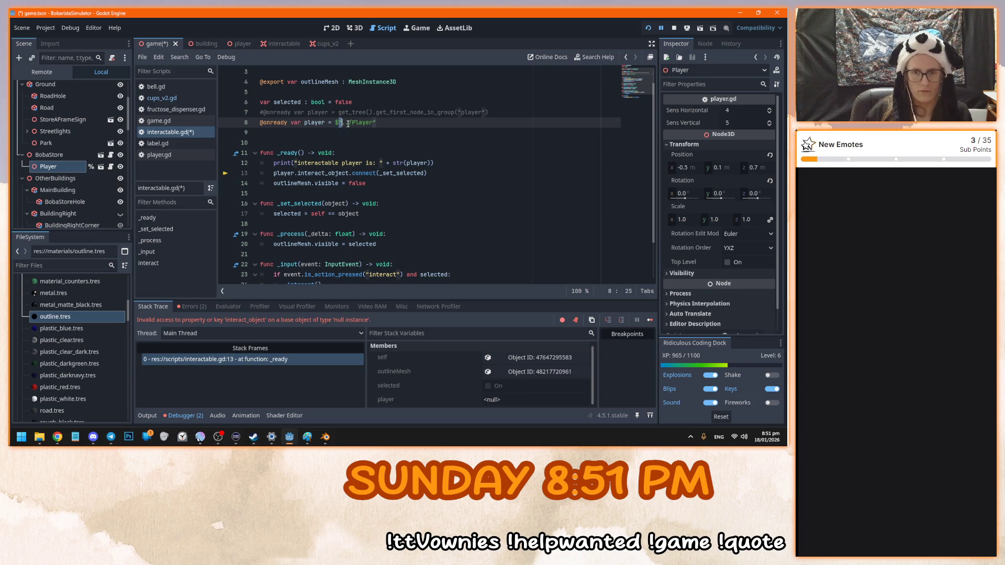
{"action": "left_click_drag", "start_coordinate": [376, 123], "coordinate": [337, 125]}
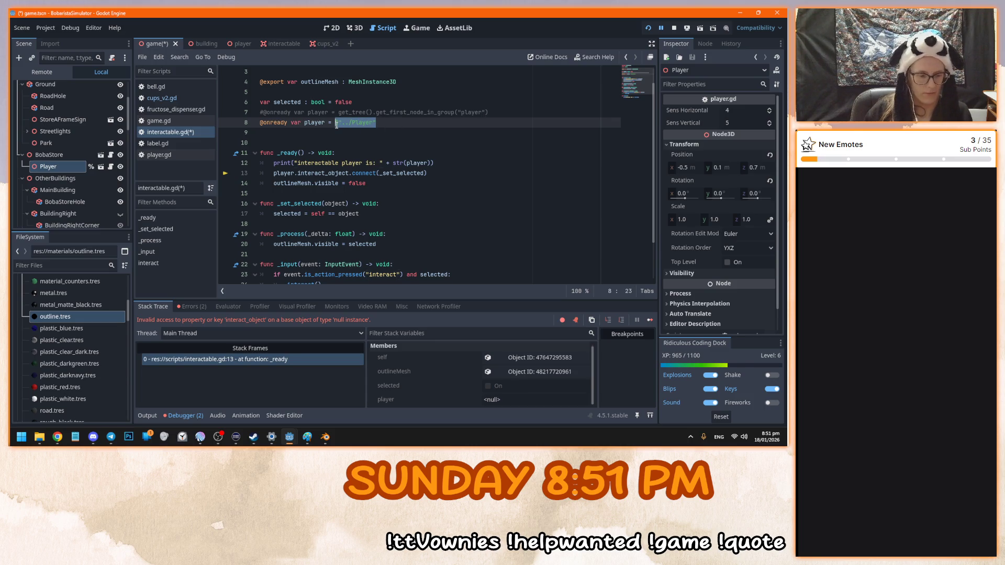
{"action": "left_click", "coordinate": [437, 121]}
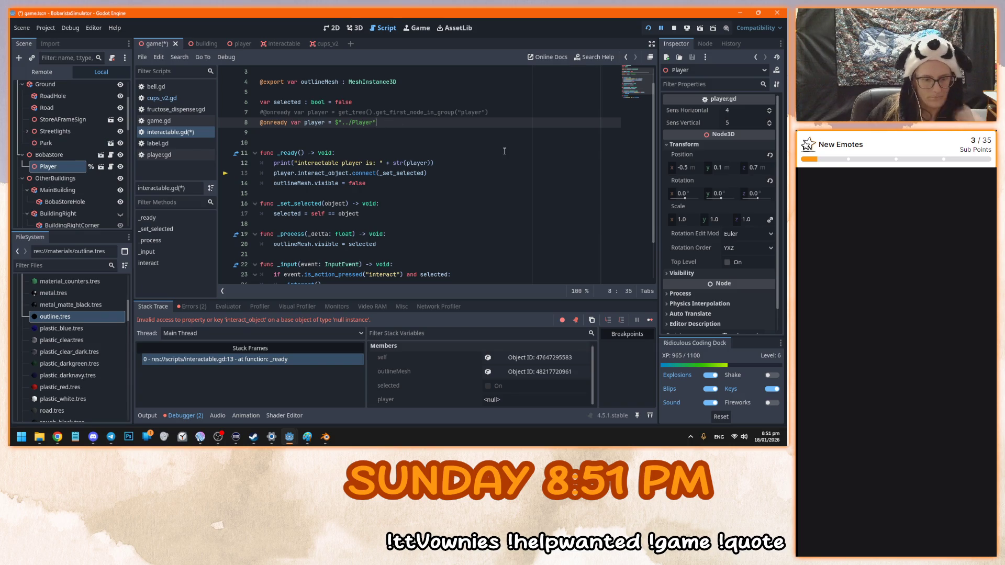
{"action": "key", "text": "F5"}
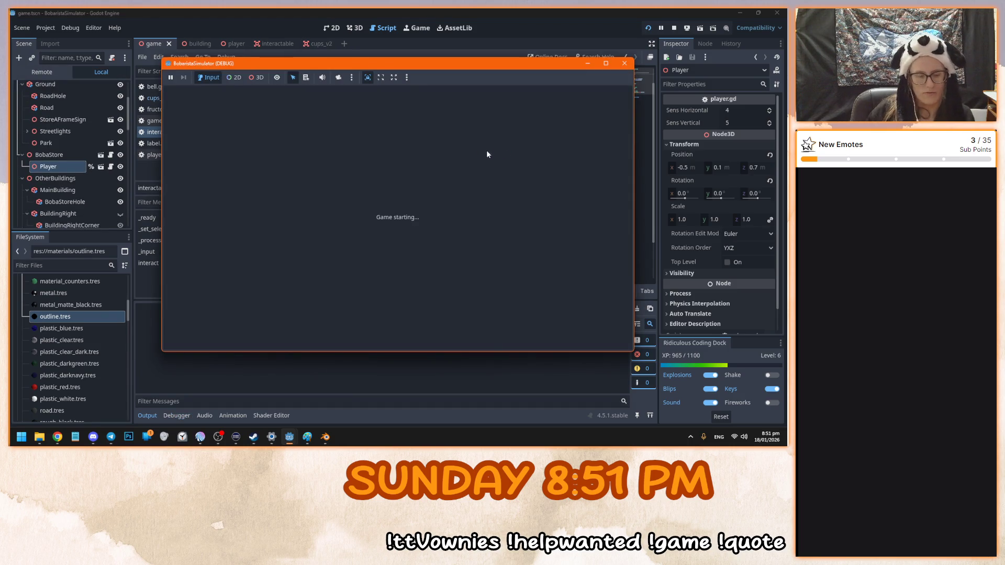
Step: Restore $"../Player", turn off Player's unique name, save, and show the Errors list
{"action": "key", "text": "ctrl+z"}
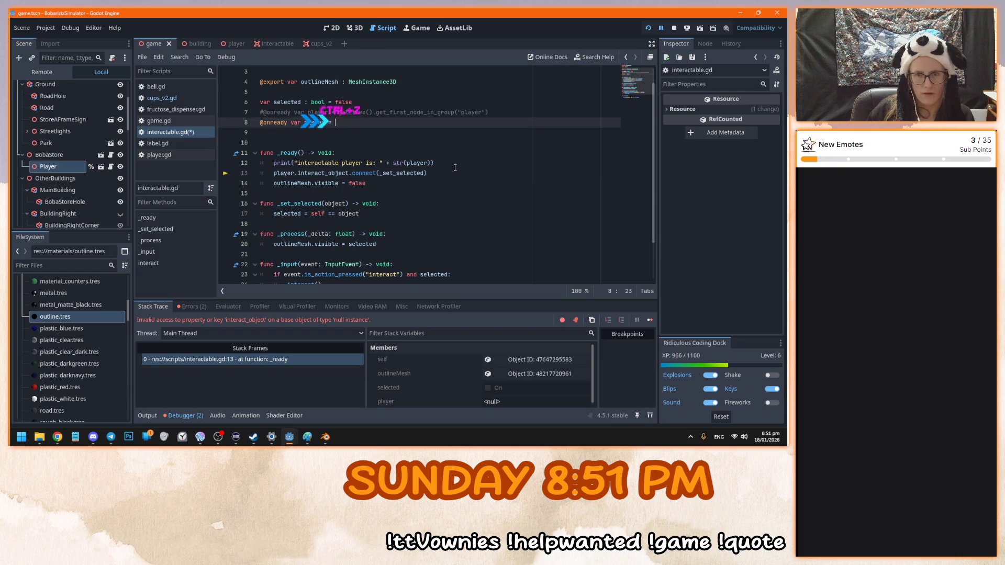
{"action": "right_click", "coordinate": [61, 165]}
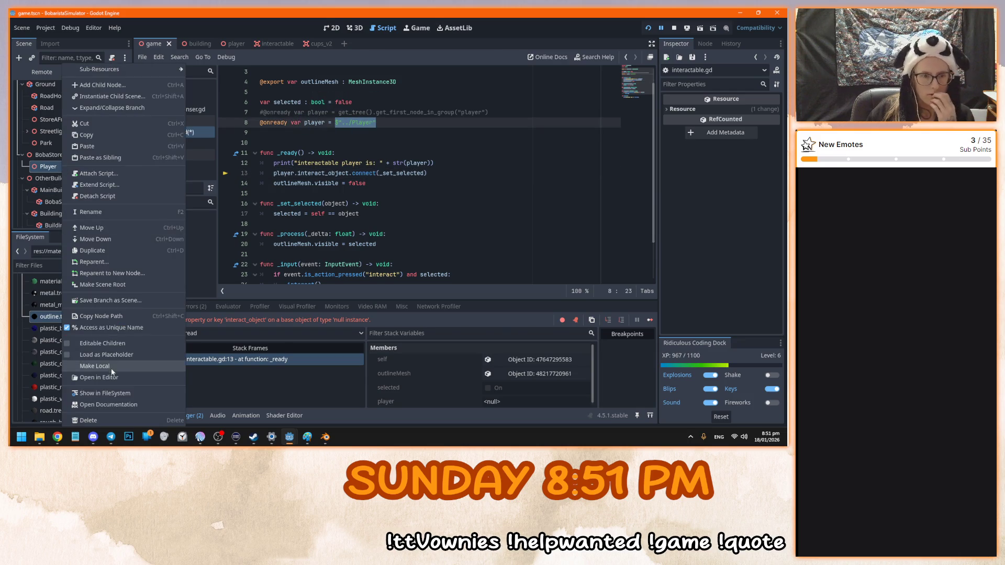
{"action": "left_click", "coordinate": [111, 328]}
{"action": "left_click", "coordinate": [413, 130]}
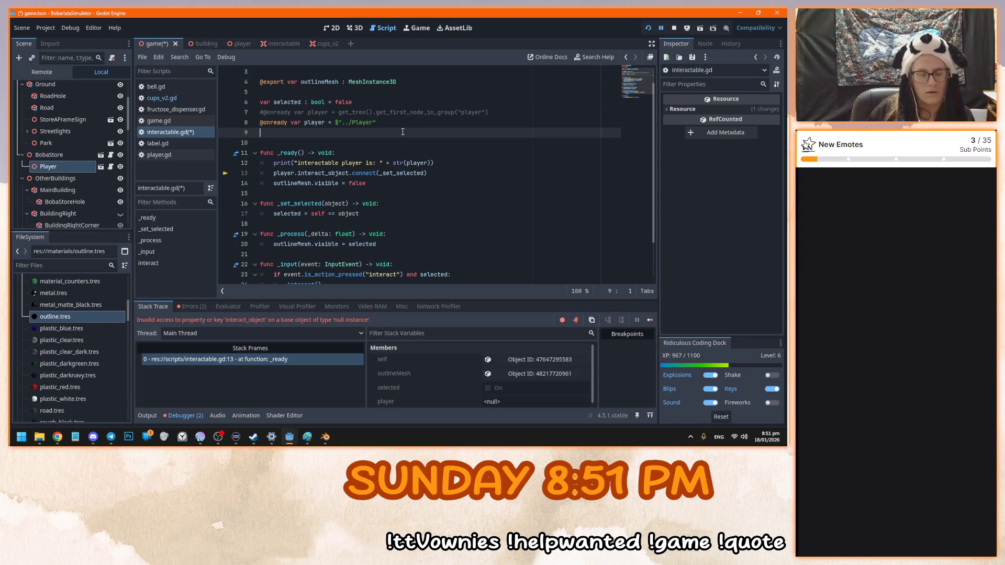
{"action": "key", "text": "ctrl+s"}
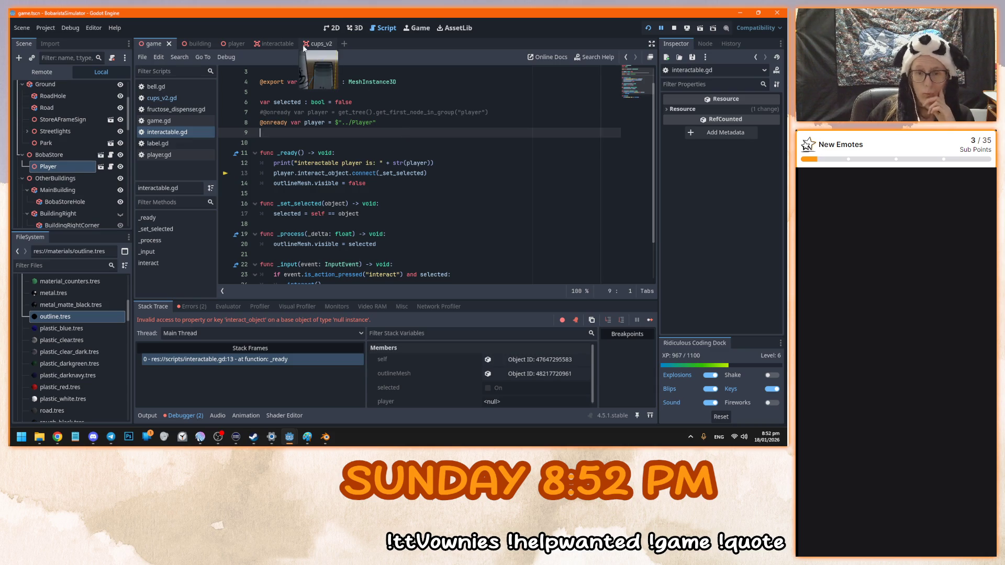
{"action": "mouse_move", "coordinate": [309, 86]}
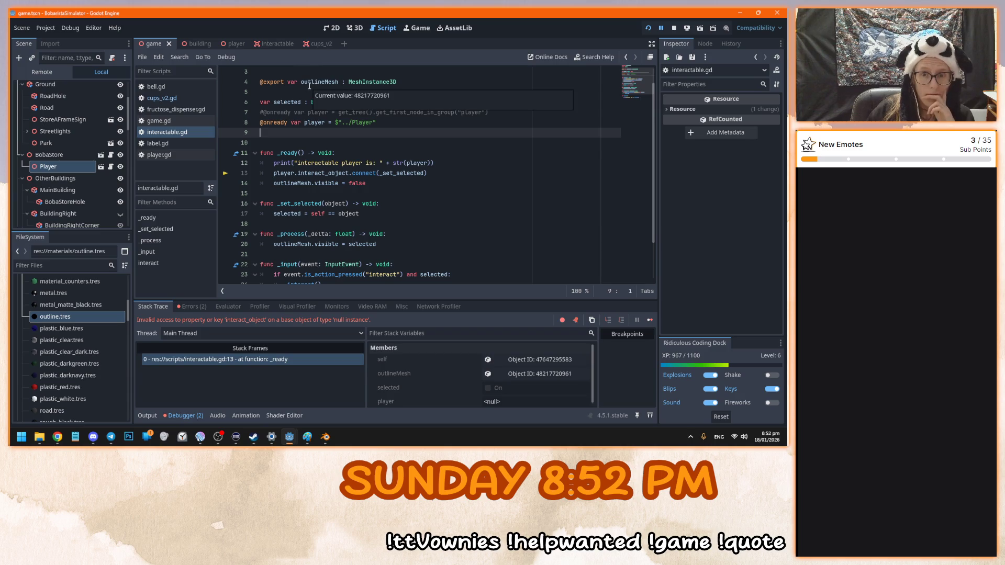
{"action": "left_click", "coordinate": [191, 307]}
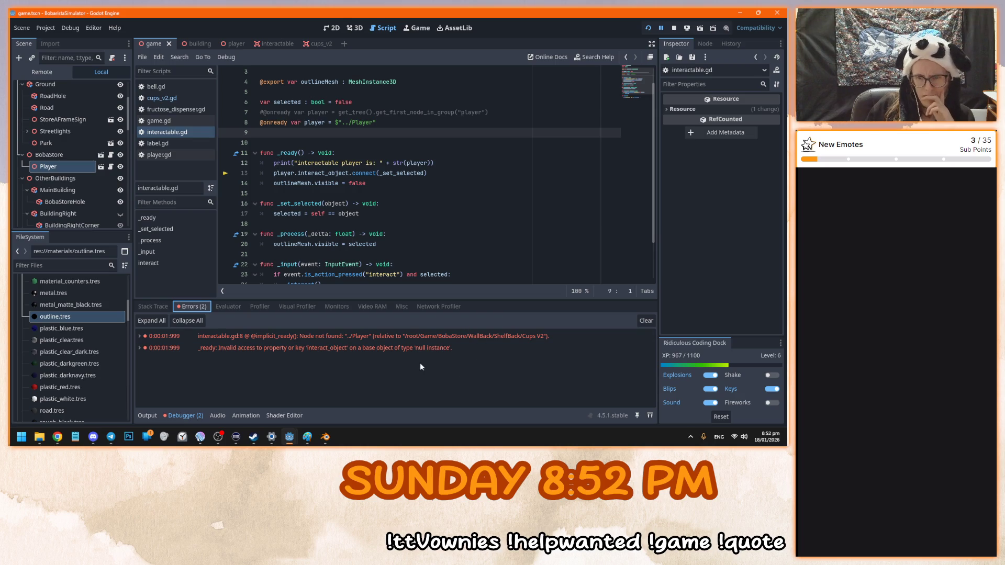
Step: Change line 8 to %Player with Player set as unique name, run, and check errors
{"action": "mouse_move", "coordinate": [403, 340]}
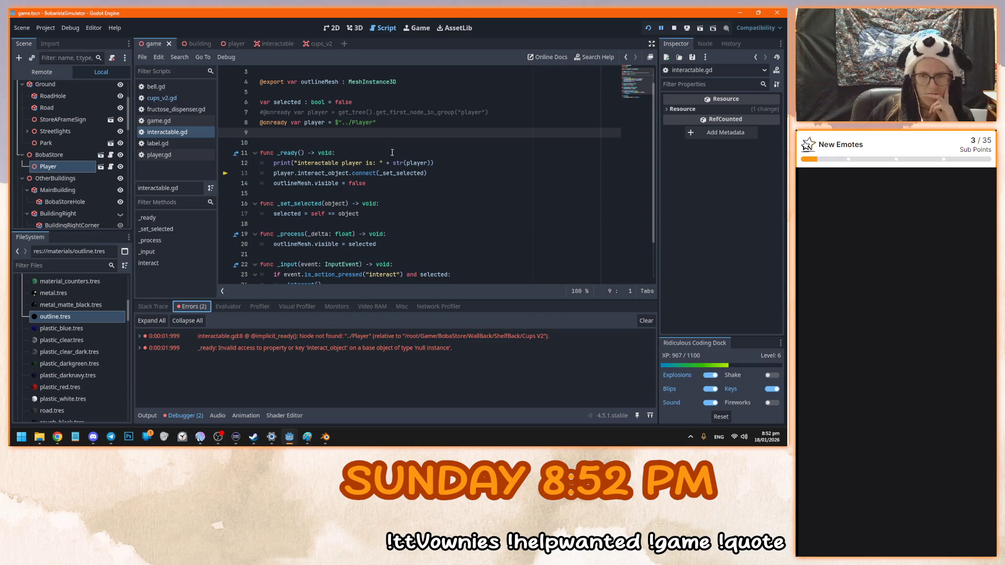
{"action": "left_click_drag", "start_coordinate": [385, 123], "coordinate": [335, 126]}
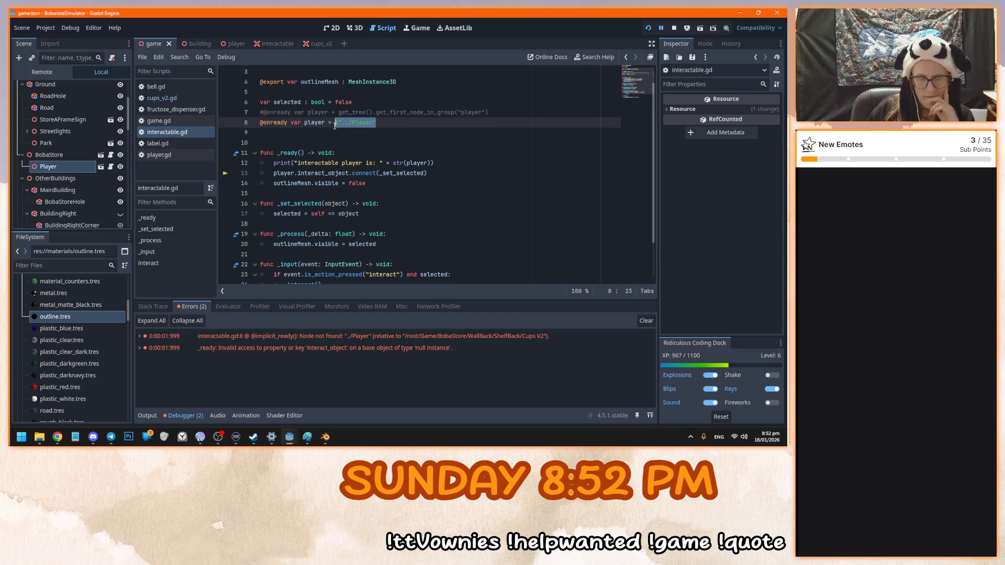
{"action": "type", "text": "get"}
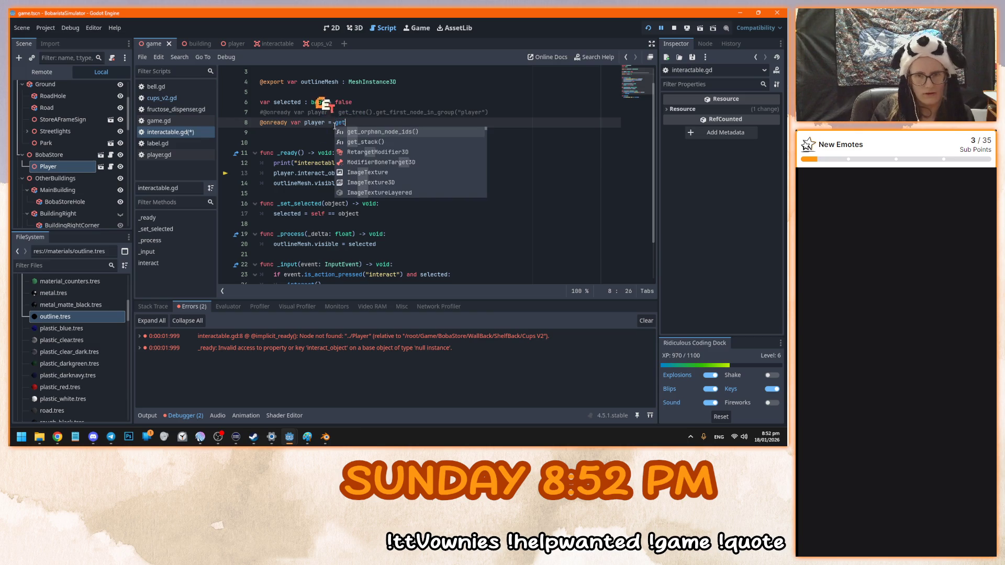
{"action": "type", "text": "_tree()"}
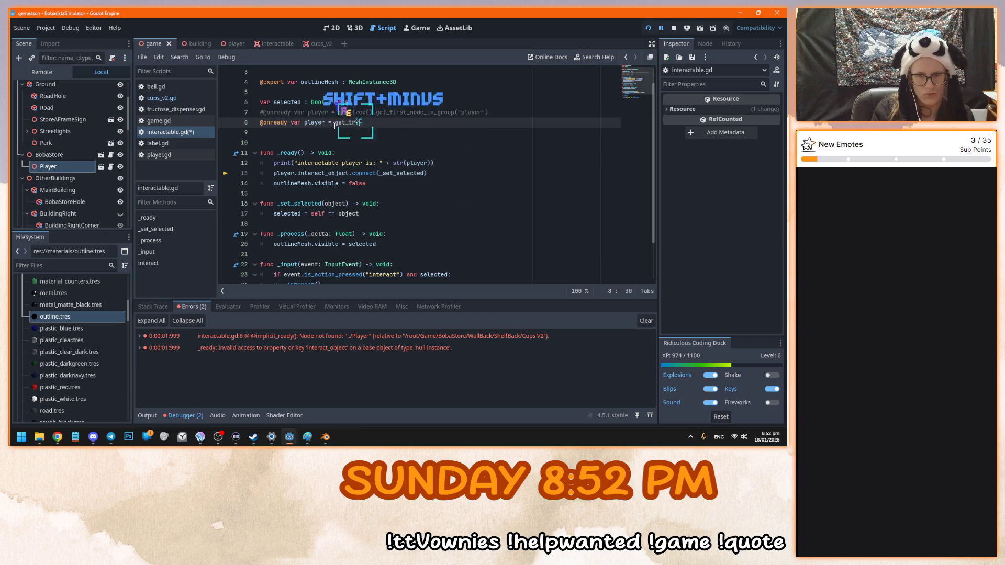
{"action": "type", "text": "."}
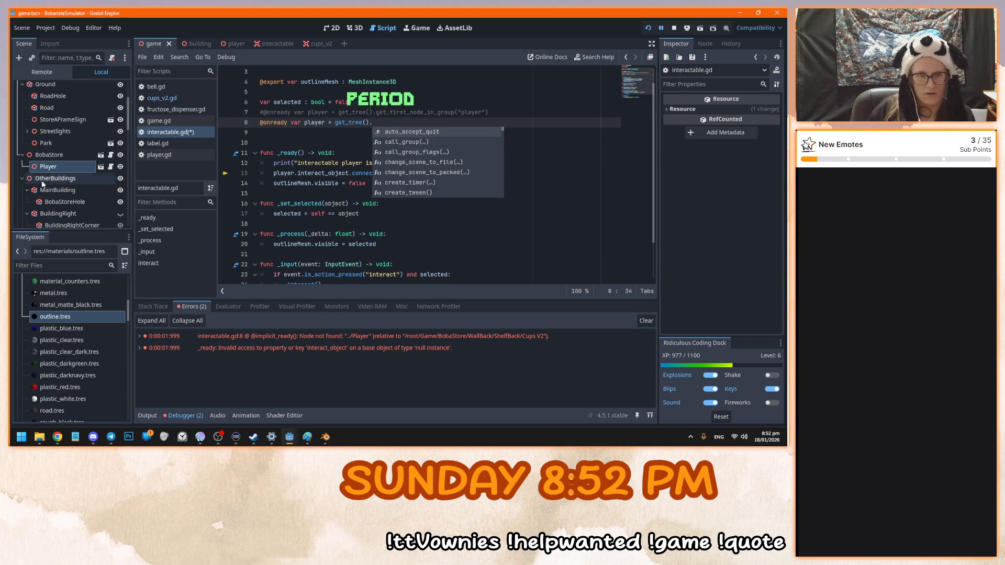
{"action": "type", "text": "%Player"}
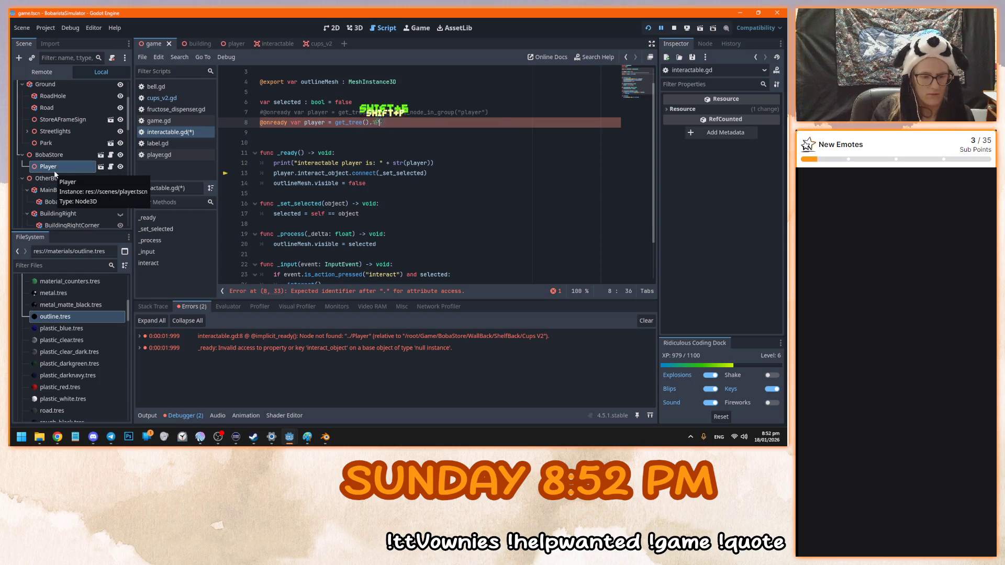
{"action": "right_click", "coordinate": [55, 168]}
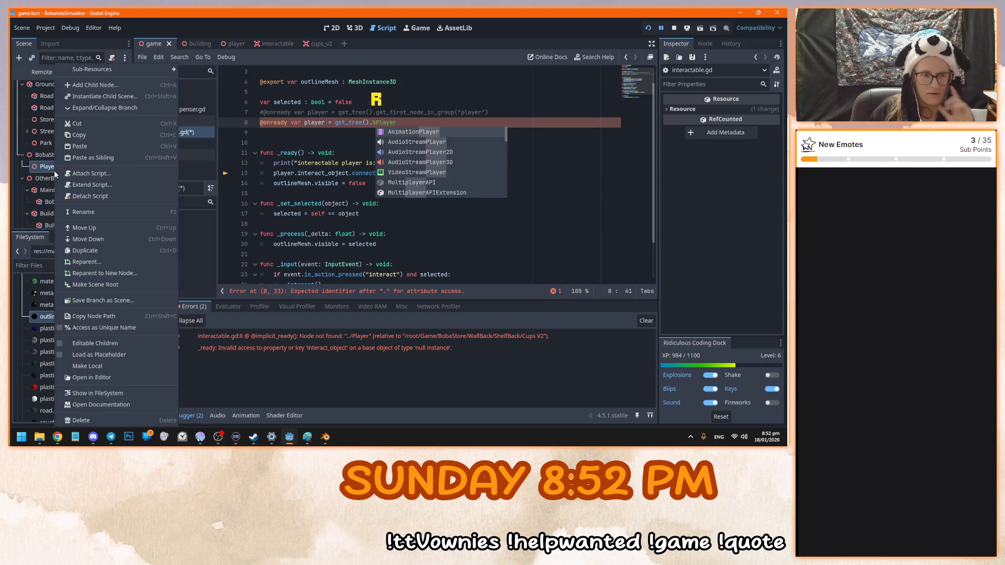
{"action": "left_click", "coordinate": [118, 327]}
{"action": "key", "text": "Escape"}
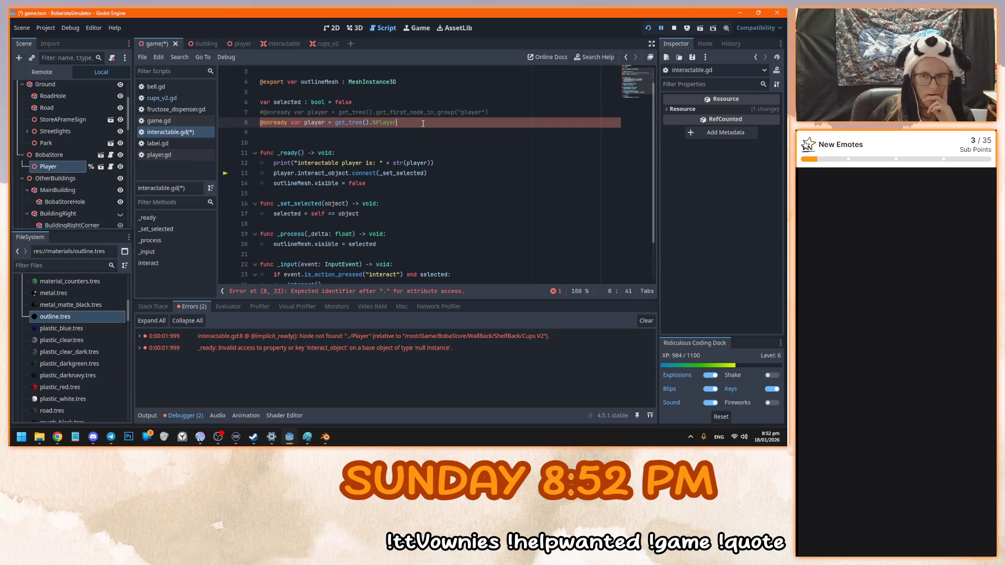
{"action": "left_click", "coordinate": [369, 122]}
{"action": "key", "text": "BackSpace"}
{"action": "key", "text": "BackSpace"}
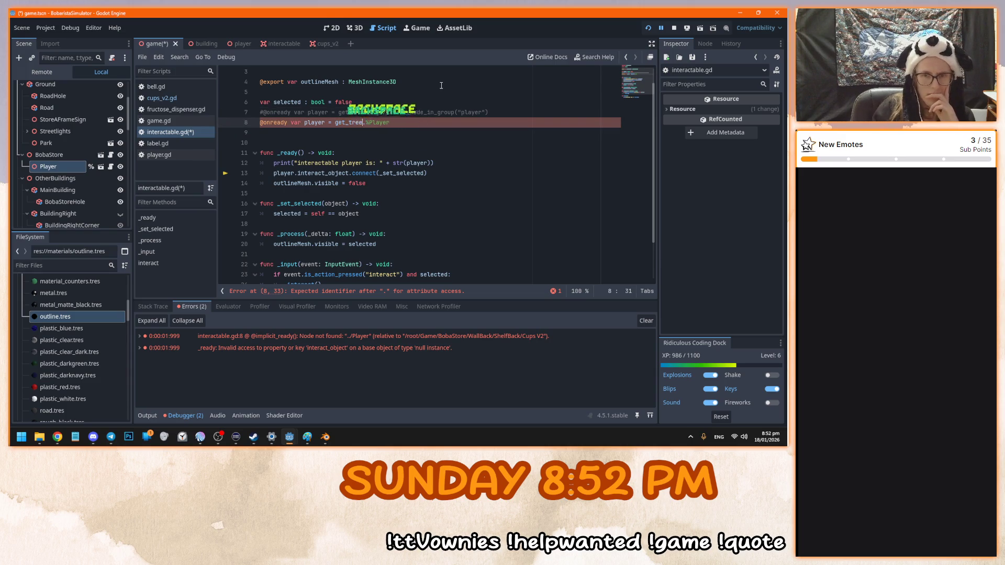
{"action": "left_click", "coordinate": [441, 120]}
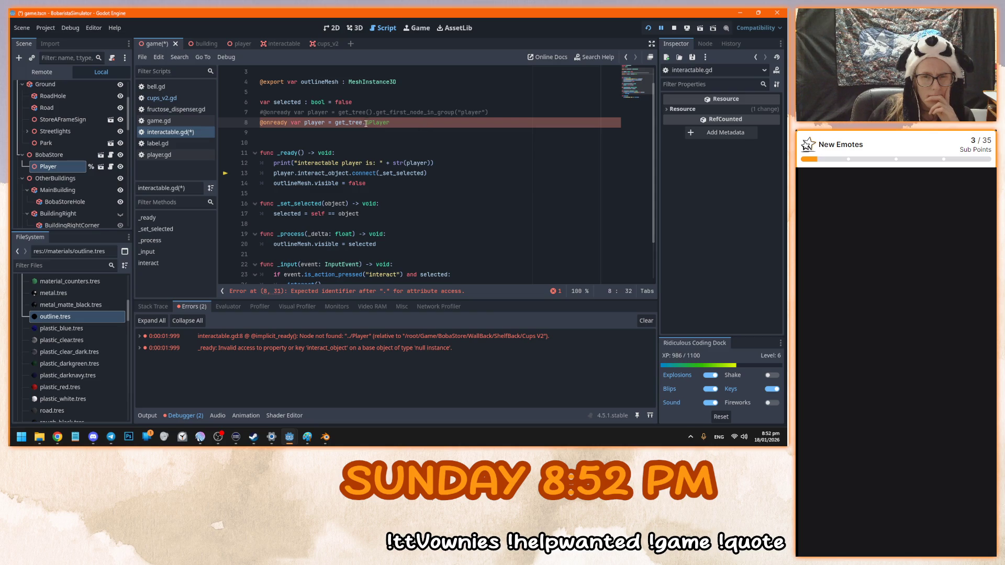
{"action": "key", "text": "shift+Left"}
{"action": "key", "text": "shift+Left"}
{"action": "key", "text": "shift+Left"}
{"action": "key", "text": "BackSpace"}
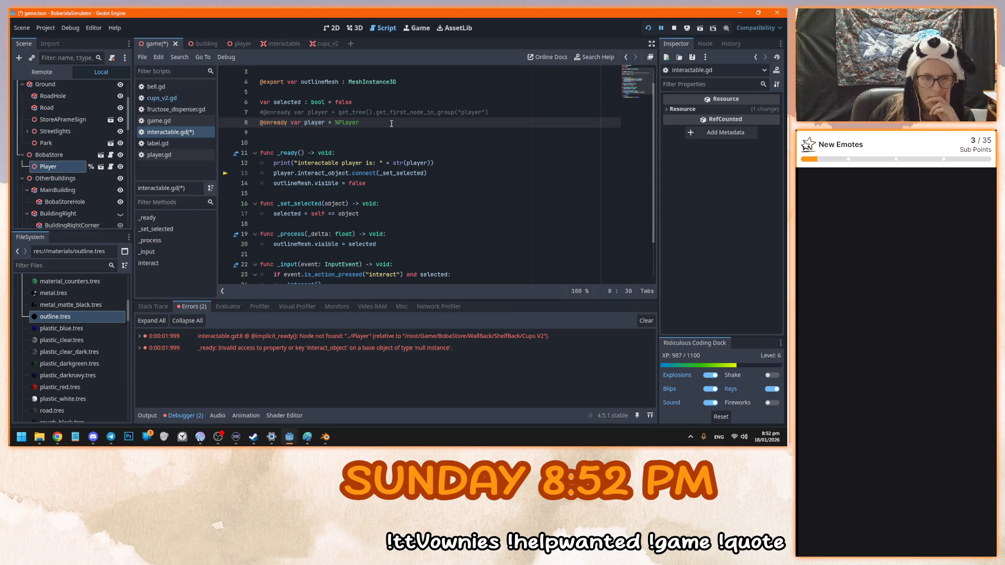
{"action": "key", "text": "F5"}
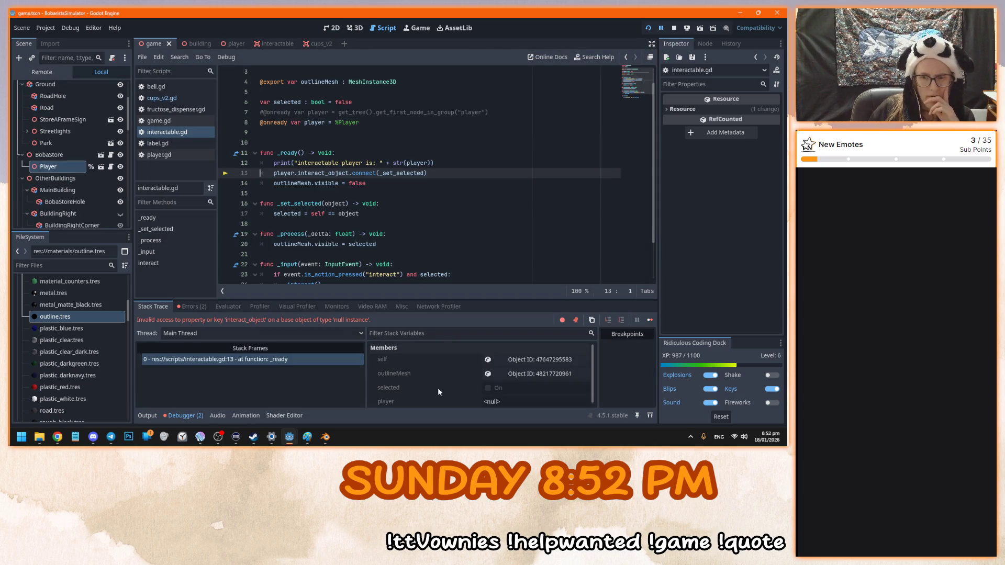
{"action": "left_click", "coordinate": [192, 307]}
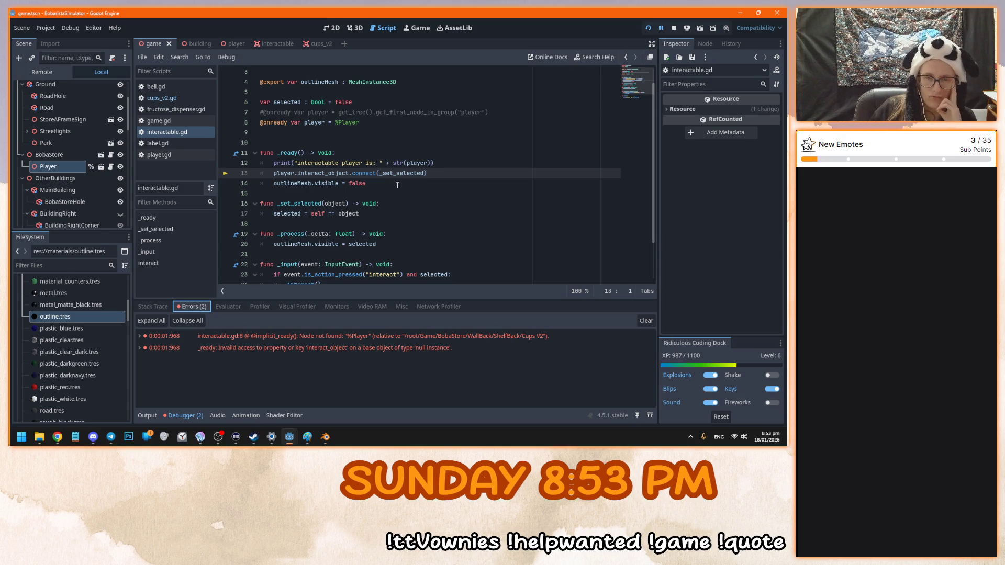
Step: Comment out the %Player line, uncomment get_first_node_in_group("player"), and run again
{"action": "scroll", "coordinate": [401, 190], "scroll_direction": "down", "scroll_amount": 2}
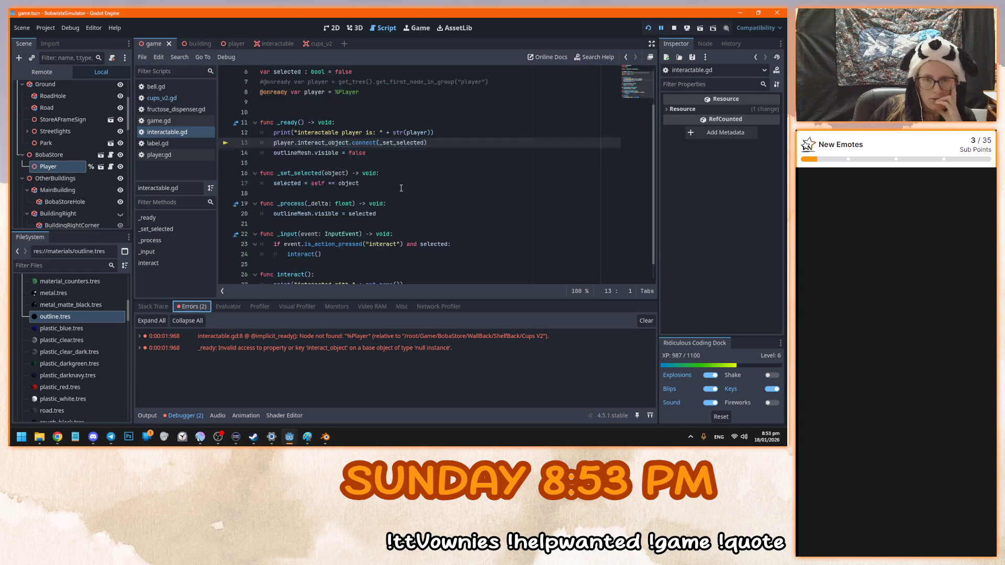
{"action": "scroll", "coordinate": [401, 188], "scroll_direction": "up", "scroll_amount": 2}
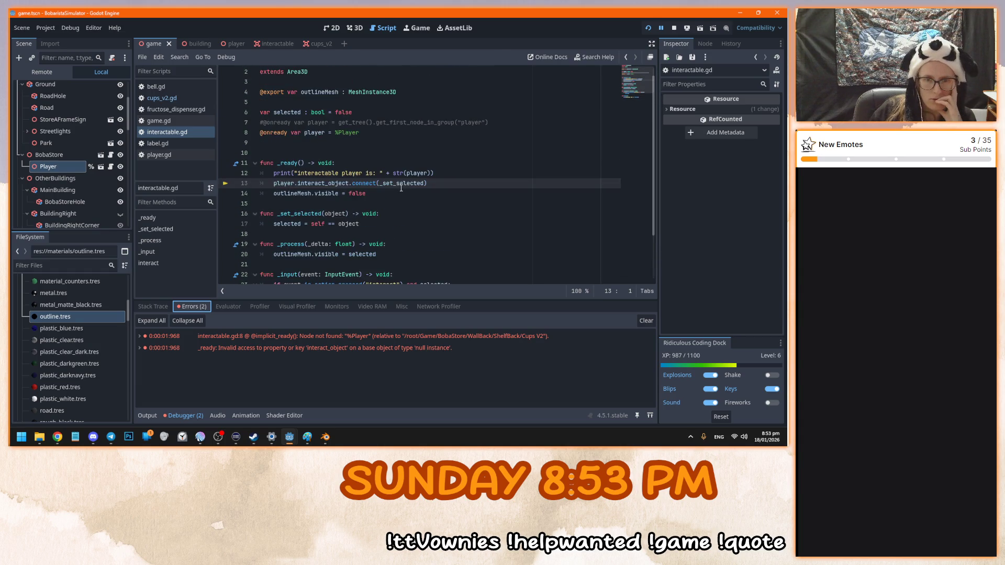
{"action": "left_click", "coordinate": [370, 132]}
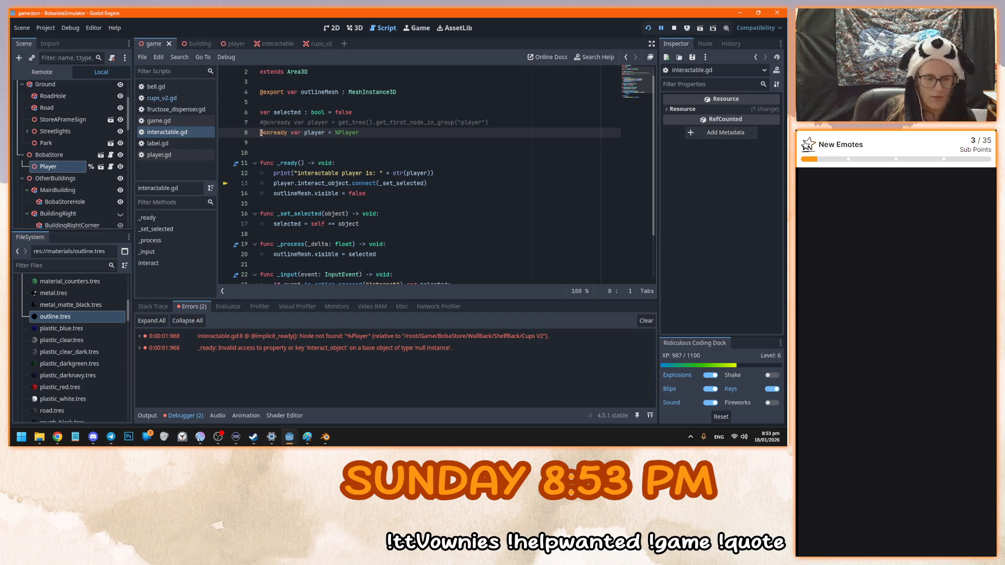
{"action": "key", "text": "ctrl+k"}
{"action": "key", "text": "Up"}
{"action": "key", "text": "Right"}
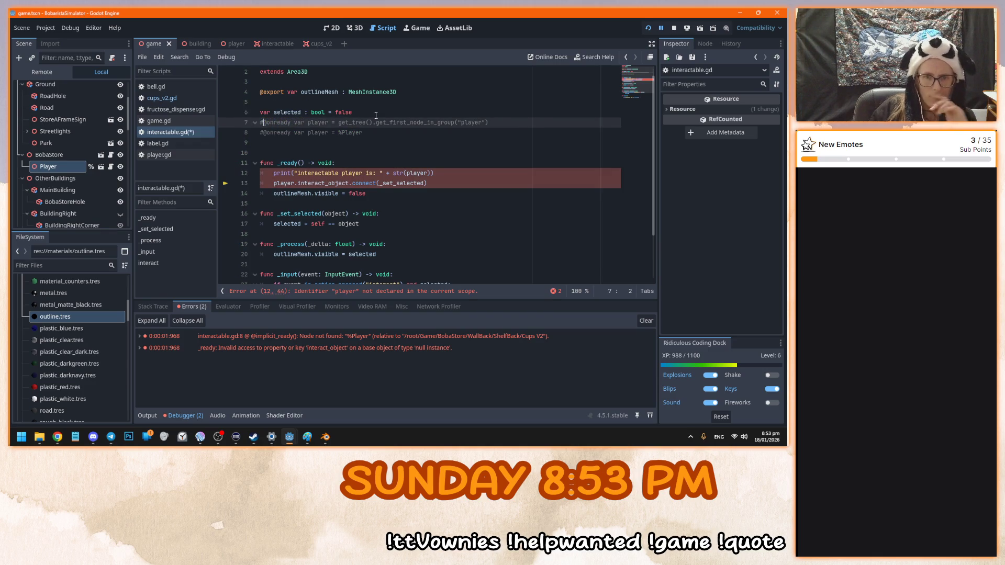
{"action": "key", "text": "BackSpace"}
{"action": "left_click", "coordinate": [419, 153]}
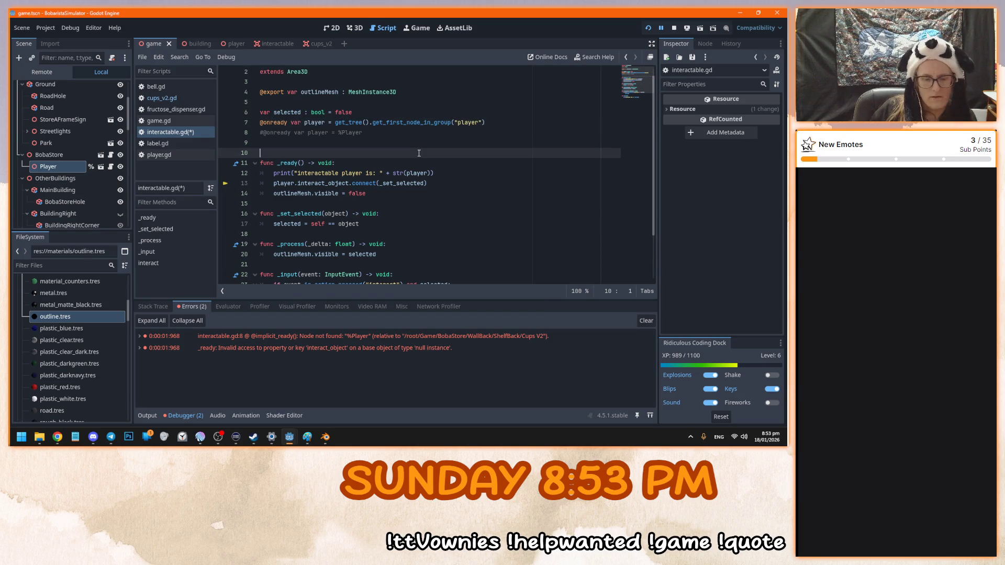
{"action": "key", "text": "F5"}
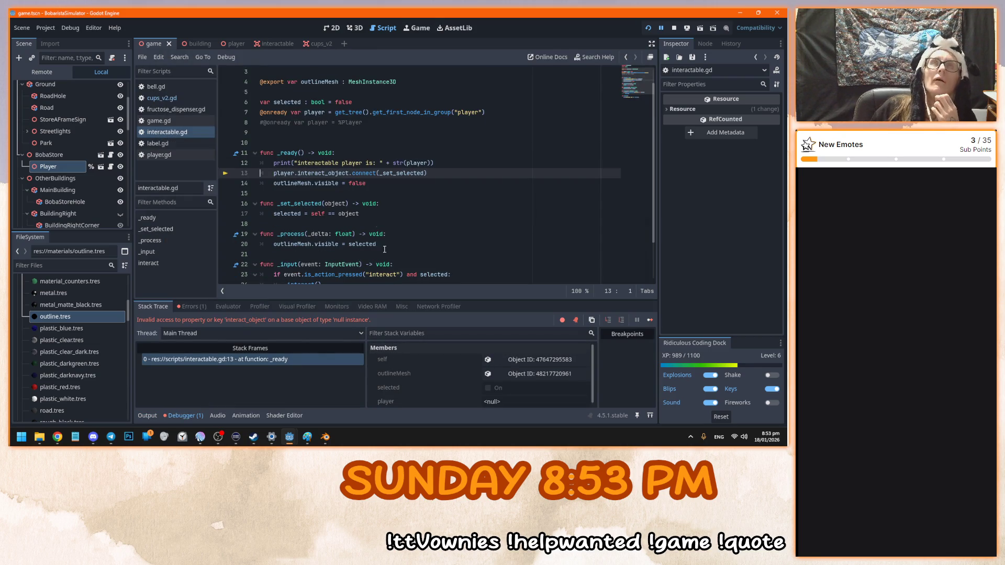
{"action": "left_click", "coordinate": [396, 187]}
{"action": "key", "text": "ctrl+z"}
{"action": "key", "text": "ctrl+z"}
{"action": "key", "text": "ctrl+z"}
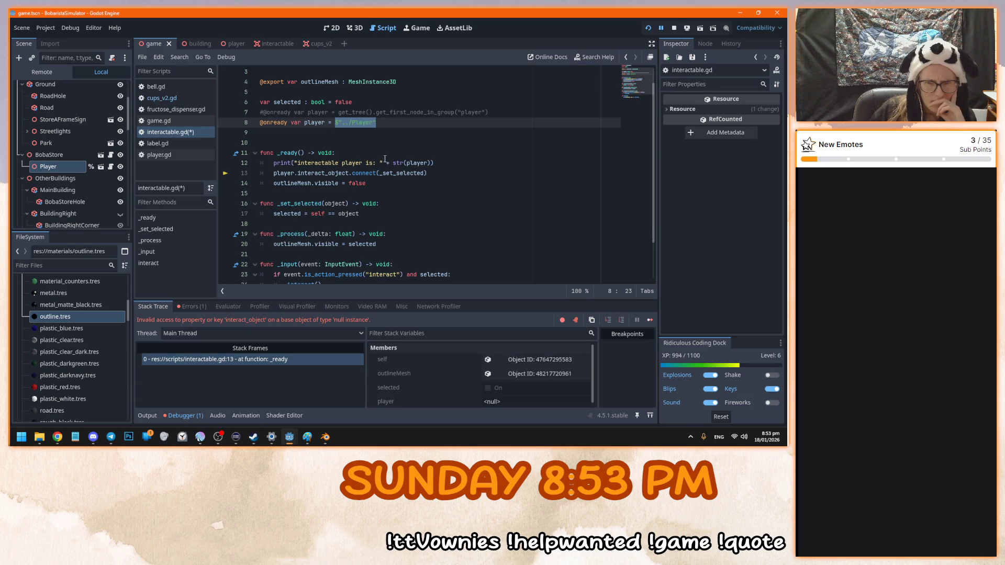
{"action": "left_click", "coordinate": [370, 120]}
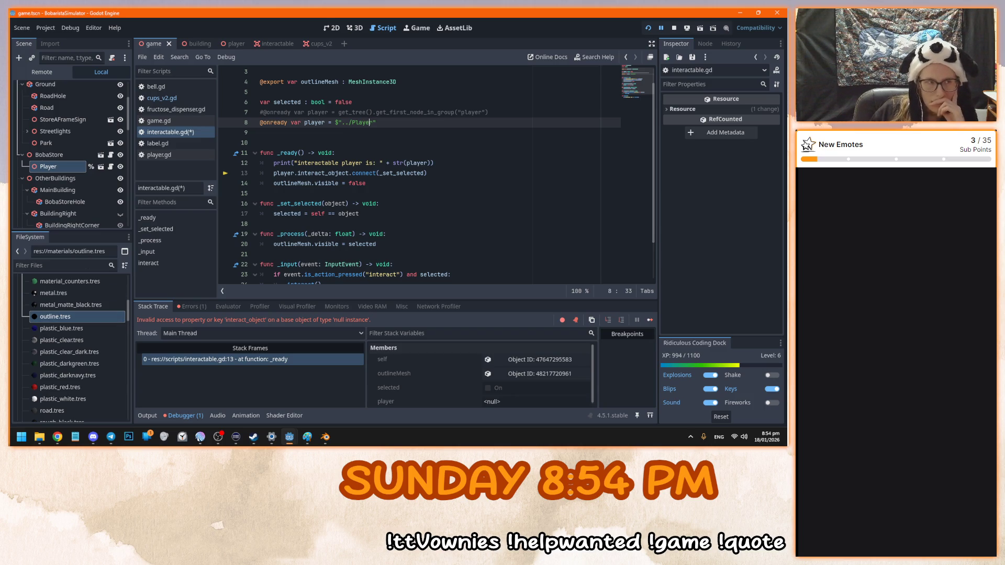
{"action": "key", "text": "alt+Tab"}
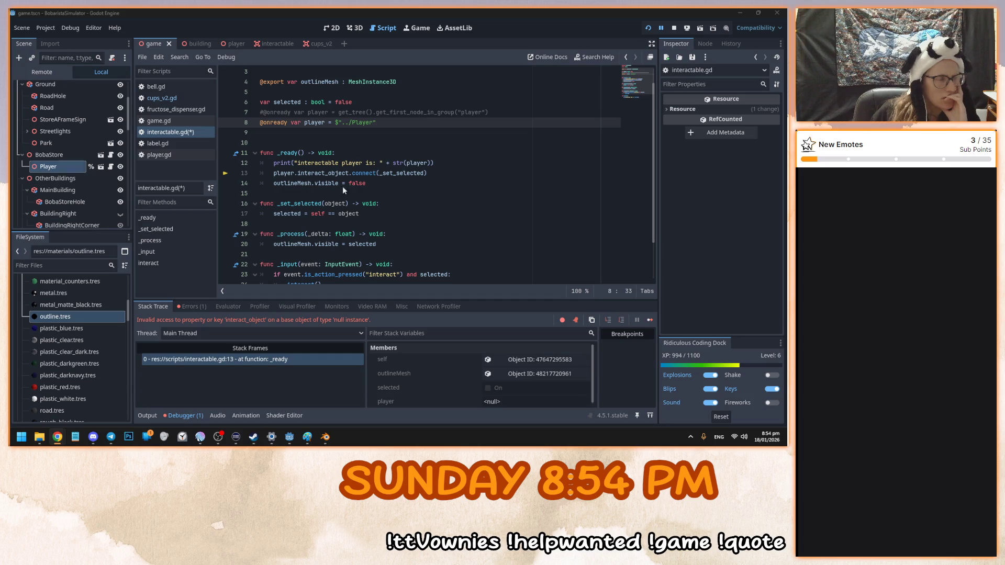
{"action": "left_click", "coordinate": [335, 122]}
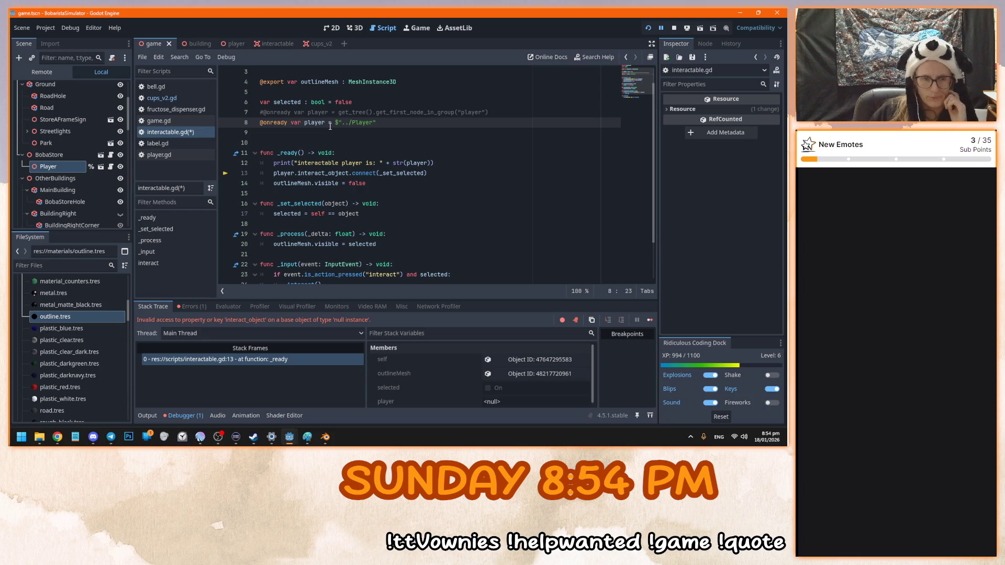
{"action": "left_click_drag", "start_coordinate": [334, 122], "coordinate": [377, 124]}
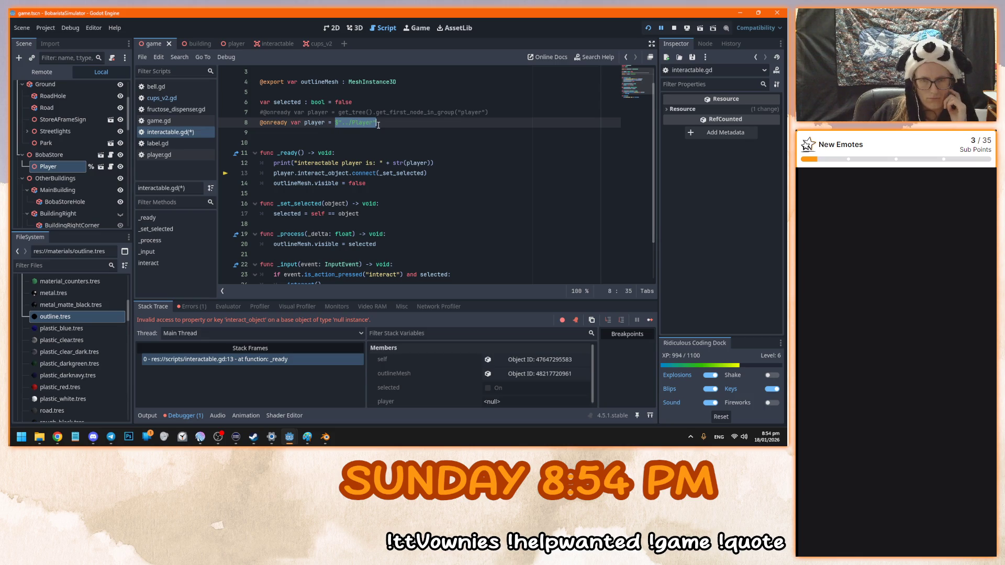
Step: Try get_tree().get_root().%Player on line 8, then delete it
{"action": "type", "text": "get_tr"}
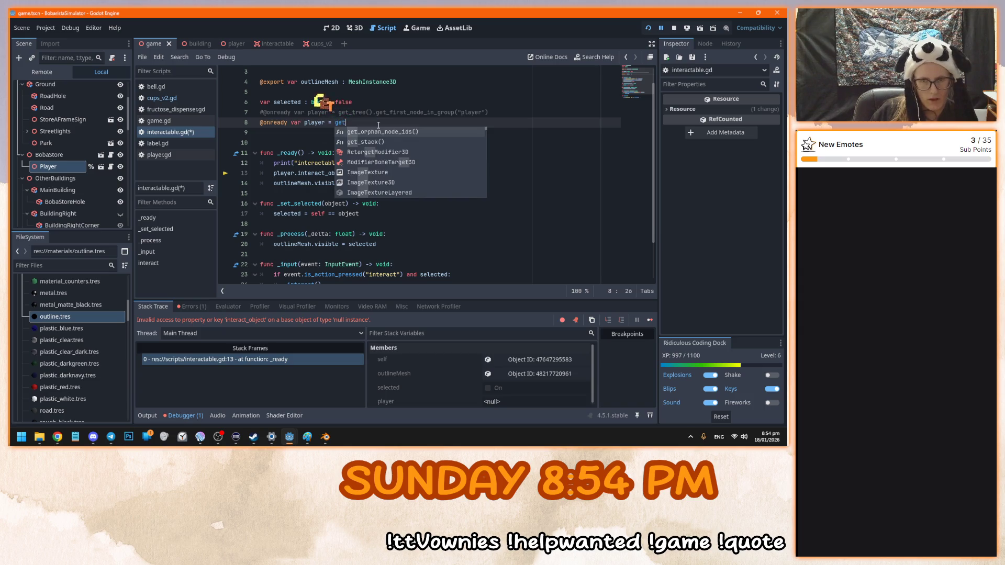
{"action": "type", "text": "().ge"}
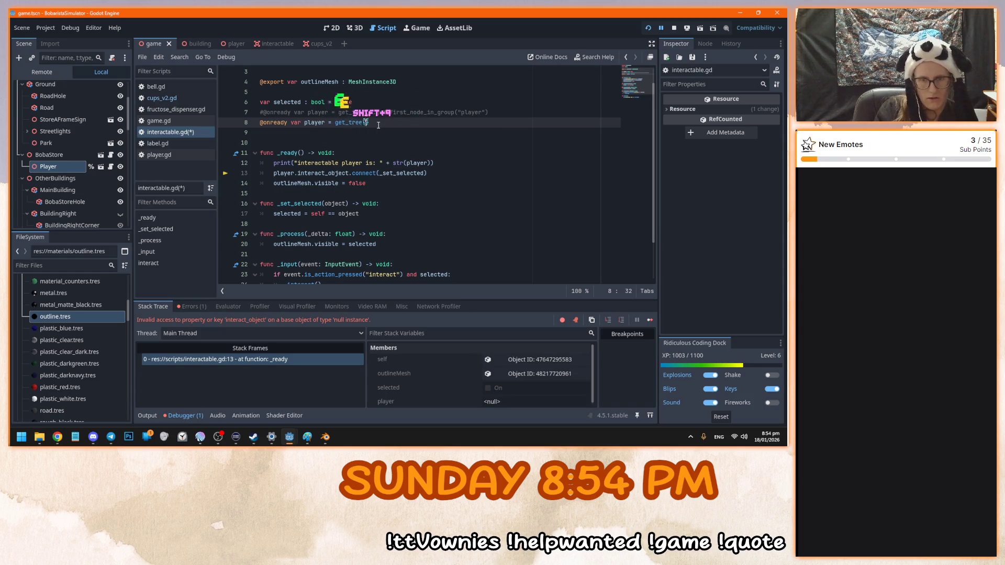
{"action": "type", "text": "t_root"}
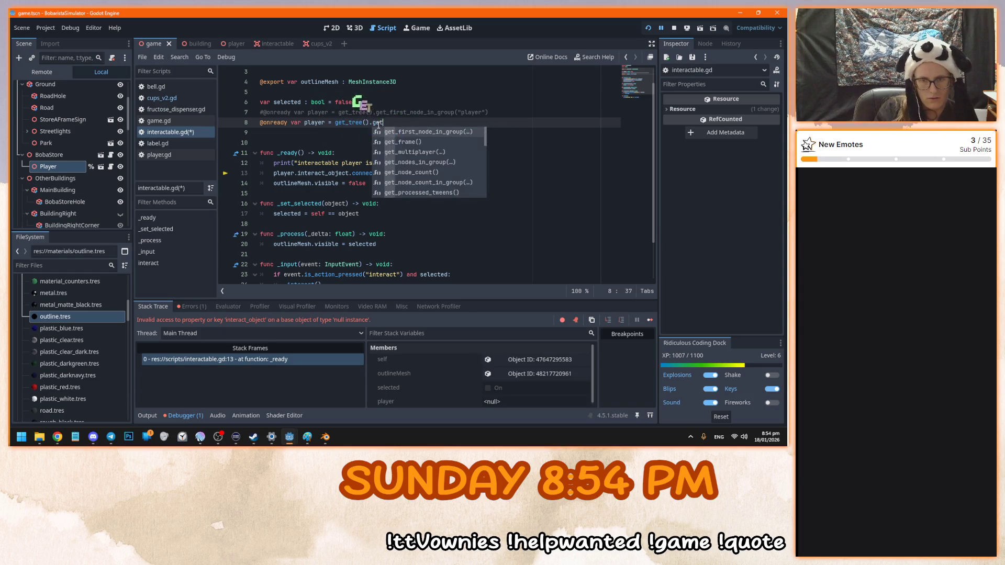
{"action": "type", "text": "()"}
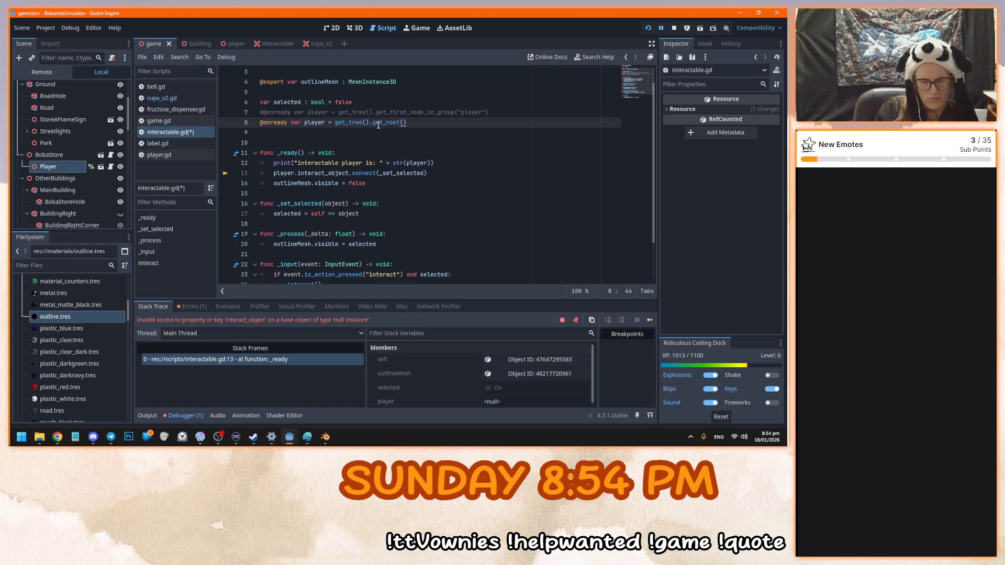
{"action": "type", "text": ".%"}
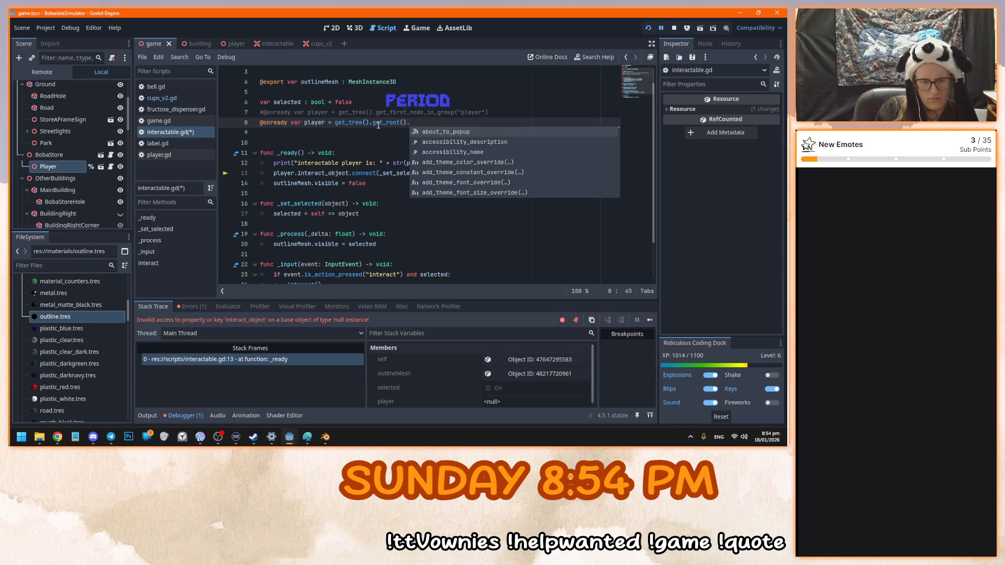
{"action": "type", "text": "Player"}
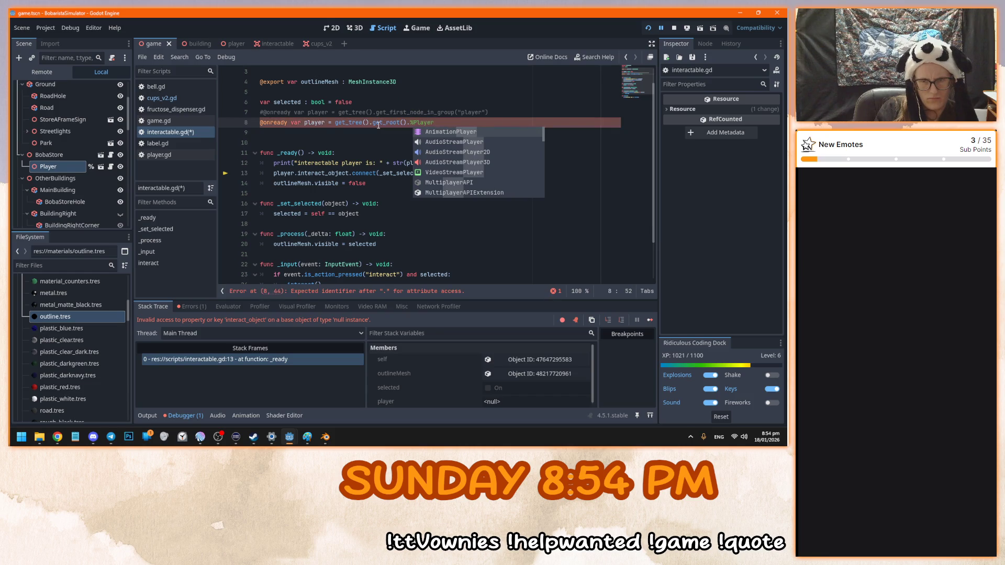
{"action": "key", "text": "Escape"}
{"action": "left_click_drag", "start_coordinate": [434, 123], "coordinate": [335, 122]}
{"action": "key", "text": "BackSpace"}
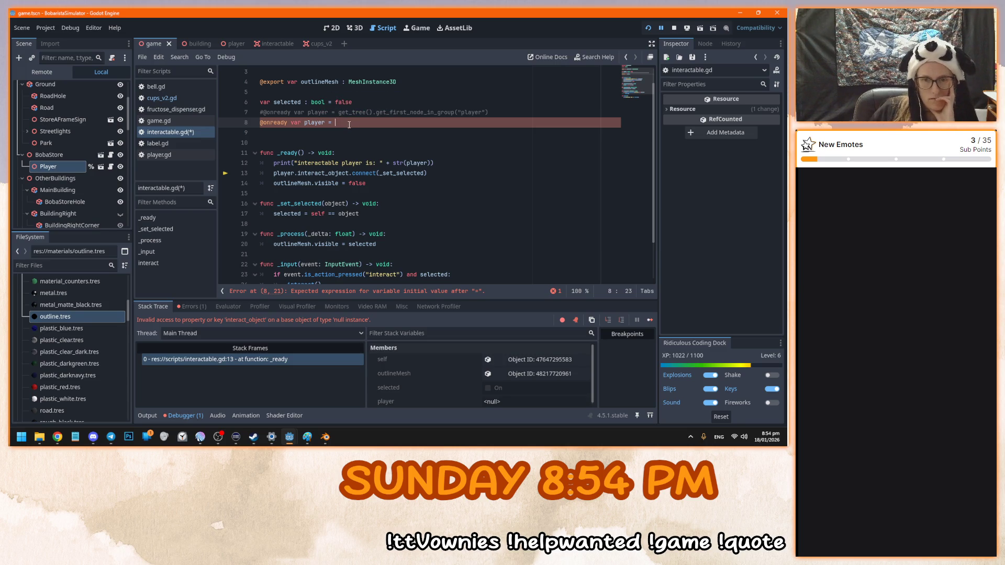
Step: Drag the Player node's path $"../Player" back into line 8
{"action": "right_click", "coordinate": [73, 168]}
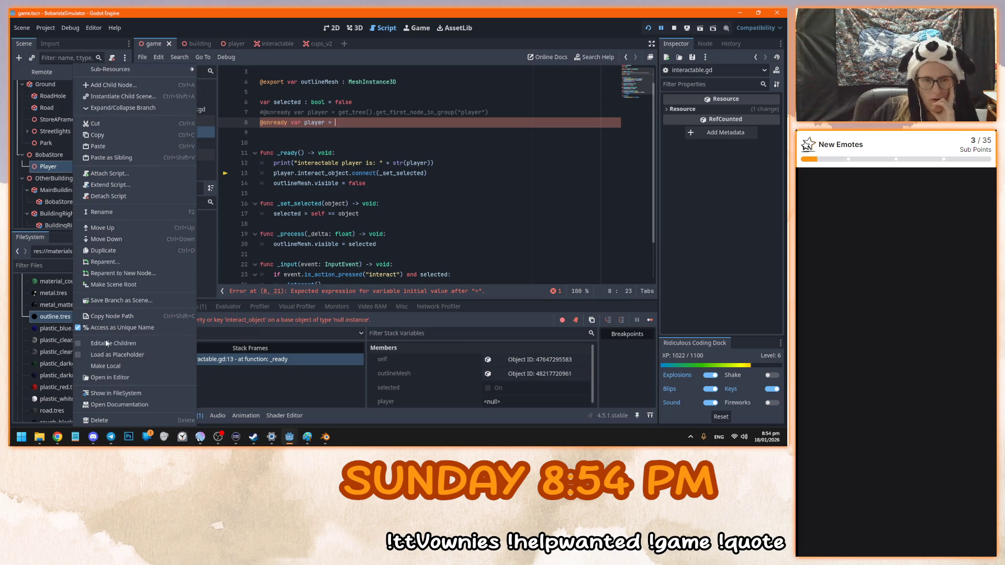
{"action": "key", "text": "Escape"}
{"action": "left_click_drag", "start_coordinate": [52, 167], "coordinate": [339, 124]}
{"action": "key", "text": "BackSpace"}
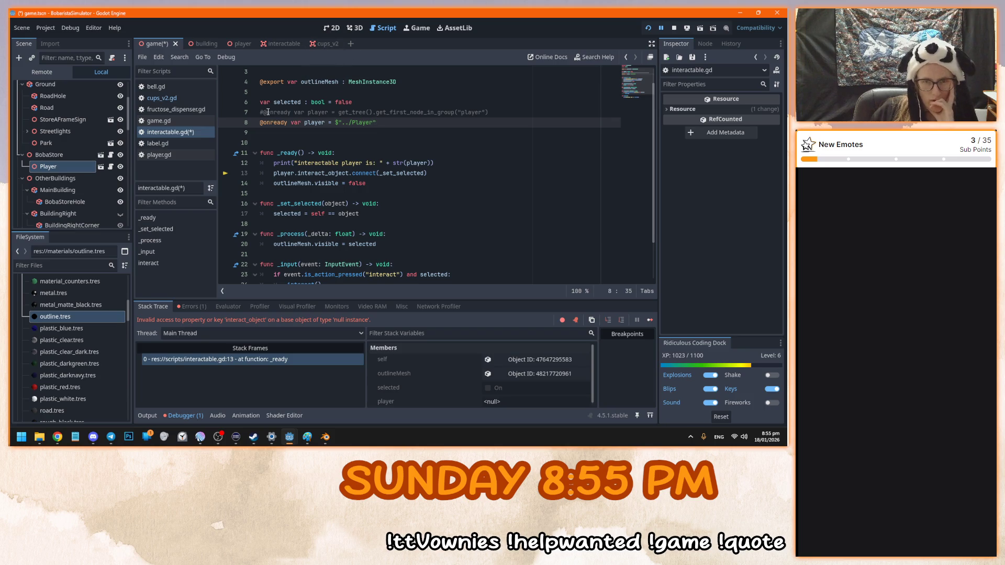
{"action": "left_click", "coordinate": [264, 112]}
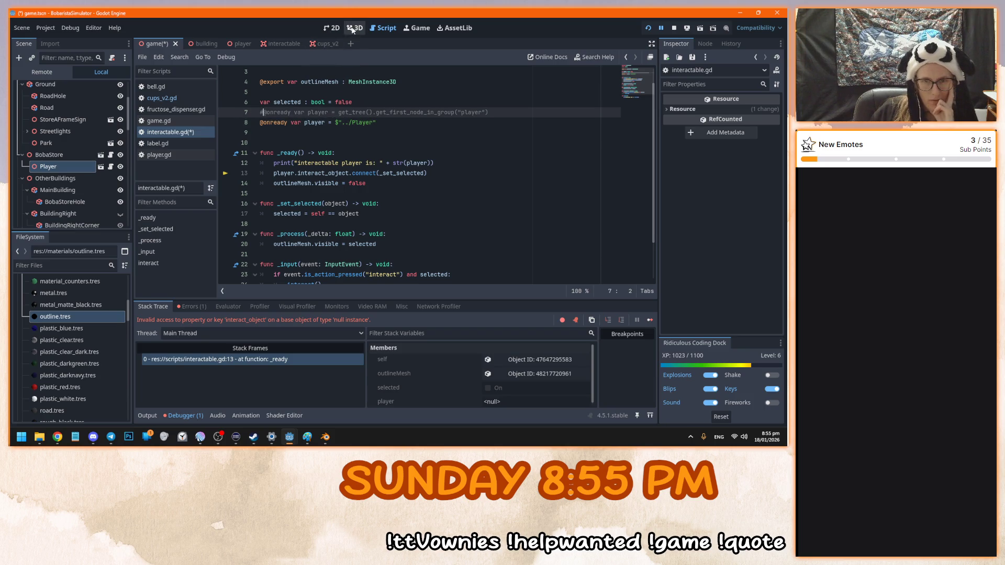
Step: Bring up the building scene in the 3D view and scroll the Scene dock to its Node3D instance
{"action": "left_click", "coordinate": [275, 47]}
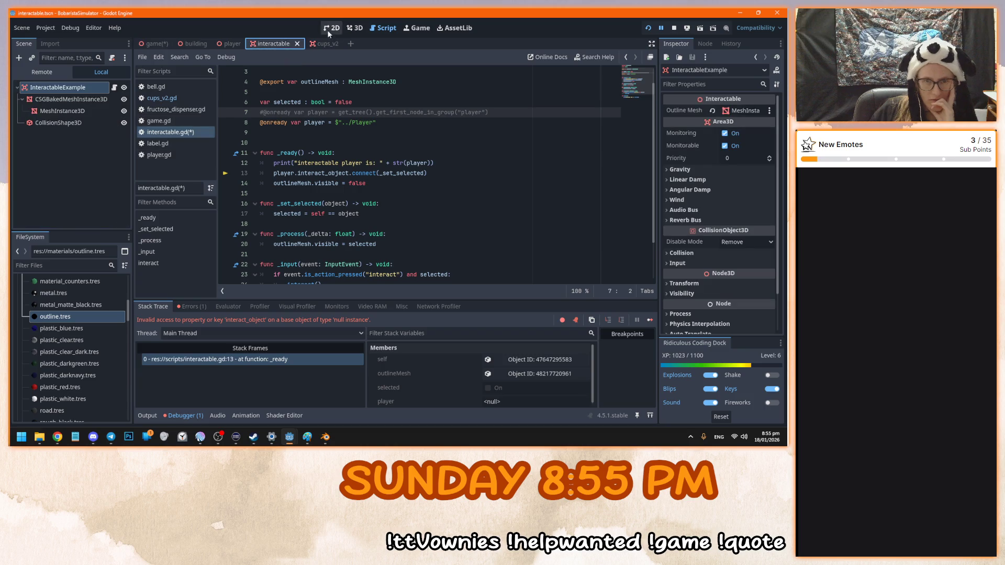
{"action": "left_click", "coordinate": [354, 28]}
{"action": "left_click", "coordinate": [193, 43]}
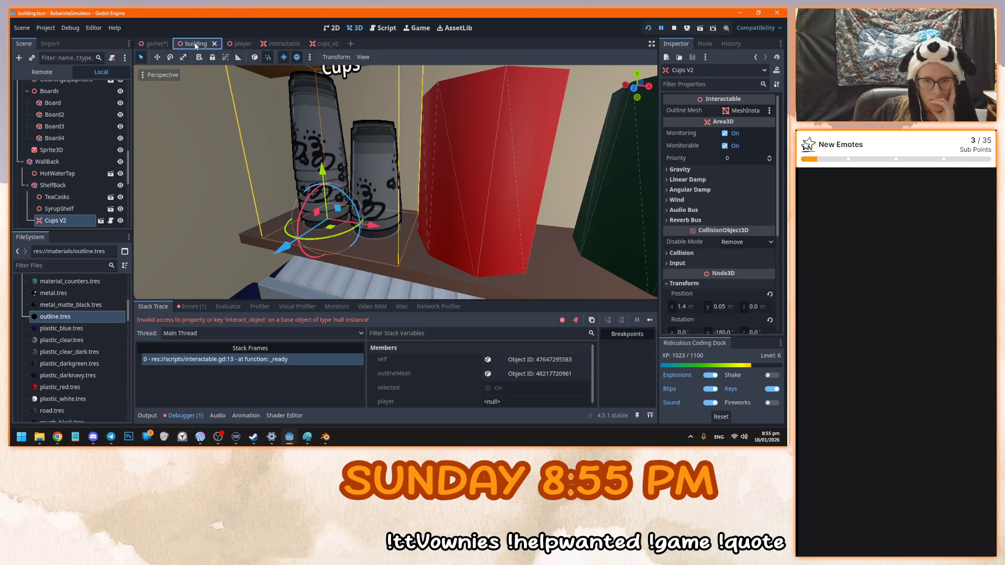
{"action": "scroll", "coordinate": [87, 200], "scroll_direction": "down", "scroll_amount": 4}
{"action": "scroll", "coordinate": [87, 201], "scroll_direction": "up", "scroll_amount": 10}
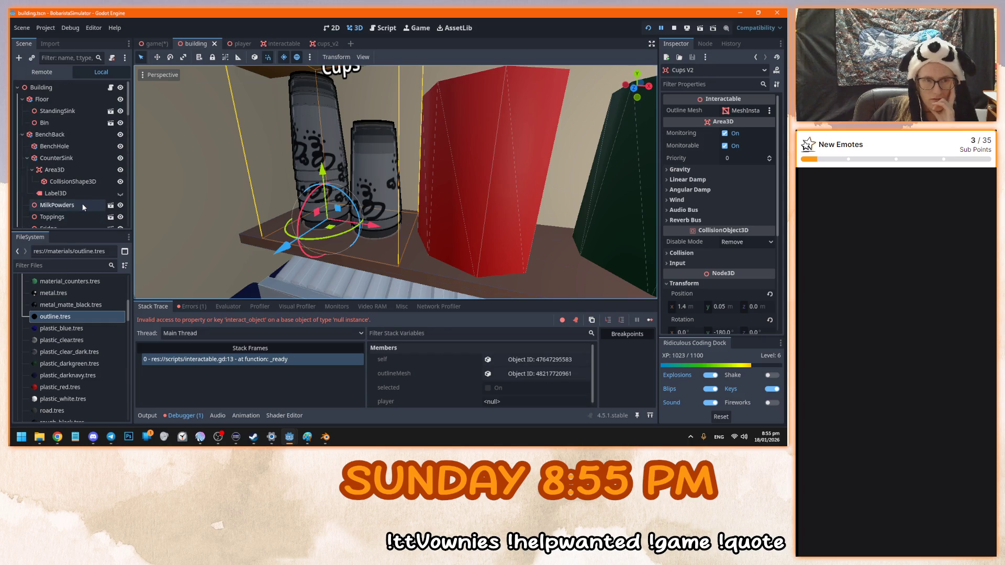
{"action": "scroll", "coordinate": [90, 185], "scroll_direction": "down", "scroll_amount": 8}
{"action": "scroll", "coordinate": [90, 186], "scroll_direction": "down", "scroll_amount": 8}
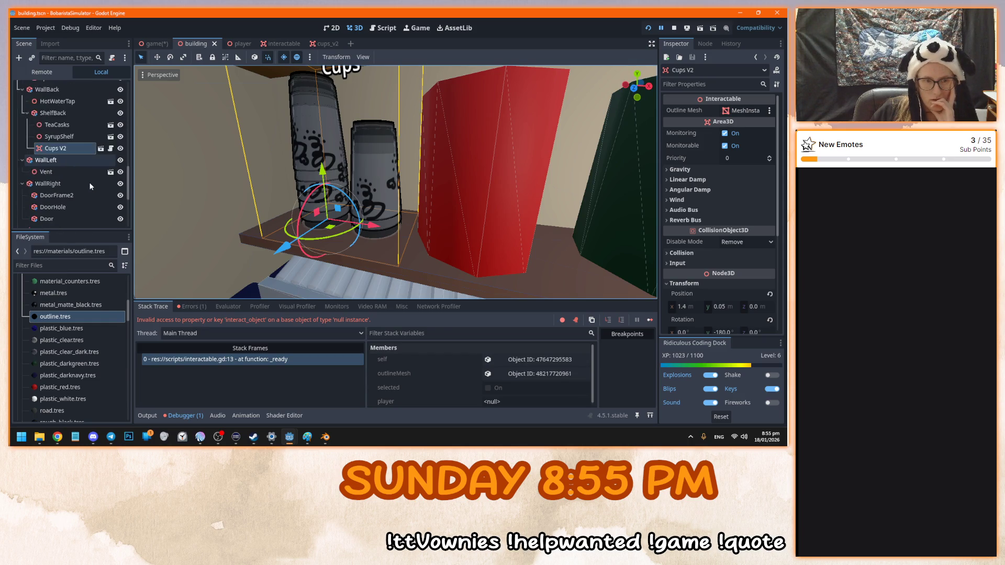
{"action": "scroll", "coordinate": [90, 186], "scroll_direction": "up", "scroll_amount": 5}
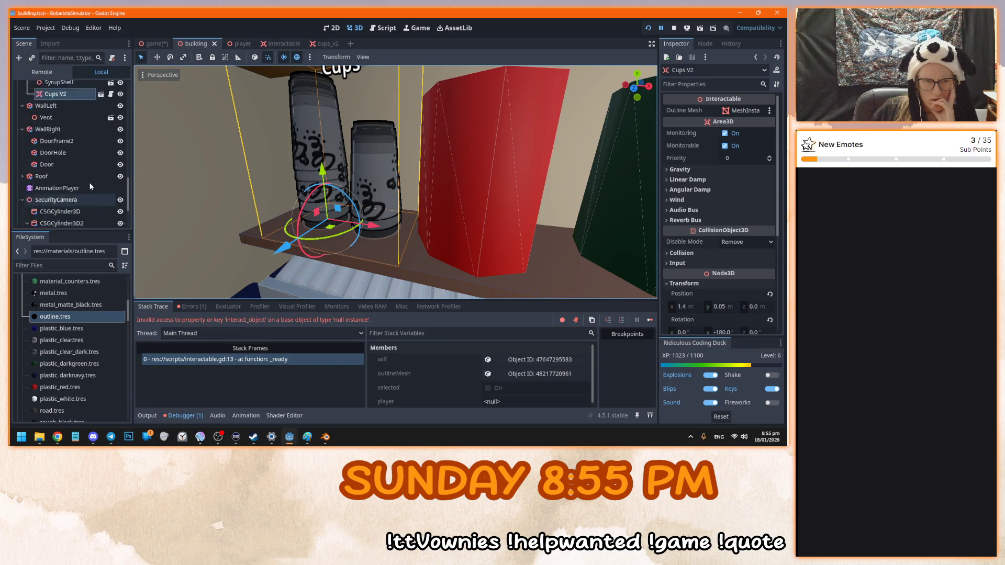
{"action": "scroll", "coordinate": [90, 185], "scroll_direction": "up", "scroll_amount": 4}
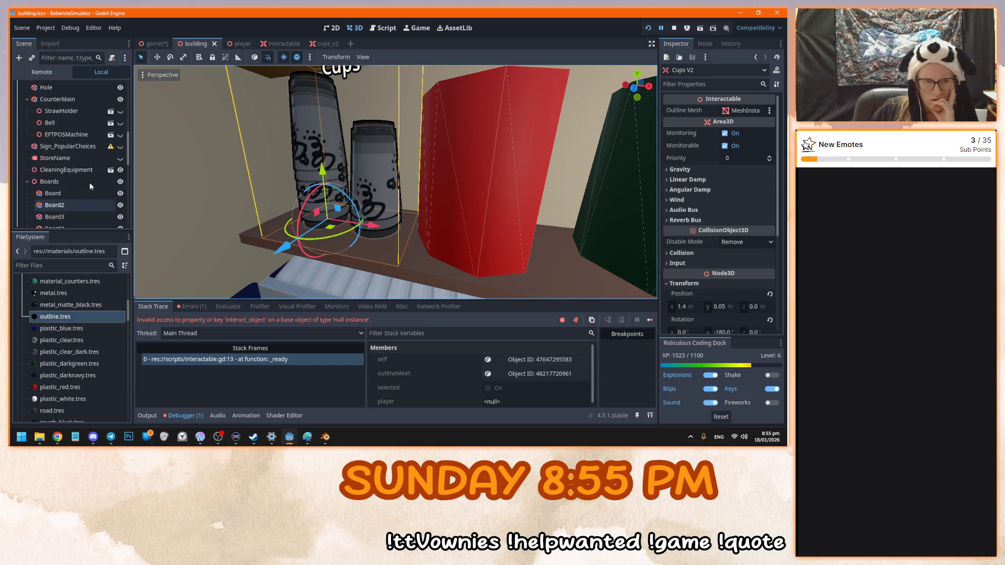
{"action": "scroll", "coordinate": [90, 186], "scroll_direction": "down", "scroll_amount": 10}
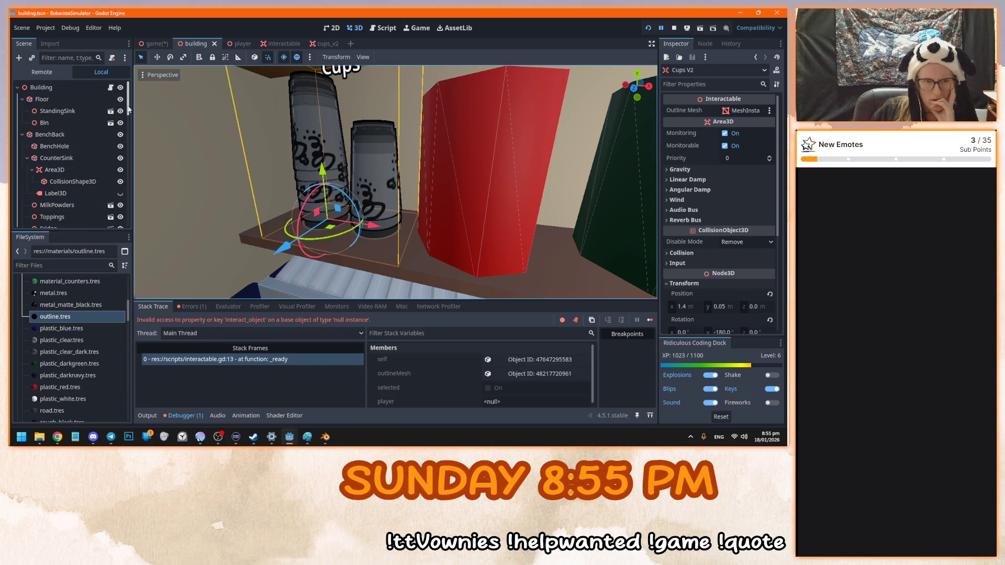
Step: Select and frame the Node3D sphere, then rename it InteractableExample
{"action": "left_click", "coordinate": [68, 220]}
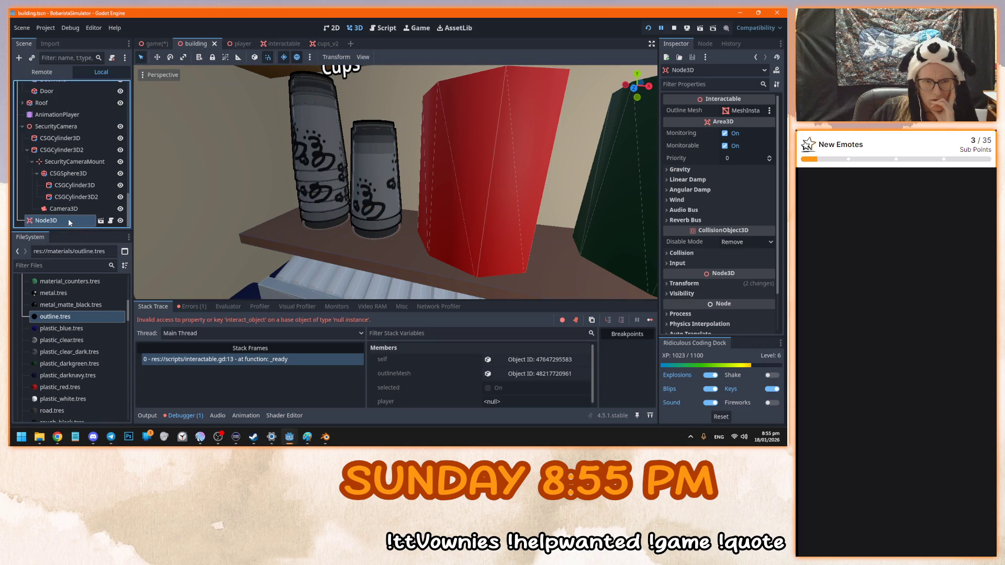
{"action": "double_click", "coordinate": [74, 221]}
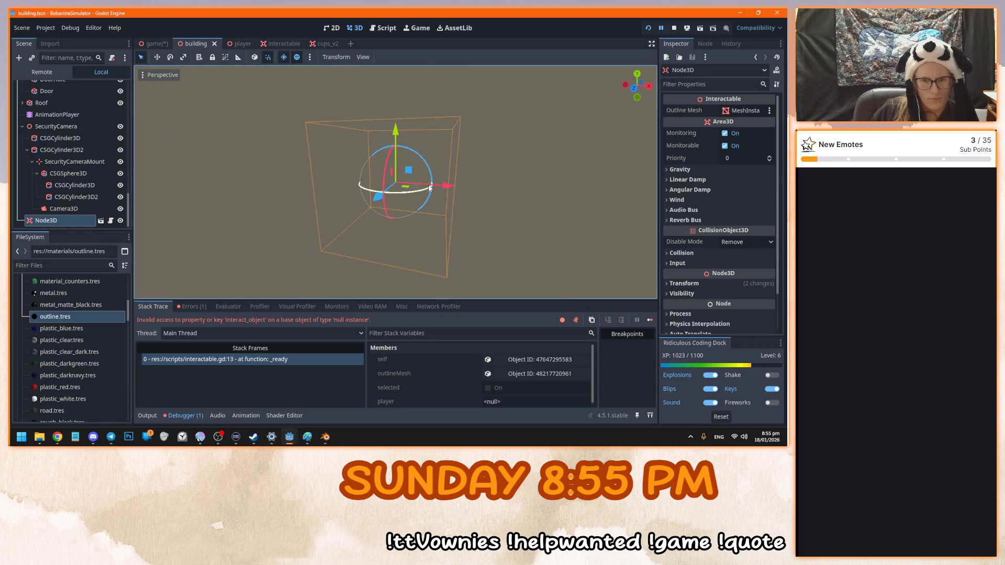
{"action": "left_click", "coordinate": [59, 222]}
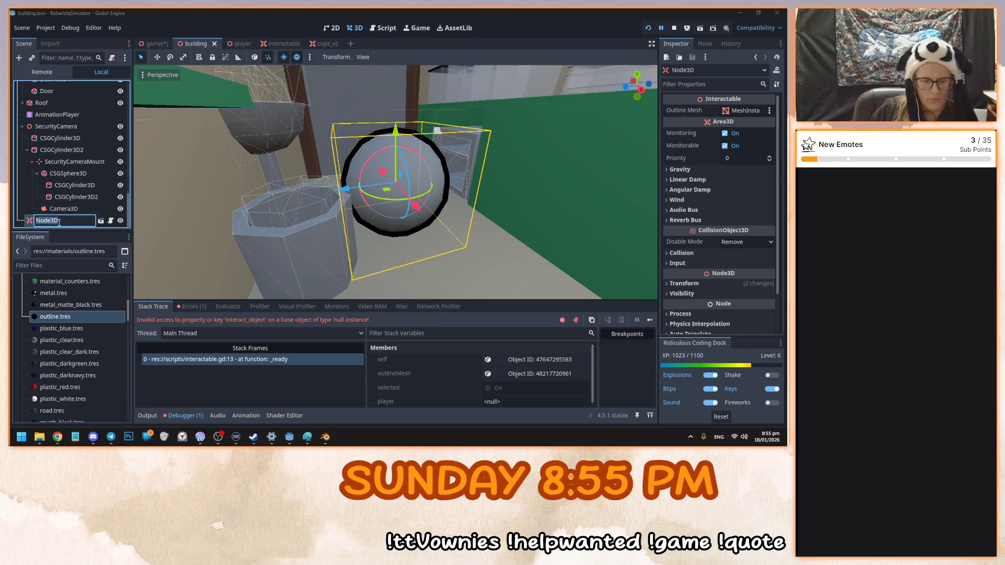
{"action": "type", "text": "InteractableE"}
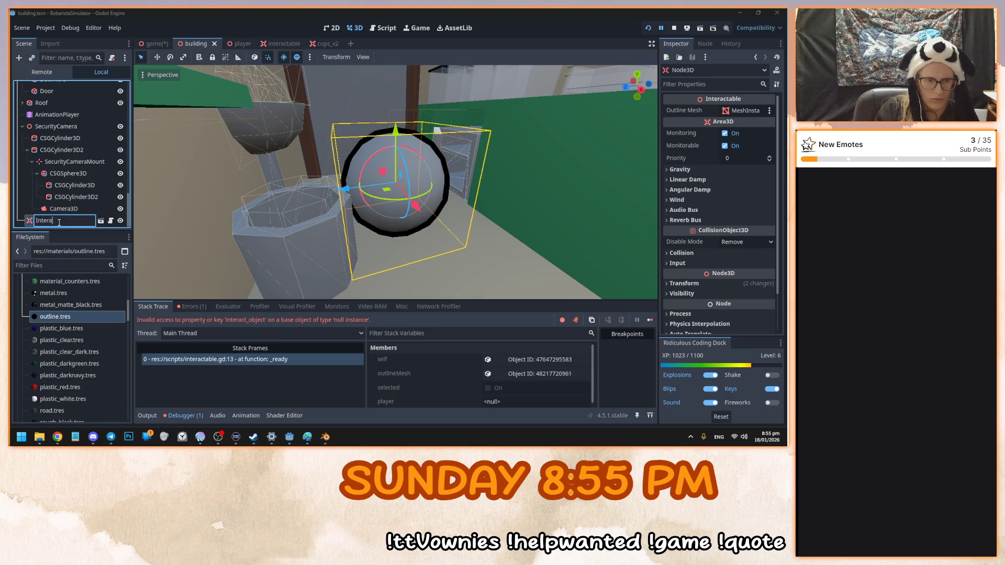
{"action": "type", "text": "xample"}
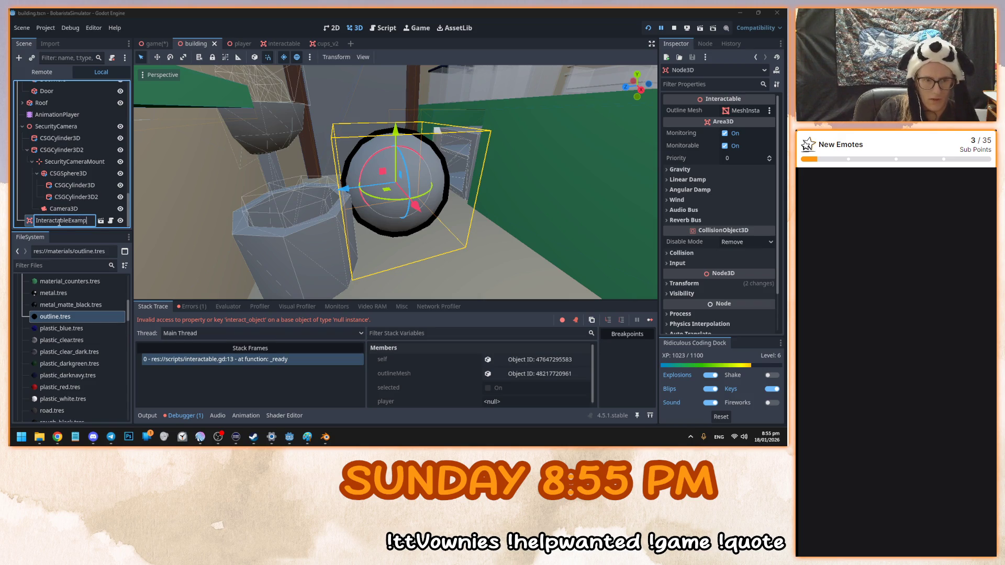
{"action": "key", "text": "Return"}
Step: Orbit and zoom around the InteractableExample sphere, then open its attached interactable.gd script
{"action": "left_click", "coordinate": [290, 43]}
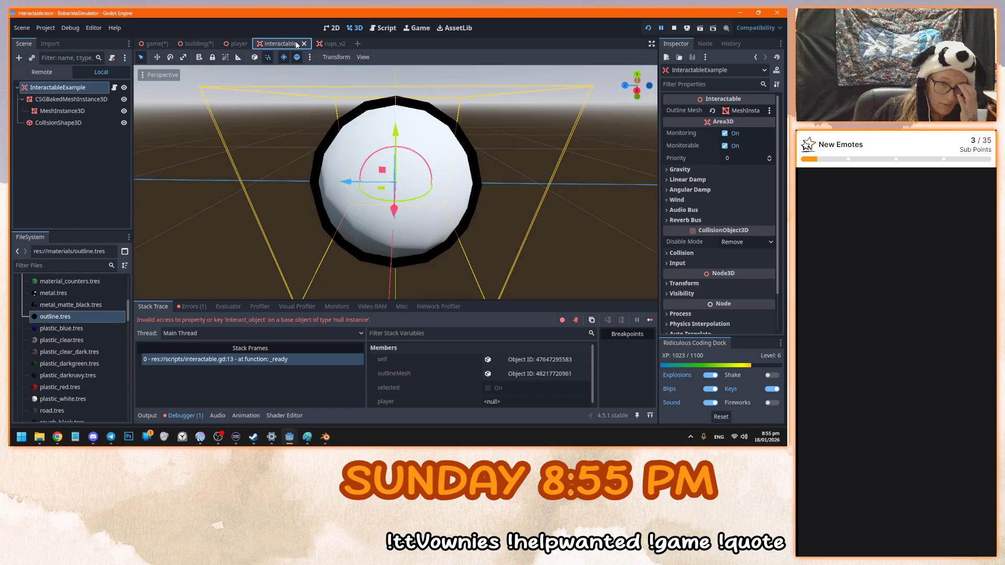
{"action": "left_click", "coordinate": [196, 44]}
{"action": "left_click_drag", "start_coordinate": [165, 229], "coordinate": [274, 219]}
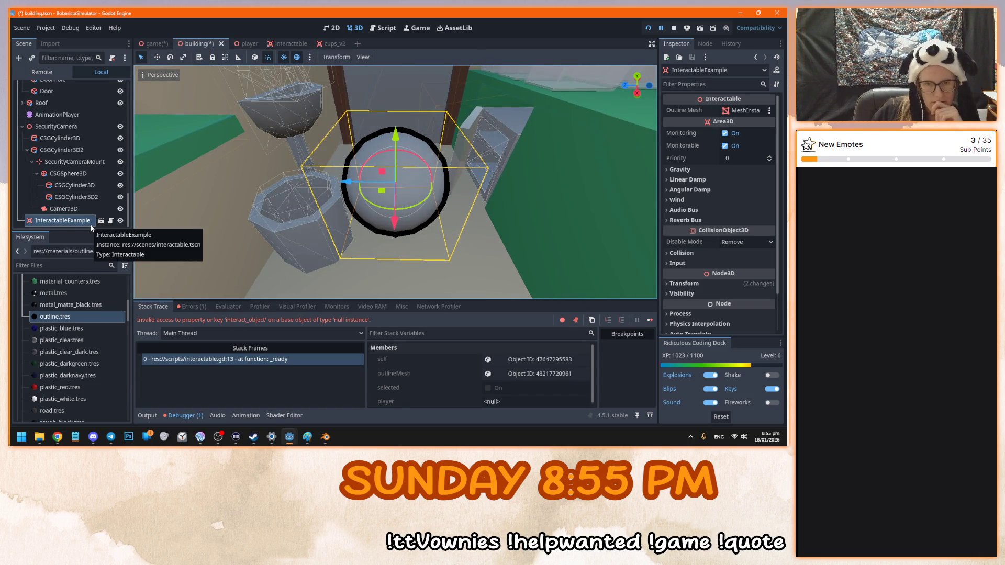
{"action": "scroll", "coordinate": [236, 225], "scroll_direction": "down", "scroll_amount": 2}
{"action": "mouse_move", "coordinate": [236, 225]}
{"action": "left_mouse_down"}
{"action": "mouse_move", "coordinate": [346, 224]}
{"action": "mouse_move", "coordinate": [160, 226]}
{"action": "left_mouse_up"}
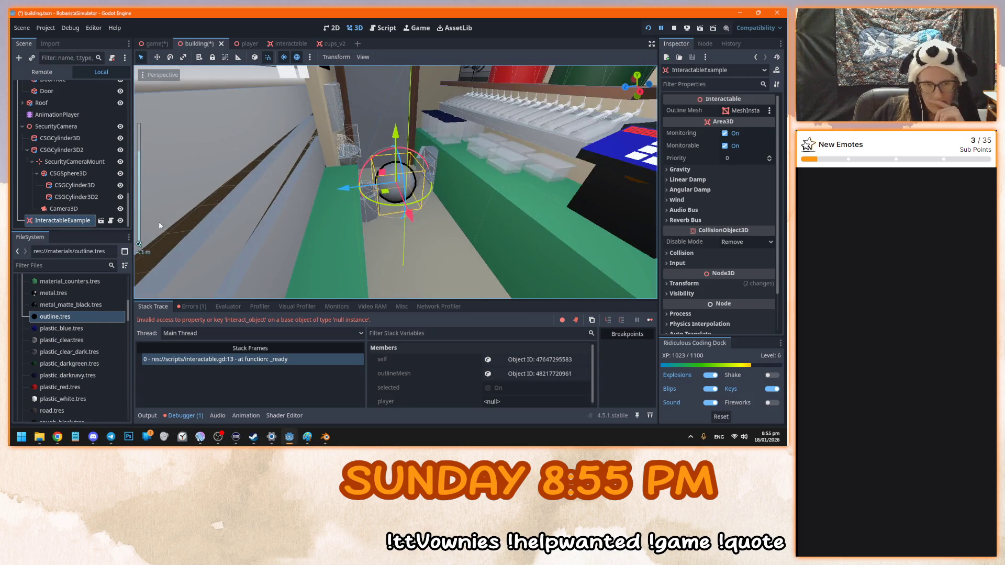
{"action": "scroll", "coordinate": [86, 212], "scroll_direction": "up", "scroll_amount": 10}
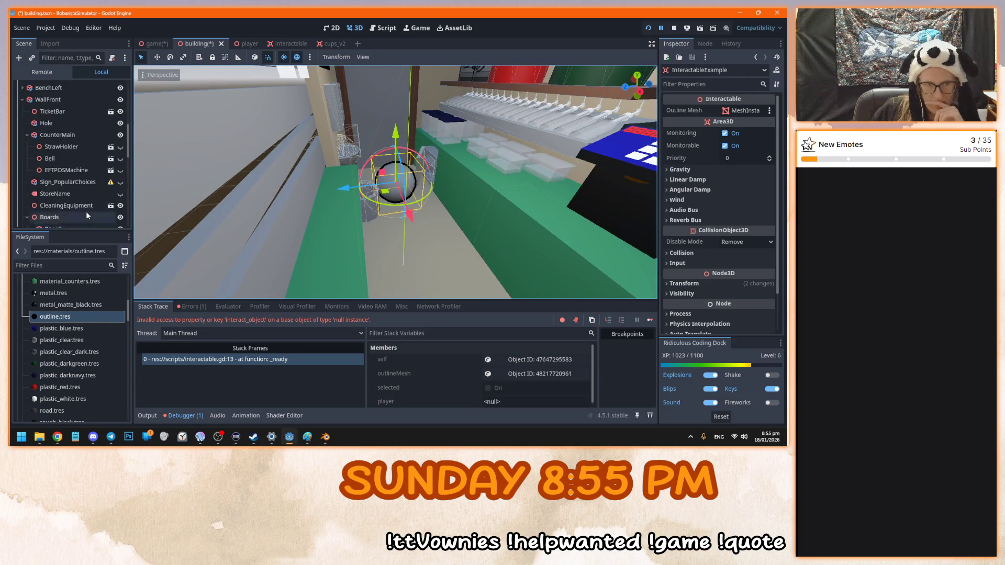
{"action": "scroll", "coordinate": [89, 186], "scroll_direction": "down", "scroll_amount": 10}
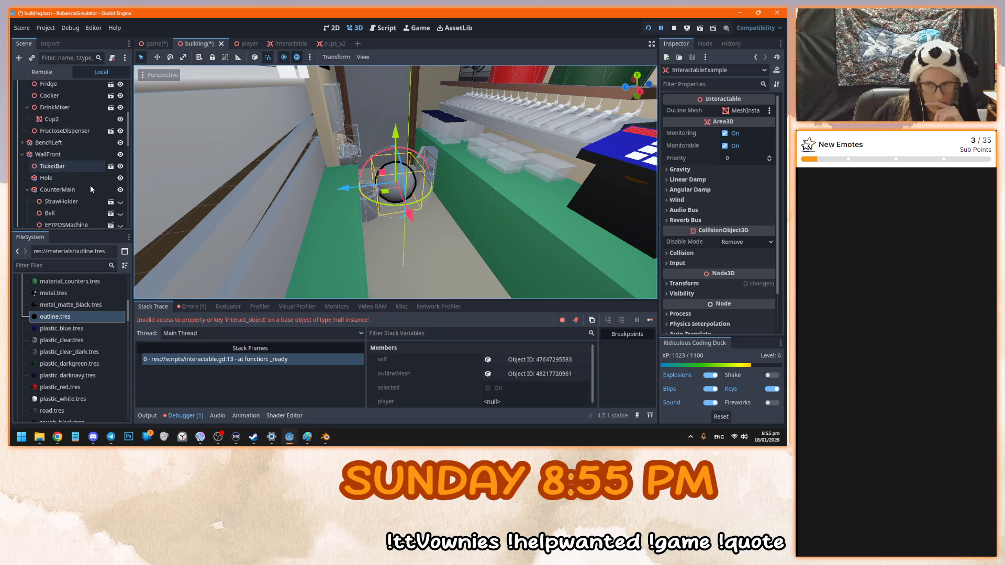
{"action": "scroll", "coordinate": [90, 184], "scroll_direction": "down", "scroll_amount": 4}
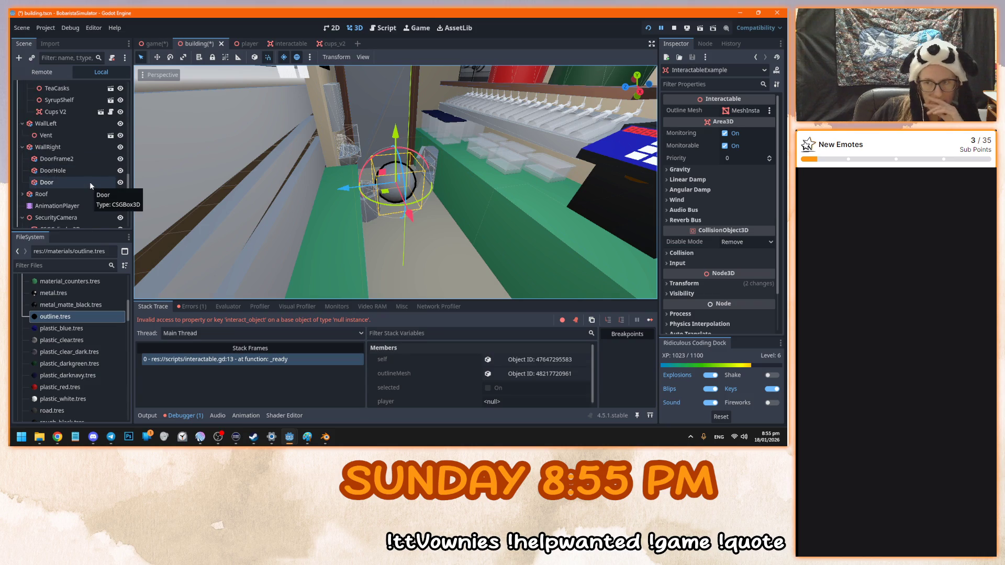
{"action": "scroll", "coordinate": [89, 182], "scroll_direction": "up", "scroll_amount": 2}
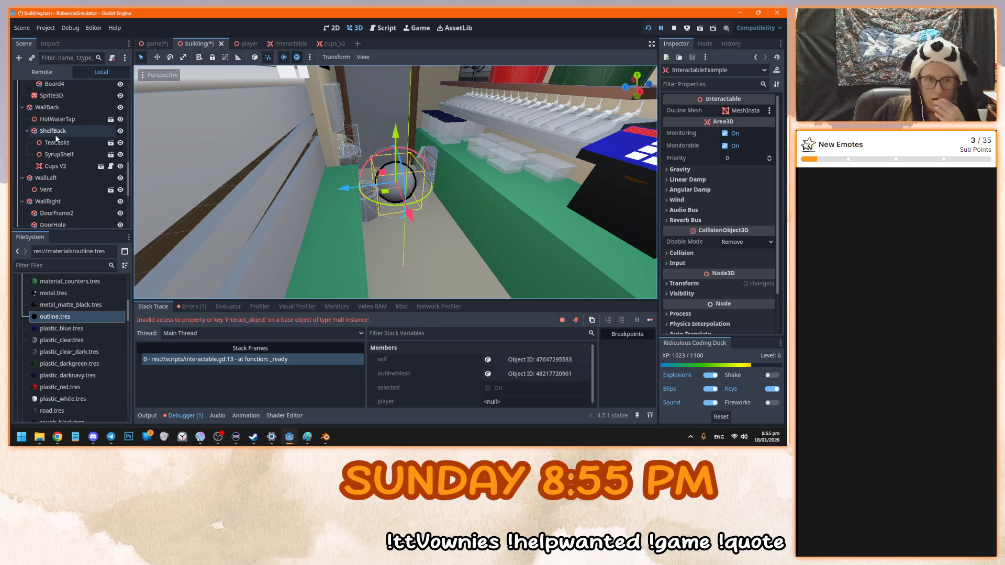
{"action": "scroll", "coordinate": [56, 137], "scroll_direction": "up", "scroll_amount": 5}
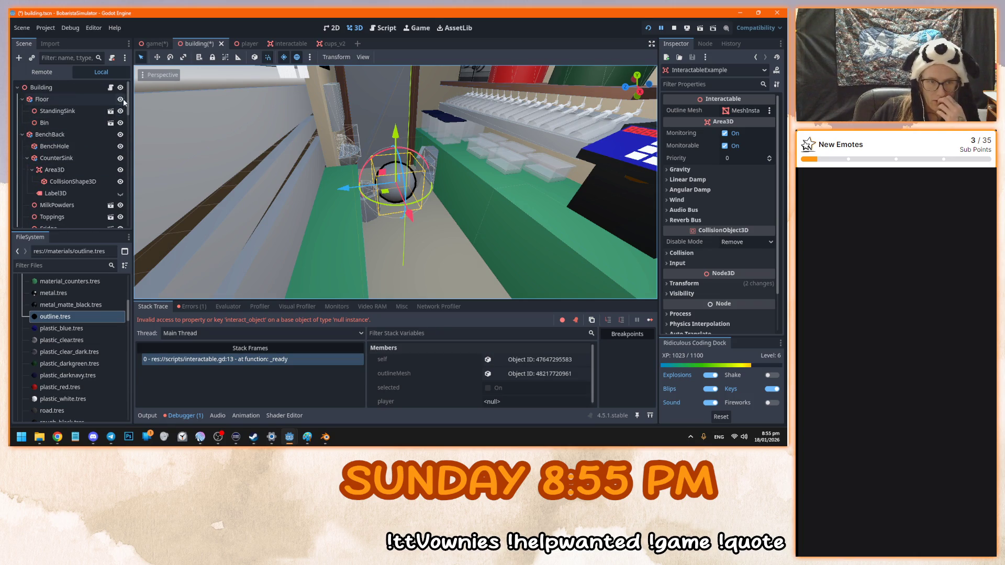
{"action": "left_click_drag", "start_coordinate": [128, 102], "coordinate": [130, 218]}
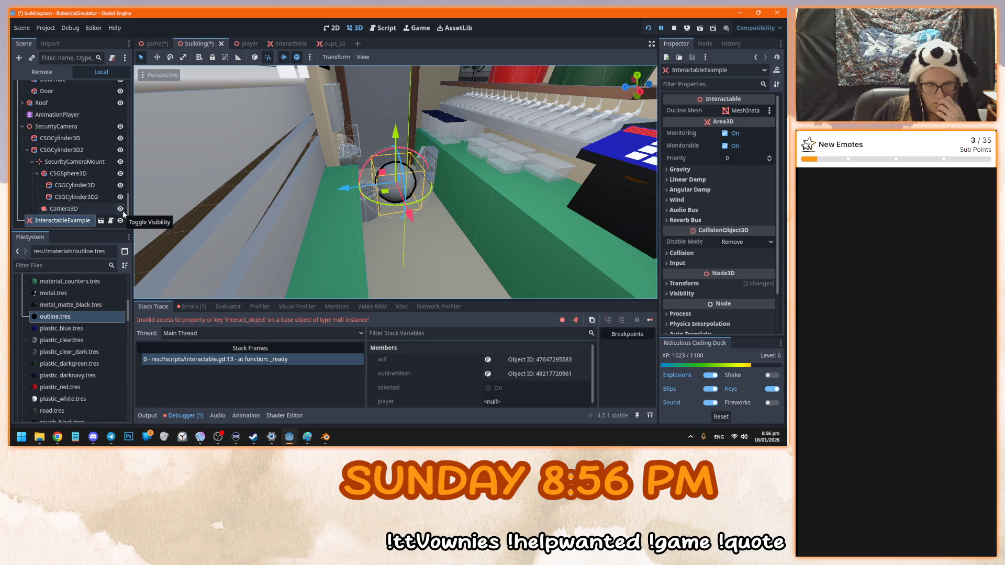
{"action": "left_click", "coordinate": [111, 221]}
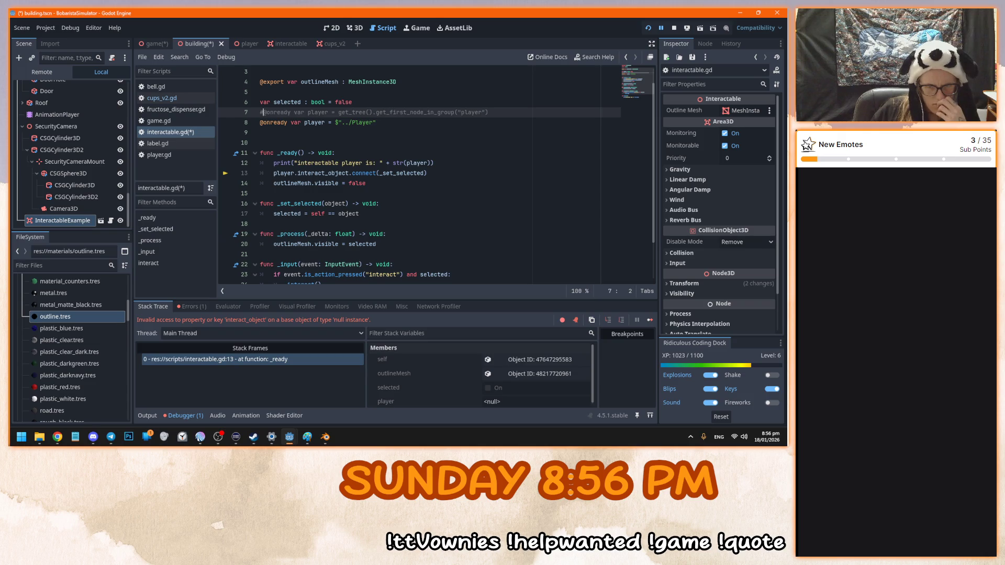
Step: Inspect the player node path on line 8 of interactable.gd
{"action": "mouse_move", "coordinate": [274, 126]}
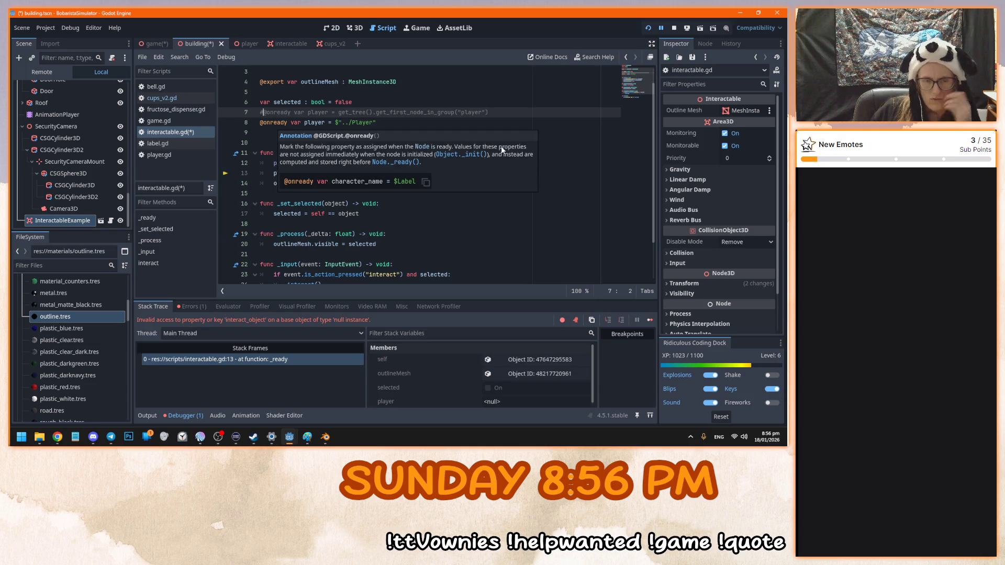
{"action": "left_click", "coordinate": [426, 124]}
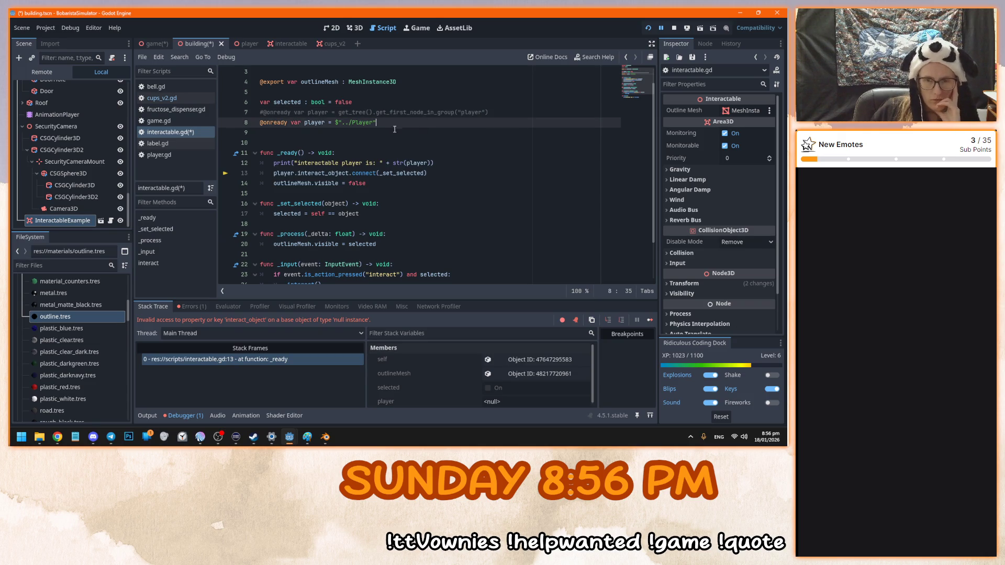
{"action": "left_click_drag", "start_coordinate": [336, 123], "coordinate": [377, 123]}
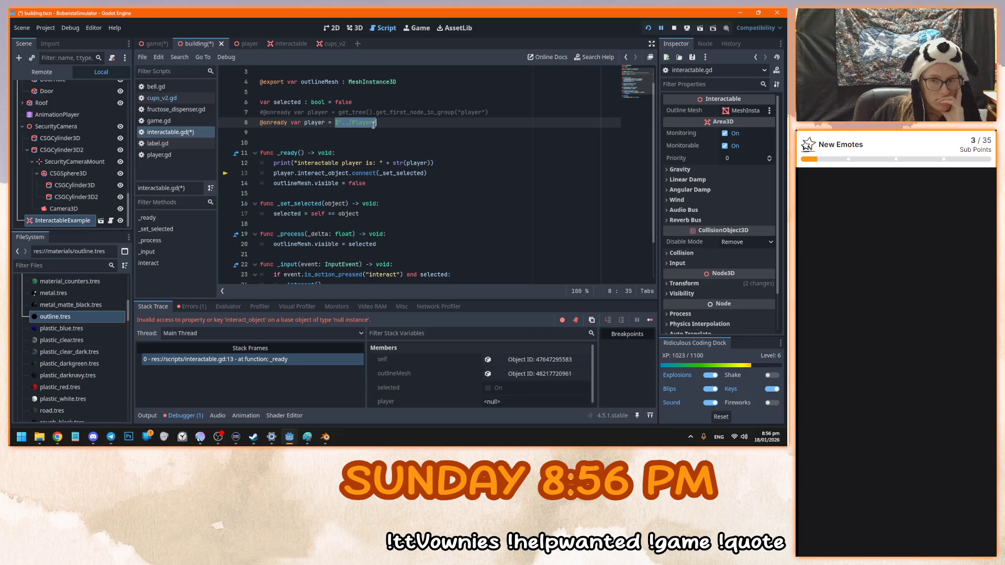
{"action": "left_click", "coordinate": [387, 123]}
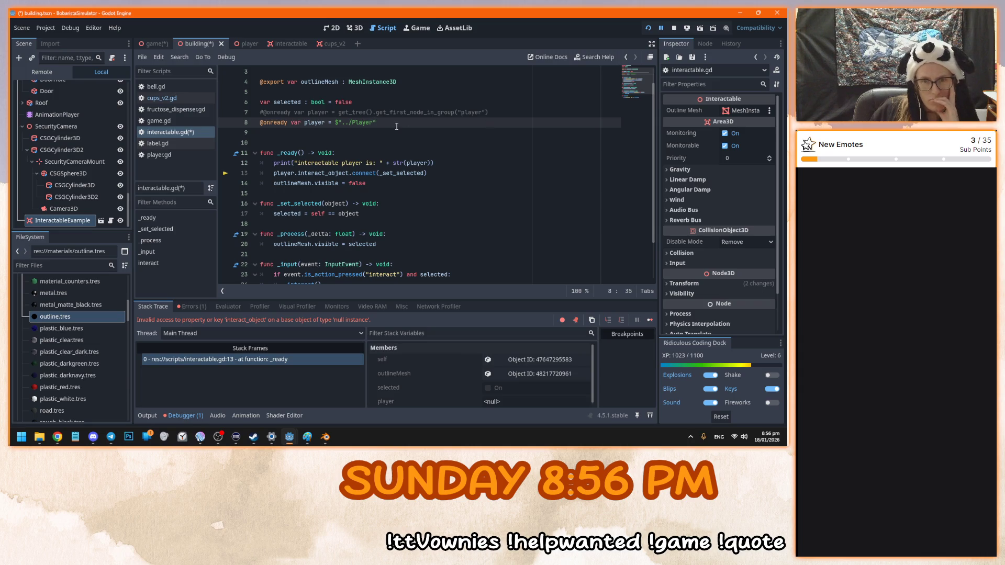
Step: Uncomment add_to_group("player") in player.gd
{"action": "left_click", "coordinate": [168, 156]}
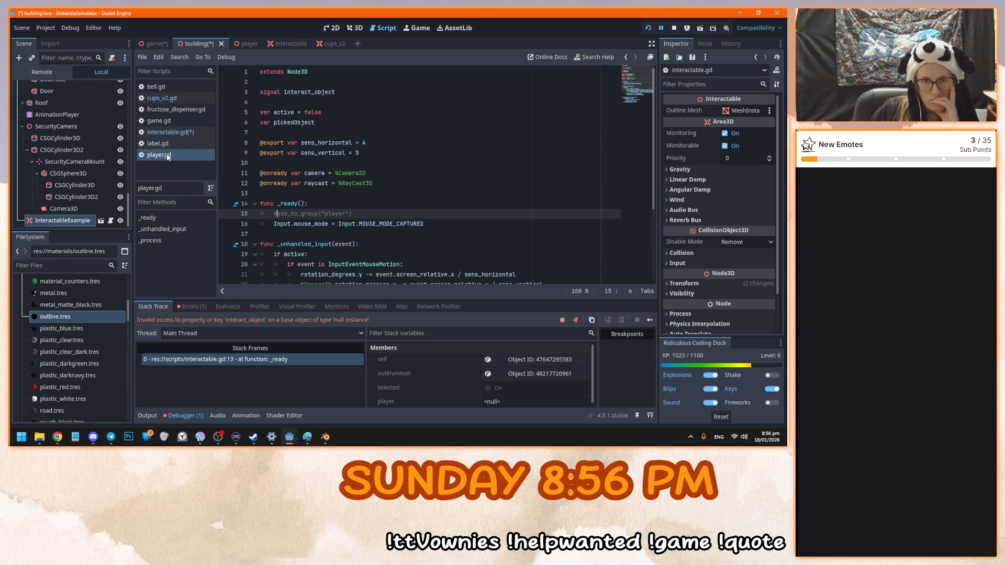
{"action": "scroll", "coordinate": [436, 221], "scroll_direction": "down", "scroll_amount": 3}
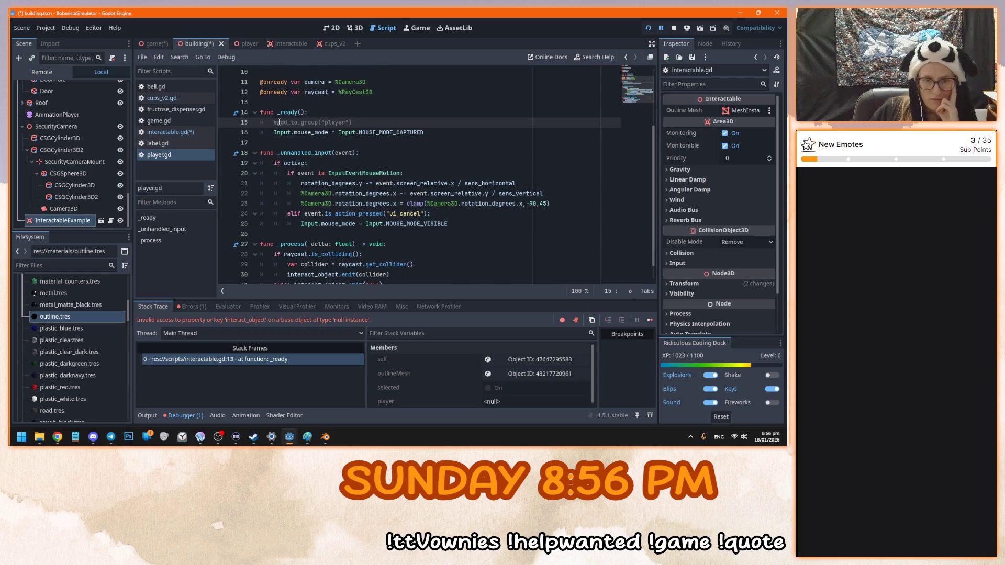
{"action": "key", "text": "BackSpace"}
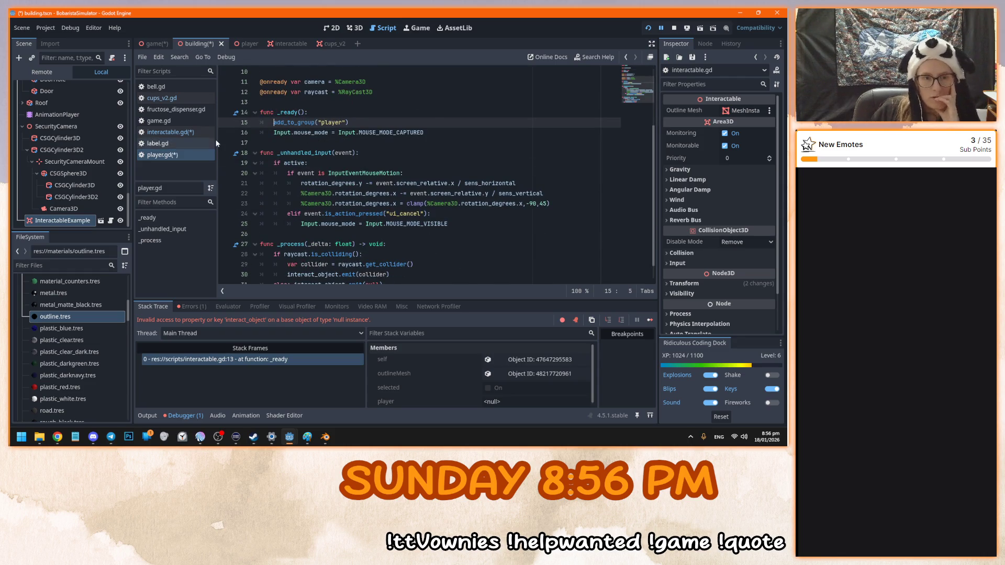
{"action": "mouse_move", "coordinate": [294, 124]}
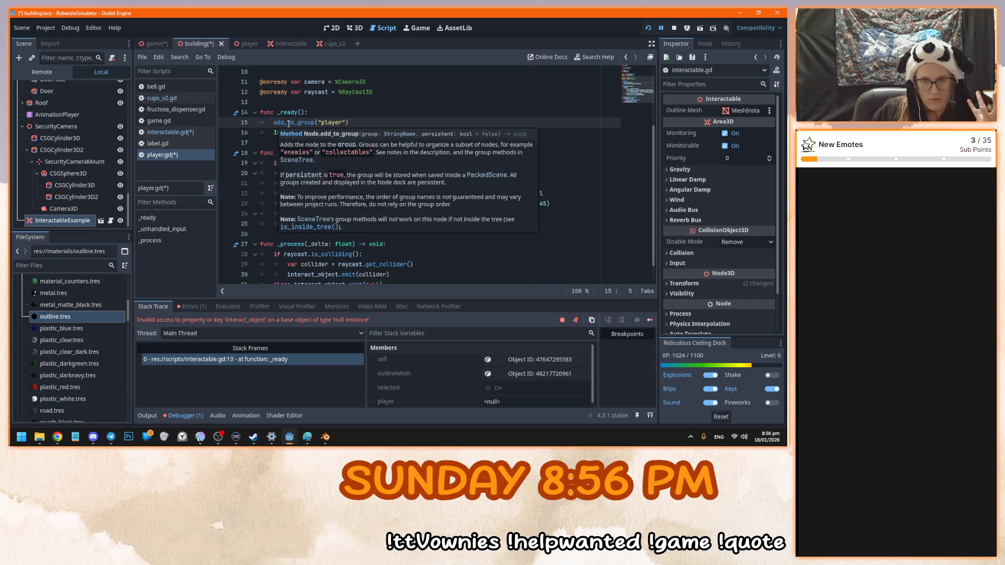
{"action": "left_click", "coordinate": [422, 104]}
{"action": "scroll", "coordinate": [422, 105], "scroll_direction": "down", "scroll_amount": 2}
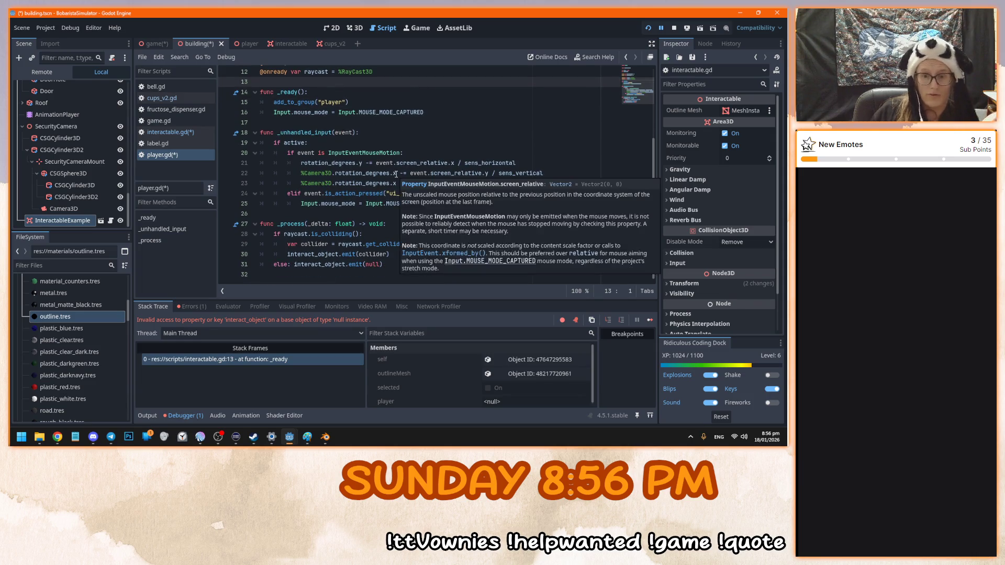
{"action": "scroll", "coordinate": [396, 175], "scroll_direction": "up", "scroll_amount": 3}
{"action": "mouse_move", "coordinate": [396, 174]}
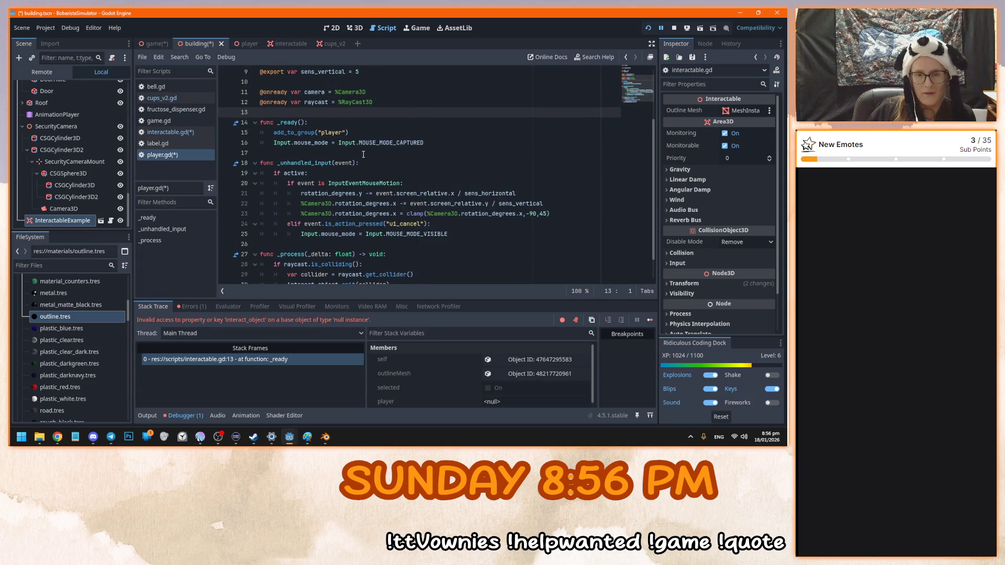
Step: Paste interactable.gd's debug print below add_to_group, change 'interactable' to 'game', and run with F5
{"action": "left_click", "coordinate": [178, 133]}
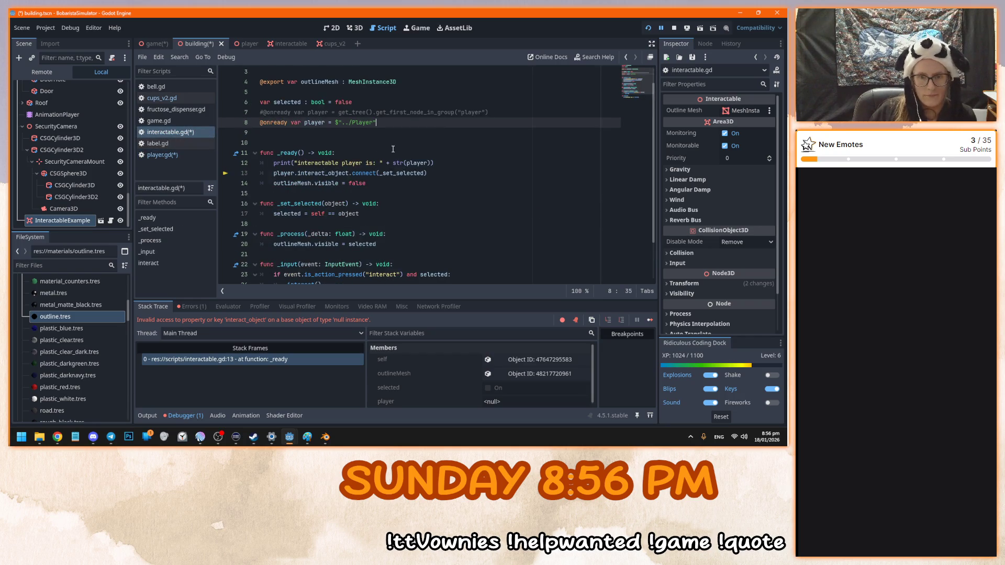
{"action": "left_click_drag", "start_coordinate": [456, 163], "coordinate": [273, 163]}
{"action": "key", "text": "ctrl+c"}
{"action": "left_click", "coordinate": [162, 155]}
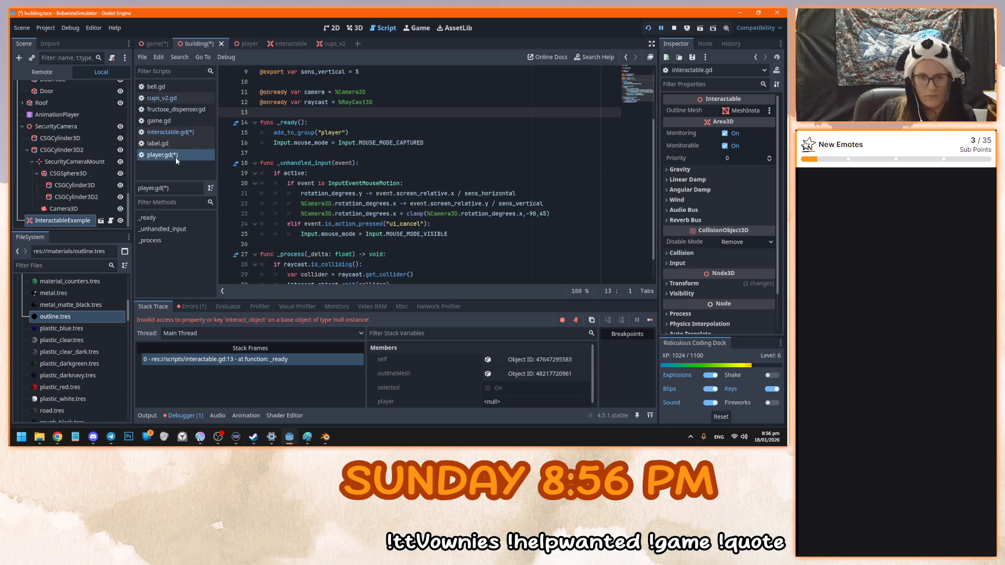
{"action": "left_click", "coordinate": [349, 133]}
{"action": "key", "text": "KP_Enter"}
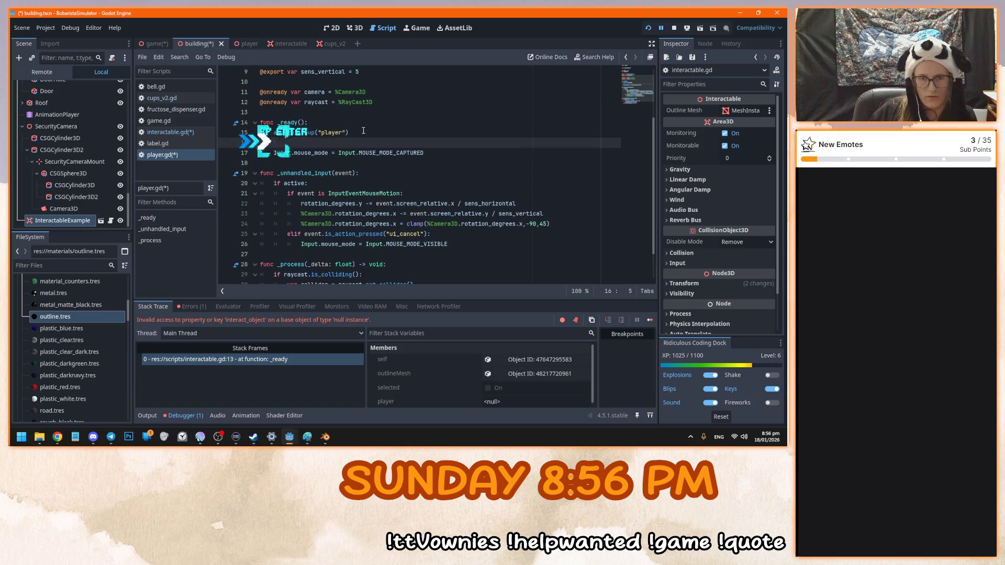
{"action": "key", "text": "ctrl+v"}
{"action": "left_click", "coordinate": [318, 142]}
{"action": "double_click", "coordinate": [318, 142]}
{"action": "type", "text": "game"}
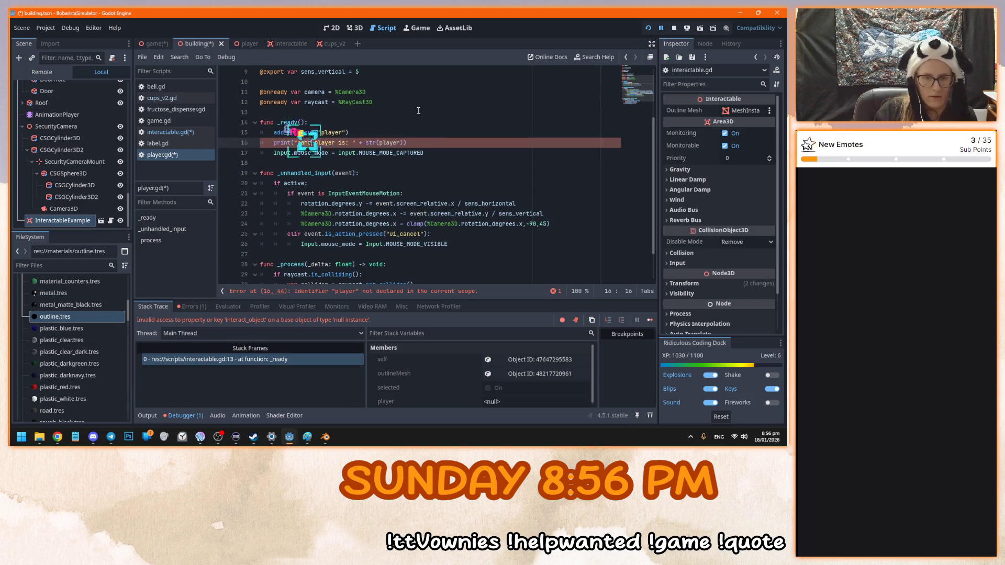
{"action": "left_click", "coordinate": [412, 135]}
{"action": "key", "text": "F5"}
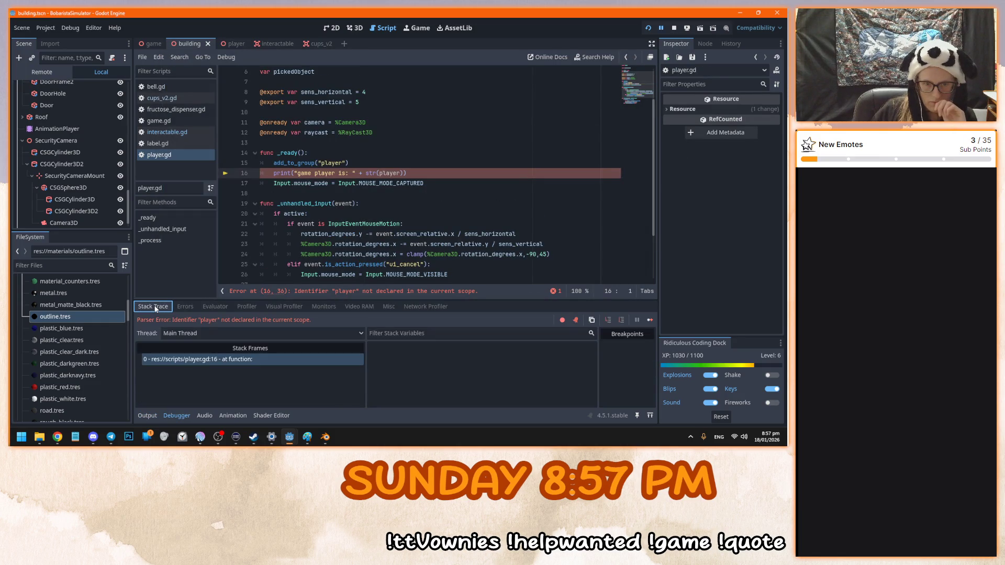
Step: Check the debugger after the parse error and clear the player argument inside str() on line 16
{"action": "left_click", "coordinate": [285, 391]}
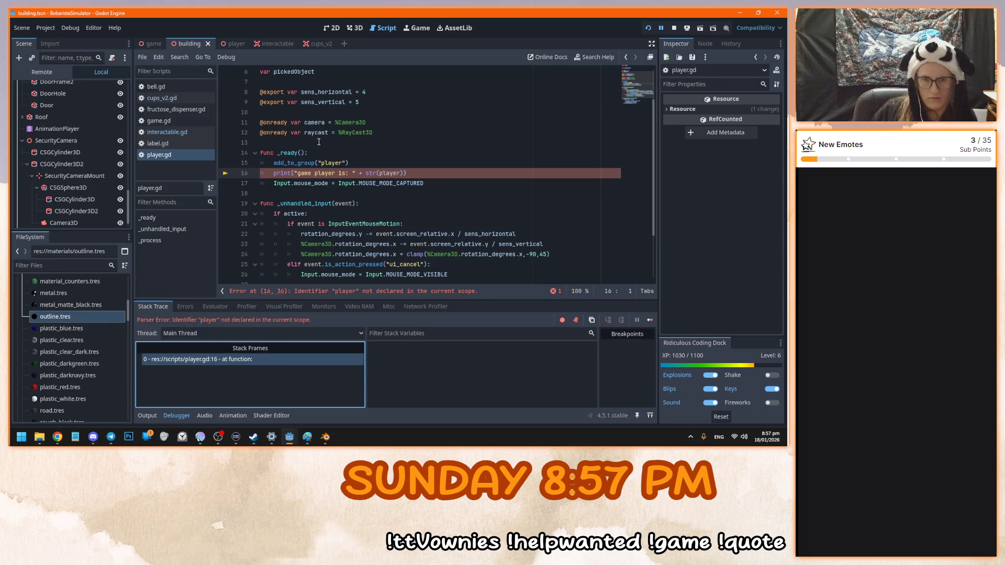
{"action": "scroll", "coordinate": [347, 181], "scroll_direction": "up", "scroll_amount": 2}
{"action": "scroll", "coordinate": [346, 180], "scroll_direction": "down", "scroll_amount": 1}
{"action": "triple_click", "coordinate": [390, 195]}
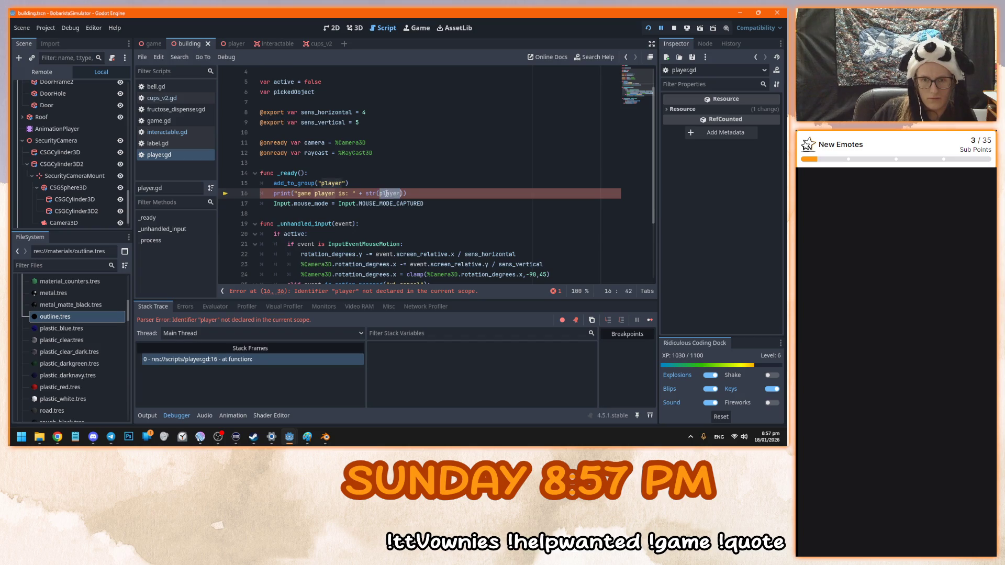
{"action": "double_click", "coordinate": [390, 194]}
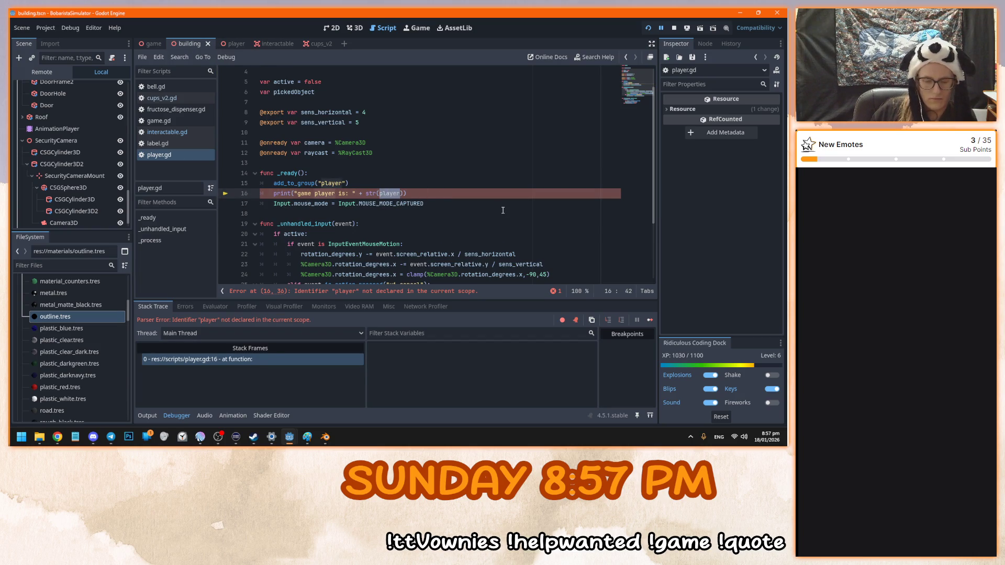
{"action": "type", "text": "get_fir"}
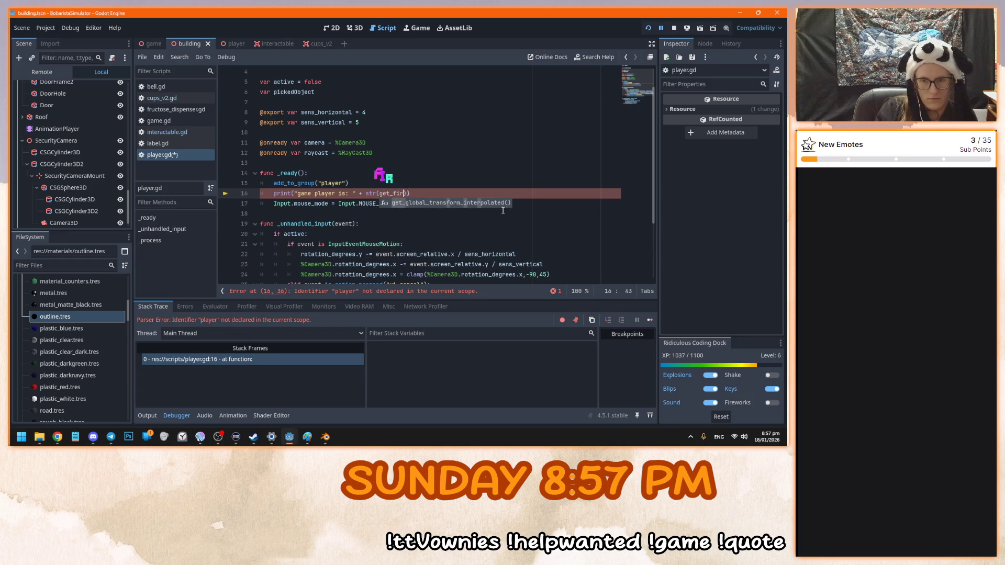
{"action": "key", "text": "BackSpace"}
{"action": "key", "text": "BackSpace"}
{"action": "key", "text": "BackSpace"}
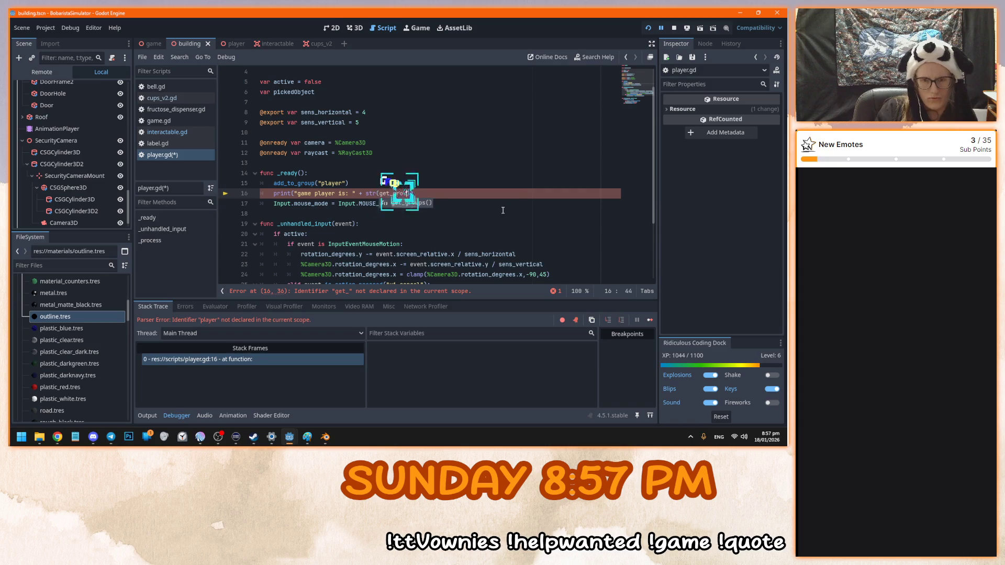
{"action": "key", "text": "ctrl+BackSpace"}
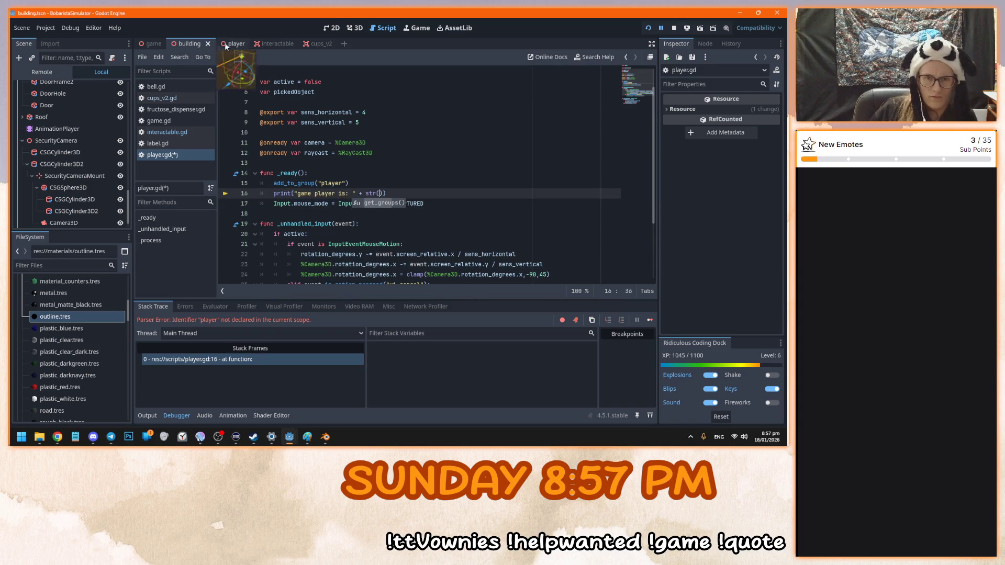
Step: Copy get_tree().get_first_node_in_group("player") from interactable.gd line 7 into str() on player.gd line 16
{"action": "left_click", "coordinate": [225, 42]}
{"action": "left_click", "coordinate": [197, 44]}
{"action": "left_click", "coordinate": [172, 134]}
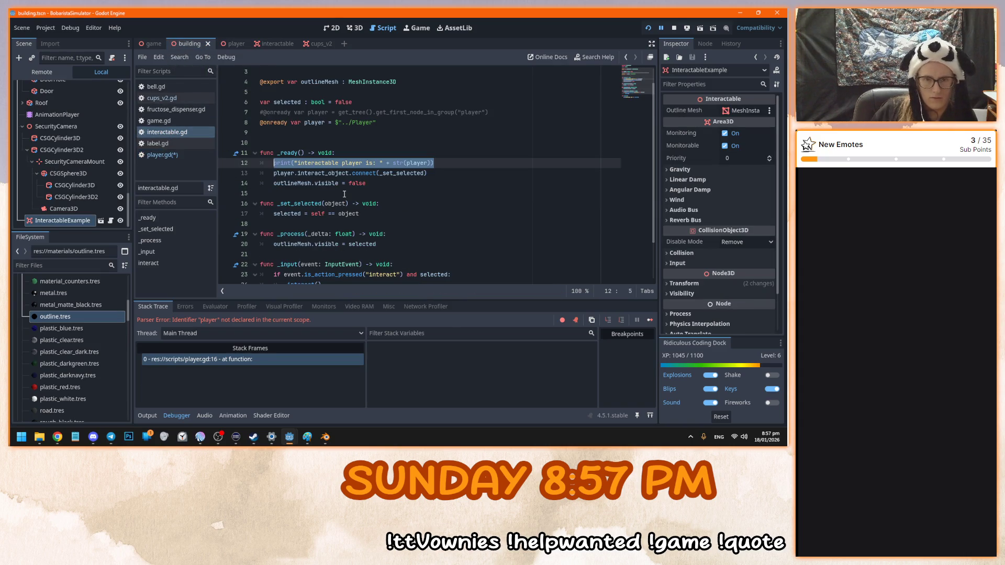
{"action": "left_click", "coordinate": [345, 194]}
{"action": "scroll", "coordinate": [345, 194], "scroll_direction": "up", "scroll_amount": 1}
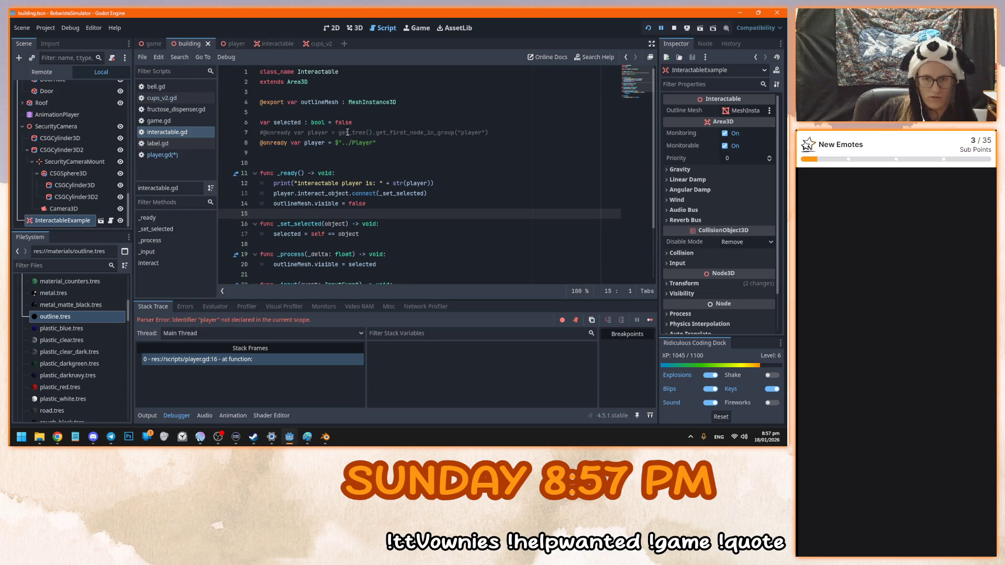
{"action": "left_click_drag", "start_coordinate": [338, 132], "coordinate": [489, 133]}
{"action": "key", "text": "ctrl+c"}
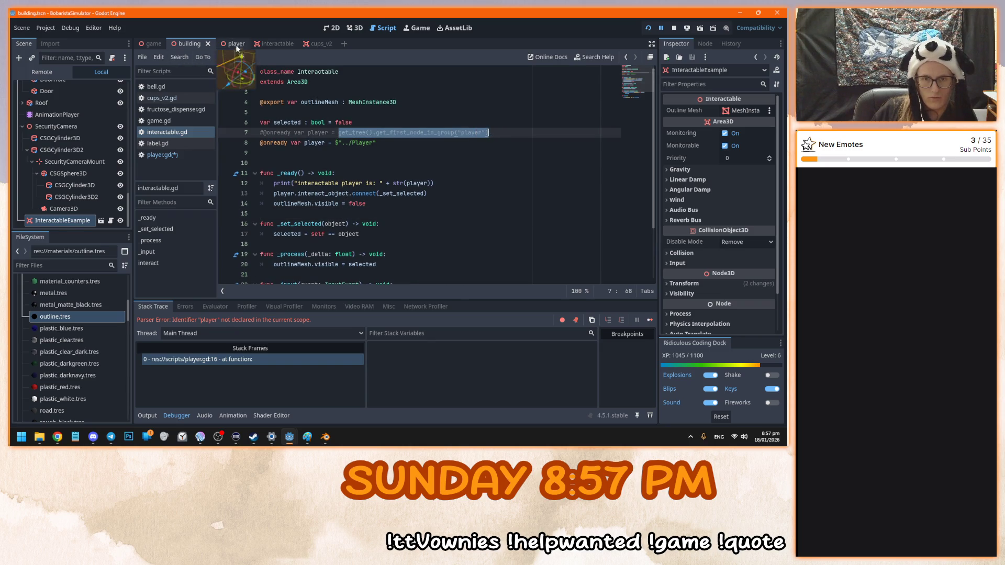
{"action": "left_click", "coordinate": [205, 154]}
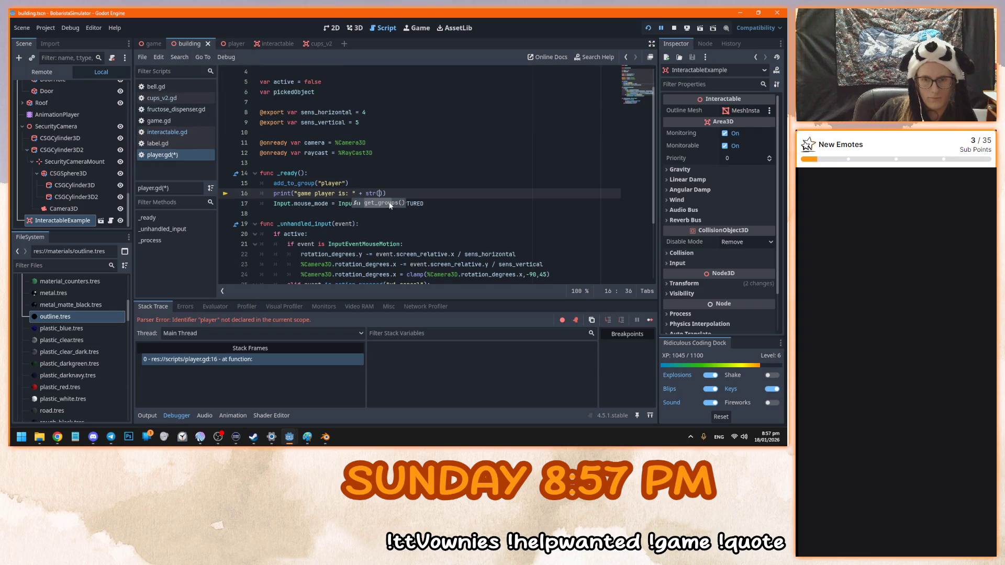
{"action": "key", "text": "ctrl+v"}
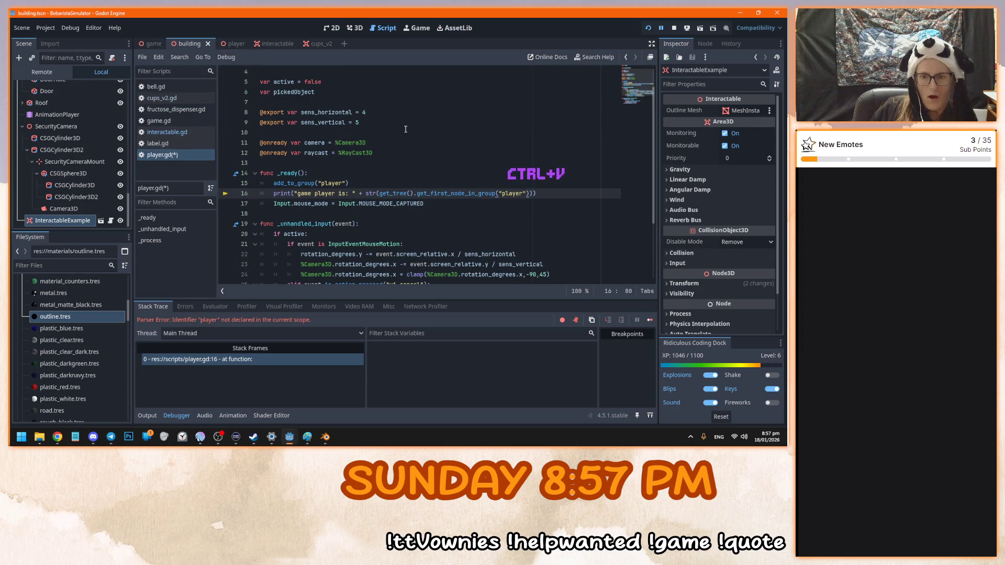
{"action": "left_click", "coordinate": [559, 194]}
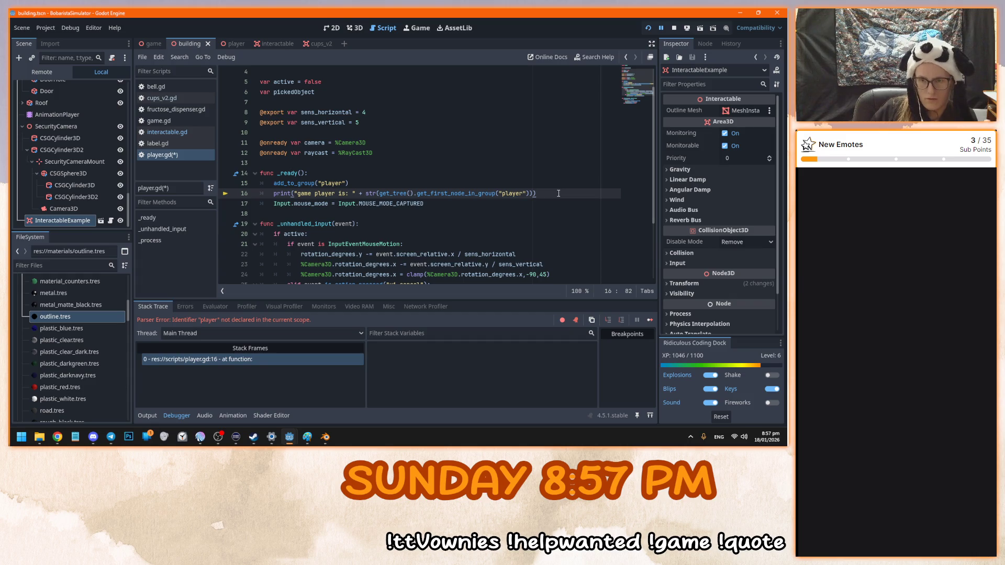
{"action": "left_click", "coordinate": [548, 213]}
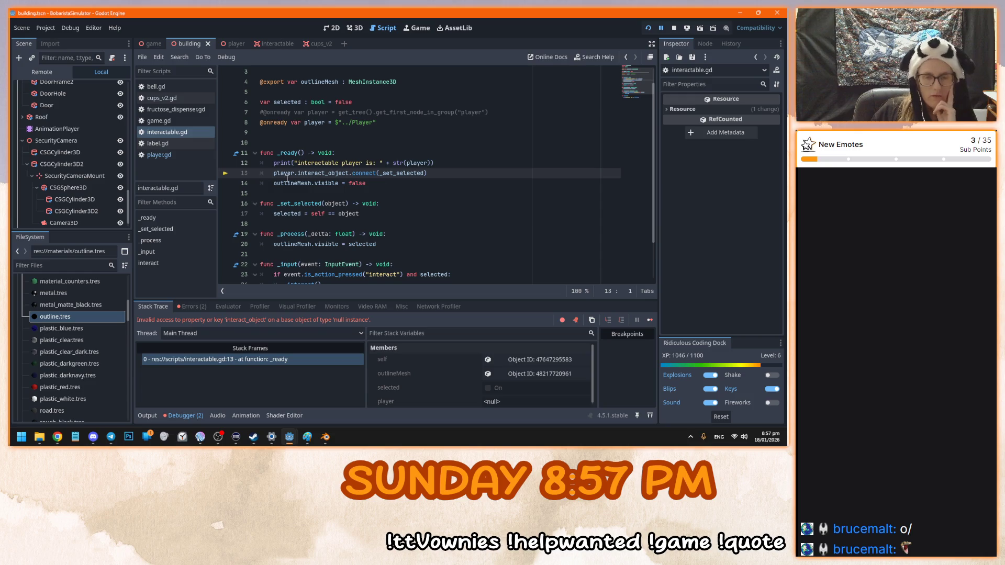
Step: With line 13's interact_object connect disabled, rerun with Shift+F5 and check the null and Player prints in Output
{"action": "scroll", "coordinate": [287, 179], "scroll_direction": "up", "scroll_amount": 1}
{"action": "left_click", "coordinate": [377, 255]}
{"action": "left_click", "coordinate": [267, 195]}
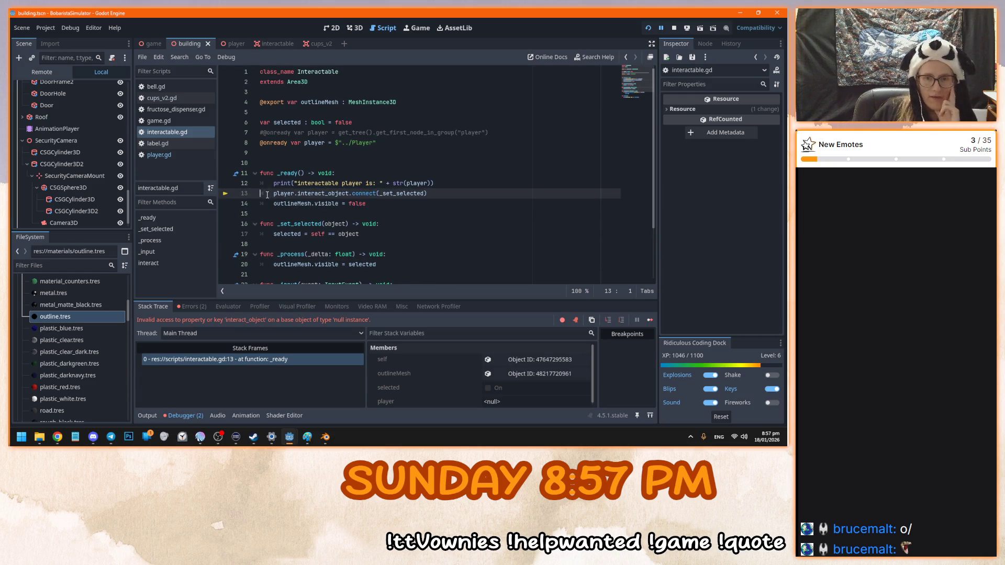
{"action": "key", "text": "shift+F5"}
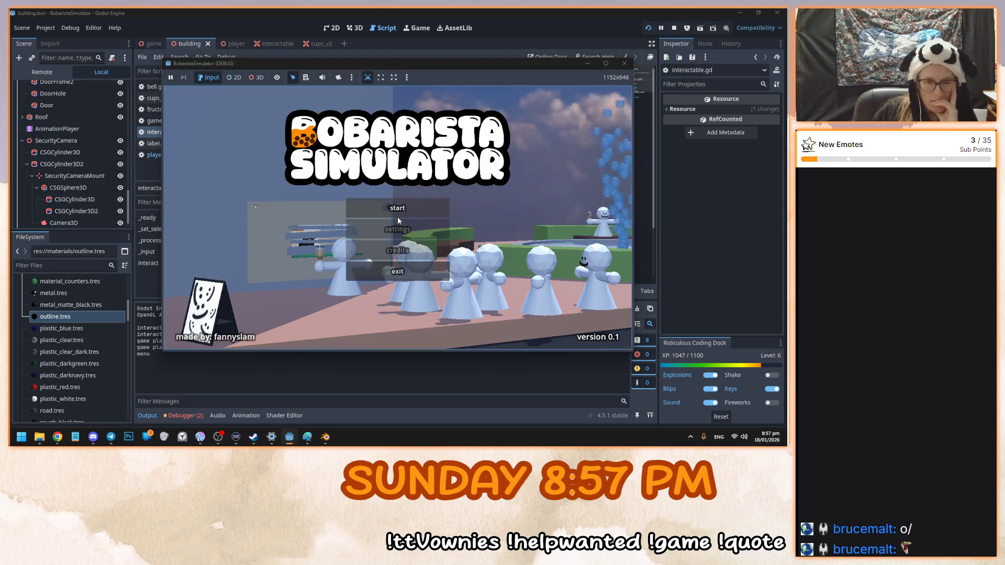
{"action": "left_click", "coordinate": [262, 384]}
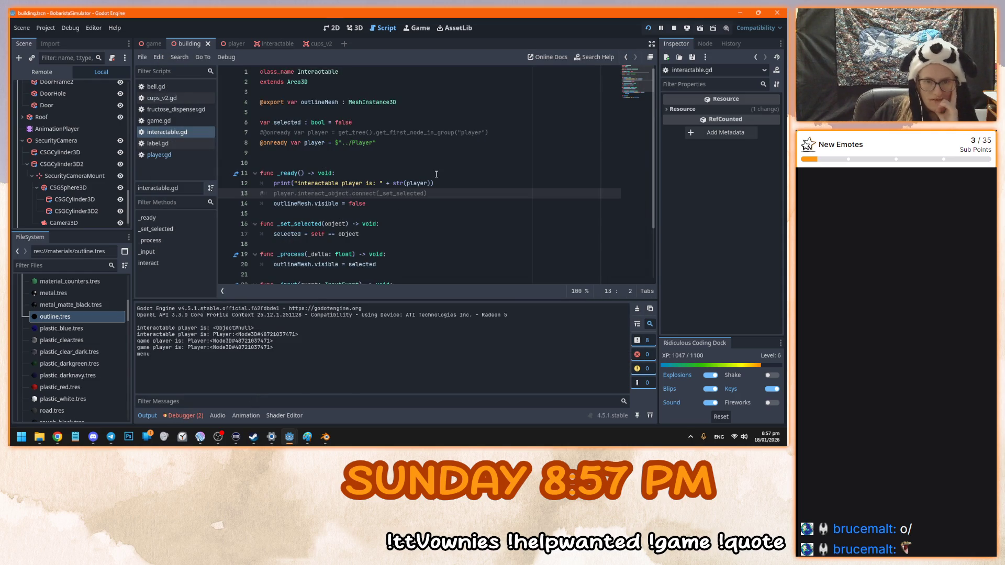
{"action": "scroll", "coordinate": [436, 173], "scroll_direction": "down", "scroll_amount": 3}
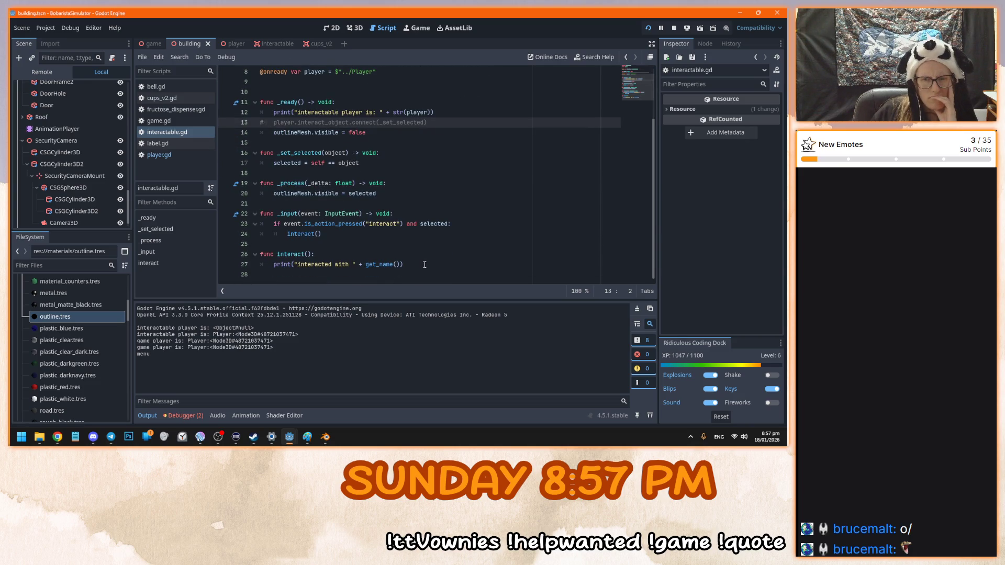
{"action": "scroll", "coordinate": [425, 265], "scroll_direction": "up", "scroll_amount": 2}
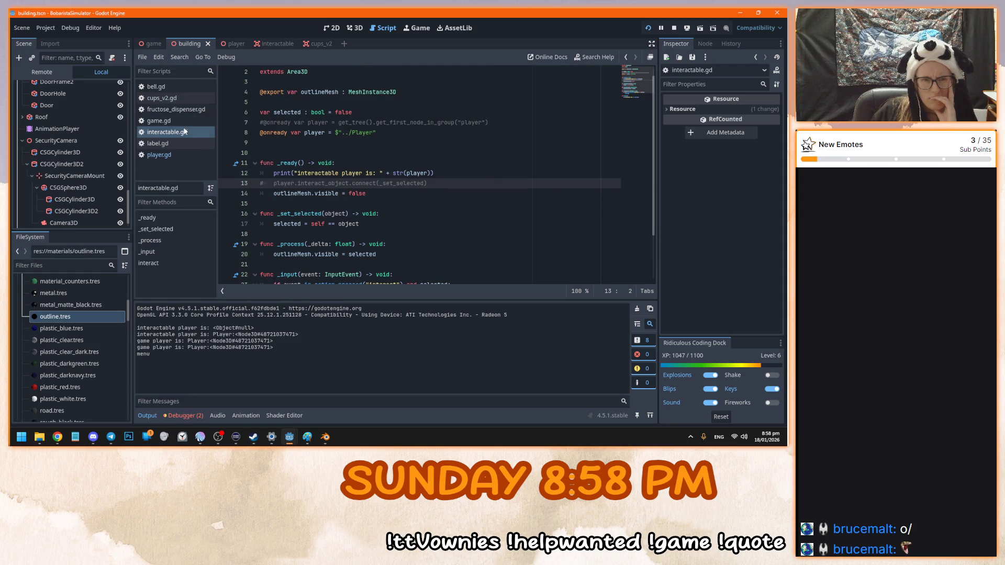
{"action": "left_click", "coordinate": [185, 131]}
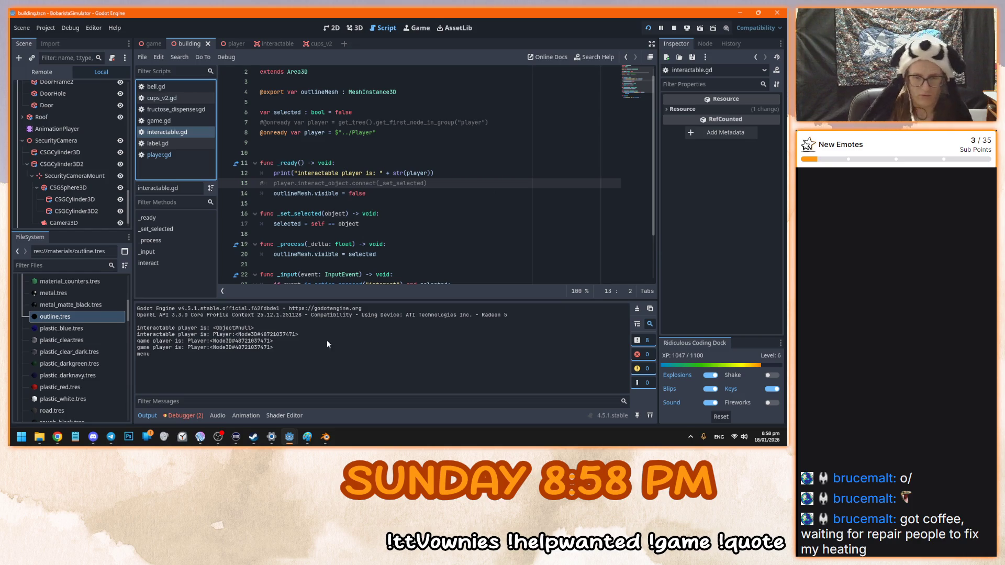
{"action": "left_click_drag", "start_coordinate": [300, 335], "coordinate": [222, 335]}
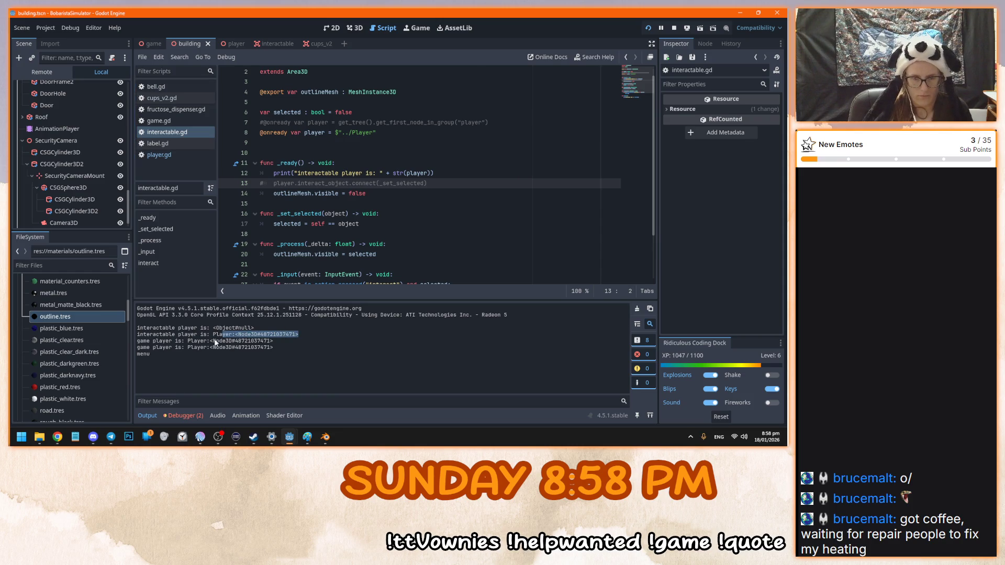
Step: Comment out the node-path line 8, uncomment the get_first_node_in_group line 7, and run the game
{"action": "left_click", "coordinate": [275, 331]}
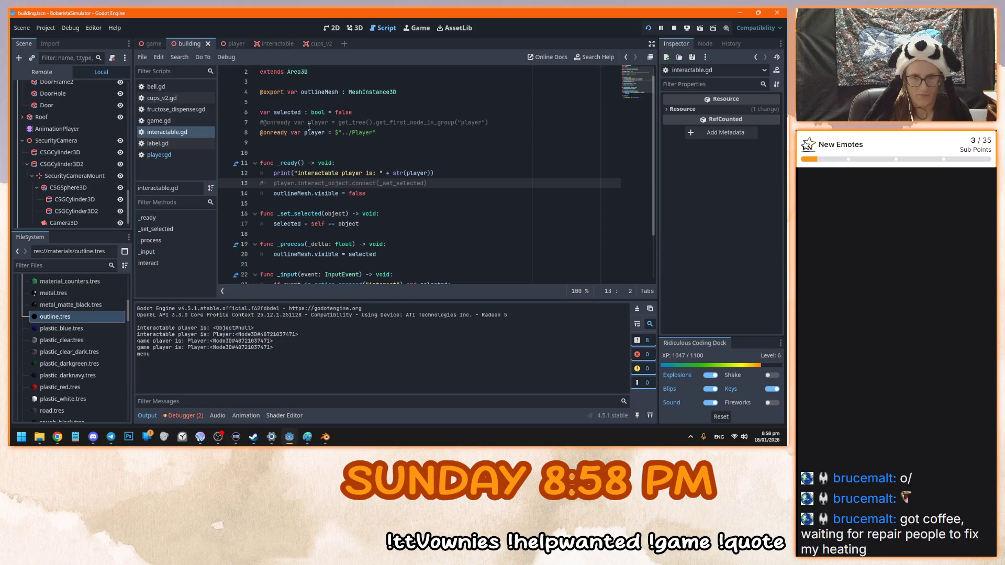
{"action": "left_click", "coordinate": [262, 133]}
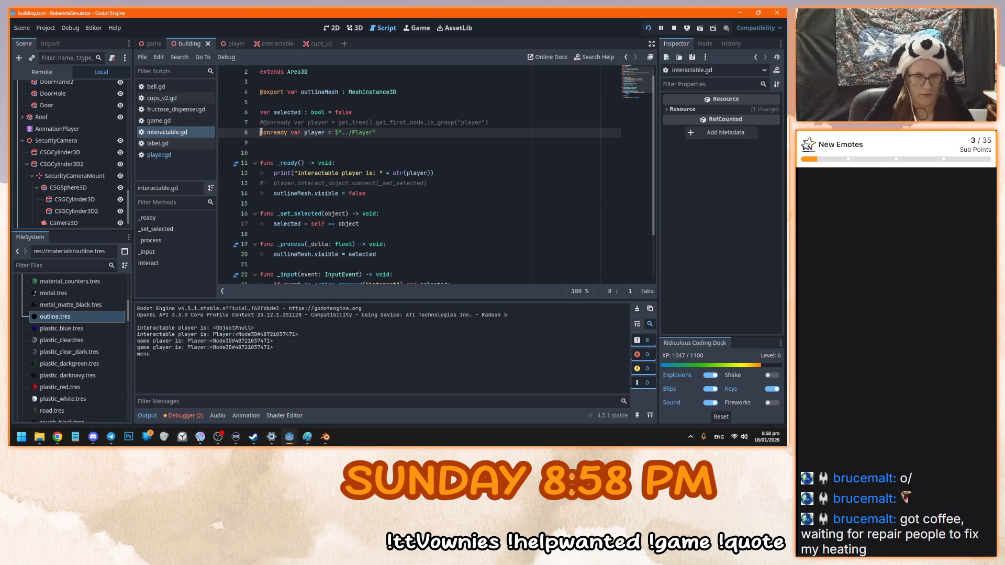
{"action": "type", "text": "#"}
{"action": "key", "text": "Up"}
{"action": "key", "text": "BackSpace"}
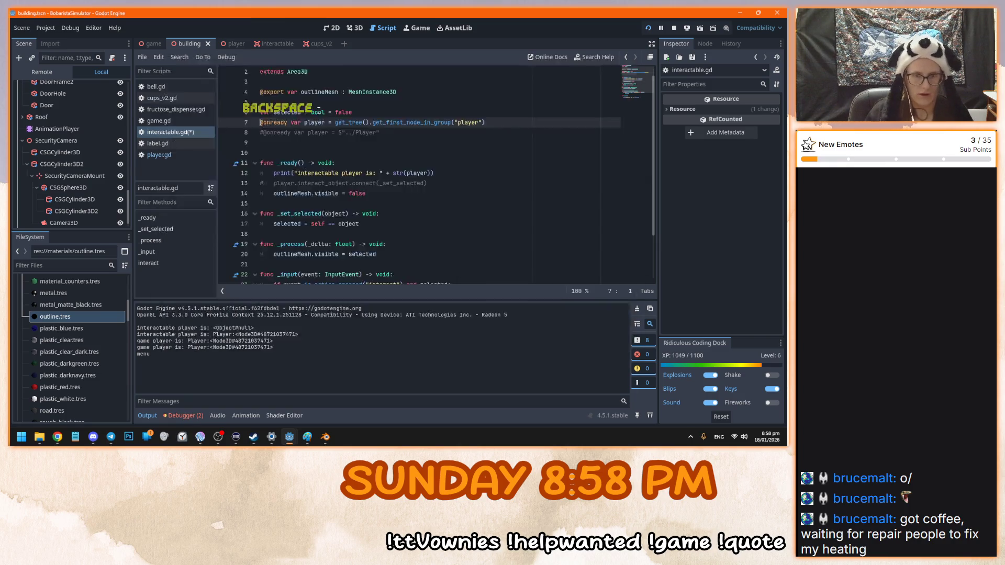
{"action": "key", "text": "F5"}
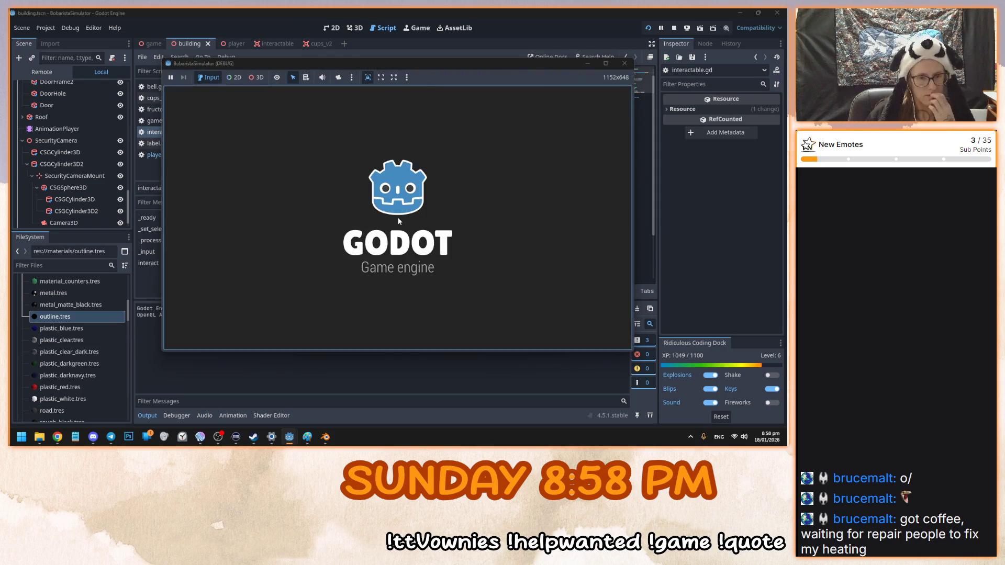
Step: Try inserting .get_root(). after get_tree() on line 7, check its SceneTree docs, and rerun
{"action": "key", "text": "alt+Tab"}
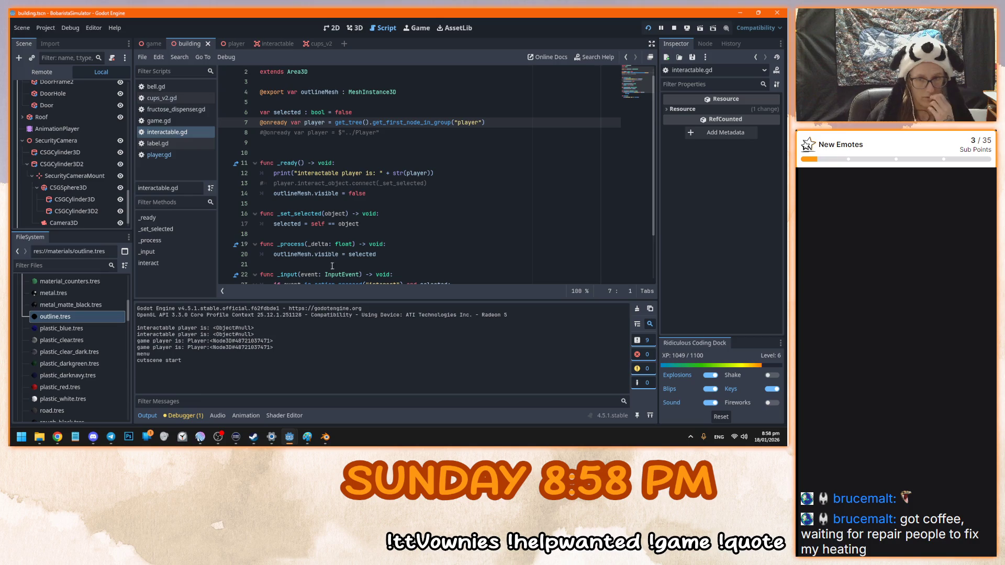
{"action": "left_click", "coordinate": [493, 120]}
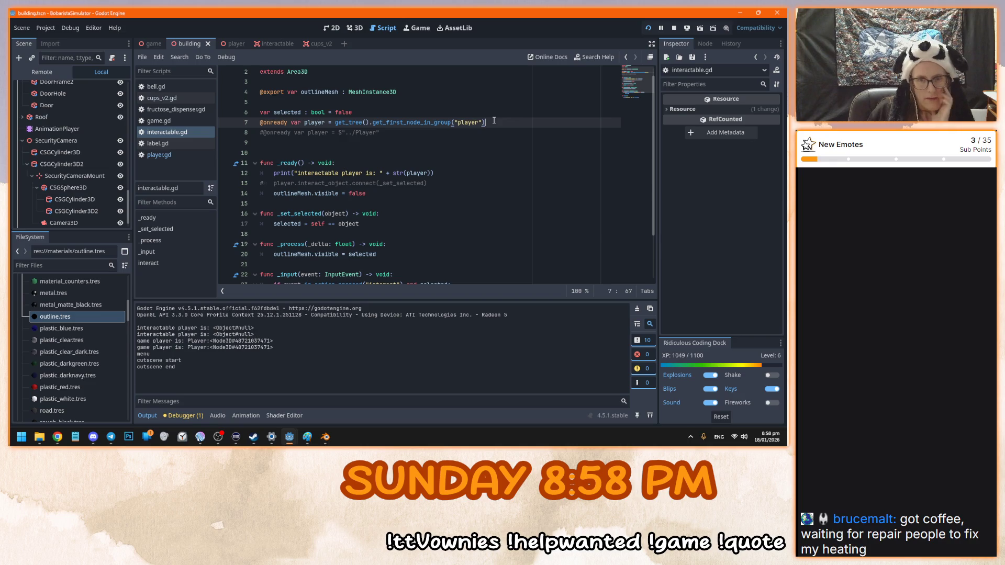
{"action": "left_click", "coordinate": [369, 121]}
{"action": "type", "text": ".get_"}
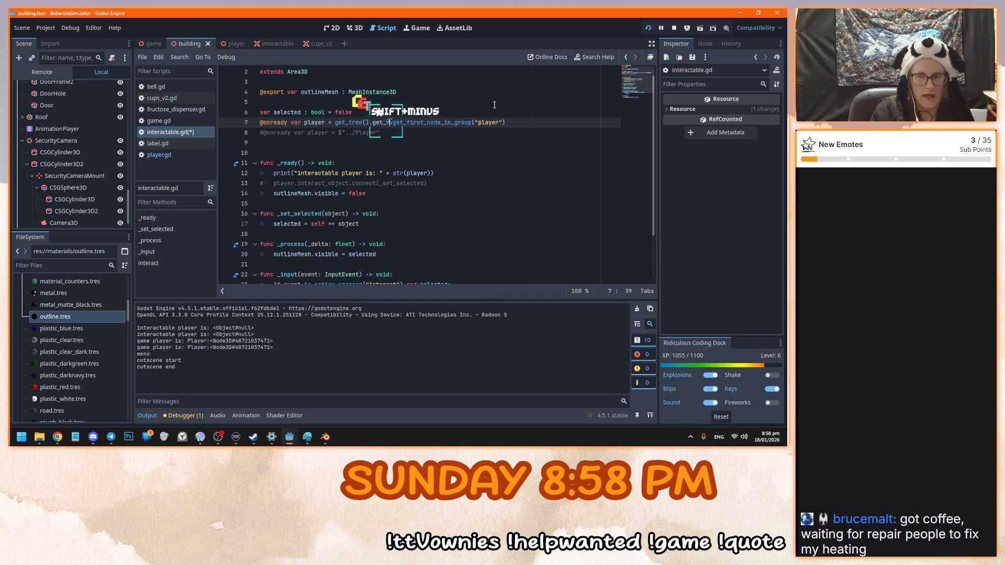
{"action": "type", "text": "root()."}
{"action": "left_click", "coordinate": [472, 122]}
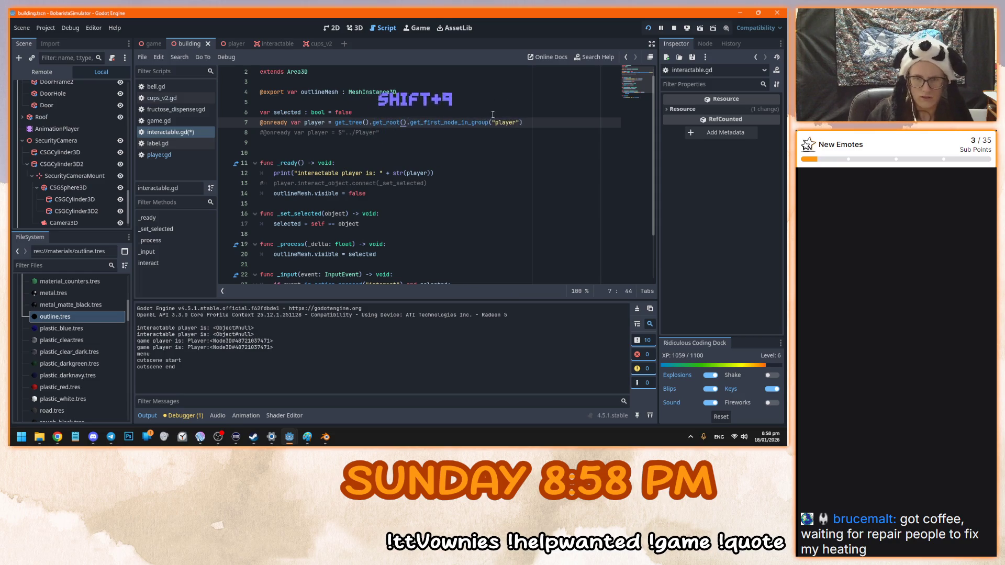
{"action": "left_click", "coordinate": [384, 124], "text": "ctrl"}
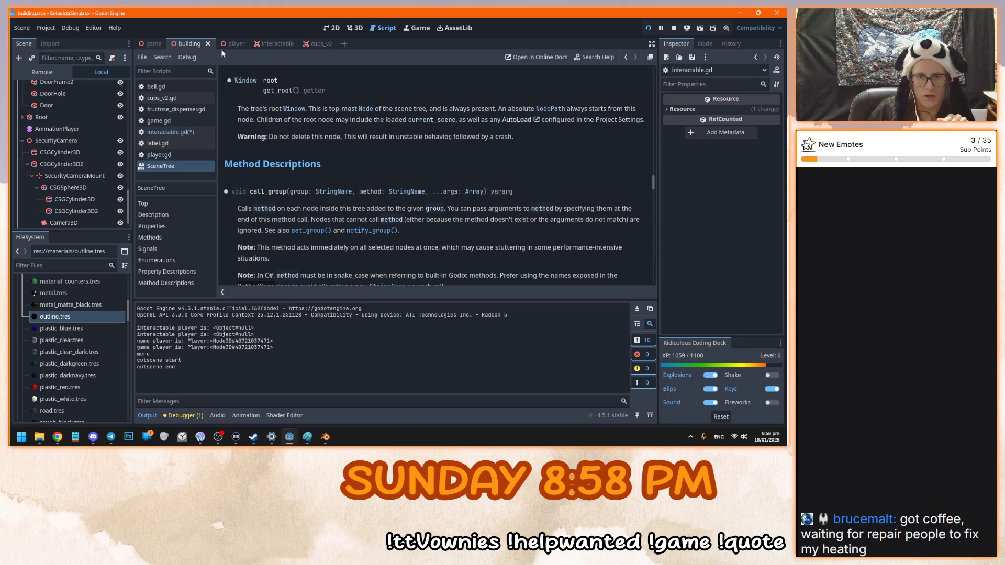
{"action": "right_click", "coordinate": [193, 168]}
{"action": "left_click", "coordinate": [203, 176]}
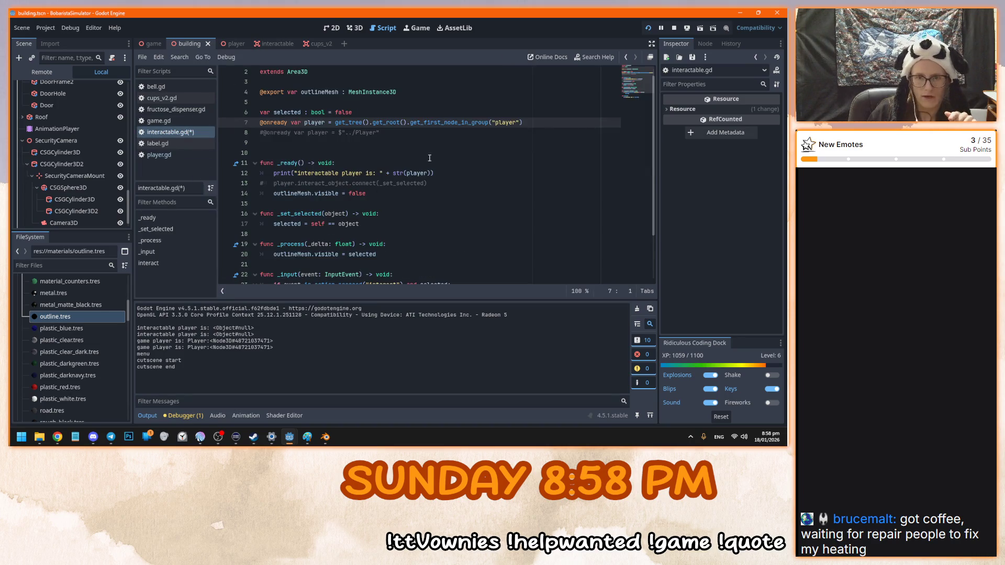
{"action": "key", "text": "F5"}
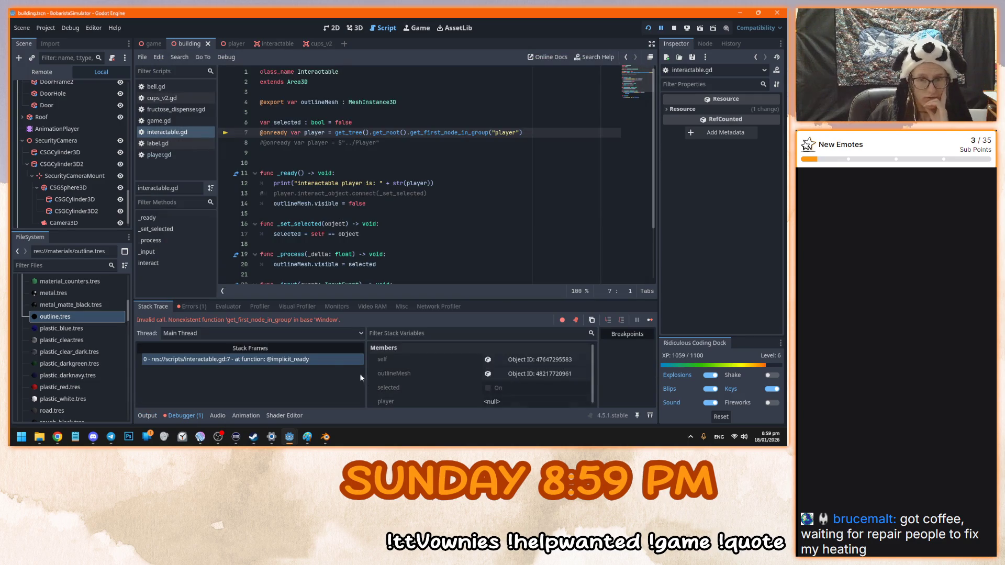
Step: Delete the get_root() call from line 7 again
{"action": "left_click", "coordinate": [457, 134]}
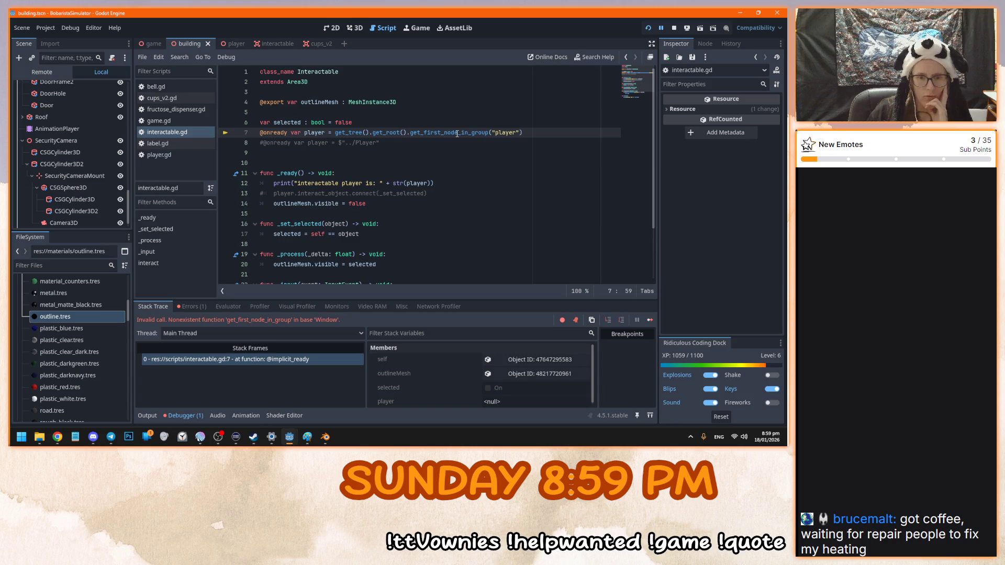
{"action": "left_click_drag", "start_coordinate": [411, 132], "coordinate": [373, 132]}
{"action": "key", "text": "Delete"}
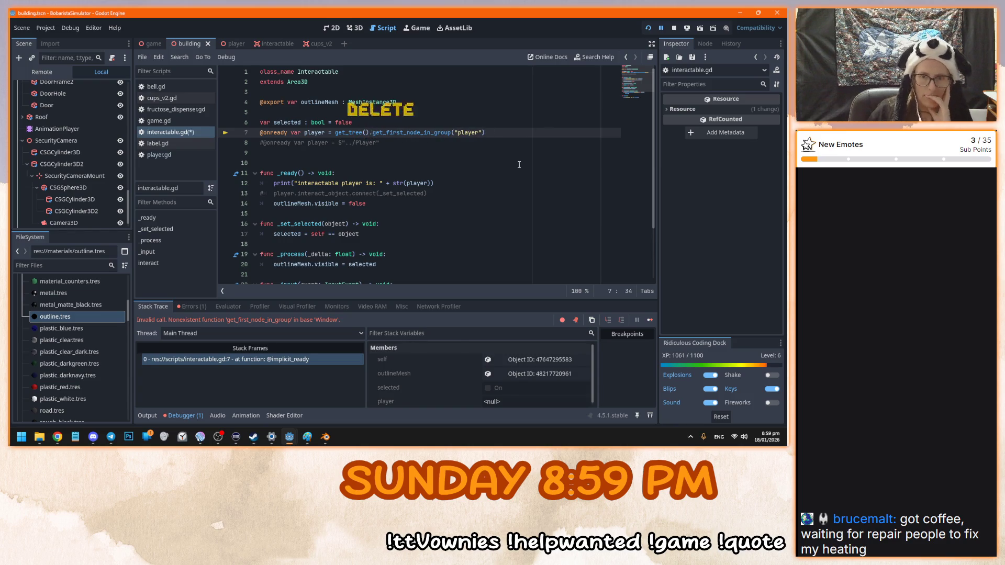
{"action": "key", "text": "Down"}
{"action": "key", "text": "Down"}
{"action": "key", "text": "Down"}
{"action": "left_click", "coordinate": [374, 143]}
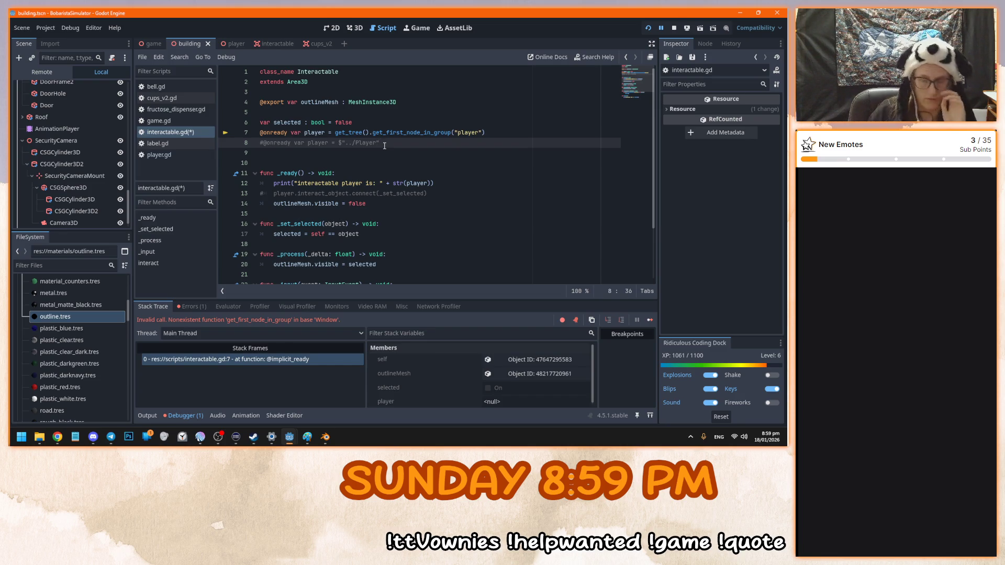
Step: Open the add_to_group documentation from player.gd
{"action": "left_click", "coordinate": [159, 155]}
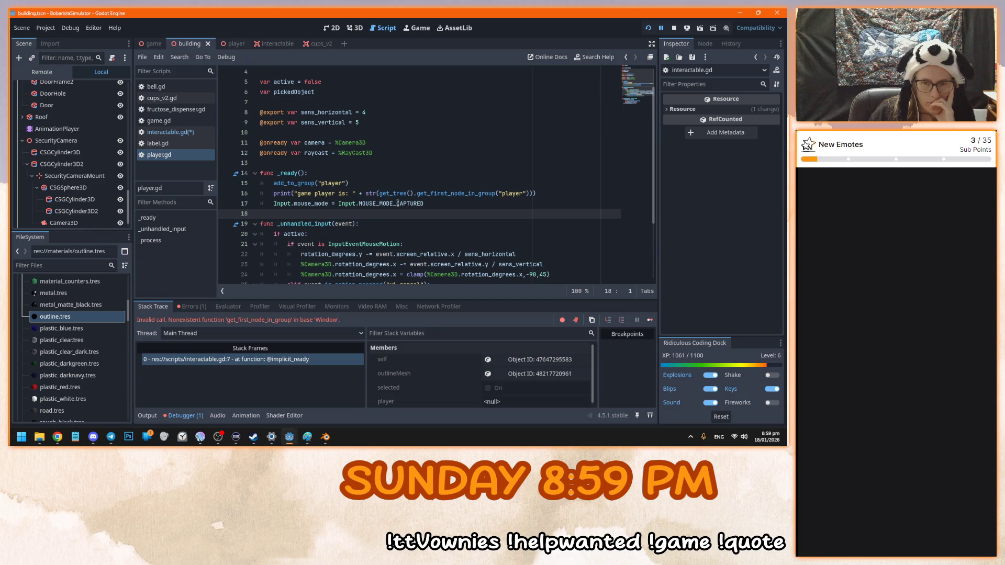
{"action": "left_click", "coordinate": [291, 183]}
{"action": "left_click", "coordinate": [290, 181], "text": "ctrl"}
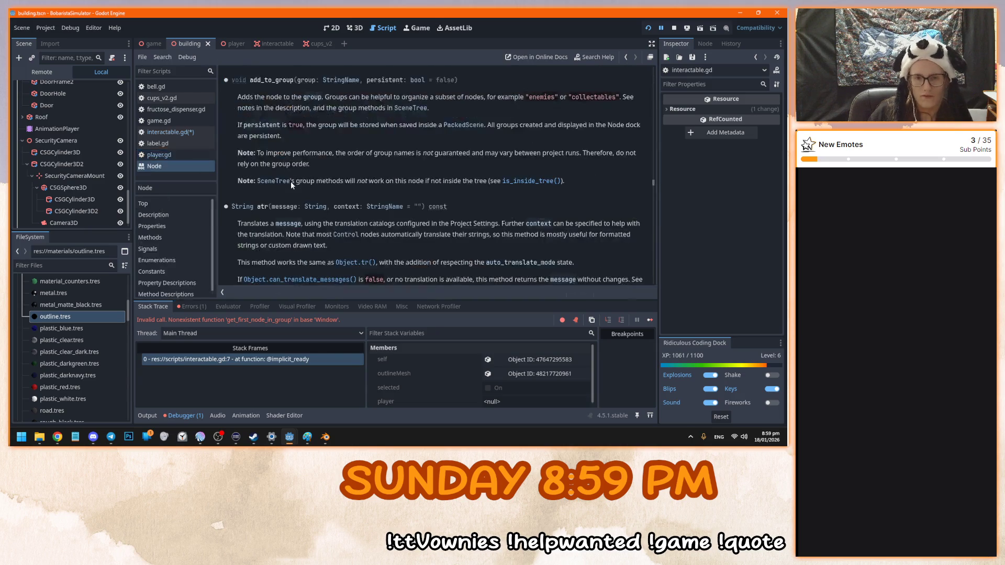
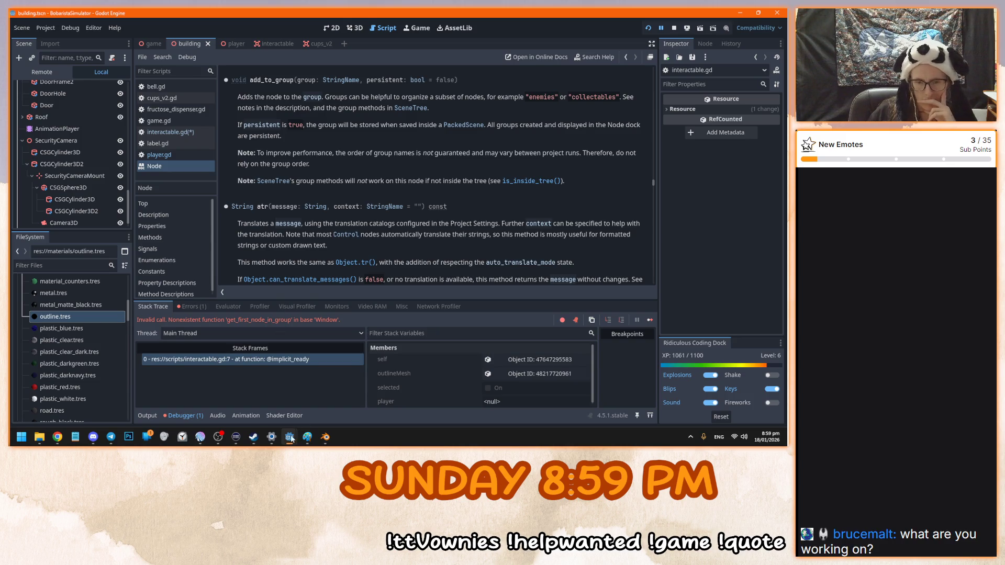
Step: Switch to the pickup_and_move project window and launch its game with F5
{"action": "mouse_move", "coordinate": [290, 440]}
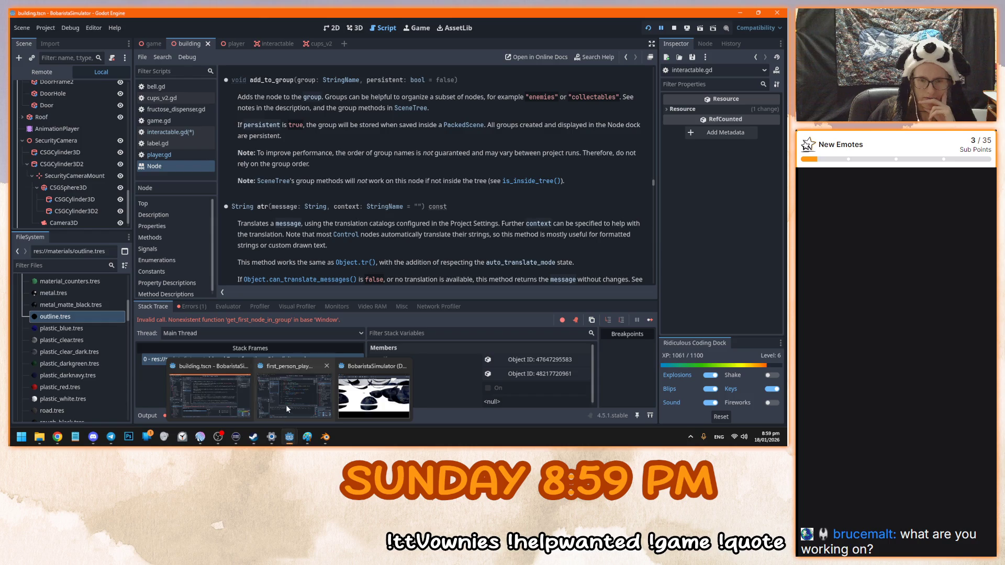
{"action": "left_click", "coordinate": [293, 390]}
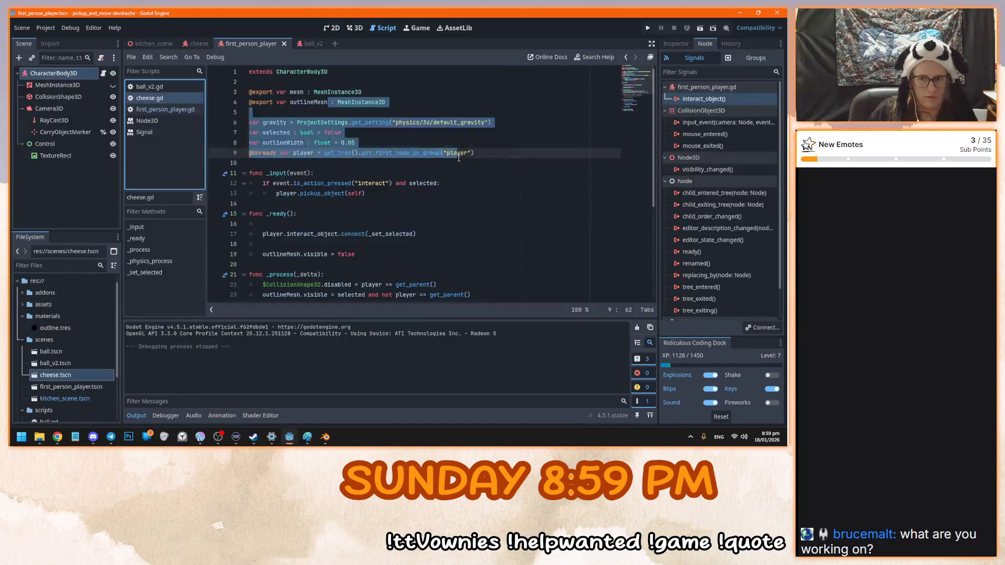
{"action": "key", "text": "F5"}
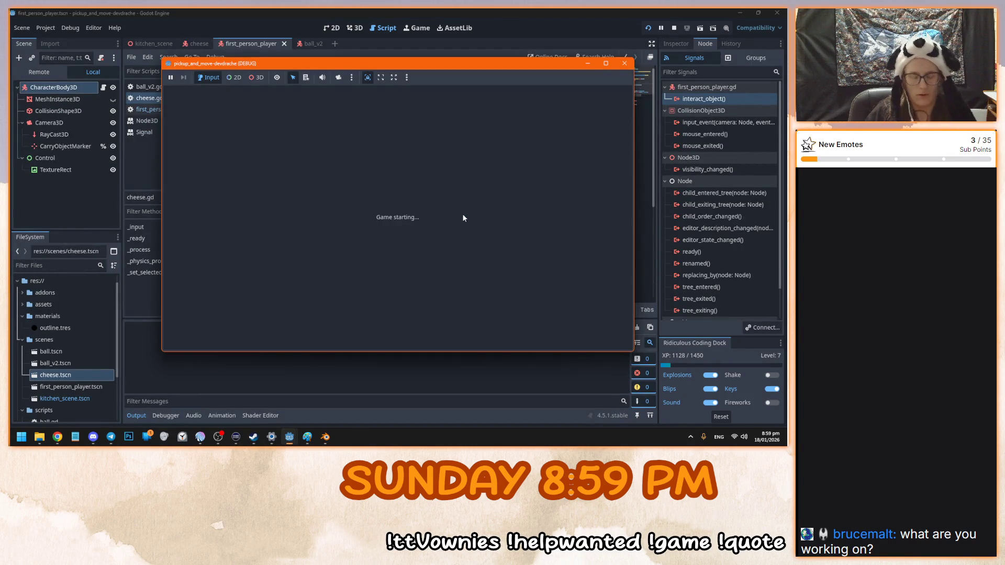
Step: Walk to the outlined cheese, pick it up and drop it, then stop the game
{"action": "key", "text": "w"}
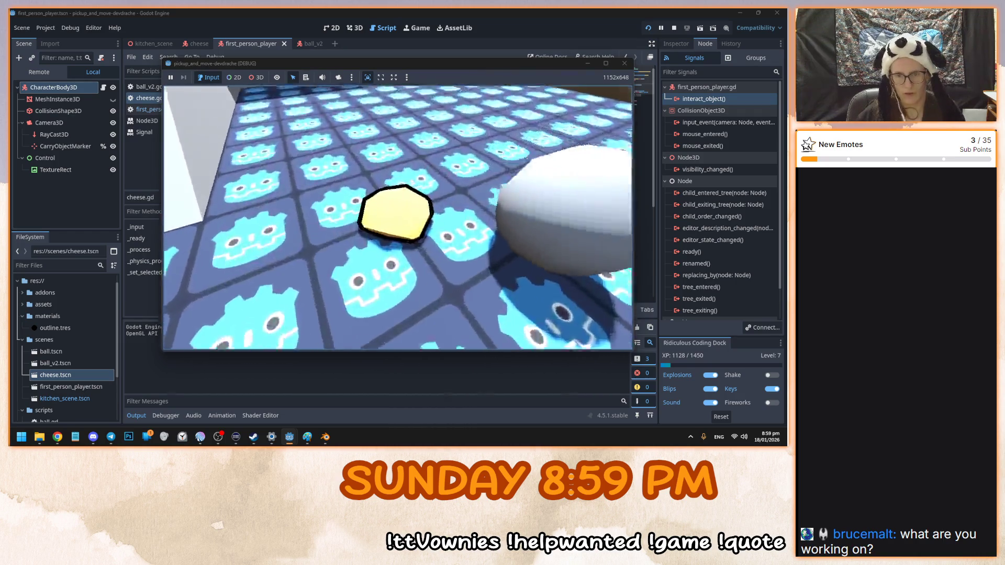
{"action": "key", "text": "w"}
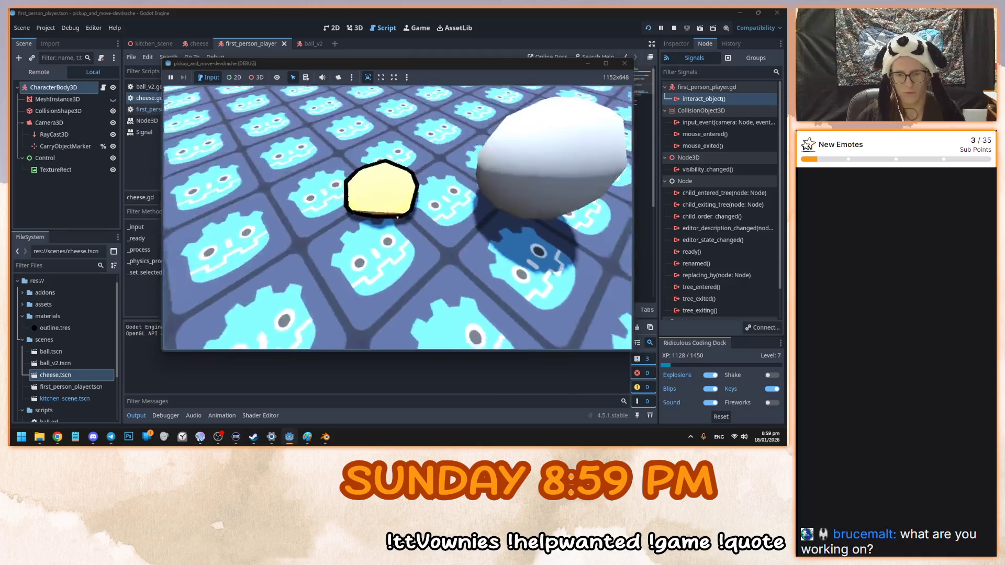
{"action": "key", "text": "e"}
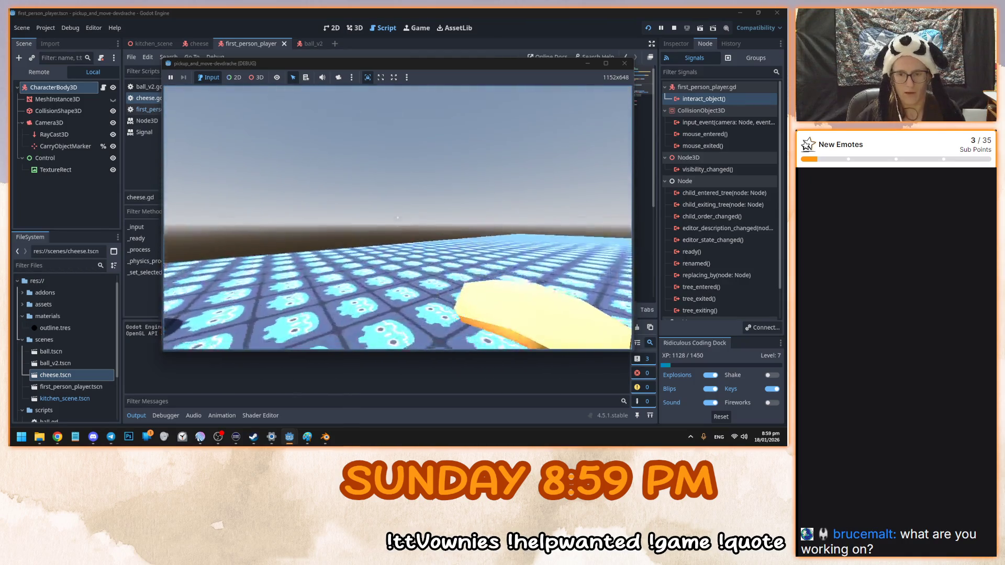
{"action": "key", "text": "e"}
{"action": "key", "text": "w"}
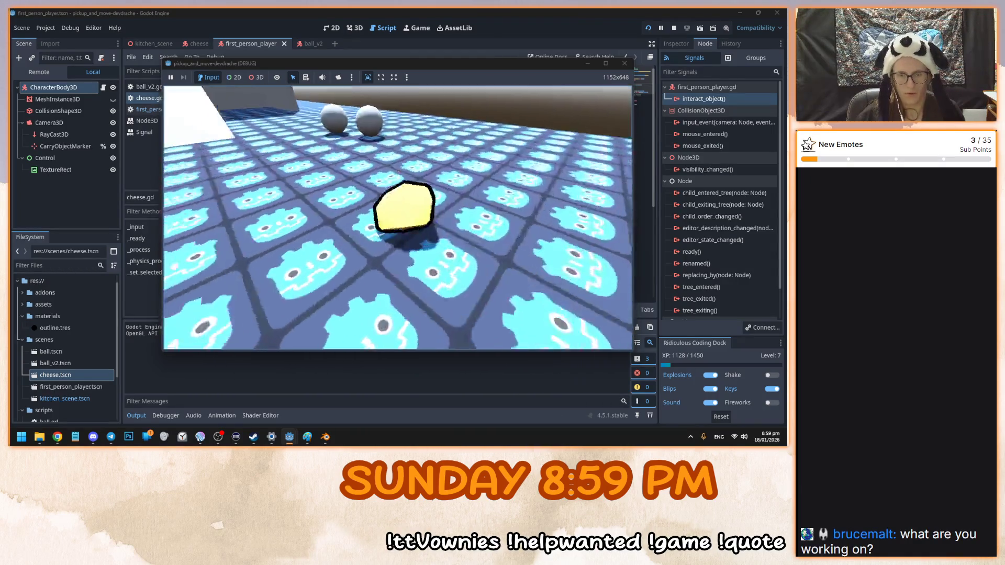
{"action": "key", "text": "w"}
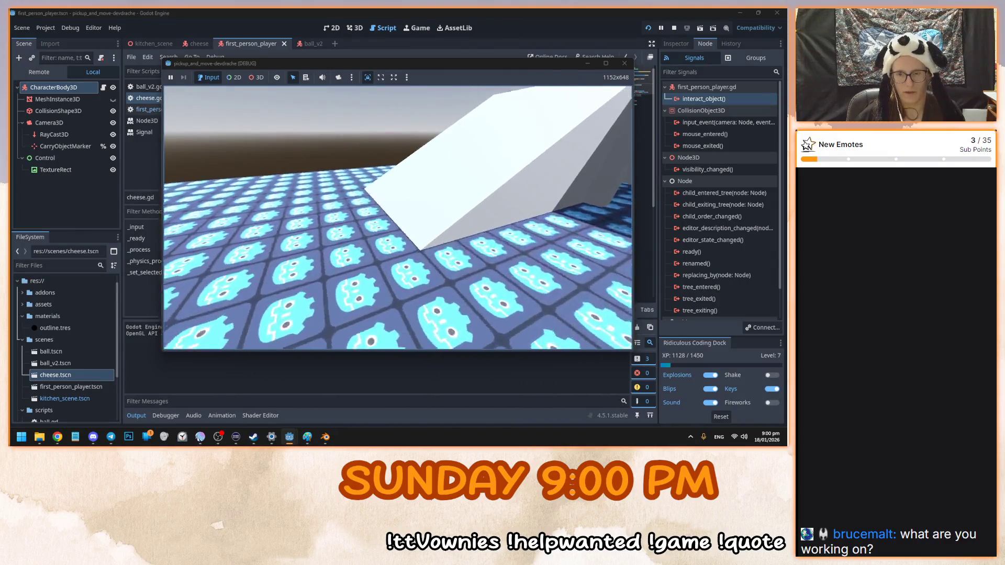
{"action": "key", "text": "w"}
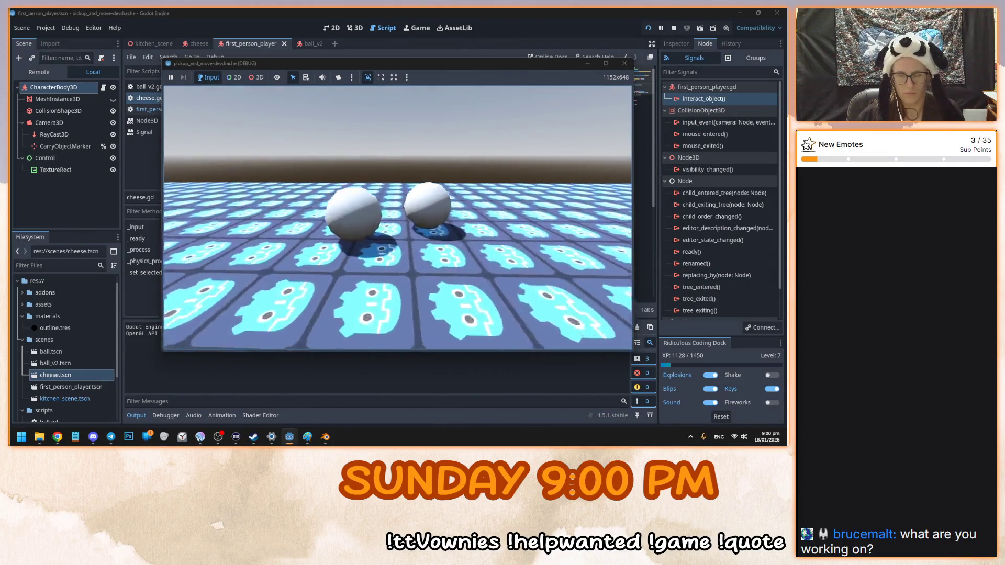
{"action": "key", "text": "w"}
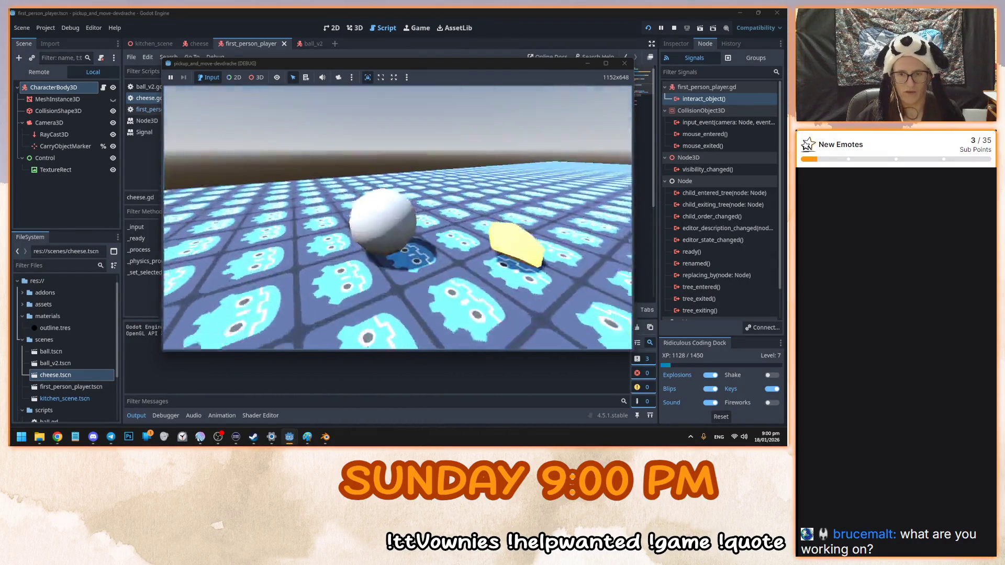
{"action": "key", "text": "F8"}
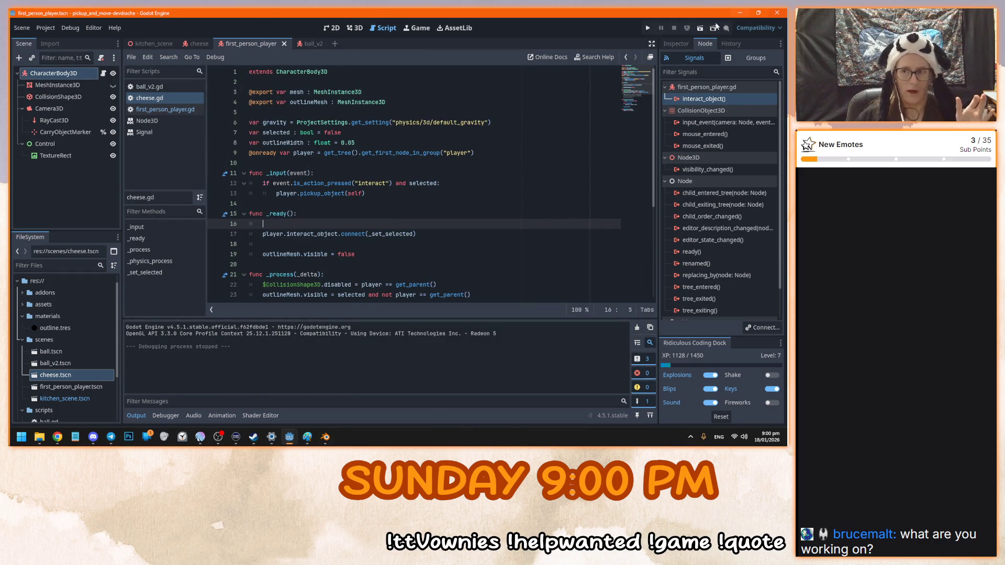
{"action": "key", "text": "alt+Tab"}
Step: Pass through the cups_v2 scene in 3D and switch to the building scene
{"action": "left_click", "coordinate": [318, 43]}
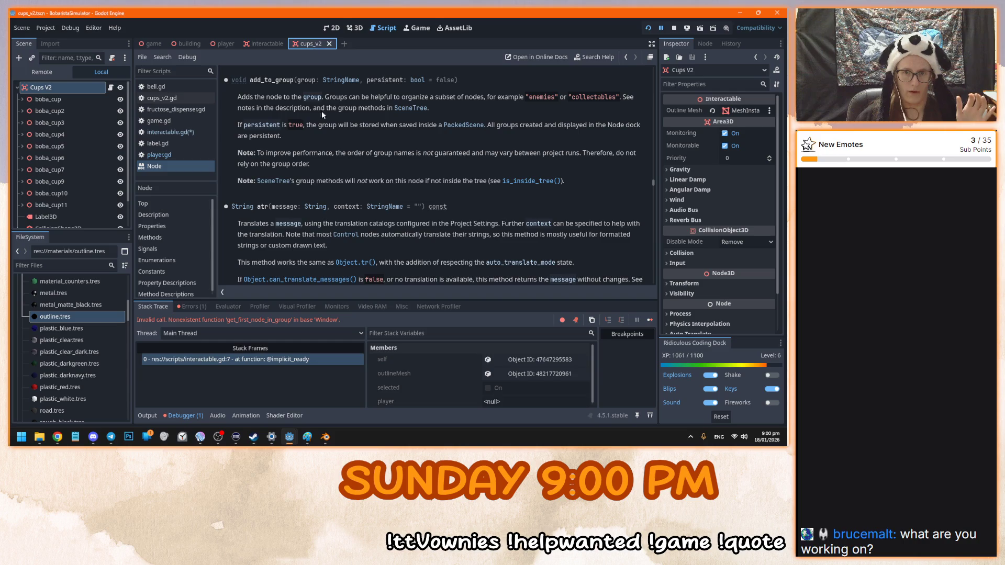
{"action": "left_click", "coordinate": [353, 28]}
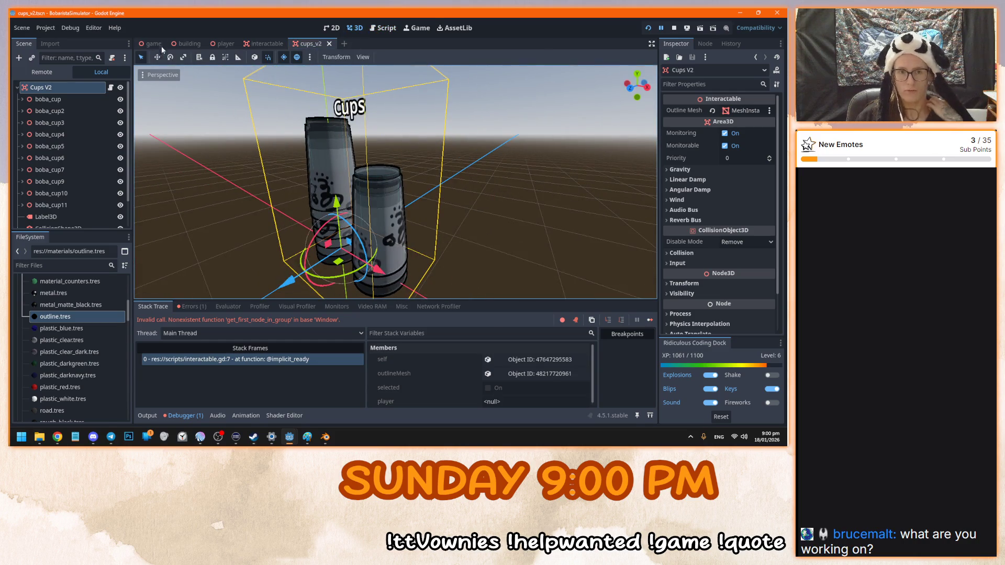
{"action": "left_click", "coordinate": [186, 44]}
{"action": "scroll", "coordinate": [418, 170], "scroll_direction": "up", "scroll_amount": 2}
{"action": "scroll", "coordinate": [457, 122], "scroll_direction": "up", "scroll_amount": 4}
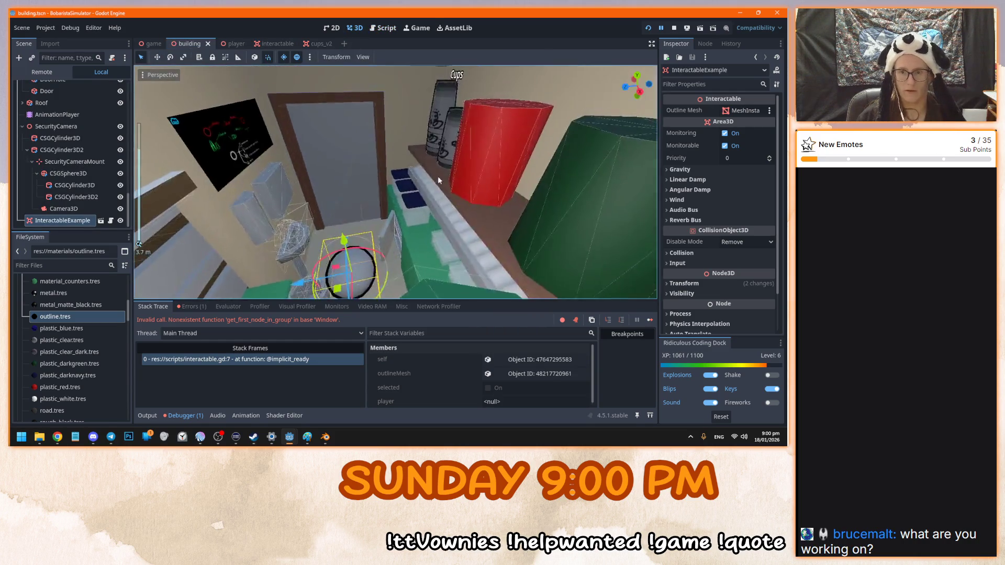
Step: Orbit and zoom the building viewport toward the shop counter and Cups shelf
{"action": "mouse_move", "coordinate": [430, 199]}
{"action": "left_mouse_down"}
{"action": "mouse_move", "coordinate": [454, 115]}
{"action": "mouse_move", "coordinate": [404, 158]}
{"action": "left_mouse_up"}
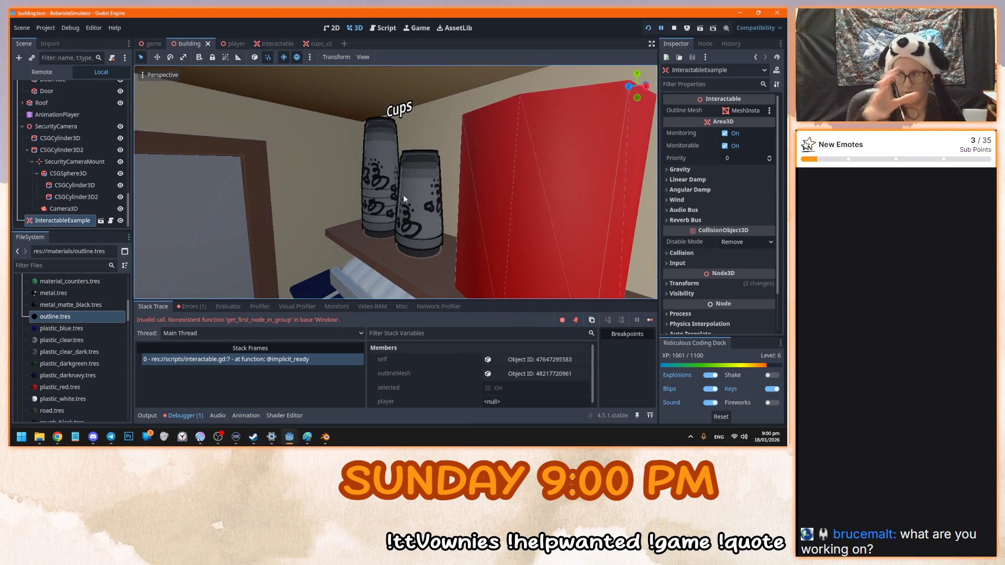
{"action": "scroll", "coordinate": [404, 199], "scroll_direction": "down", "scroll_amount": 6}
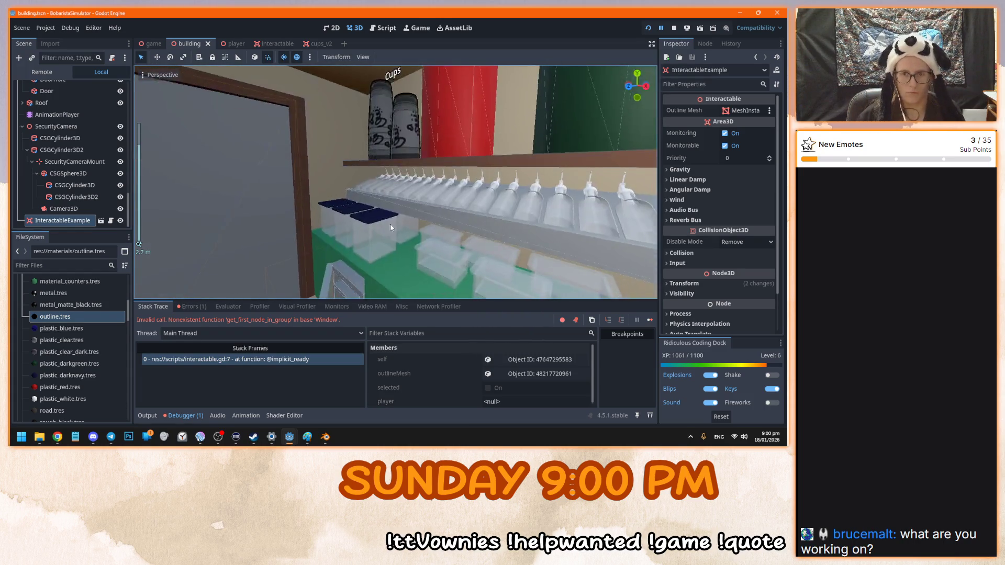
{"action": "scroll", "coordinate": [403, 267], "scroll_direction": "up", "scroll_amount": 3}
{"action": "mouse_move", "coordinate": [377, 221]}
{"action": "left_mouse_down"}
{"action": "mouse_move", "coordinate": [349, 190]}
{"action": "mouse_move", "coordinate": [366, 256]}
{"action": "mouse_move", "coordinate": [347, 230]}
{"action": "mouse_move", "coordinate": [370, 129]}
{"action": "mouse_move", "coordinate": [375, 205]}
{"action": "mouse_move", "coordinate": [376, 147]}
{"action": "mouse_move", "coordinate": [392, 212]}
{"action": "mouse_move", "coordinate": [414, 129]}
{"action": "mouse_move", "coordinate": [406, 166]}
{"action": "left_mouse_up"}
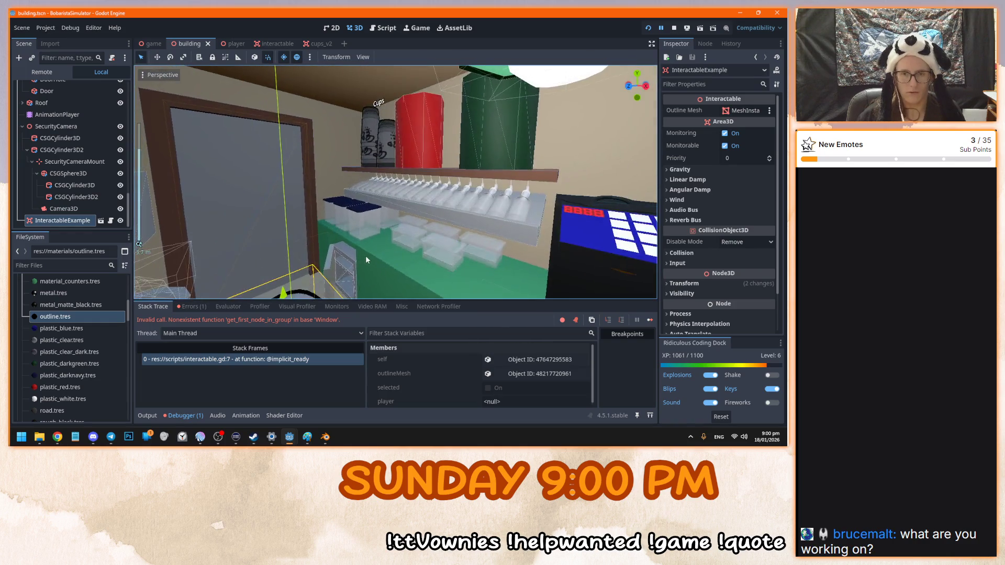
{"action": "scroll", "coordinate": [414, 129], "scroll_direction": "up", "scroll_amount": 2}
{"action": "scroll", "coordinate": [407, 163], "scroll_direction": "down", "scroll_amount": 3}
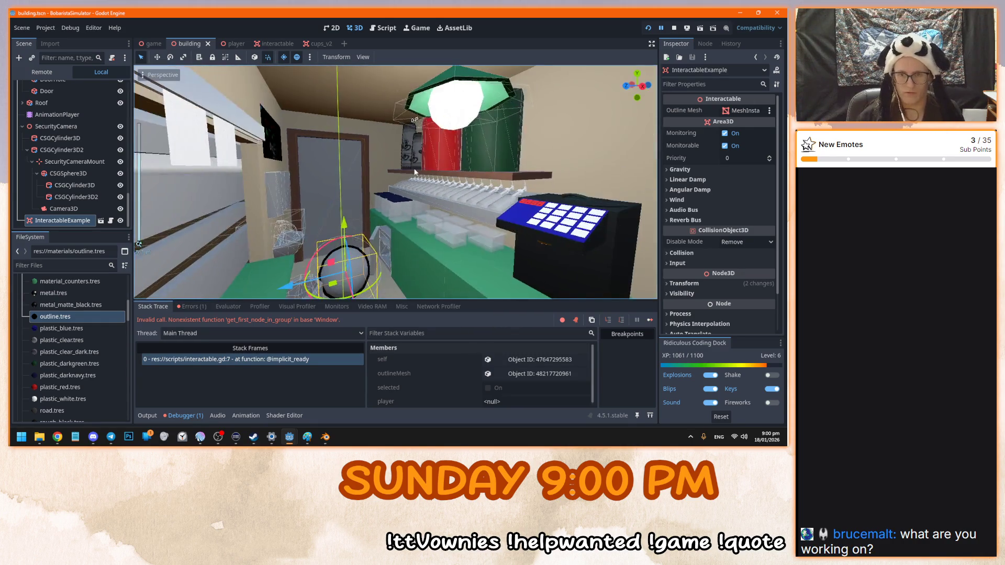
{"action": "scroll", "coordinate": [416, 165], "scroll_direction": "up", "scroll_amount": 5}
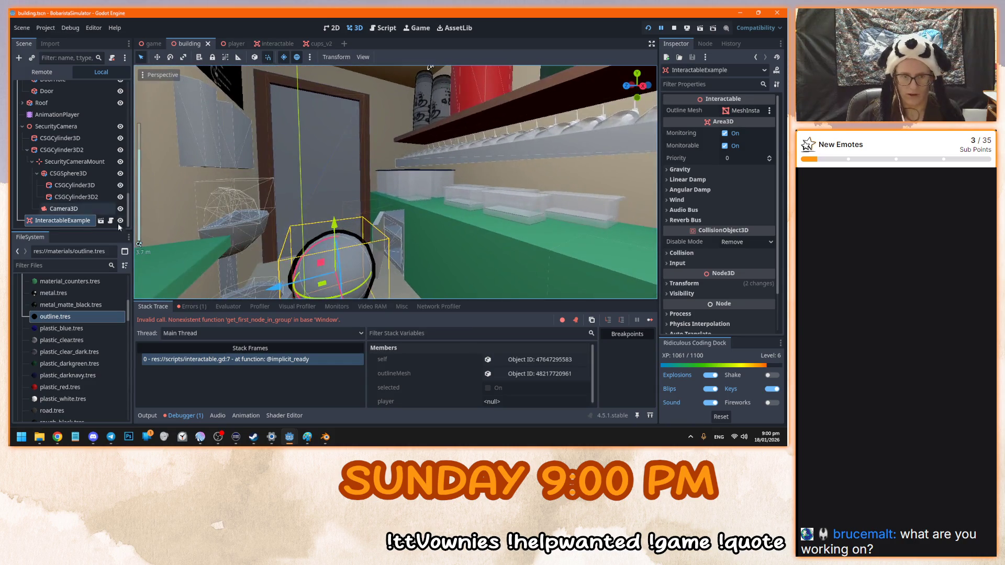
Step: Focus InteractableExample, open its script, and switch to the ../Player path line
{"action": "key", "text": "f"}
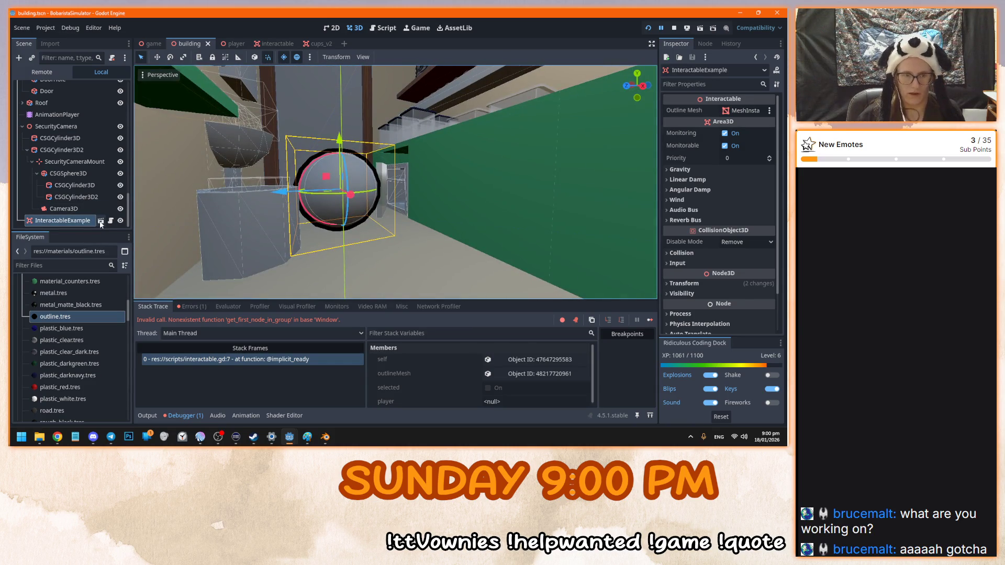
{"action": "left_click", "coordinate": [101, 221]}
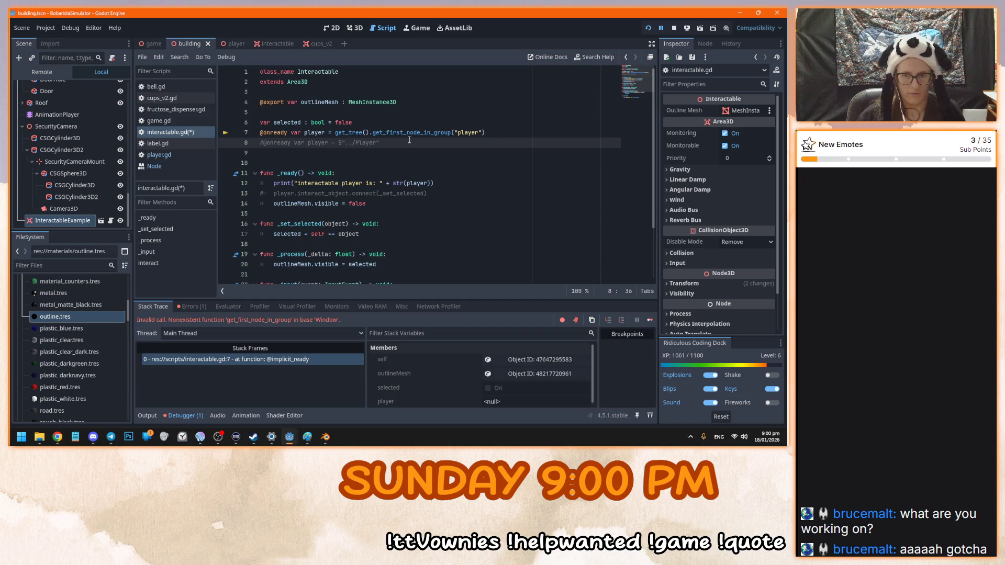
{"action": "left_click", "coordinate": [262, 133]}
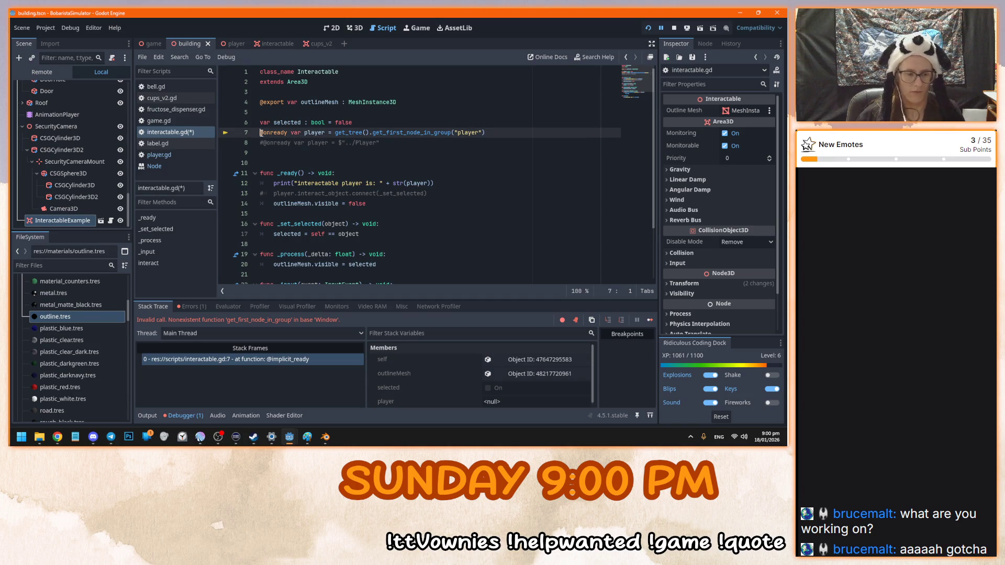
{"action": "type", "text": "#"}
{"action": "key", "text": "Down"}
{"action": "key", "text": "BackSpace"}
Step: Scroll through interactable.gd and reselect InteractableExample in the building scene
{"action": "left_click", "coordinate": [393, 143]}
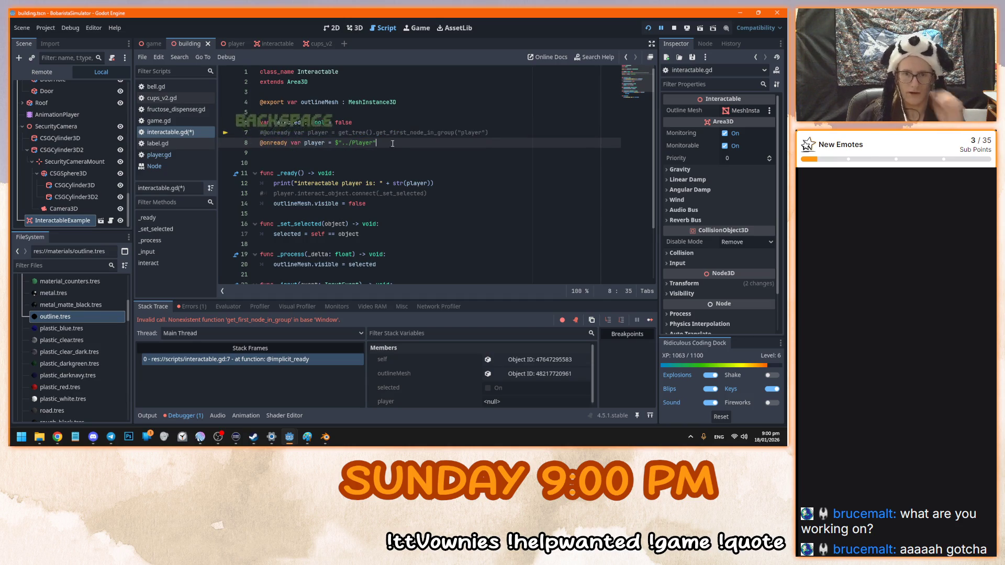
{"action": "scroll", "coordinate": [67, 203], "scroll_direction": "up", "scroll_amount": 5}
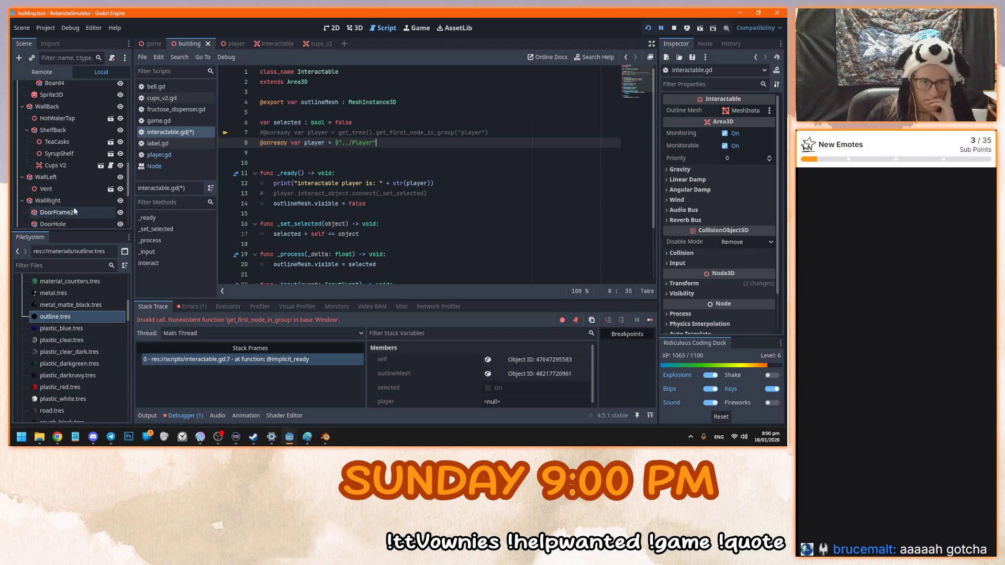
{"action": "scroll", "coordinate": [73, 206], "scroll_direction": "down", "scroll_amount": 5}
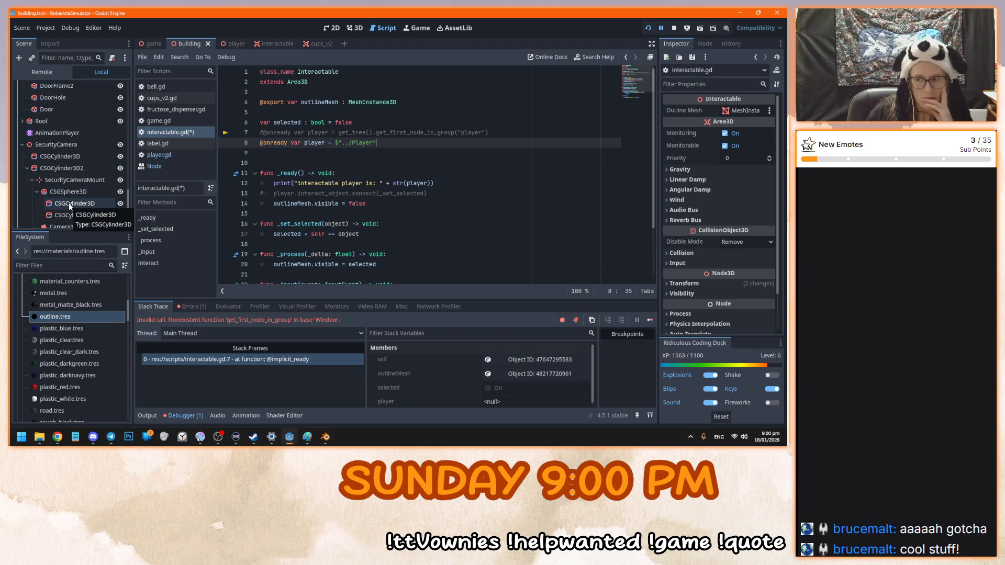
{"action": "left_click", "coordinate": [392, 203]}
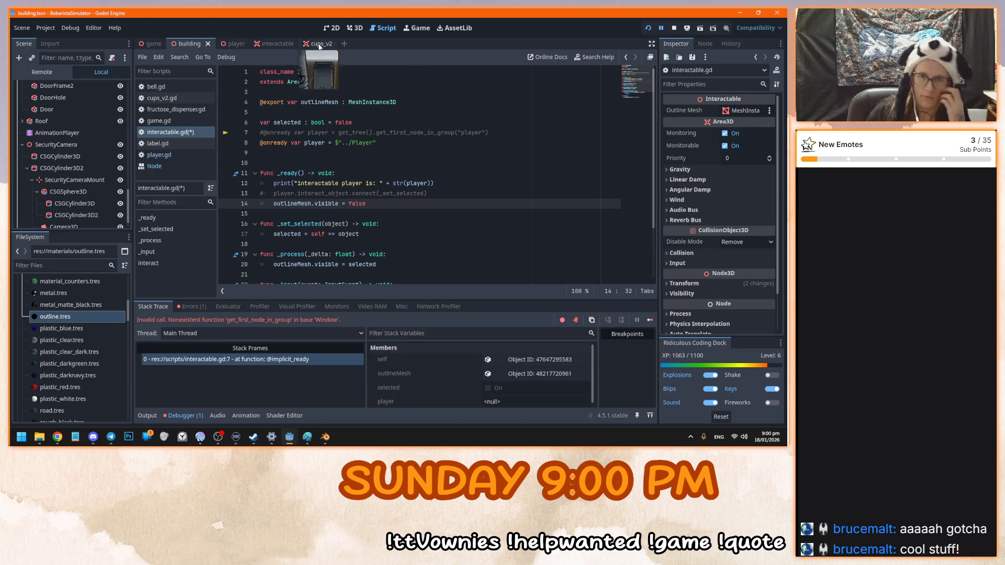
{"action": "left_click", "coordinate": [283, 43]}
{"action": "left_click", "coordinate": [188, 45]}
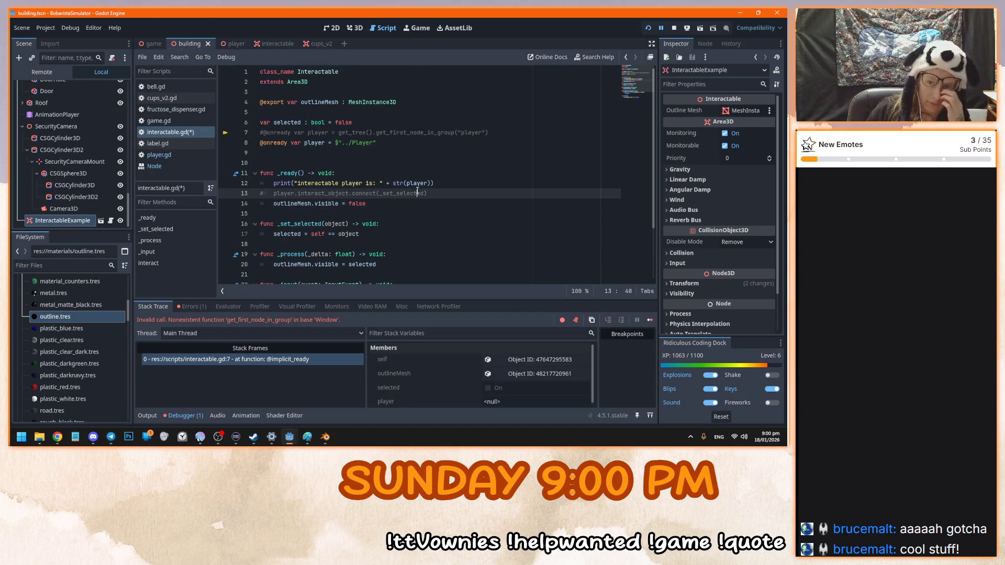
Step: Comment out the ../Player line and re-enable the group-based player lookup on line 7
{"action": "left_click", "coordinate": [262, 142]}
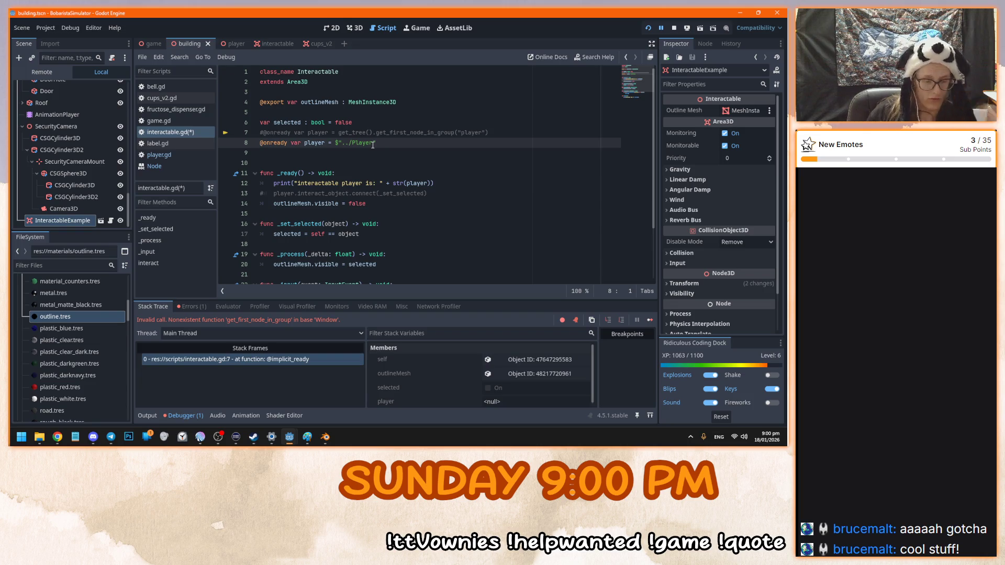
{"action": "key", "text": "ctrl+k"}
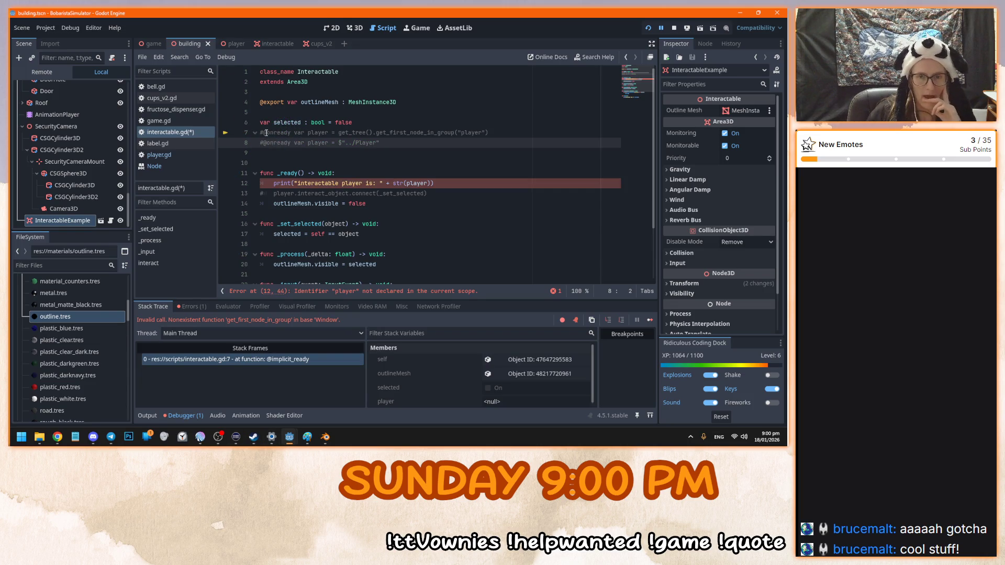
{"action": "left_click", "coordinate": [267, 133]}
{"action": "key", "text": "BackSpace"}
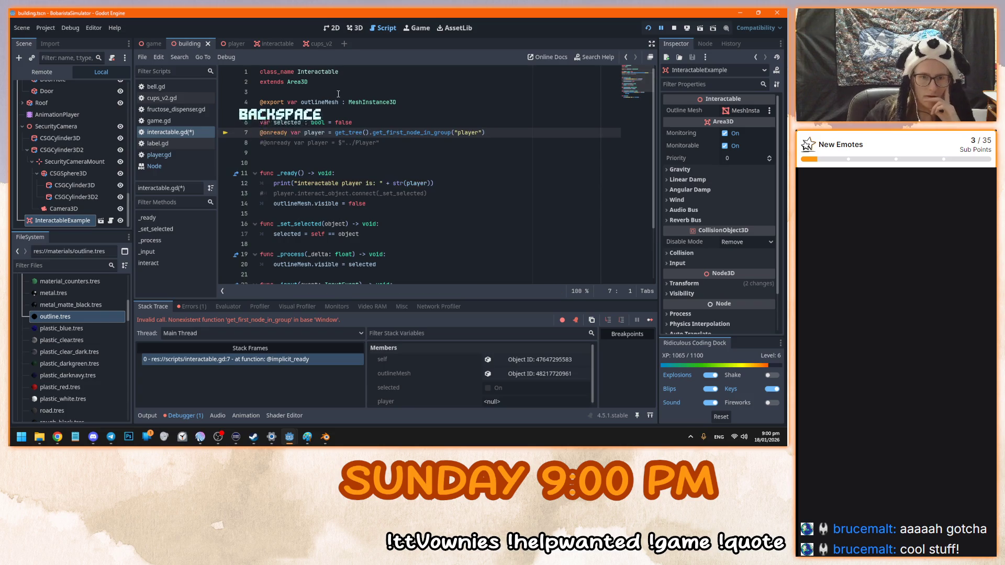
Step: Inspect the get_tree().get_first_node_in_group("player") call on line 7
{"action": "left_click", "coordinate": [407, 145]}
{"action": "left_click", "coordinate": [492, 133]}
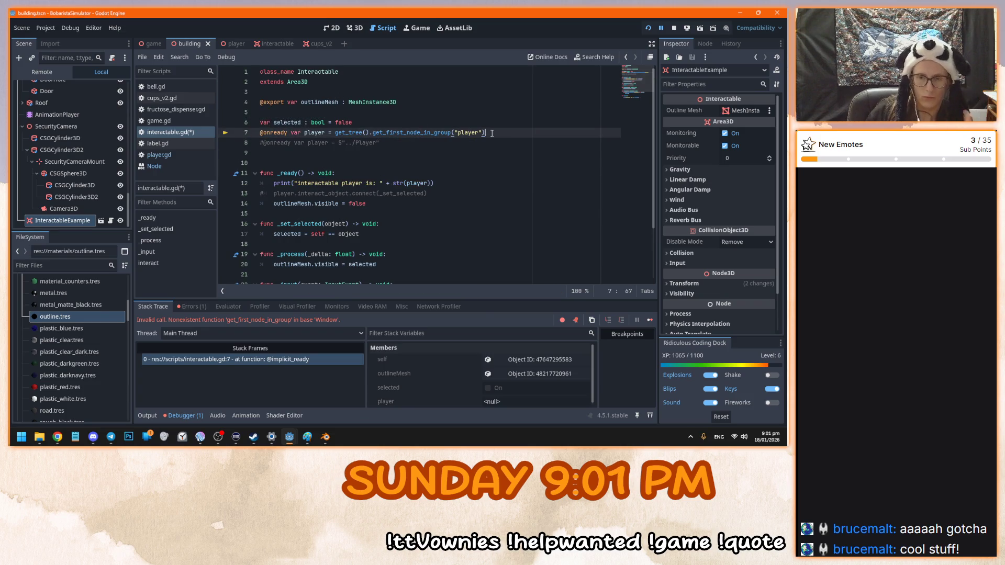
{"action": "mouse_move", "coordinate": [510, 132]}
{"action": "left_mouse_down"}
{"action": "mouse_move", "coordinate": [286, 132]}
{"action": "mouse_move", "coordinate": [516, 132]}
{"action": "left_mouse_up"}
{"action": "left_click", "coordinate": [330, 132]}
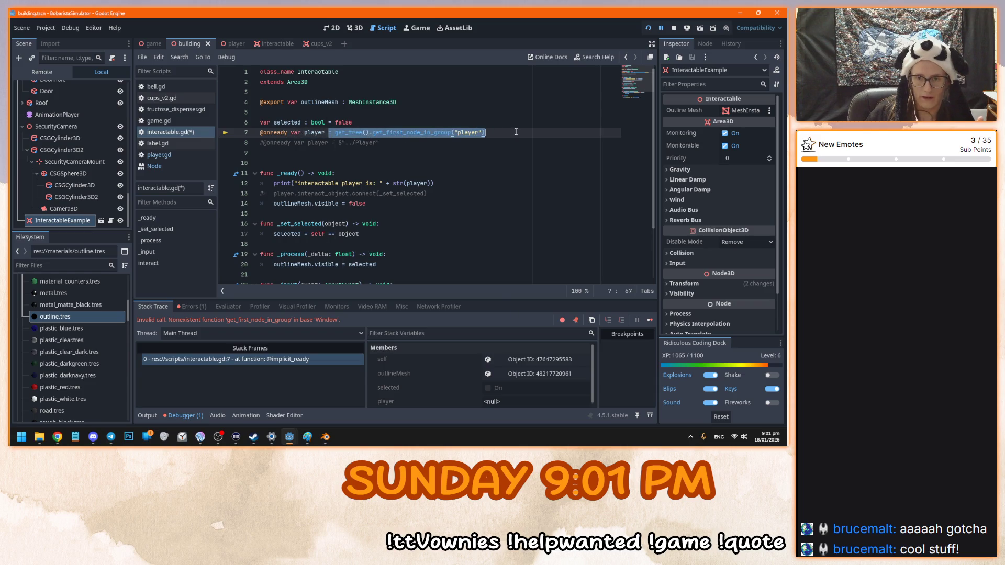
{"action": "left_click", "coordinate": [501, 132]}
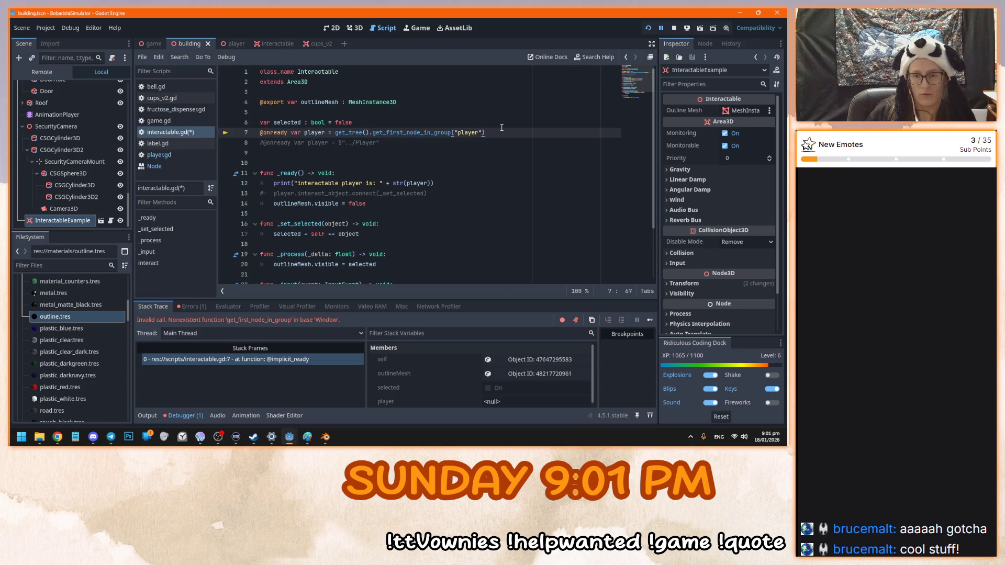
{"action": "left_click", "coordinate": [490, 140]}
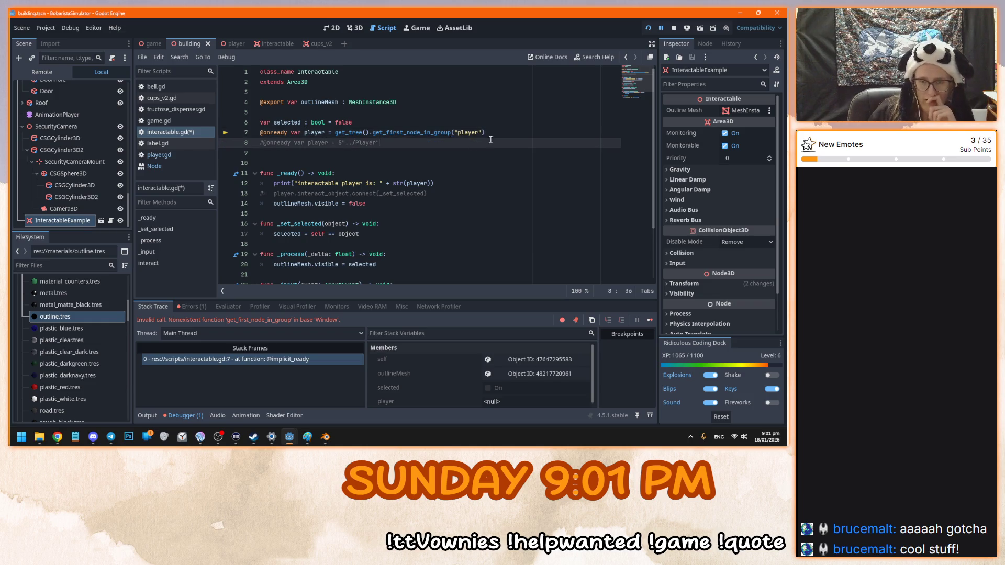
{"action": "left_click", "coordinate": [522, 136]}
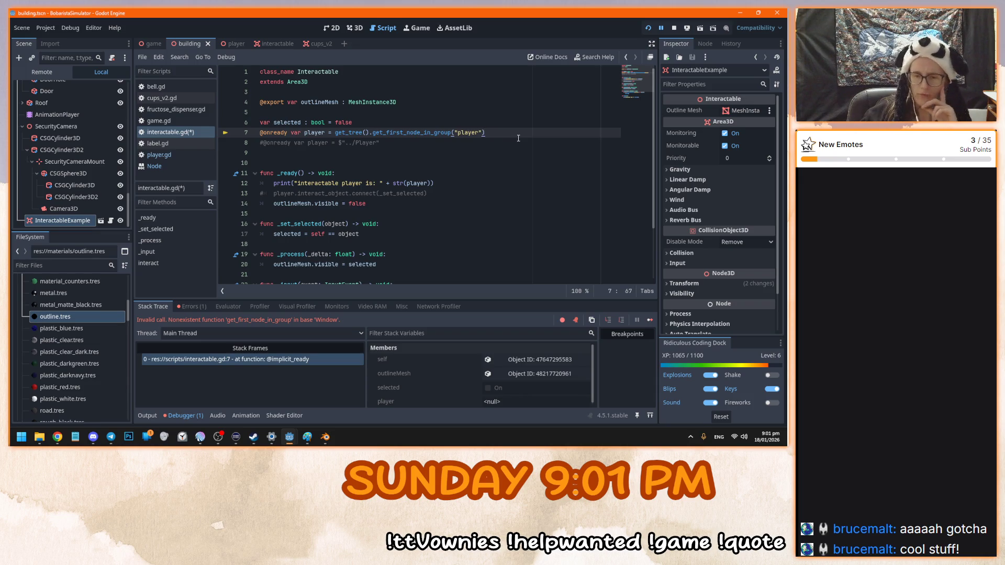
Step: Delete the empty line 9 in interactable.gd
{"action": "key", "text": "alt+Tab"}
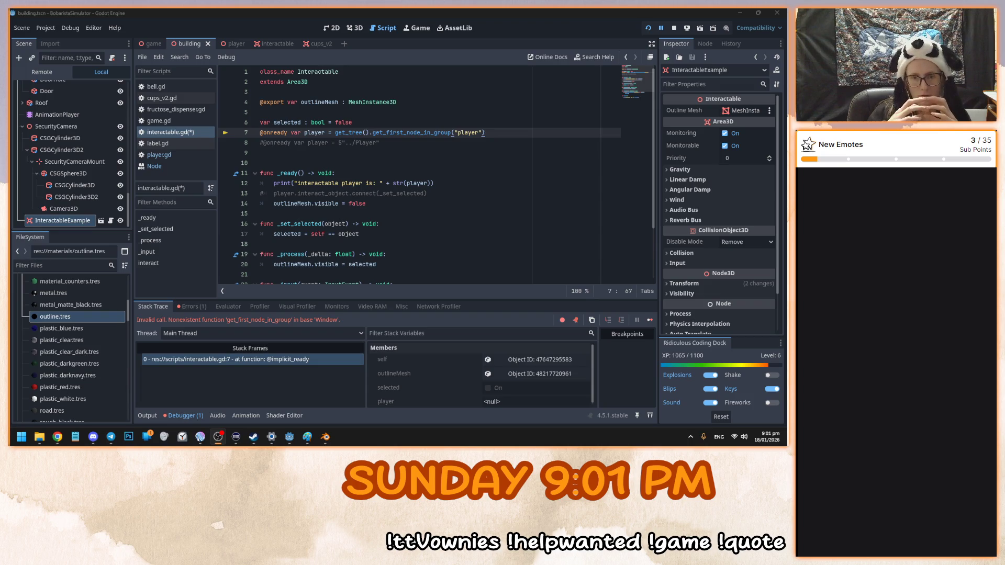
{"action": "left_click", "coordinate": [371, 156]}
{"action": "key", "text": "BackSpace"}
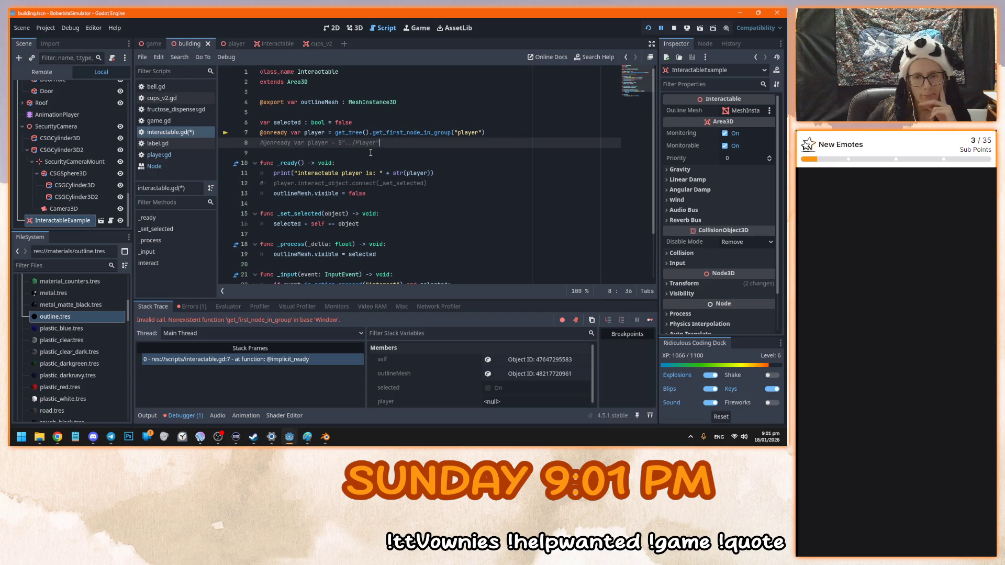
{"action": "left_click", "coordinate": [371, 152]}
Step: Go via the cups_v2 scene back to the building scene and select Cups V2
{"action": "left_click", "coordinate": [313, 45]}
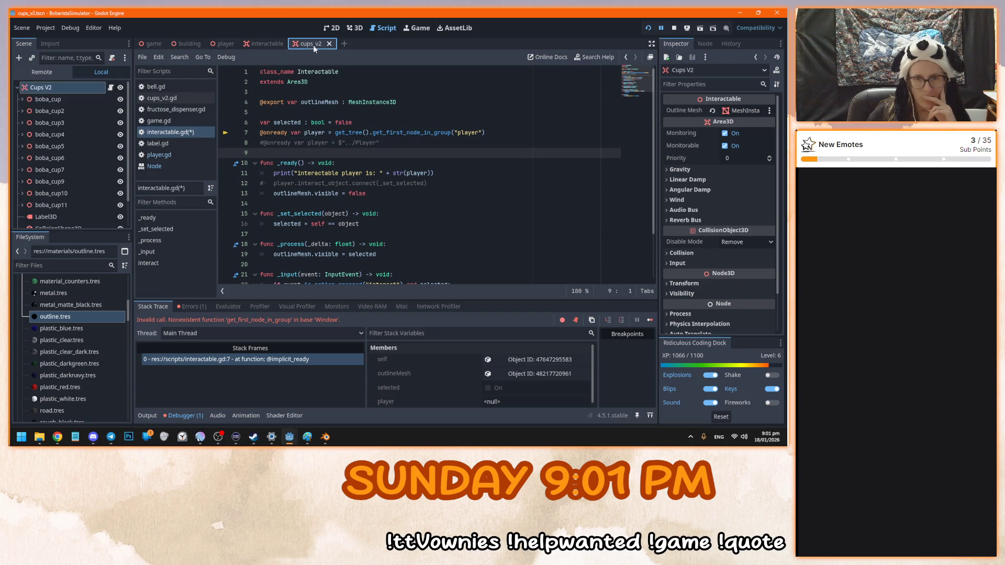
{"action": "left_click", "coordinate": [355, 28]}
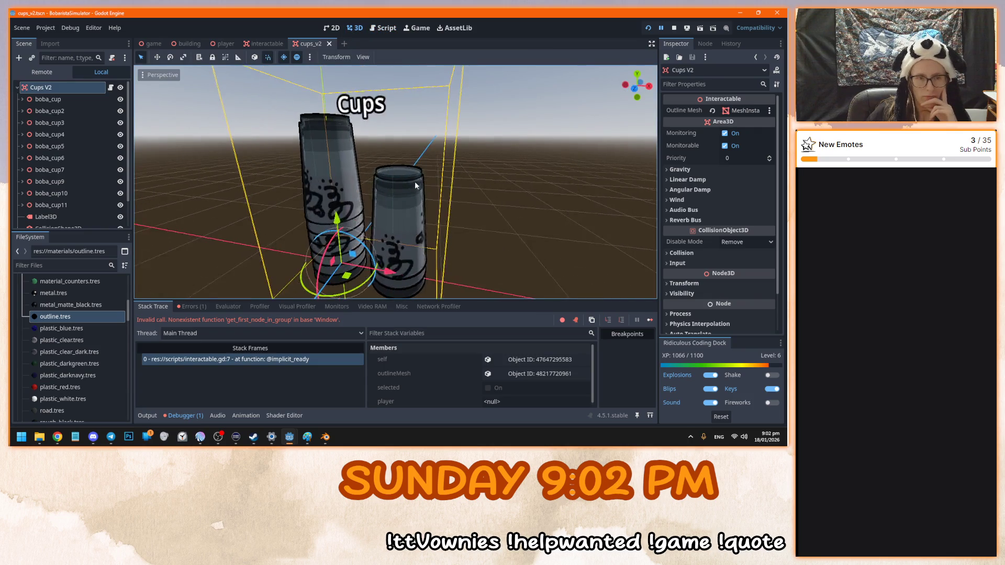
{"action": "left_click", "coordinate": [190, 44]}
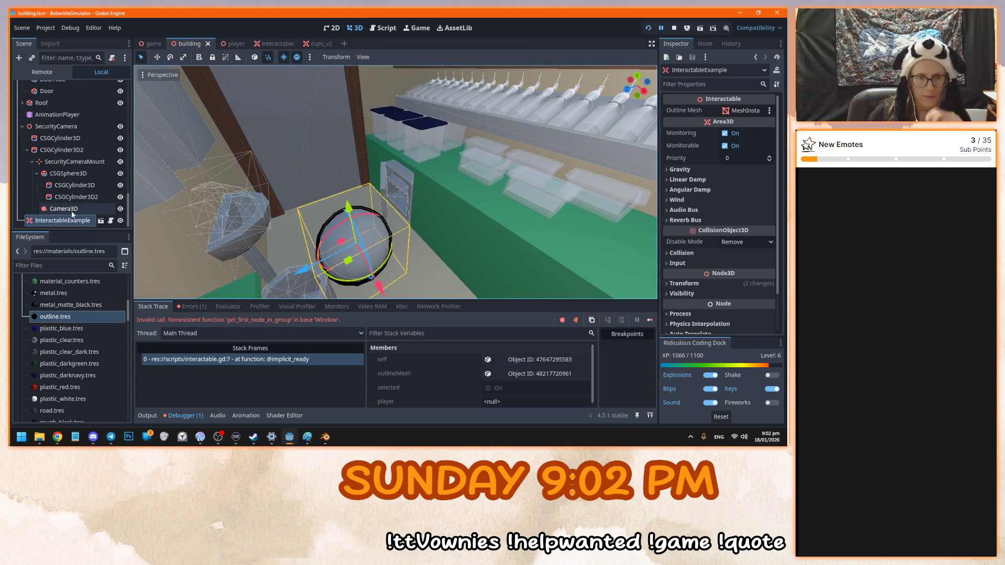
{"action": "scroll", "coordinate": [72, 209], "scroll_direction": "up", "scroll_amount": 4}
{"action": "scroll", "coordinate": [73, 208], "scroll_direction": "up", "scroll_amount": 2}
{"action": "left_click", "coordinate": [55, 165]}
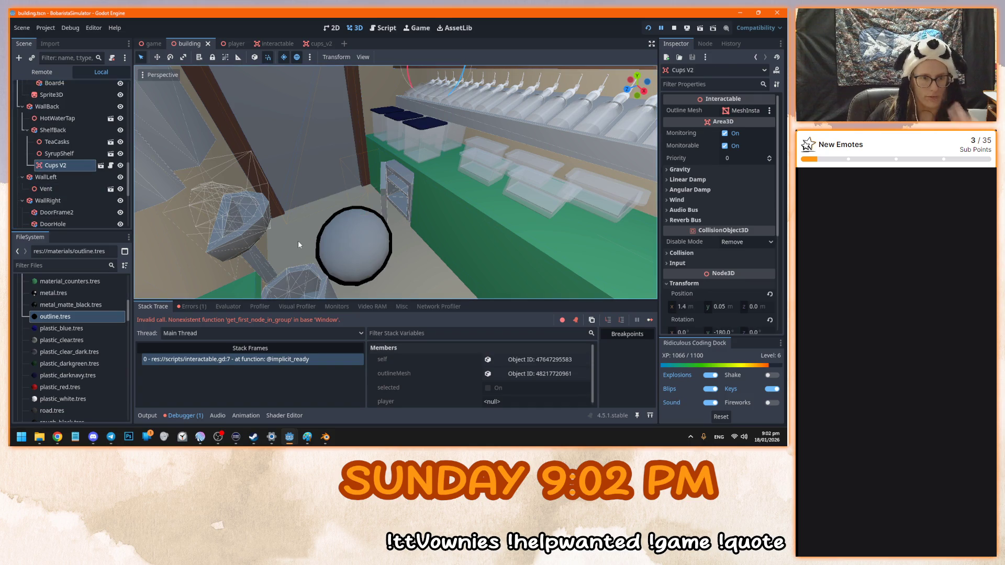
Step: Filter the FileSystem for 'cup' and drag cups.tscn onto ShelfBack
{"action": "scroll", "coordinate": [81, 343], "scroll_direction": "up", "scroll_amount": 5}
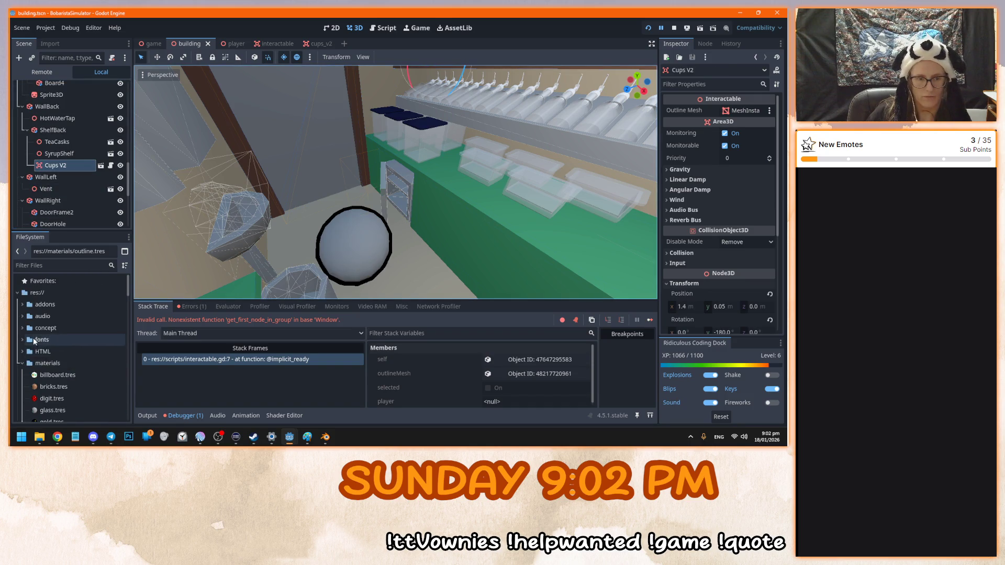
{"action": "left_click", "coordinate": [25, 346]}
{"action": "scroll", "coordinate": [68, 346], "scroll_direction": "down", "scroll_amount": 3}
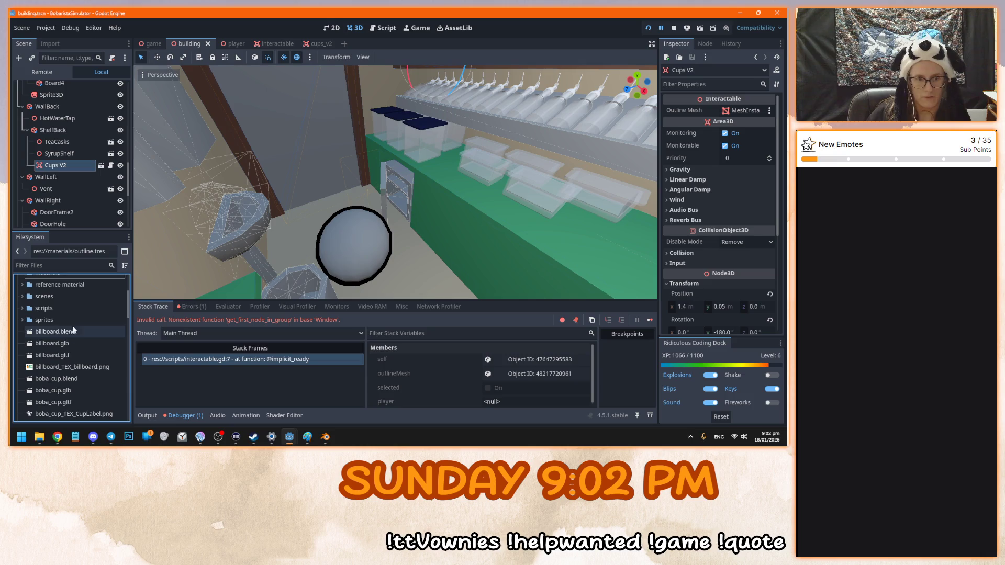
{"action": "left_click", "coordinate": [54, 266]}
{"action": "type", "text": "cup"}
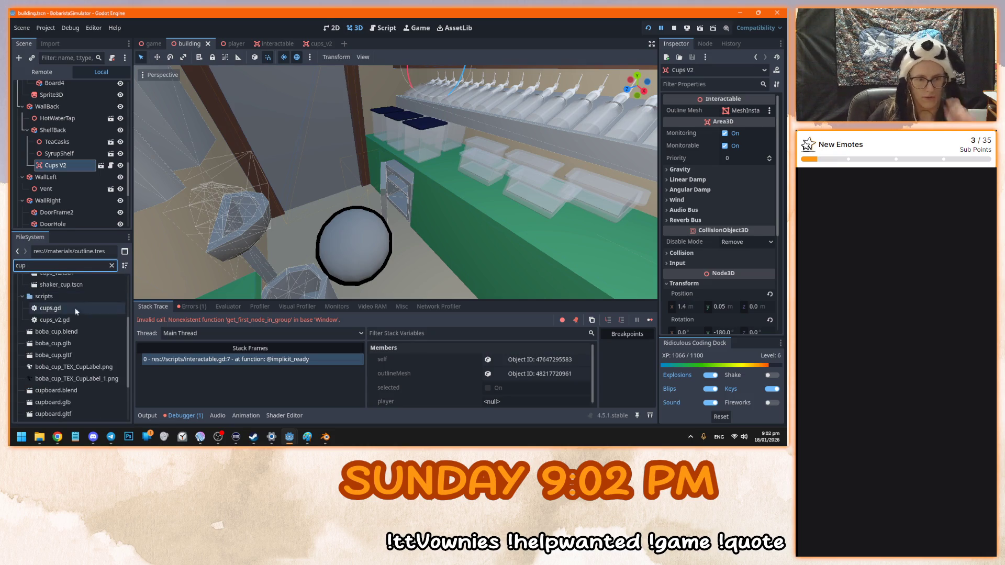
{"action": "left_click", "coordinate": [65, 322]}
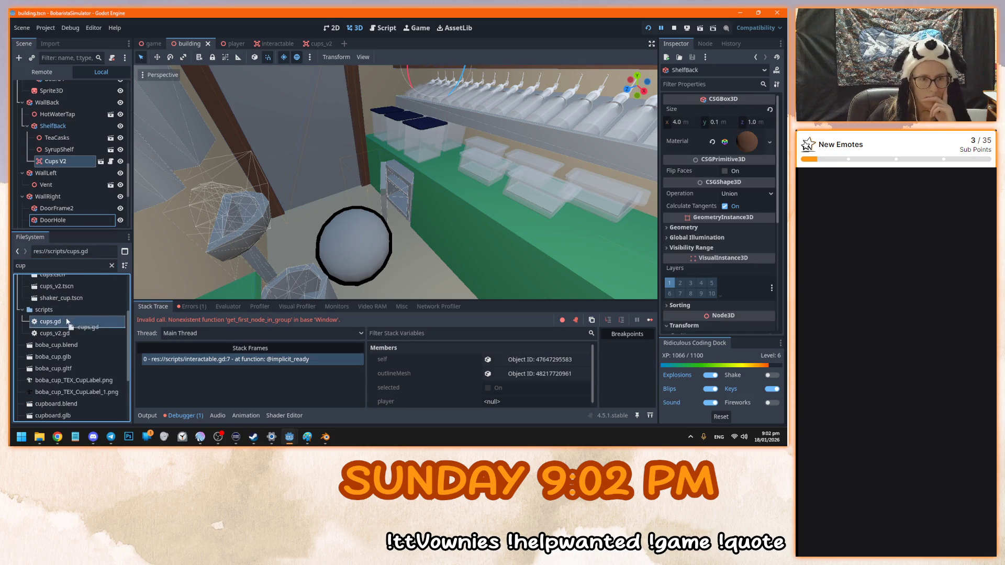
{"action": "scroll", "coordinate": [65, 320], "scroll_direction": "up", "scroll_amount": 3}
{"action": "left_click_drag", "start_coordinate": [53, 337], "coordinate": [53, 117]}
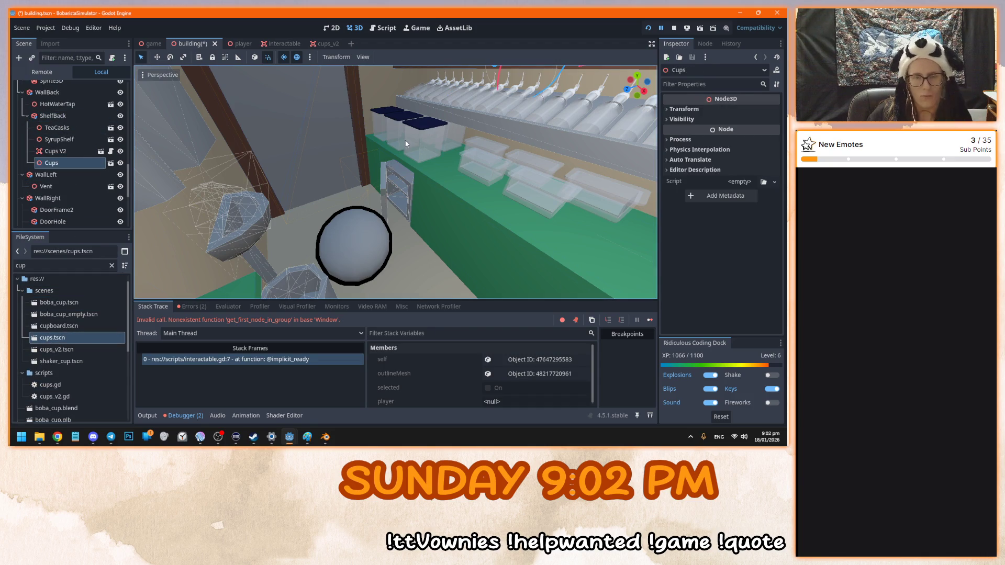
Step: Set the new Cups instance's Y rotation to 180
{"action": "key", "text": "f"}
{"action": "left_click_drag", "start_coordinate": [350, 256], "coordinate": [373, 238]}
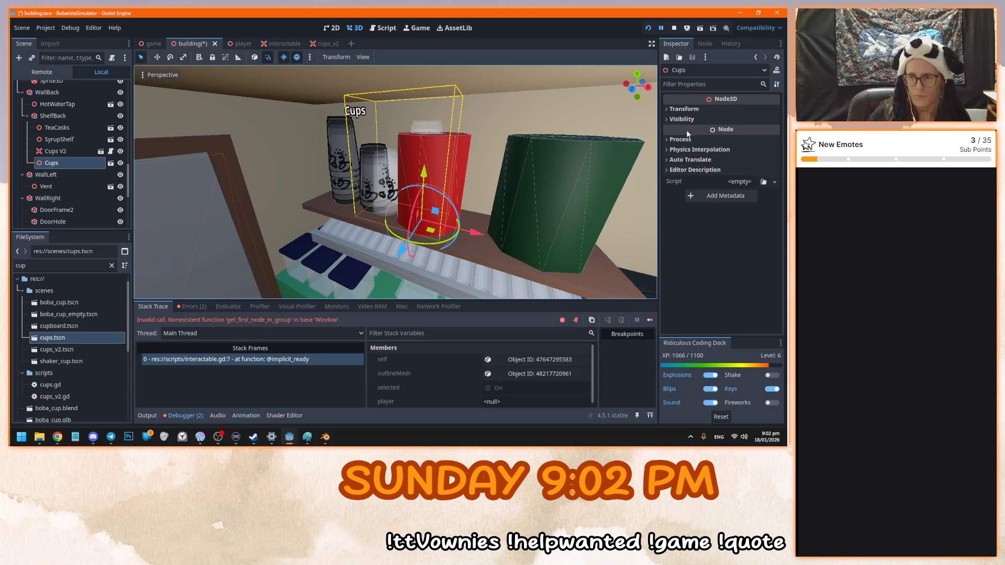
{"action": "left_click", "coordinate": [696, 109]}
{"action": "left_click", "coordinate": [722, 157]}
{"action": "type", "text": "180"}
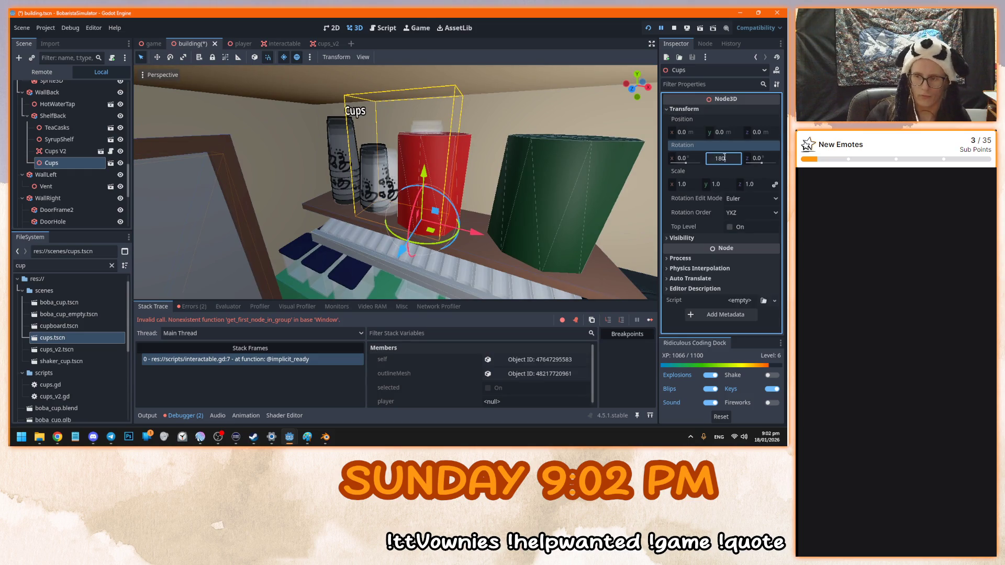
{"action": "key", "text": "Return"}
Step: Copy Cups V2's position and paste it onto the new Cups instance
{"action": "left_click", "coordinate": [55, 151]}
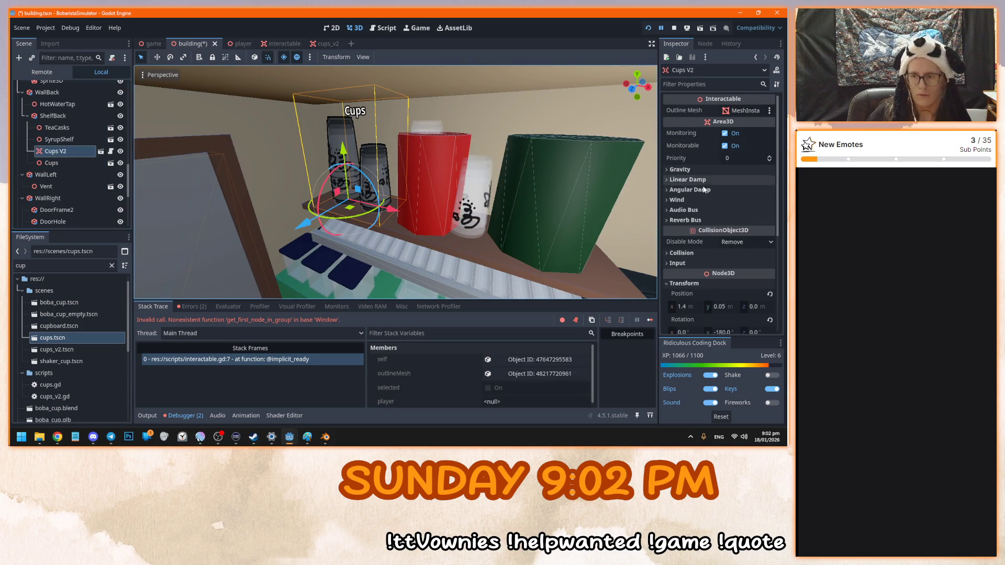
{"action": "right_click", "coordinate": [705, 293]}
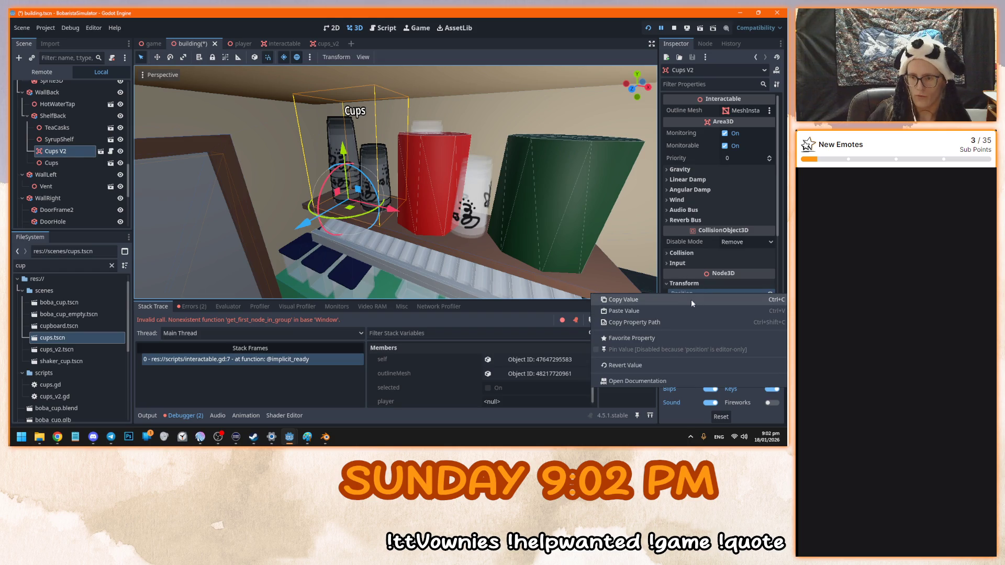
{"action": "left_click", "coordinate": [691, 299]}
{"action": "left_click", "coordinate": [53, 163]}
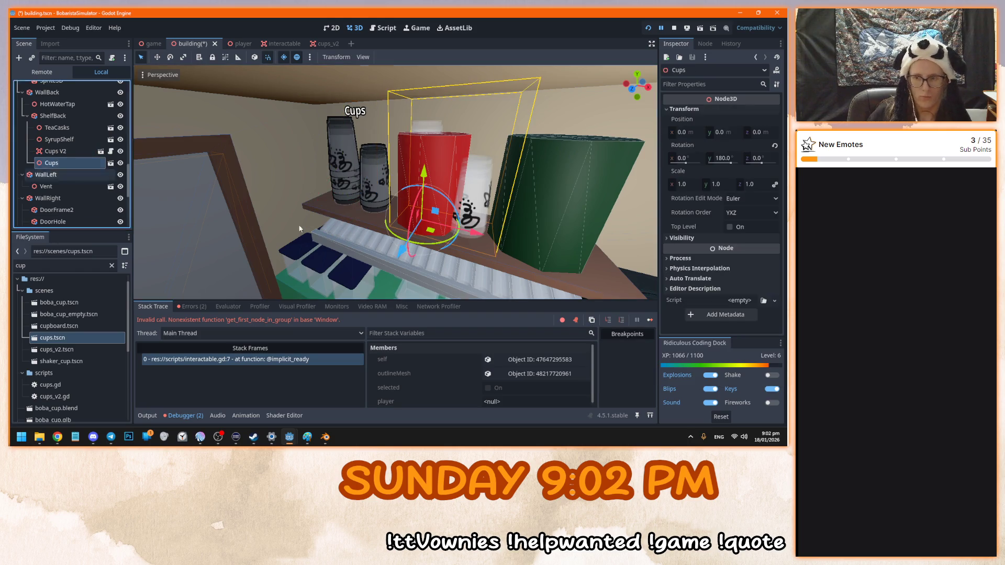
{"action": "right_click", "coordinate": [680, 120]}
{"action": "left_click", "coordinate": [663, 135]}
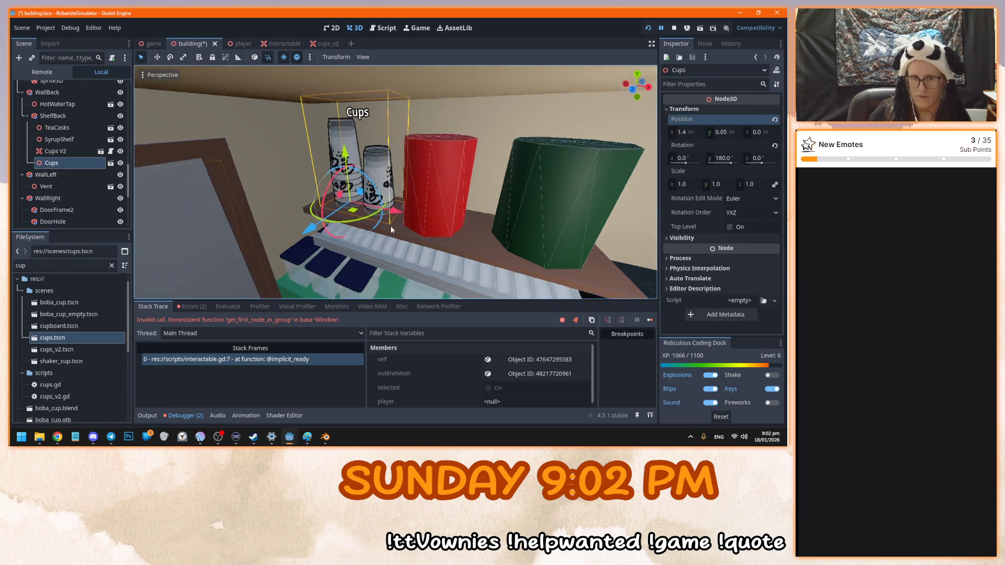
{"action": "scroll", "coordinate": [412, 235], "scroll_direction": "up", "scroll_amount": 5}
{"action": "scroll", "coordinate": [412, 235], "scroll_direction": "down", "scroll_amount": 4}
Step: Delete the old Cups V2 node, then save and run the game
{"action": "left_click", "coordinate": [56, 151]}
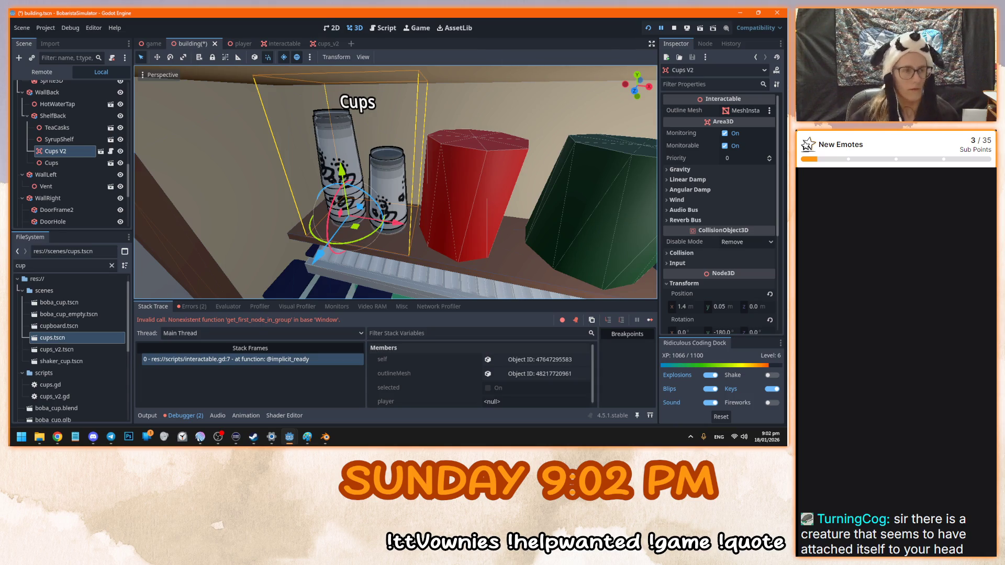
{"action": "scroll", "coordinate": [438, 201], "scroll_direction": "up", "scroll_amount": 5}
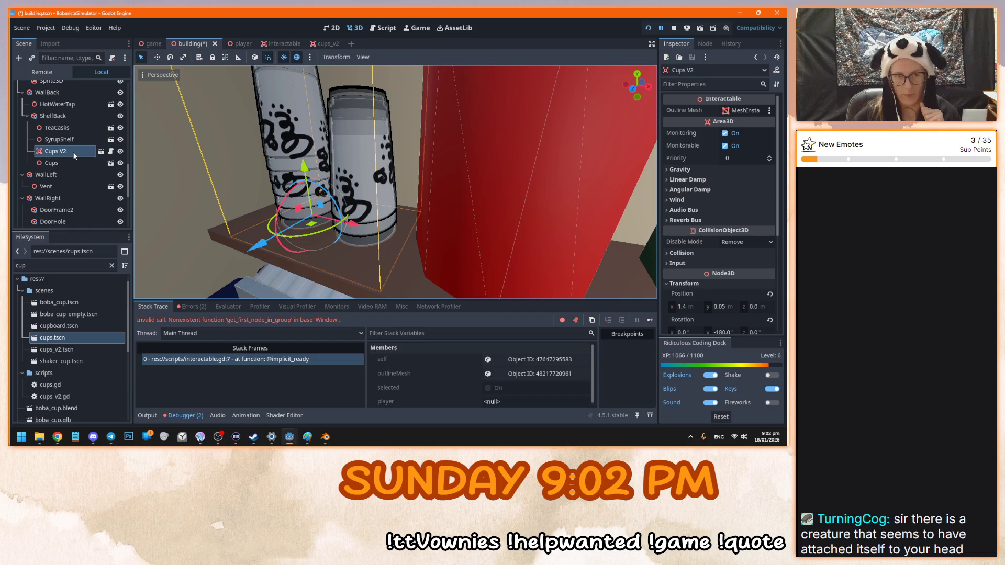
{"action": "key", "text": "Delete"}
{"action": "left_click", "coordinate": [380, 231]}
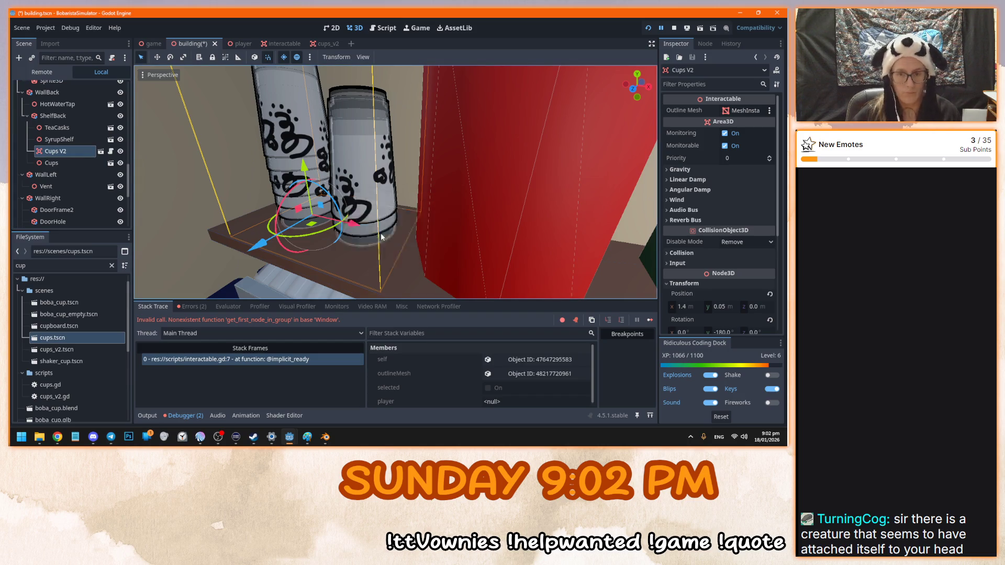
{"action": "key", "text": "F5"}
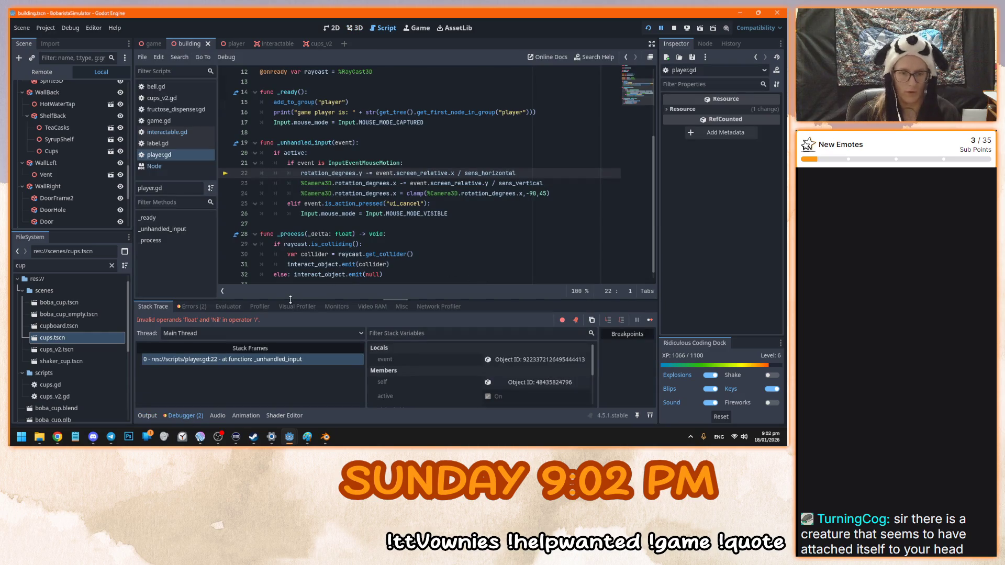
Step: Review the failing division on player.gd line 22, then bring up the cups_v2 scene
{"action": "mouse_move", "coordinate": [304, 272]}
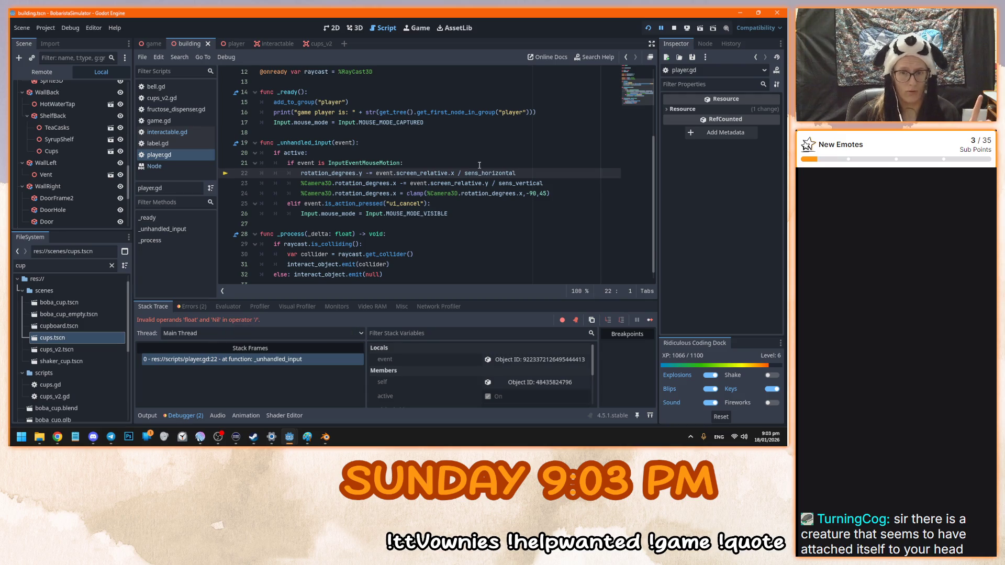
{"action": "left_click", "coordinate": [540, 169]}
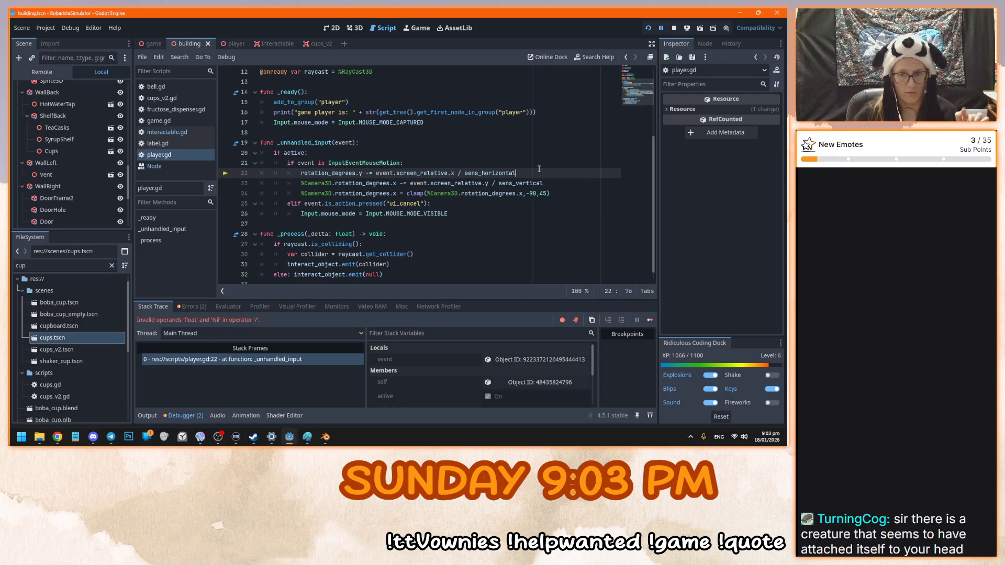
{"action": "scroll", "coordinate": [530, 240], "scroll_direction": "up", "scroll_amount": 3}
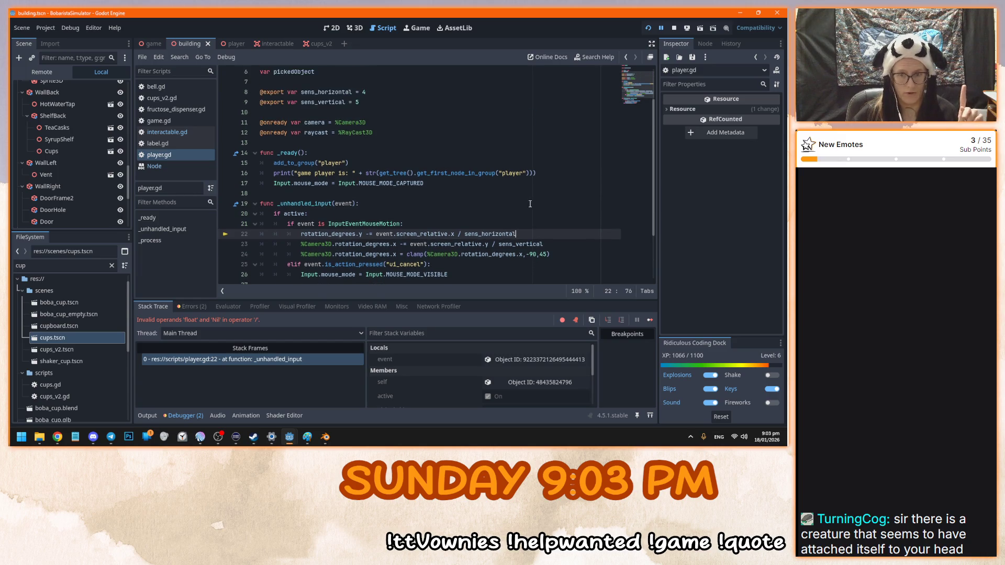
{"action": "scroll", "coordinate": [531, 241], "scroll_direction": "down", "scroll_amount": 1}
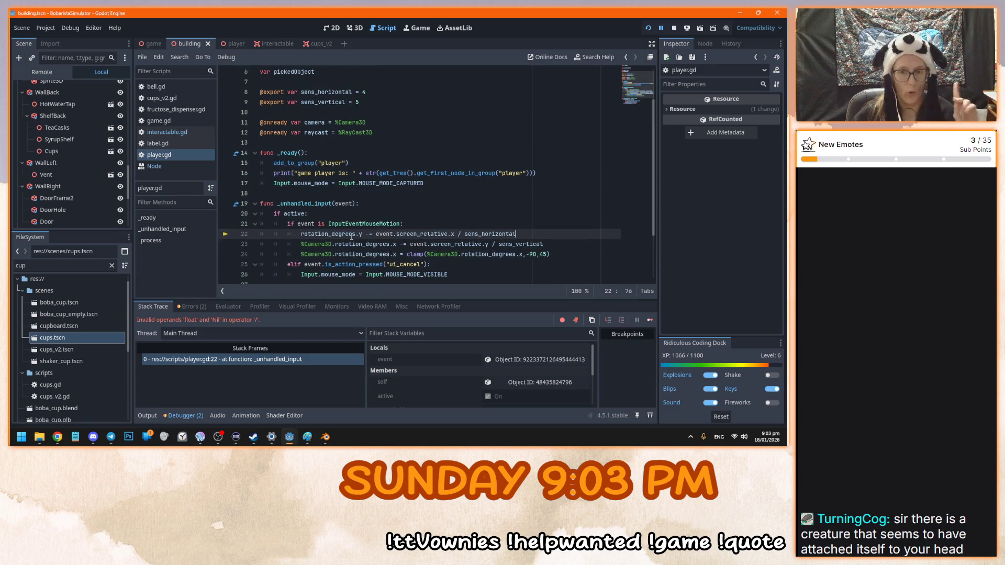
{"action": "scroll", "coordinate": [361, 239], "scroll_direction": "down", "scroll_amount": 2}
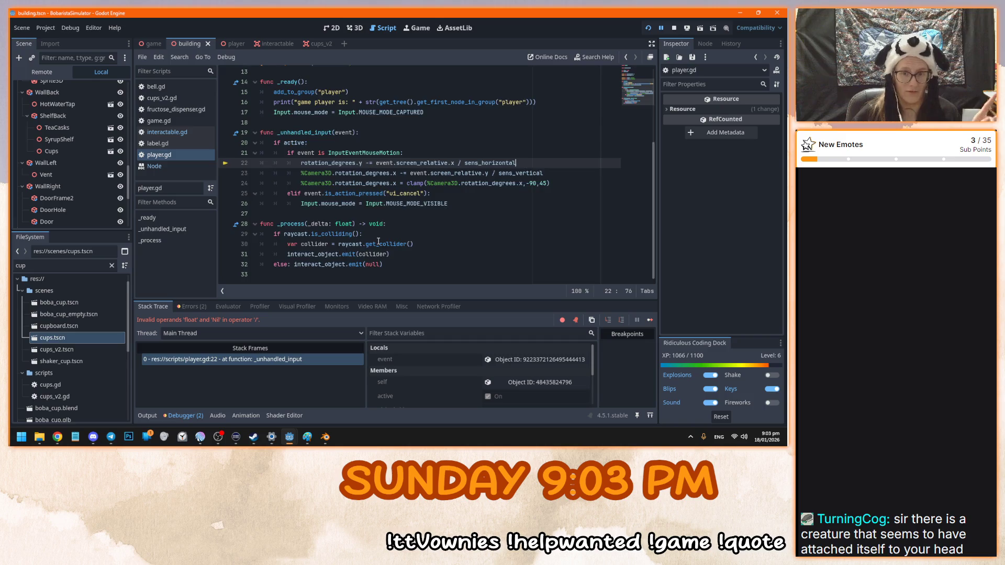
{"action": "scroll", "coordinate": [378, 241], "scroll_direction": "up", "scroll_amount": 4}
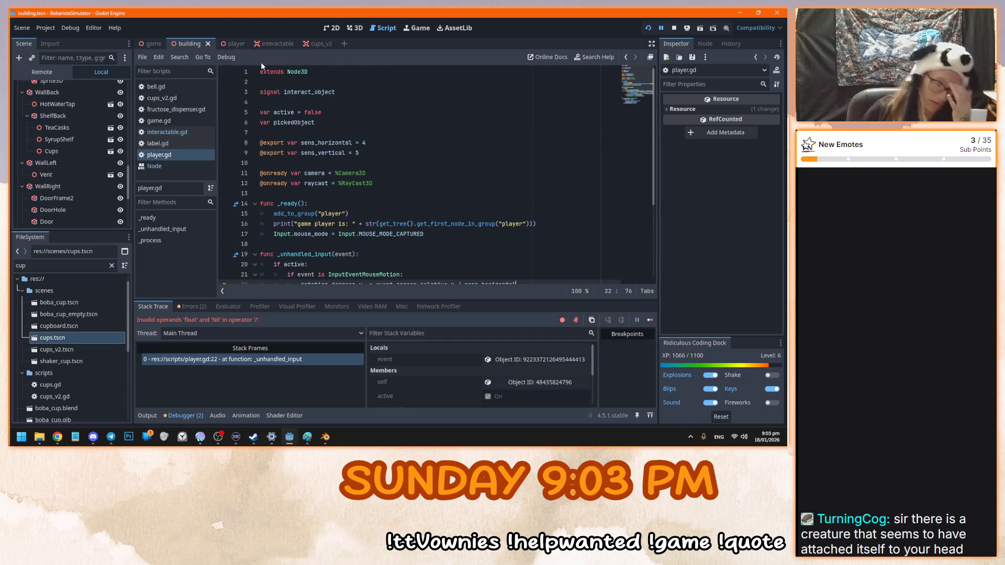
{"action": "left_click", "coordinate": [316, 46]}
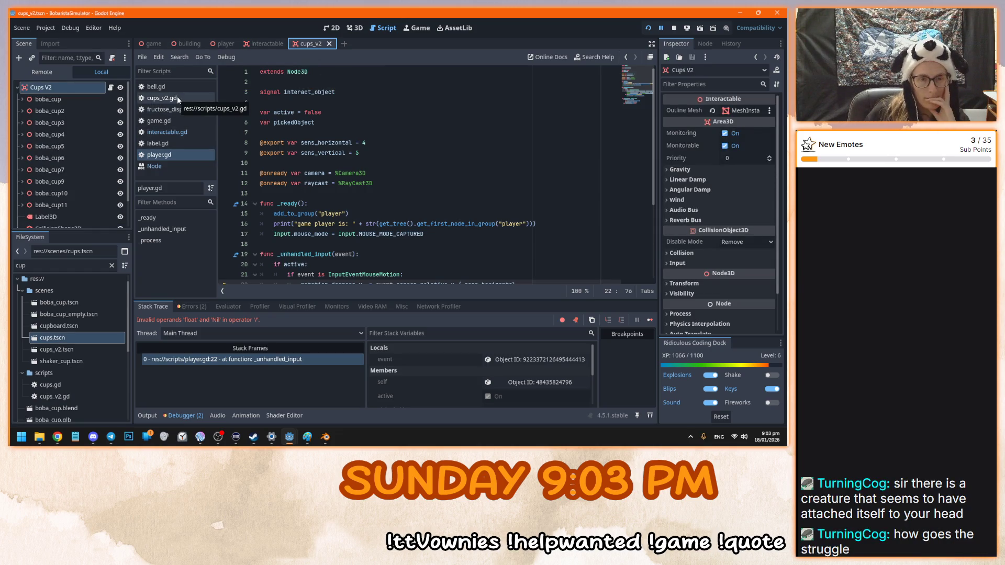
Step: In interactable.gd, comment out the get_tree player line and enable the $"../Player" line
{"action": "left_click", "coordinate": [337, 122]}
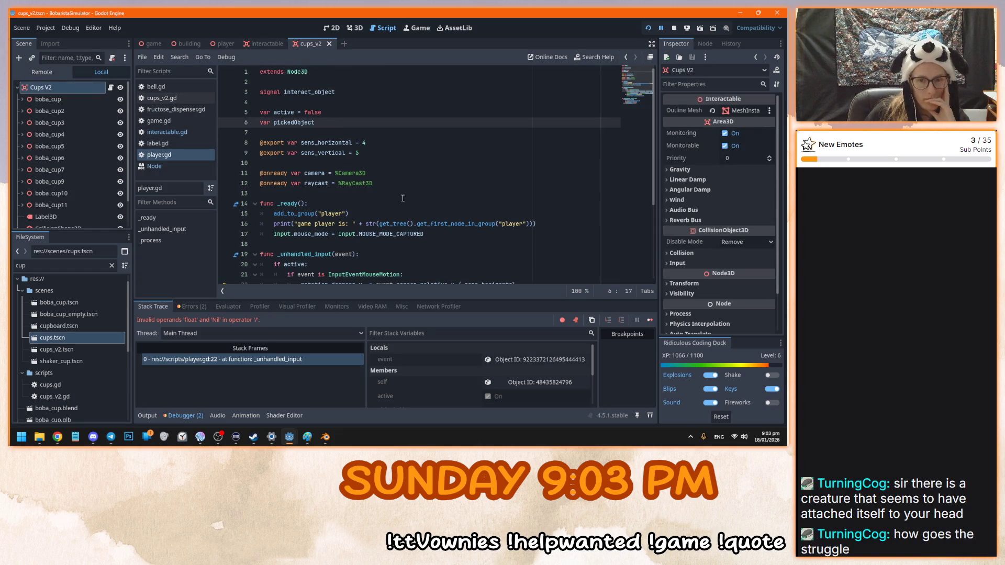
{"action": "left_click", "coordinate": [166, 132]}
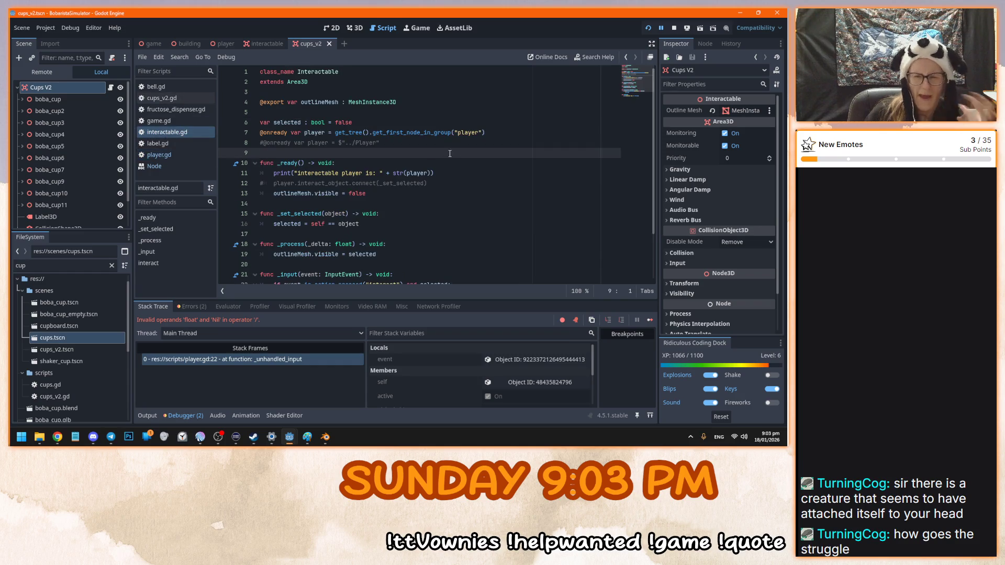
{"action": "left_click", "coordinate": [423, 140]}
{"action": "left_click", "coordinate": [258, 132]}
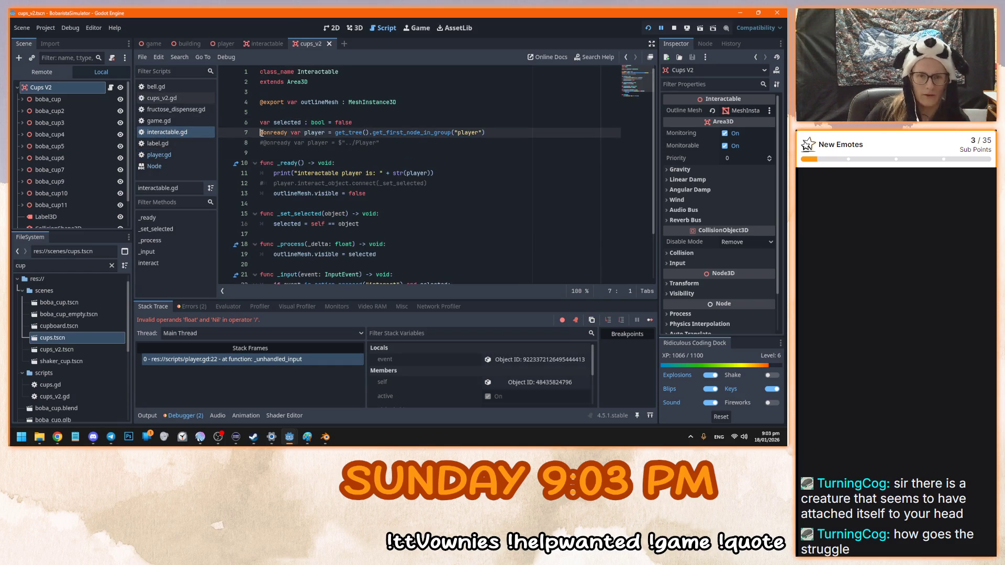
{"action": "type", "text": "#"}
{"action": "key", "text": "Down"}
{"action": "key", "text": "BackSpace"}
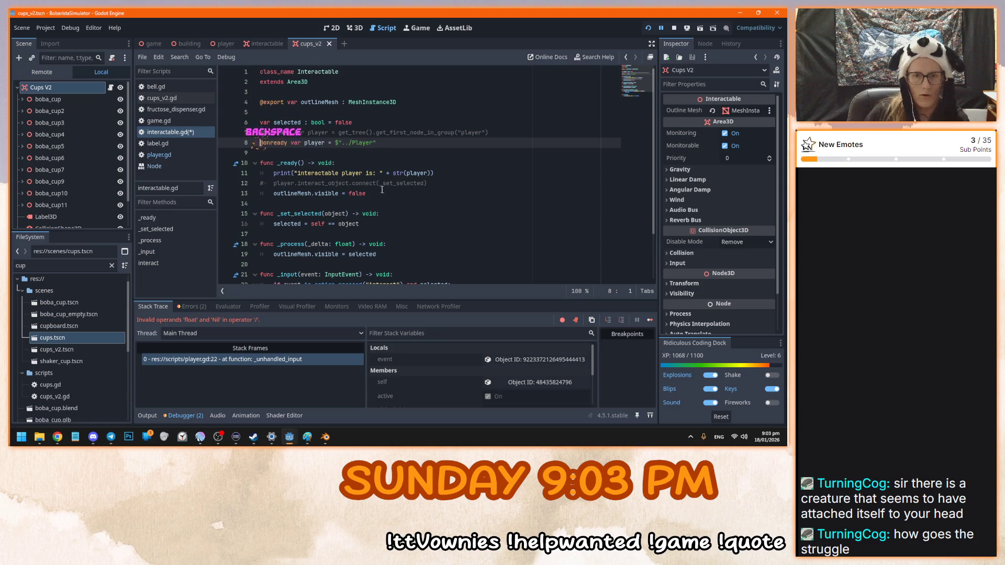
Step: Uncomment the interact_object signal connection and save interactable.gd
{"action": "left_click", "coordinate": [274, 183]}
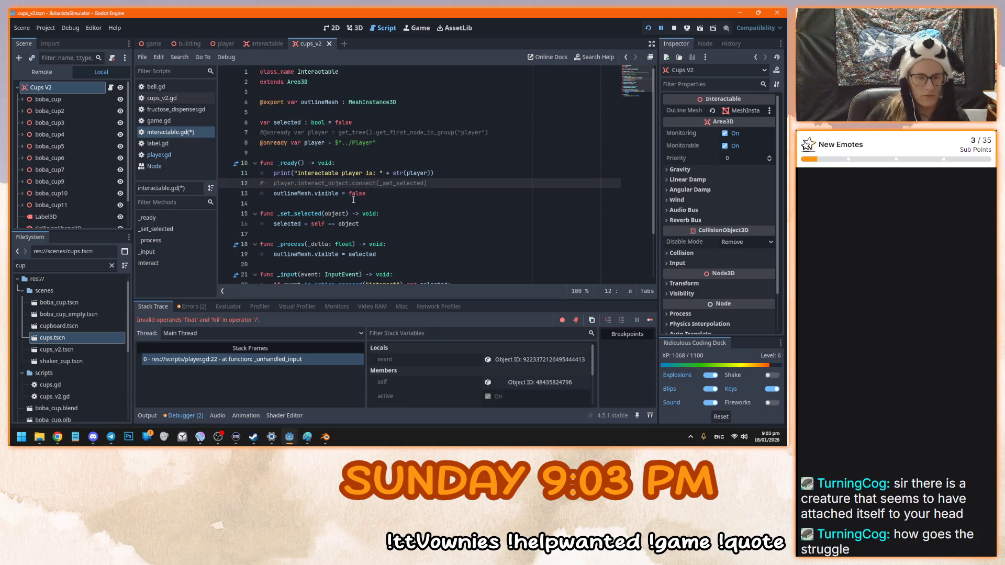
{"action": "key", "text": "BackSpace"}
{"action": "left_click", "coordinate": [387, 213]}
{"action": "key", "text": "ctrl+s"}
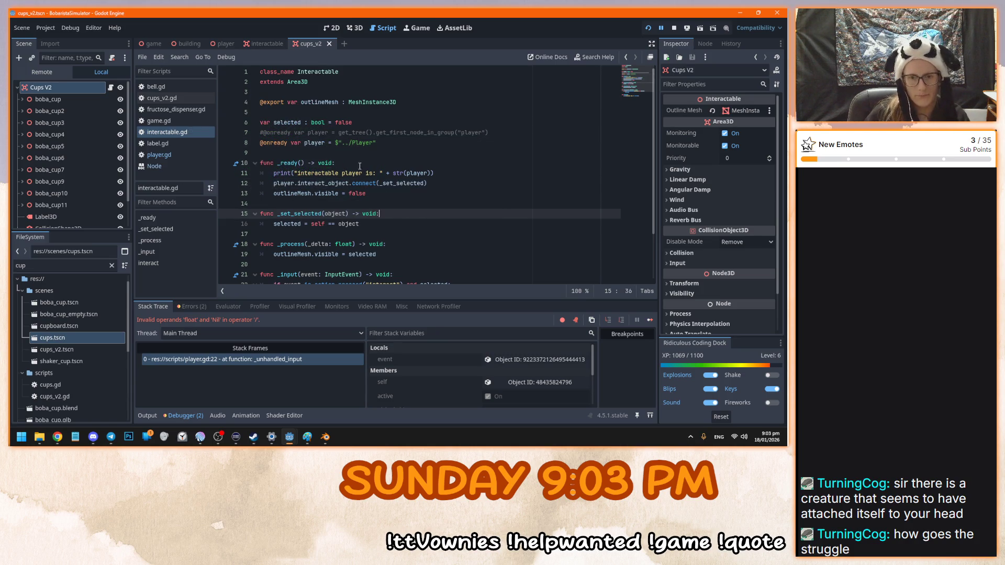
Step: Run the game and, after the crash, close the editor
{"action": "key", "text": "F5"}
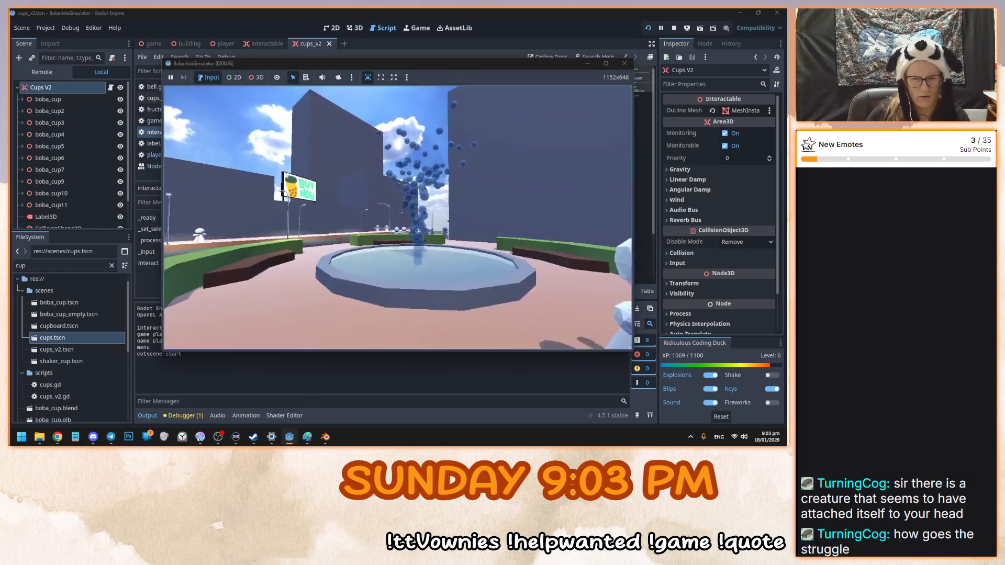
{"action": "left_click", "coordinate": [359, 203]}
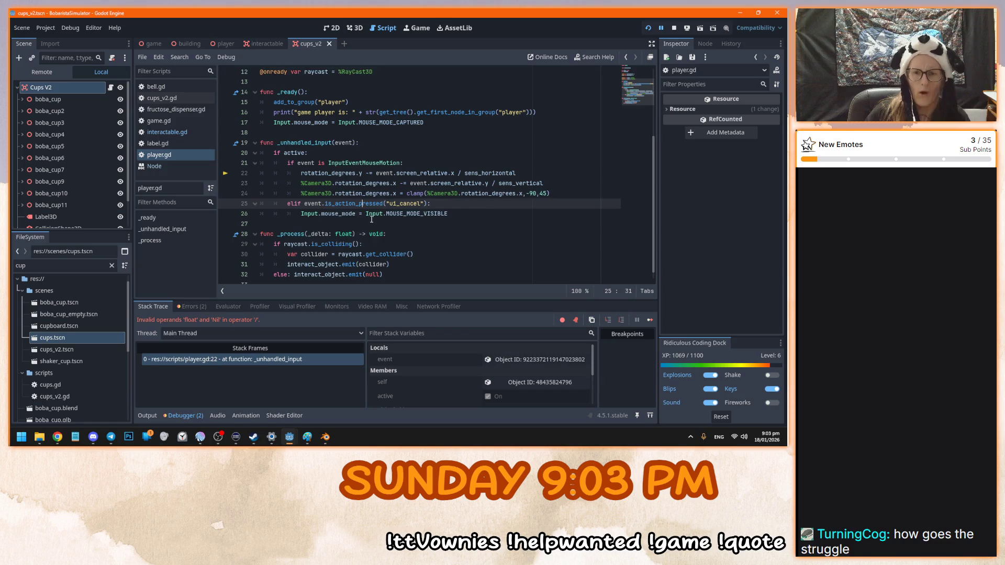
{"action": "scroll", "coordinate": [371, 219], "scroll_direction": "up", "scroll_amount": 4}
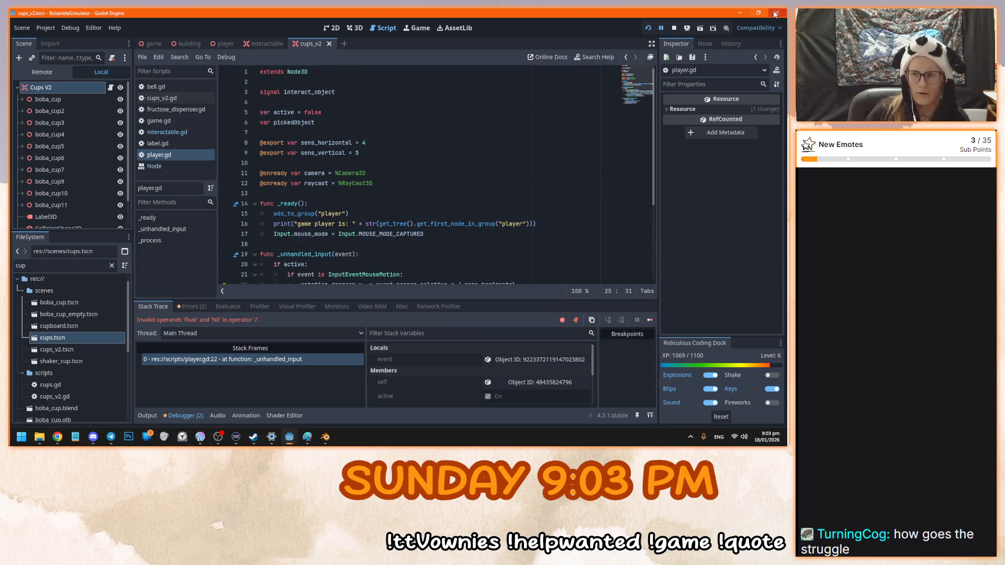
{"action": "left_click", "coordinate": [775, 14]}
Step: Choose Stop & Quit, then reopen BobaristaSimulator from the Project Manager
{"action": "left_click", "coordinate": [361, 236]}
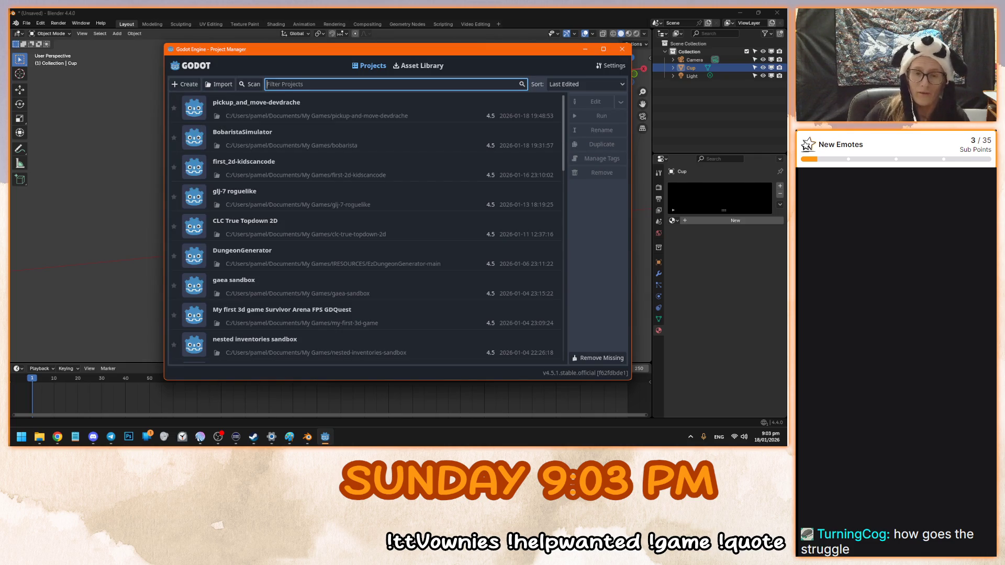
{"action": "double_click", "coordinate": [281, 148]}
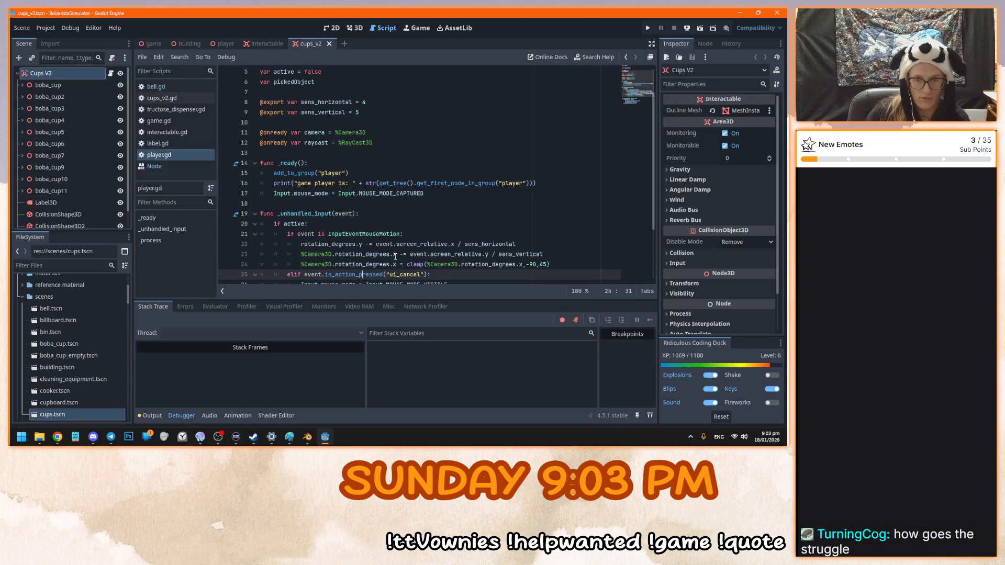
Step: Rerun the game and review the clamp and rotation_degrees lines around line 22
{"action": "key", "text": "F5"}
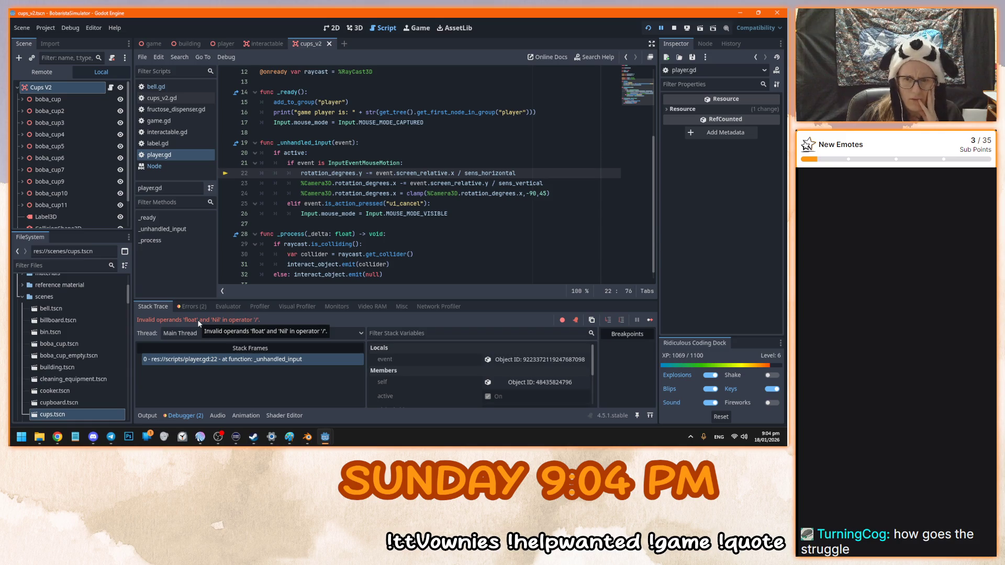
{"action": "left_click", "coordinate": [570, 185]}
{"action": "left_click", "coordinate": [569, 194]}
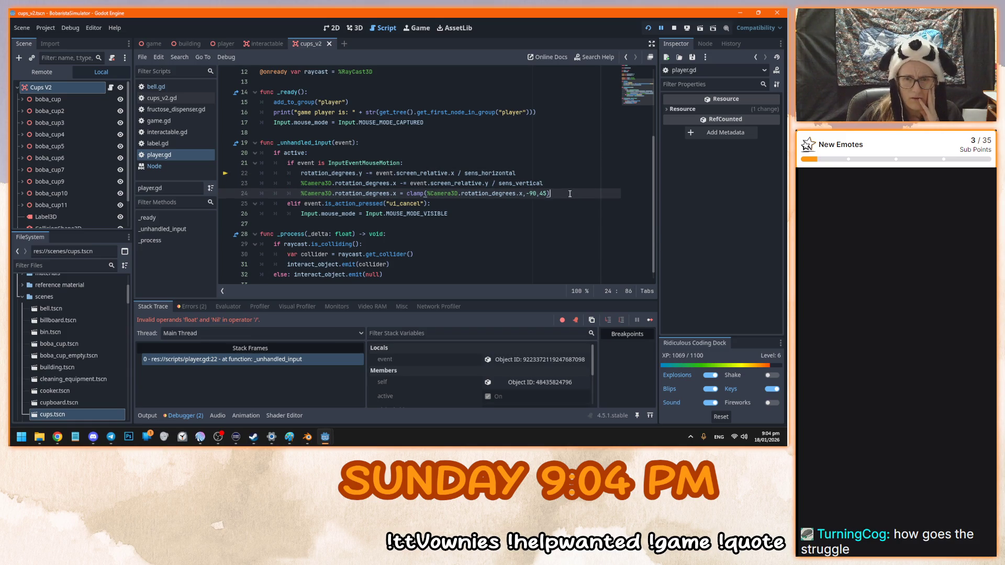
{"action": "left_click", "coordinate": [332, 174]}
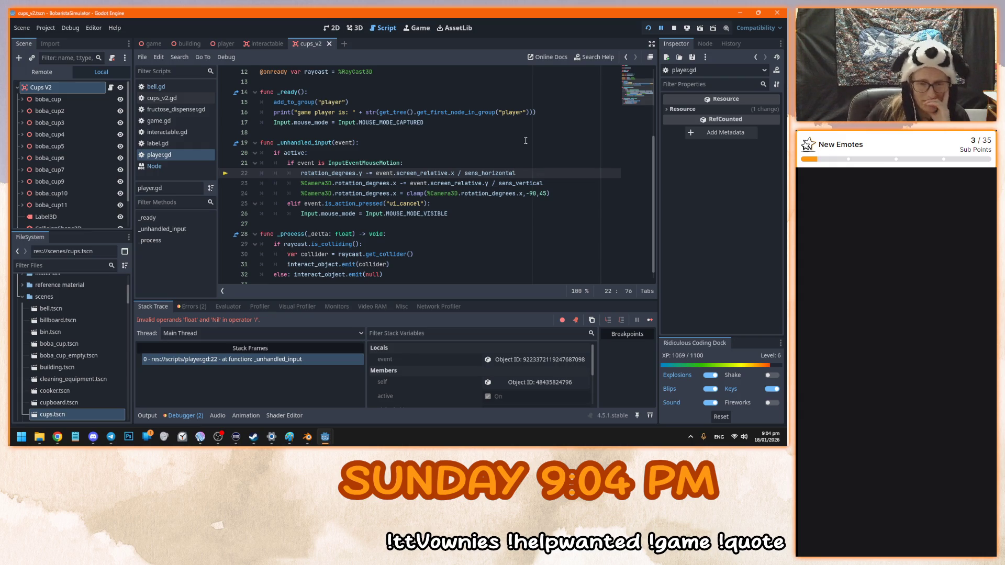
Step: Consult the browser, then re-enter the line 22 statement unchanged
{"action": "key", "text": "alt+Tab"}
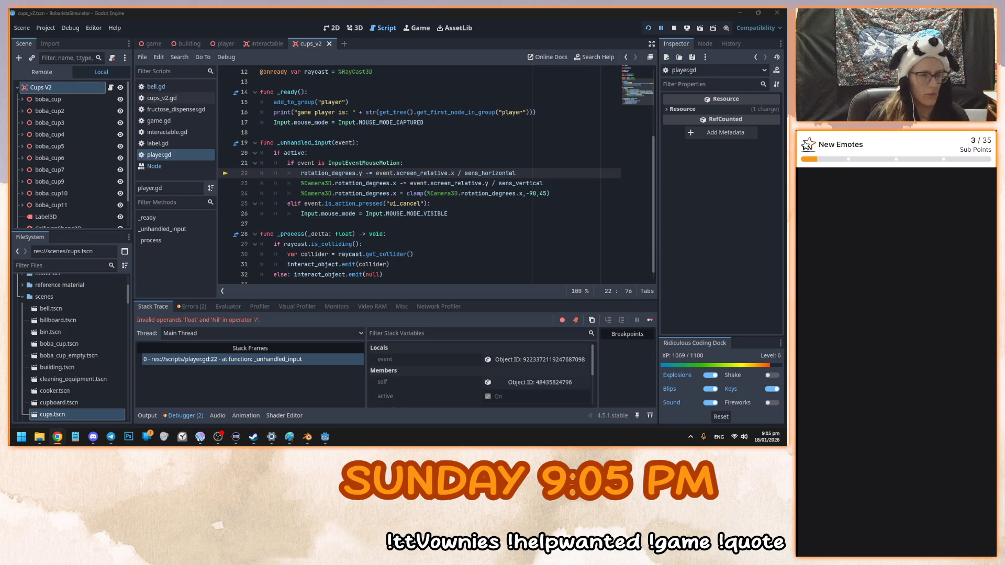
{"action": "key", "text": "alt+Tab"}
{"action": "key", "text": "shift+Home"}
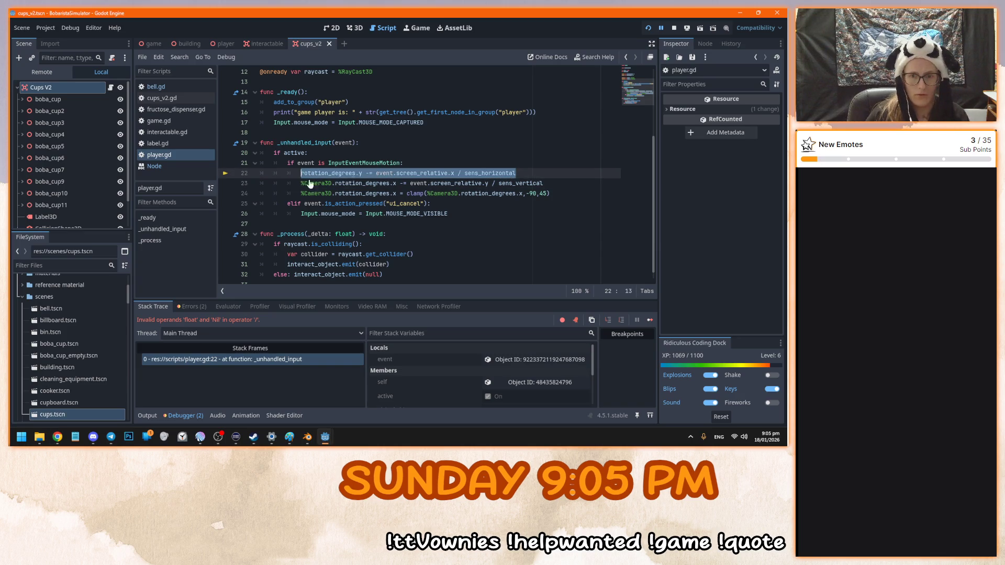
{"action": "key", "text": "ctrl+v"}
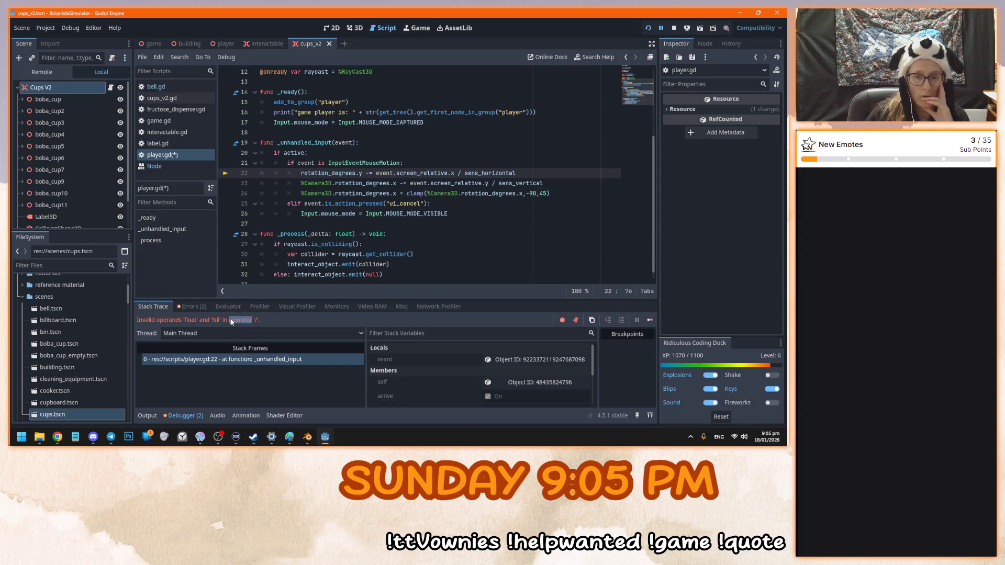
Step: Jump to the failing frame and find sens_horizontal and sens_vertical are null
{"action": "left_click", "coordinate": [262, 359]}
{"action": "scroll", "coordinate": [418, 373], "scroll_direction": "down", "scroll_amount": 4}
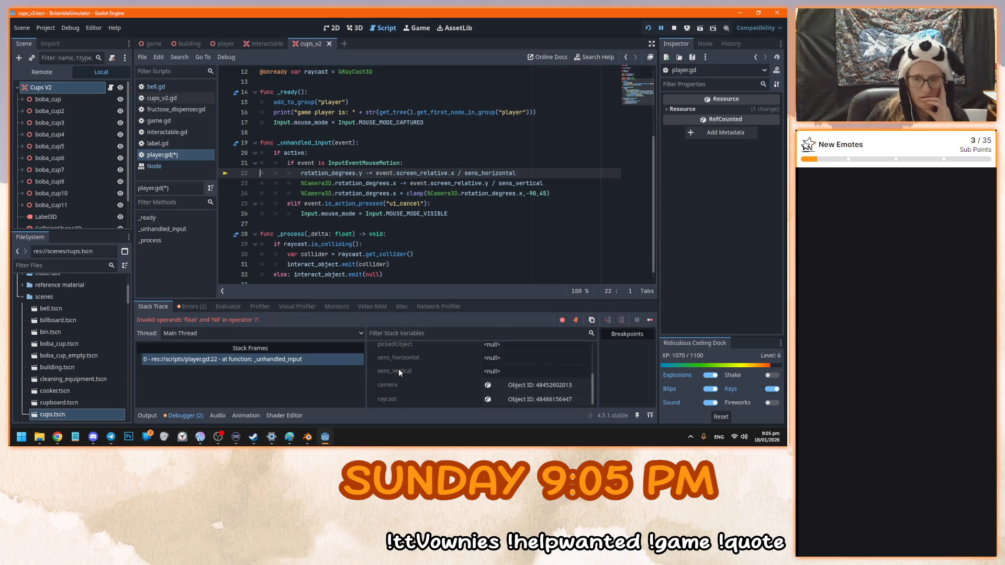
{"action": "scroll", "coordinate": [398, 368], "scroll_direction": "up", "scroll_amount": 3}
{"action": "scroll", "coordinate": [398, 369], "scroll_direction": "up", "scroll_amount": 2}
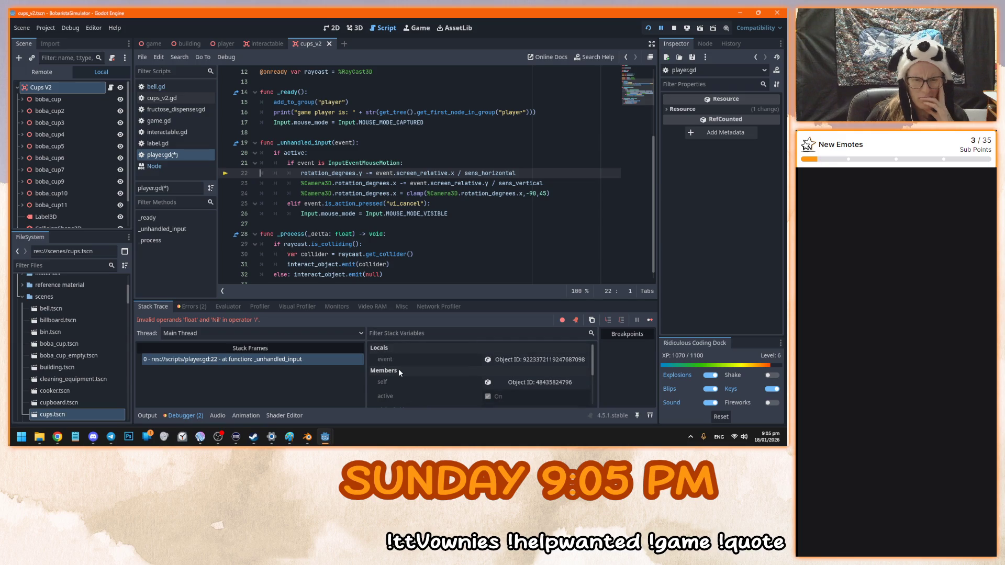
{"action": "left_click", "coordinate": [437, 266]}
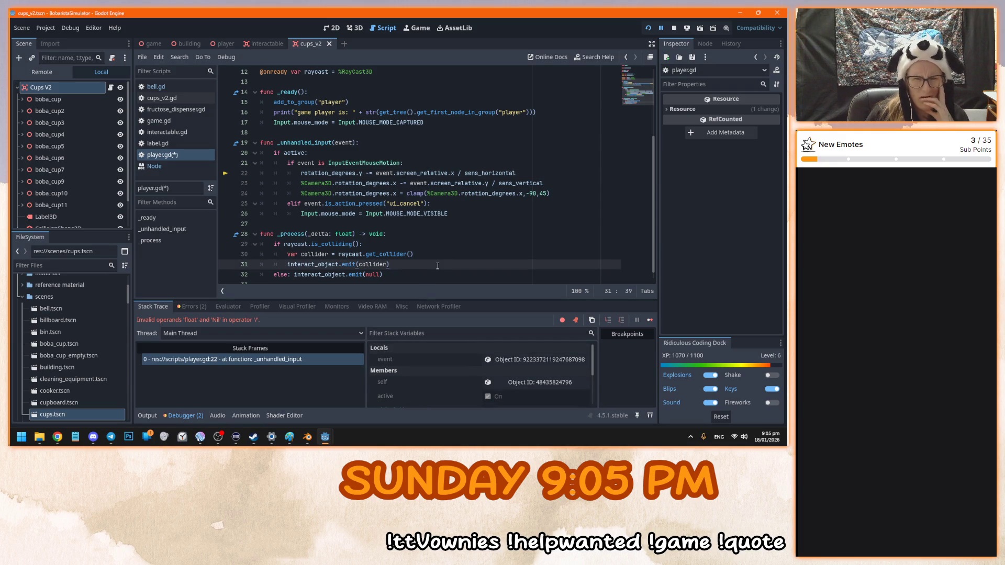
{"action": "scroll", "coordinate": [432, 268], "scroll_direction": "up", "scroll_amount": 1}
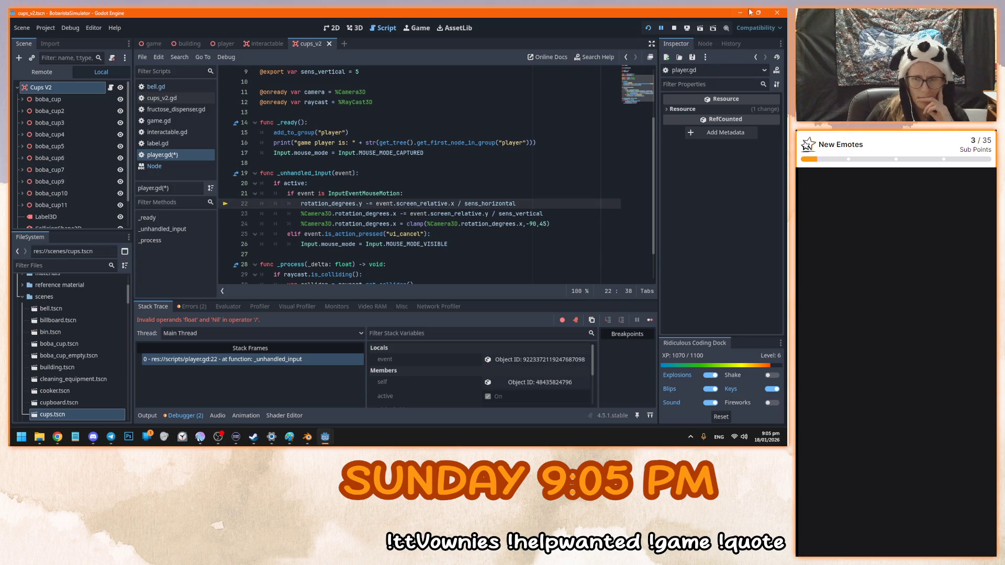
{"action": "left_click", "coordinate": [778, 12]}
Step: Stop the game, save player.gd while quitting, and switch to the Steam library
{"action": "left_click", "coordinate": [367, 238]}
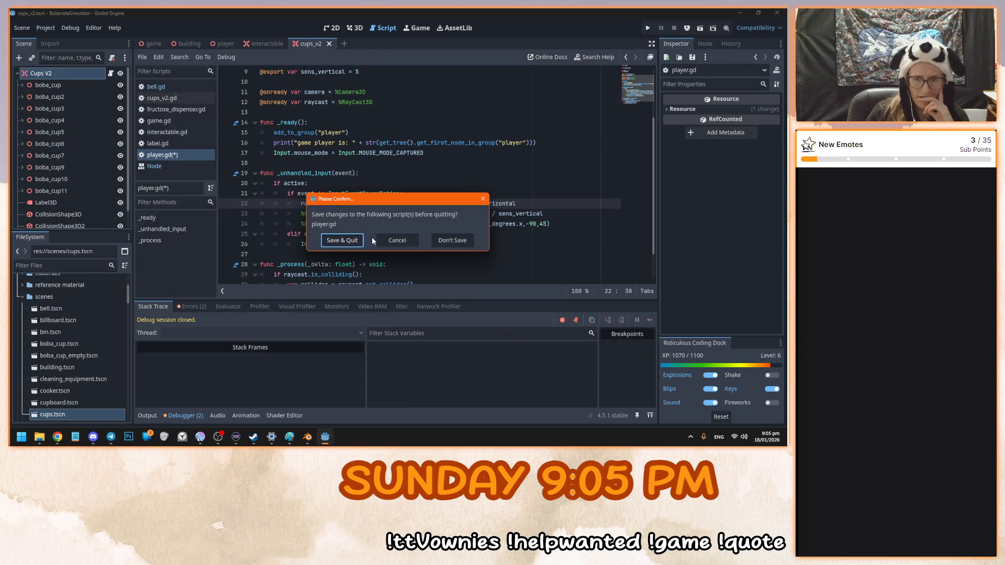
{"action": "left_click", "coordinate": [444, 238]}
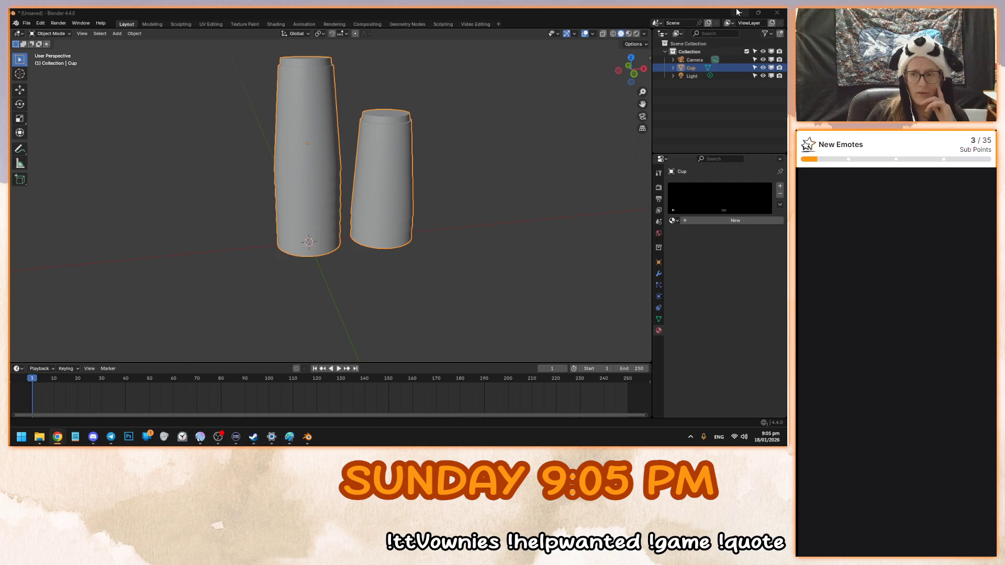
{"action": "key", "text": "alt+Tab"}
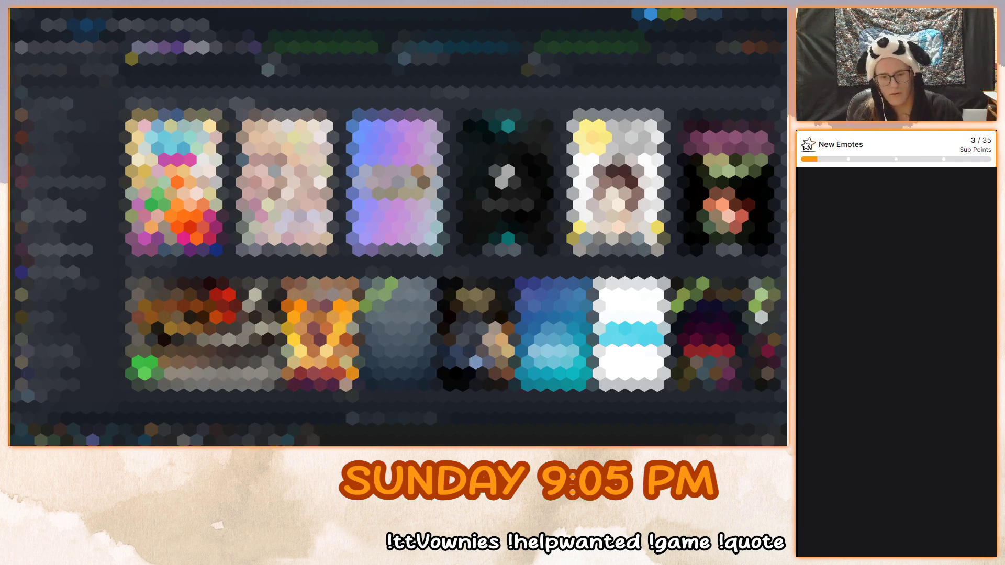
Step: Close the leftover Blender window without saving, leaving the Steam library showing Forbidden Solitaire Demo
{"action": "left_click", "coordinate": [320, 335]}
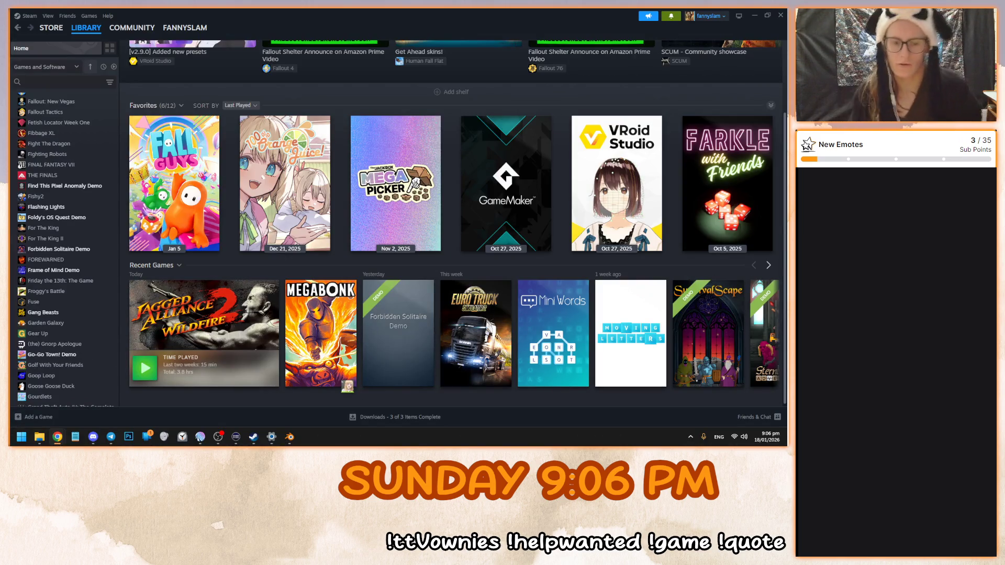
{"action": "right_click", "coordinate": [401, 314]}
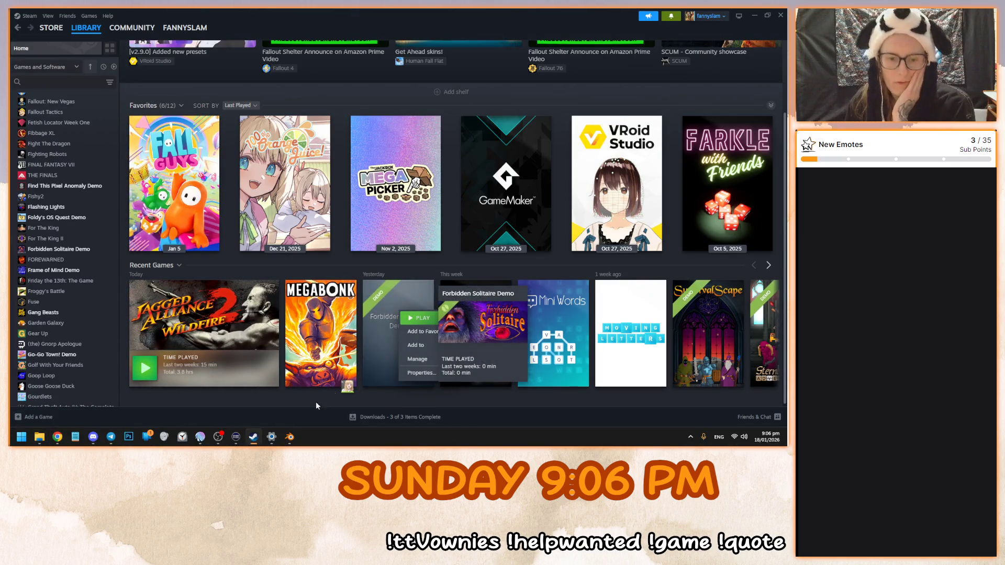
{"action": "left_click", "coordinate": [289, 437]}
{"action": "left_click", "coordinate": [429, 234]}
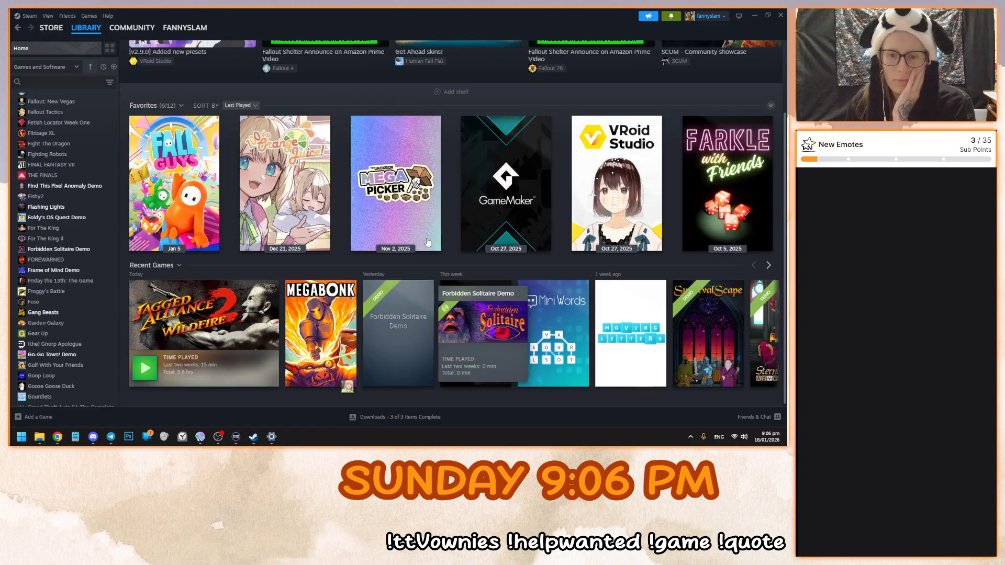
Step: Launch Forbidden Solitaire Demo from the Steam library and click past Click to Start
{"action": "double_click", "coordinate": [411, 311]}
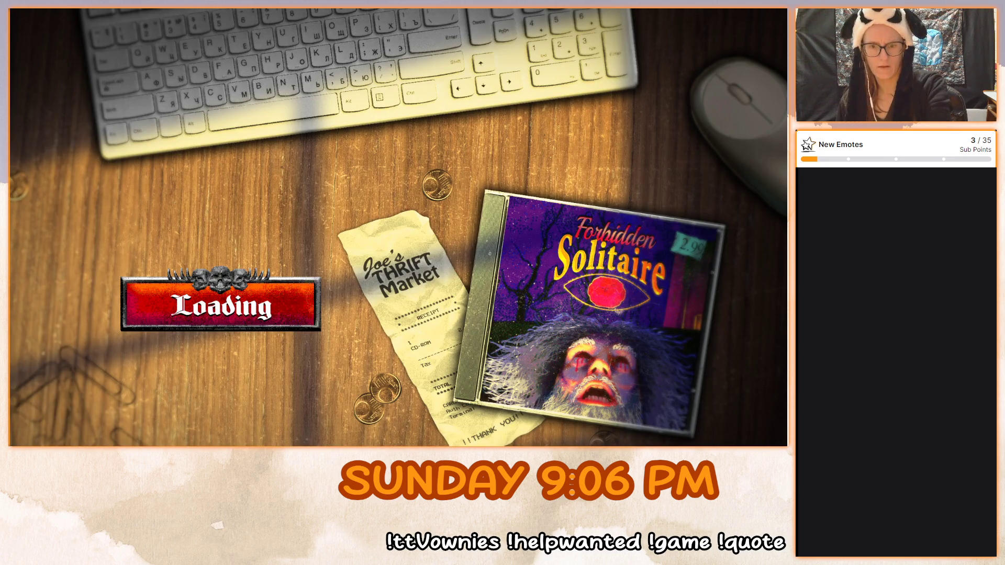
{"action": "left_click", "coordinate": [268, 324]}
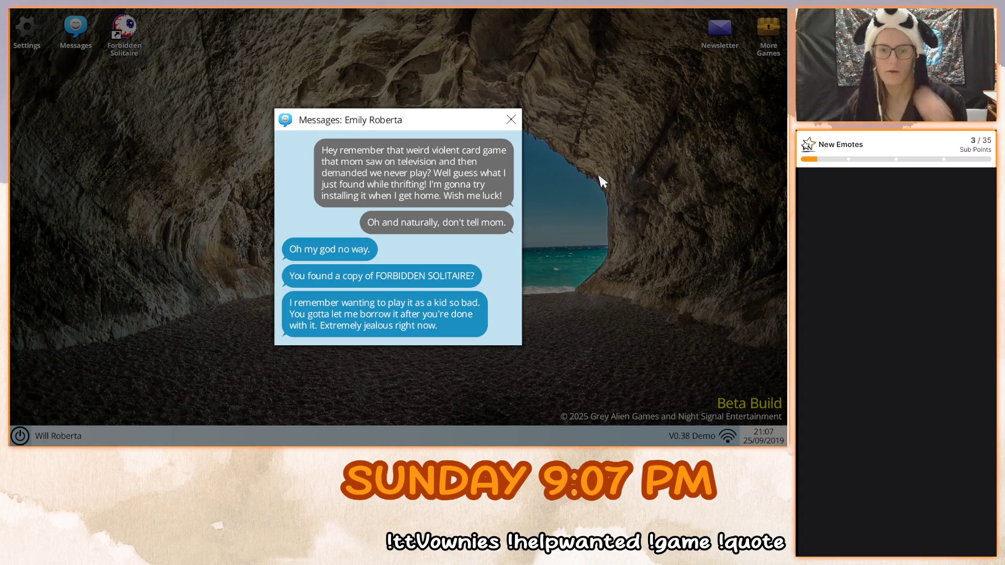
Step: Close the chat, drag music to zero, lower ambient, effects and screenshake, and tick Large Subtitles
{"action": "left_click", "coordinate": [511, 119]}
{"action": "left_click", "coordinate": [26, 29]}
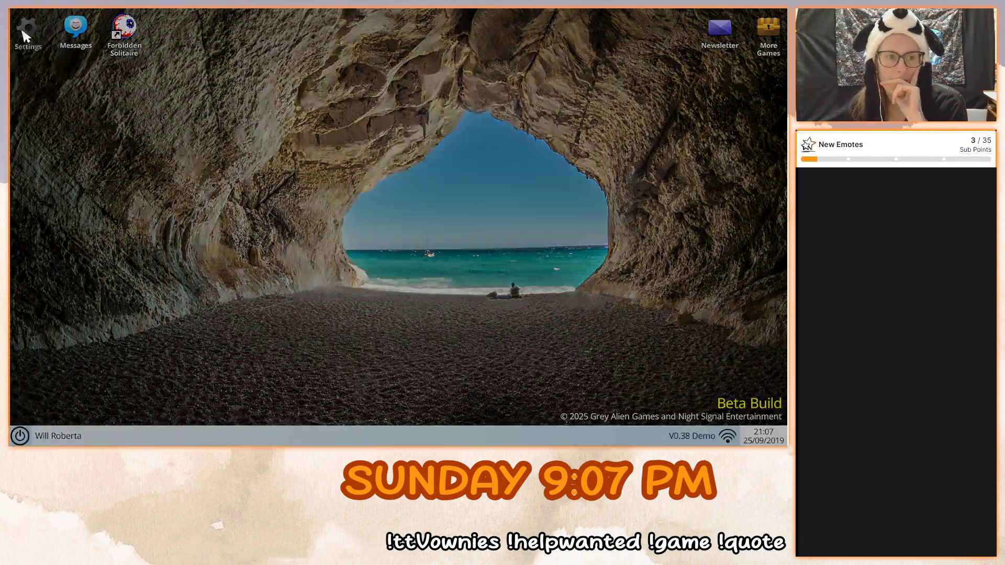
{"action": "left_click_drag", "start_coordinate": [351, 116], "coordinate": [203, 124]}
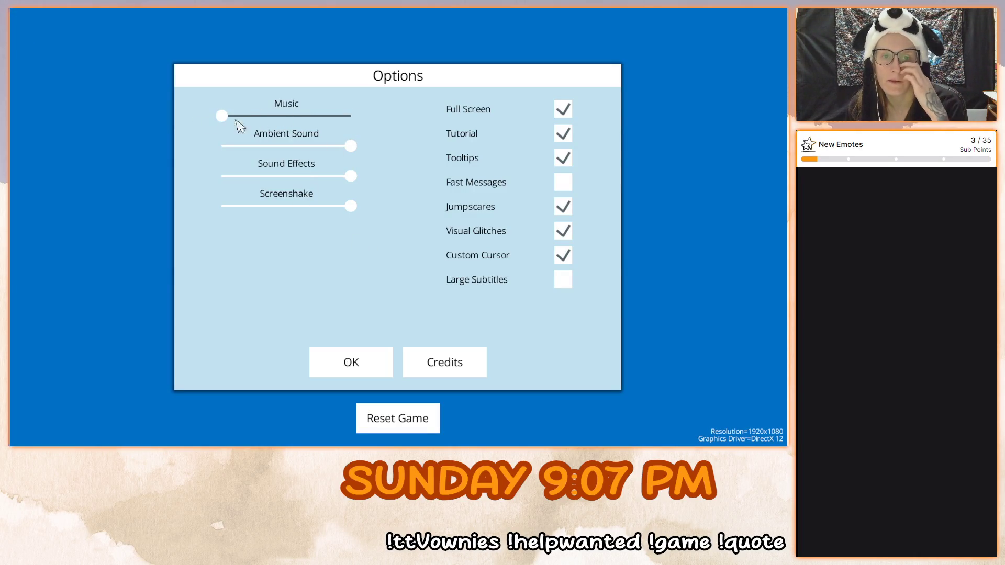
{"action": "left_click", "coordinate": [284, 146]}
{"action": "left_click", "coordinate": [283, 176]}
{"action": "left_click", "coordinate": [285, 206]}
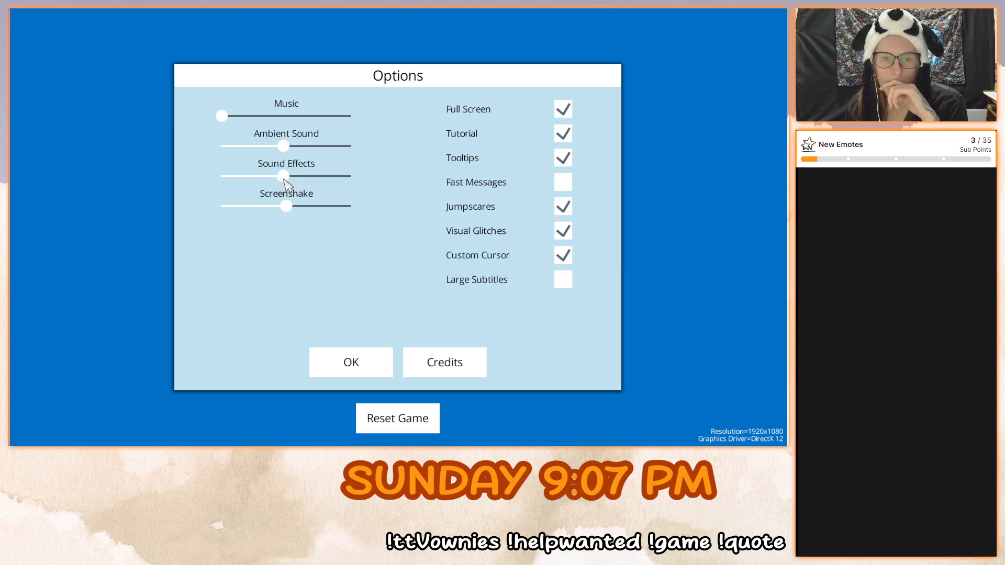
{"action": "mouse_move", "coordinate": [284, 179]}
{"action": "left_mouse_down"}
{"action": "mouse_move", "coordinate": [252, 178]}
{"action": "mouse_move", "coordinate": [280, 179]}
{"action": "mouse_move", "coordinate": [272, 147]}
{"action": "left_mouse_up"}
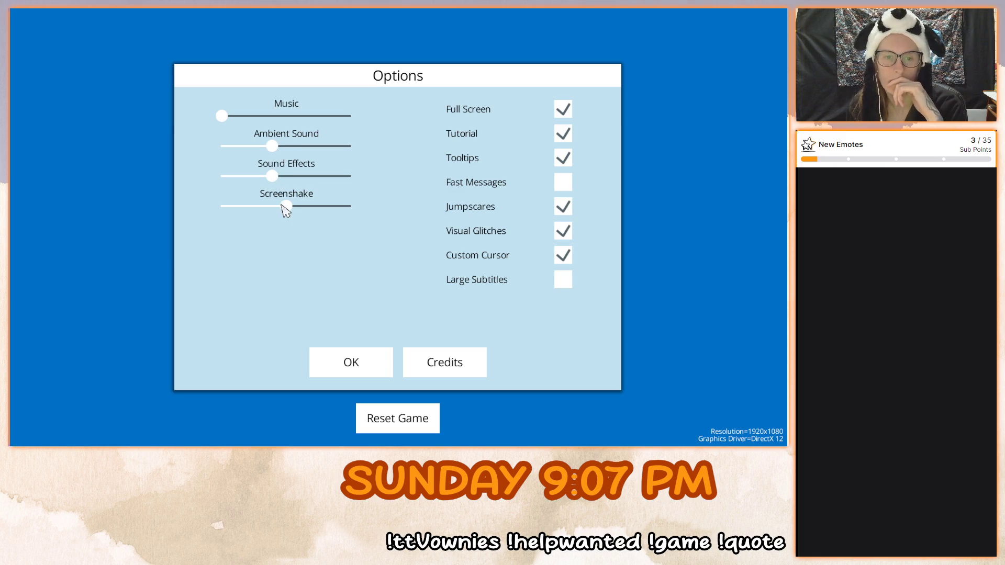
{"action": "left_click_drag", "start_coordinate": [286, 208], "coordinate": [229, 207]}
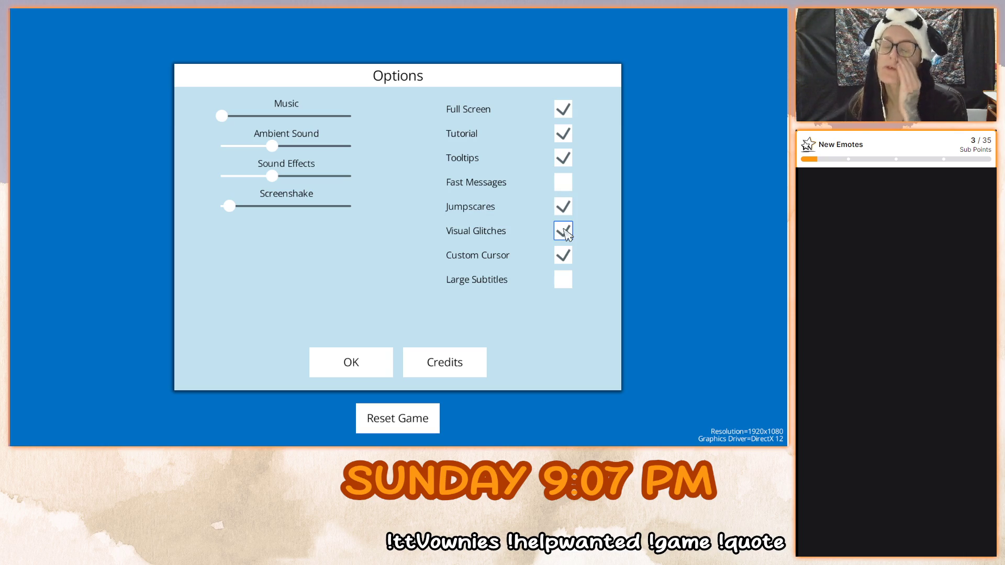
{"action": "left_click", "coordinate": [566, 286]}
{"action": "left_click", "coordinate": [371, 374]}
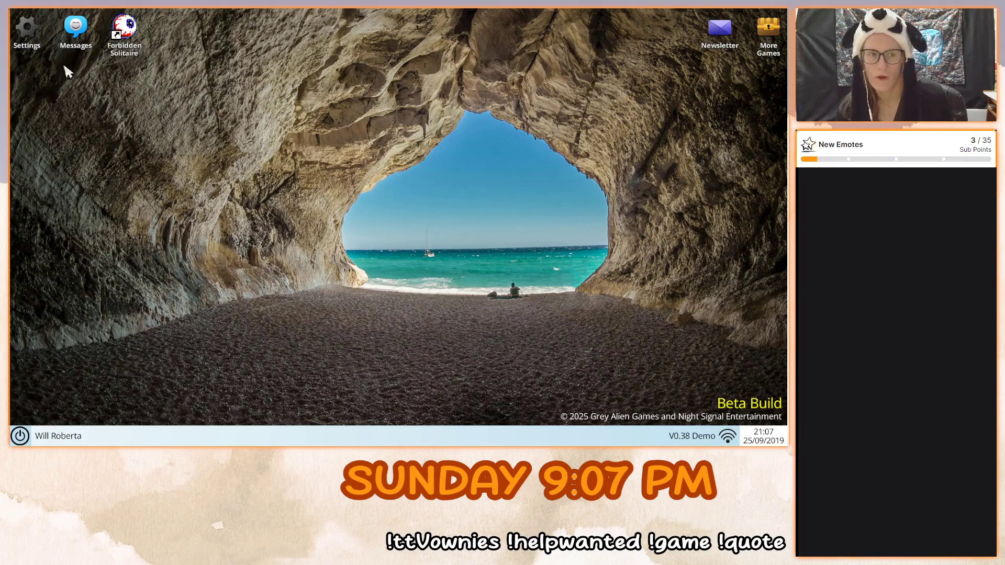
Step: Browse the Messages thread and the More Games list, then pause and resume the game
{"action": "double_click", "coordinate": [71, 30]}
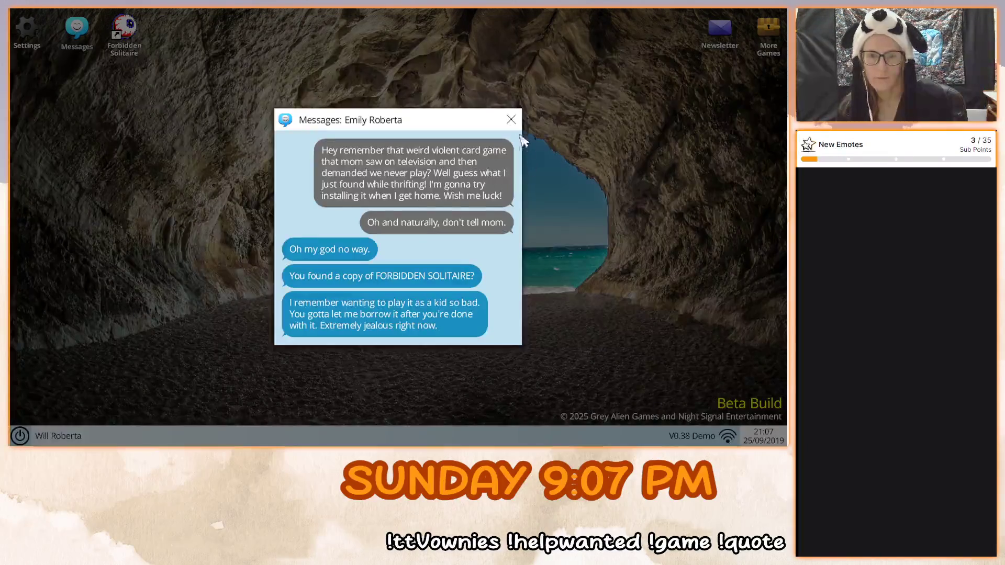
{"action": "left_click", "coordinate": [511, 119]}
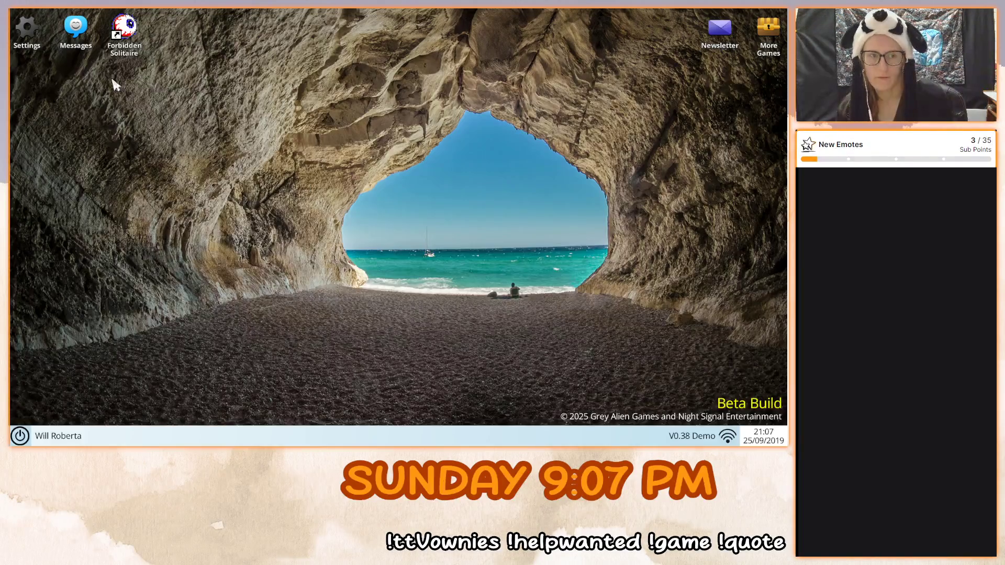
{"action": "double_click", "coordinate": [765, 36]}
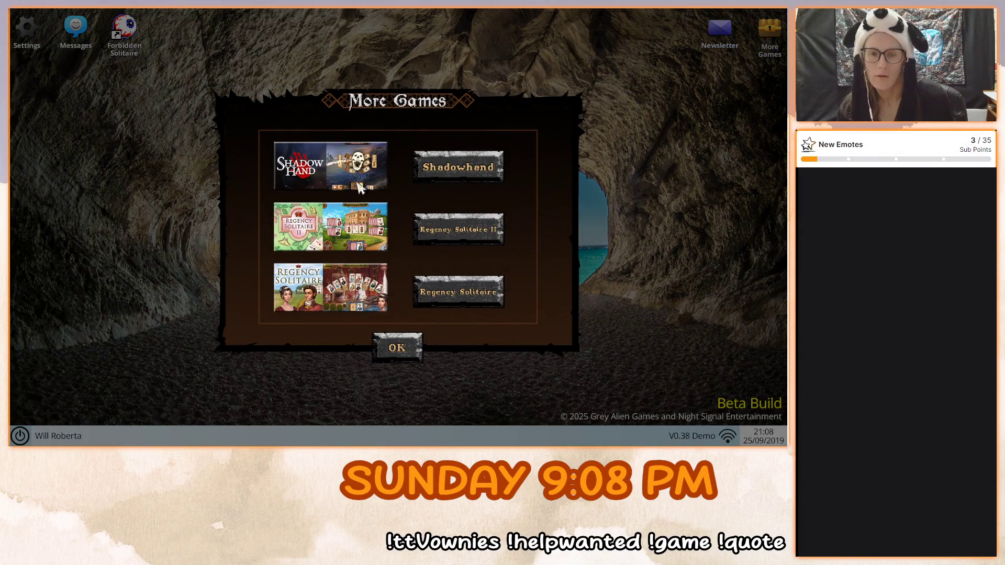
{"action": "left_click", "coordinate": [399, 350]}
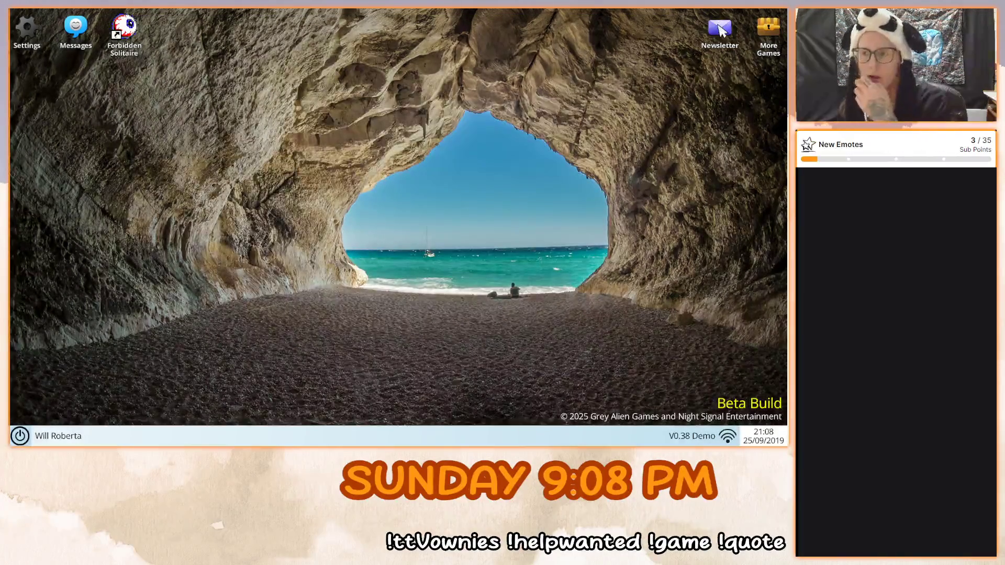
{"action": "key", "text": "Escape"}
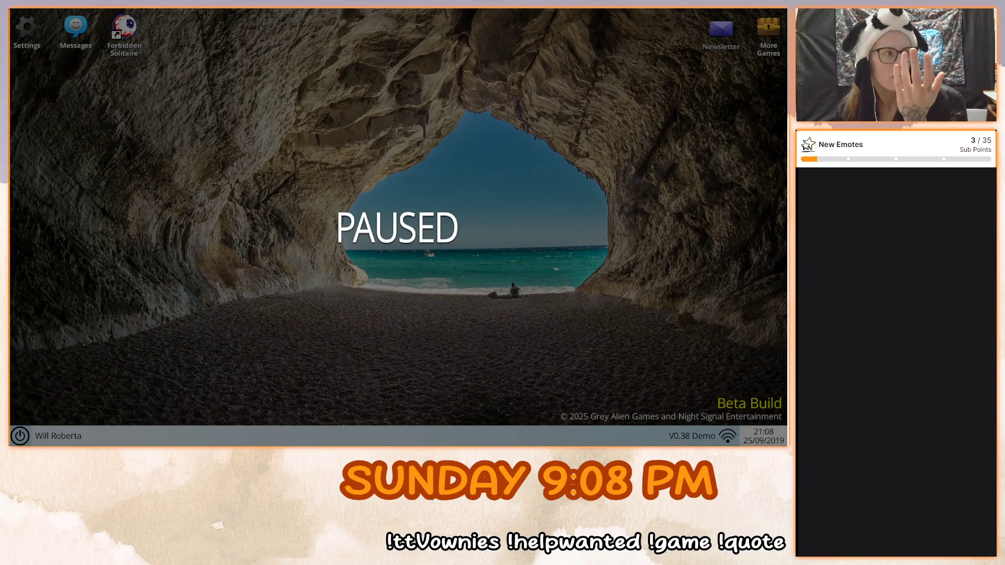
{"action": "key", "text": "Escape"}
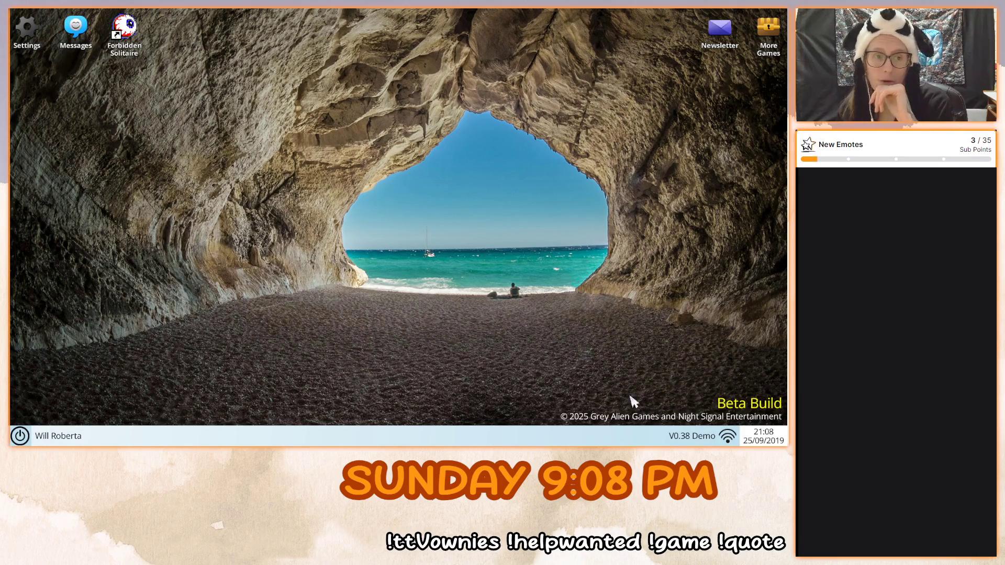
Step: Launch Forbidden Solitaire from the in-game desktop icon and wait for the tower title screen
{"action": "double_click", "coordinate": [125, 30]}
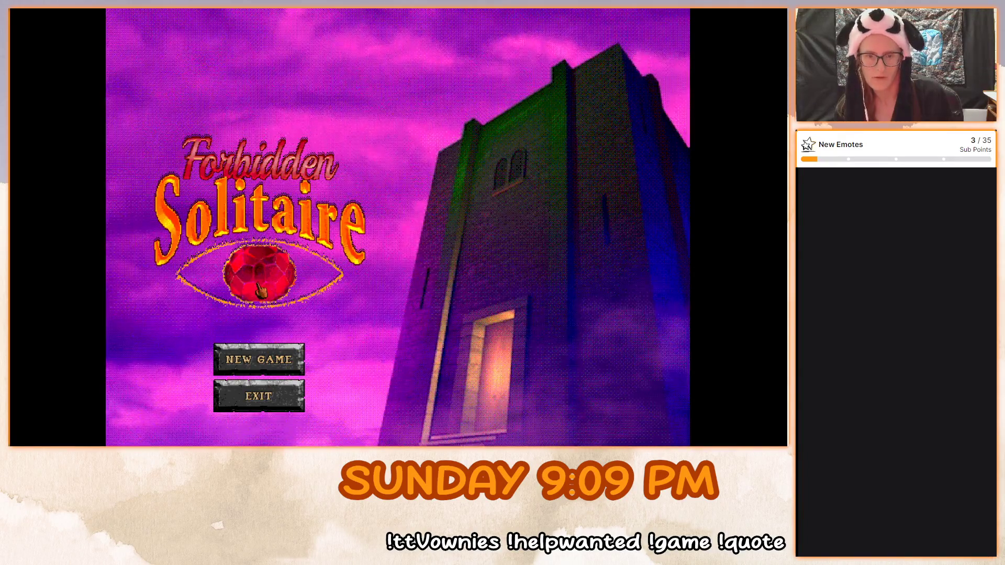
Step: Start a New Game and click through the narration to the 'Unlock the door' layout
{"action": "left_click", "coordinate": [275, 361]}
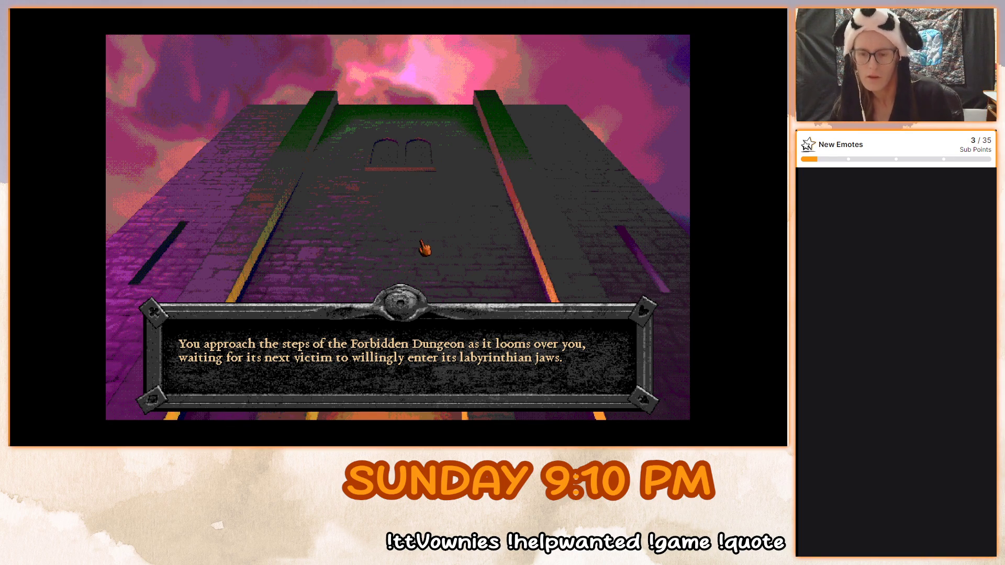
{"action": "left_click", "coordinate": [400, 232]}
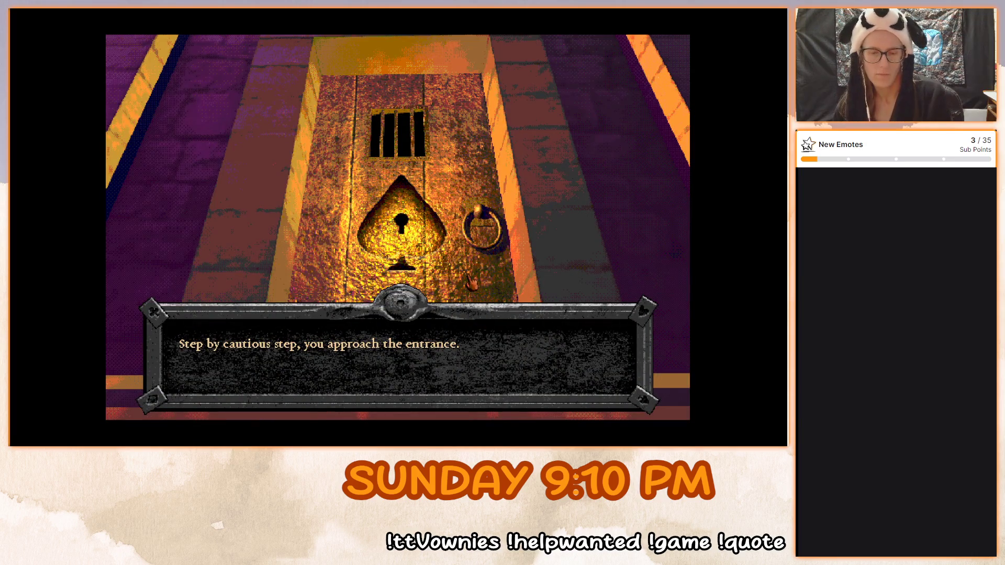
{"action": "left_click", "coordinate": [417, 227]}
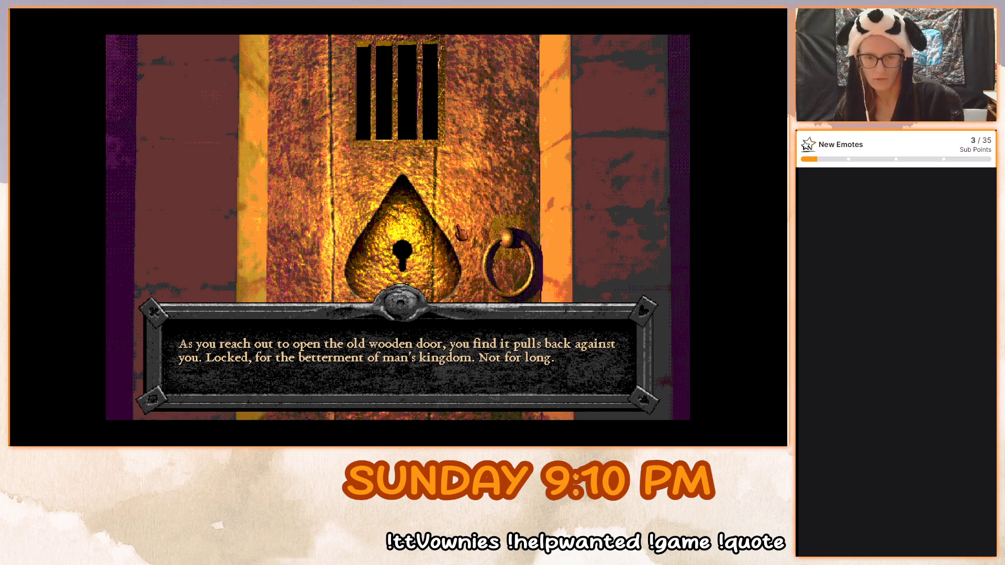
{"action": "left_click", "coordinate": [414, 299]}
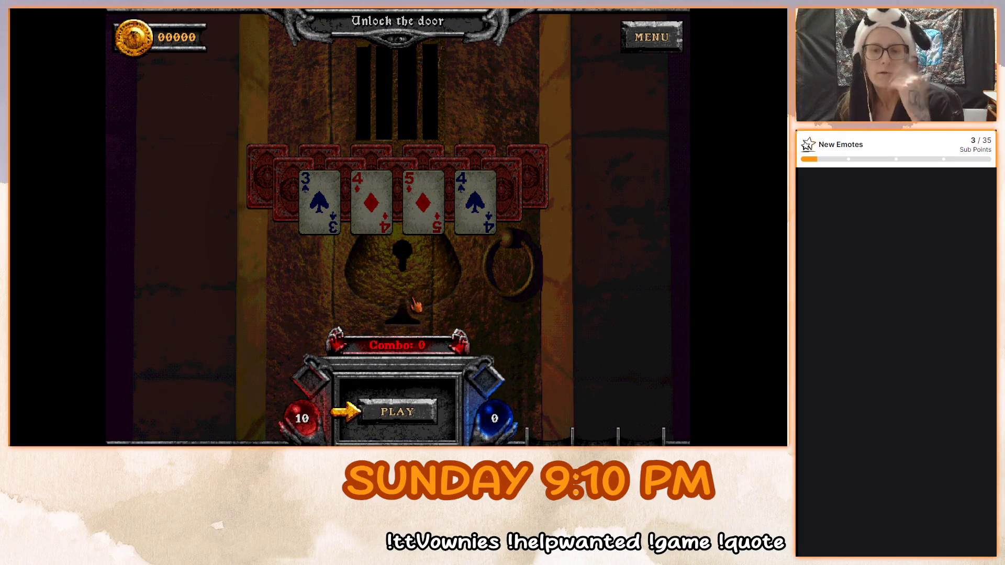
Step: Dismiss the tutorial and play 3♠, 4♦, 5♦ and 4♠ onto the waste pile
{"action": "left_click", "coordinate": [394, 416]}
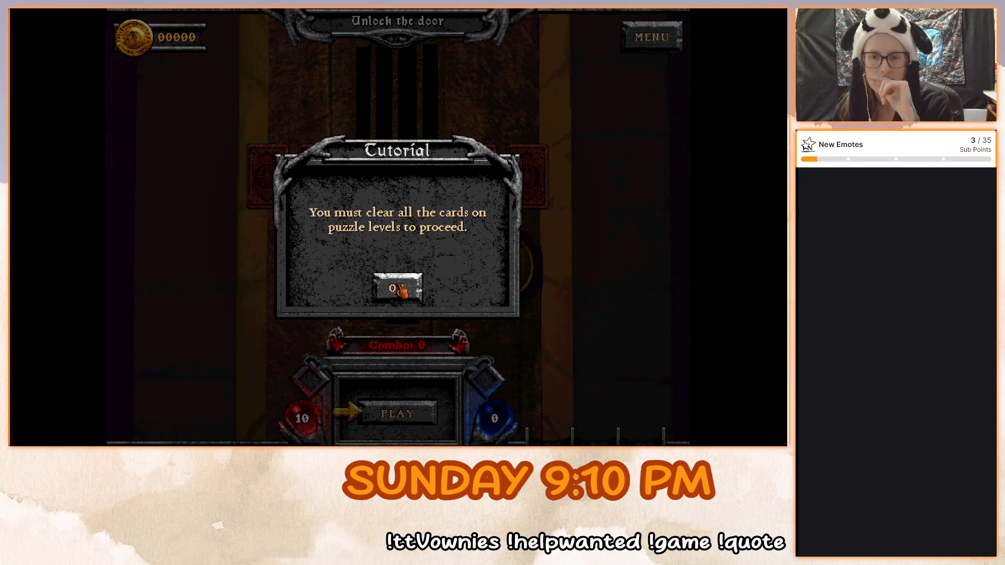
{"action": "left_click", "coordinate": [399, 290]}
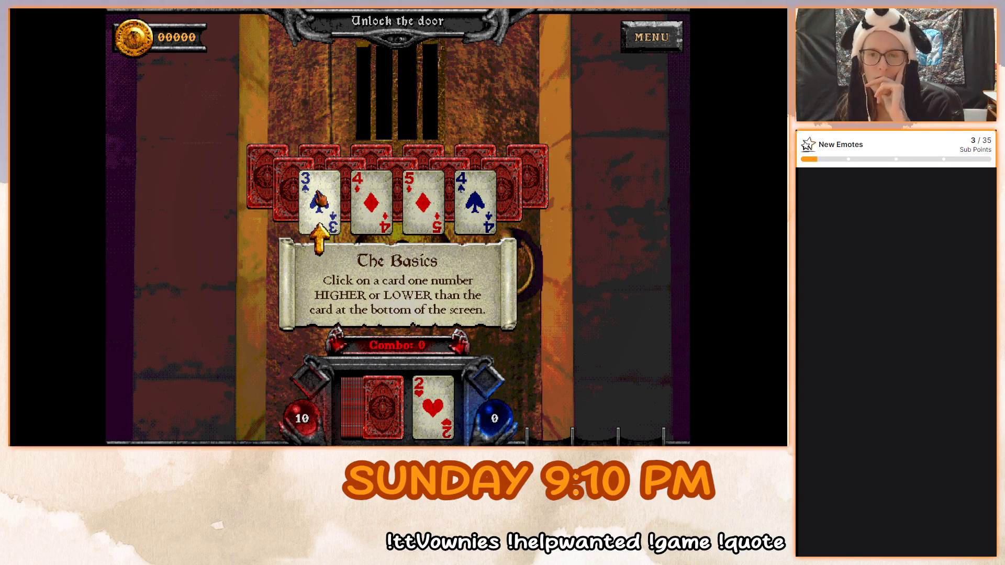
{"action": "left_click", "coordinate": [317, 204]}
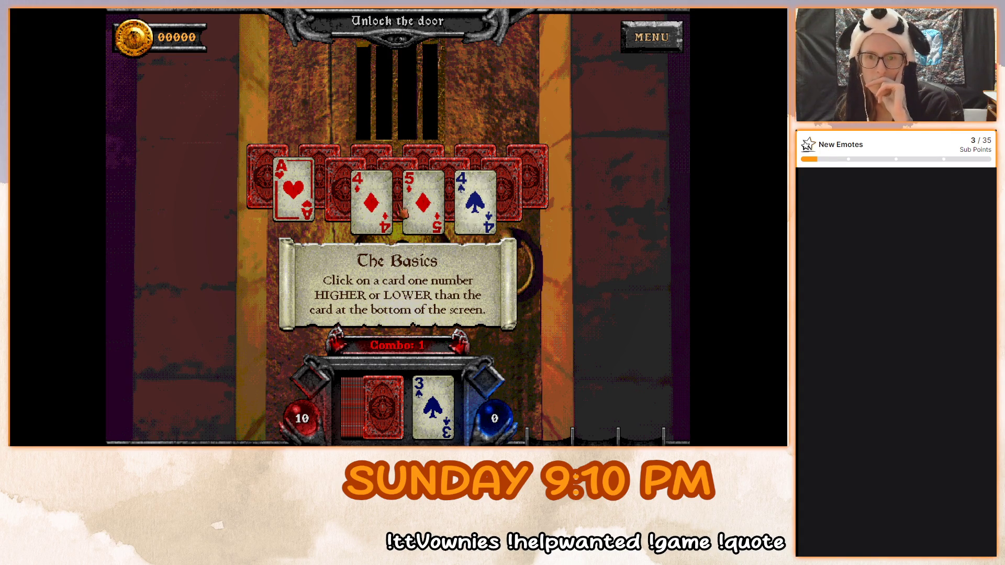
{"action": "left_click", "coordinate": [373, 206]}
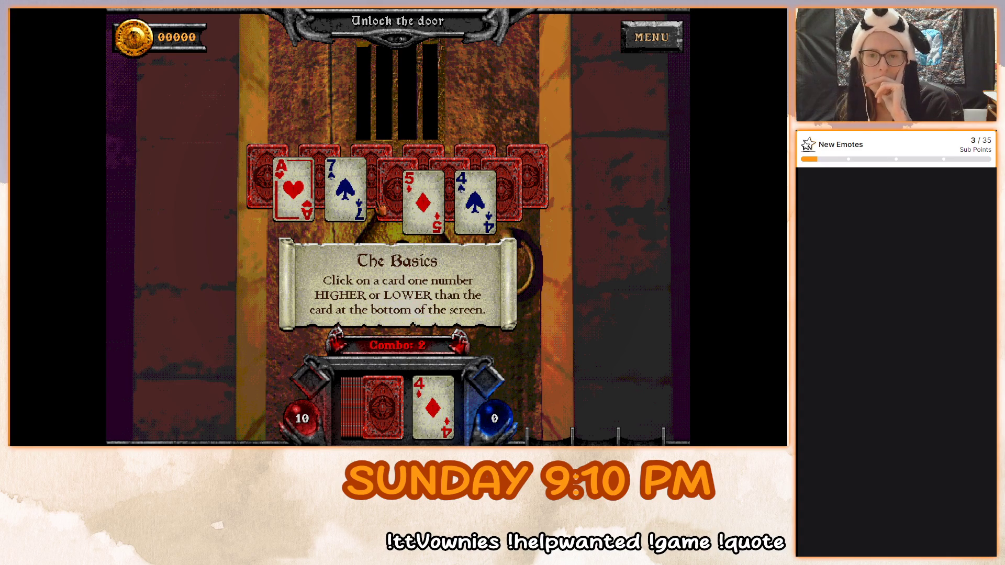
{"action": "left_click", "coordinate": [437, 212]}
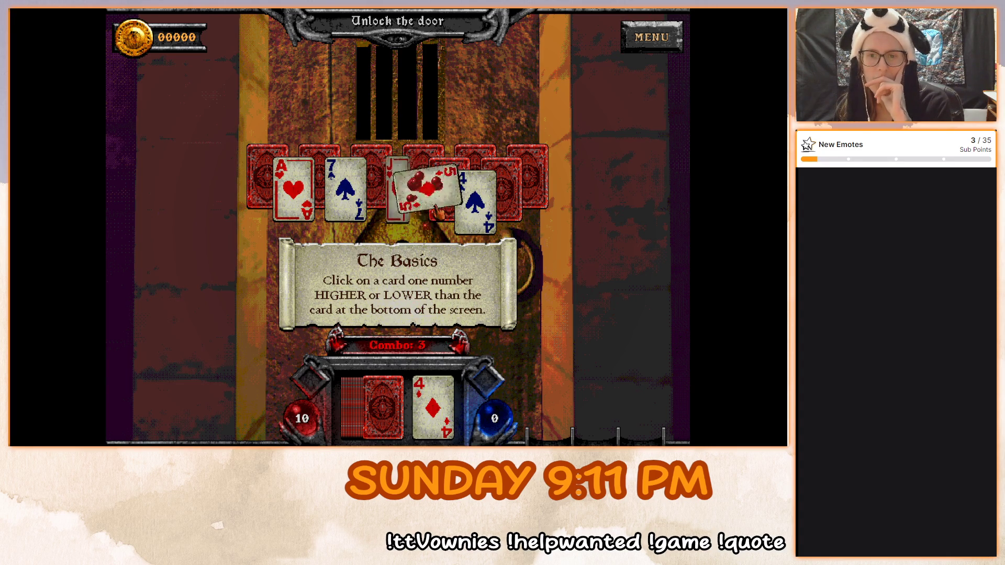
{"action": "left_click", "coordinate": [474, 214]}
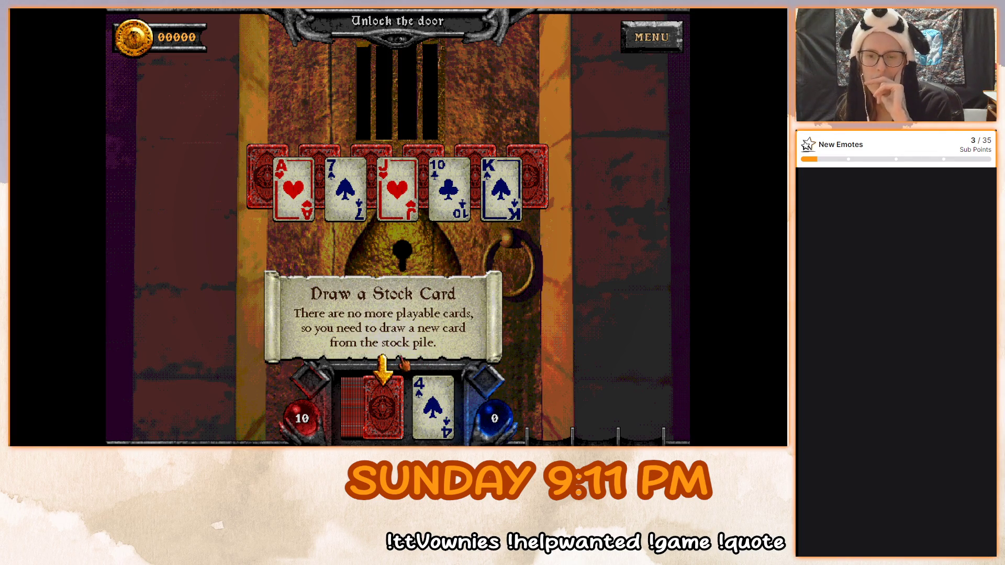
Step: Draw from stock and chain A♥, K♠, Q♦, J♥, 10♣ and 9♦
{"action": "left_click", "coordinate": [383, 409]}
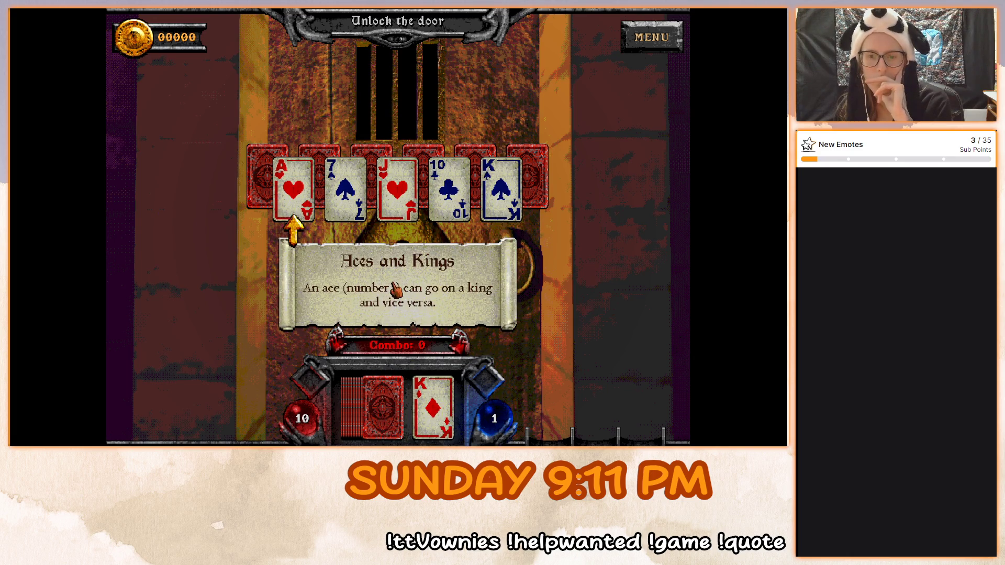
{"action": "left_click", "coordinate": [294, 206]}
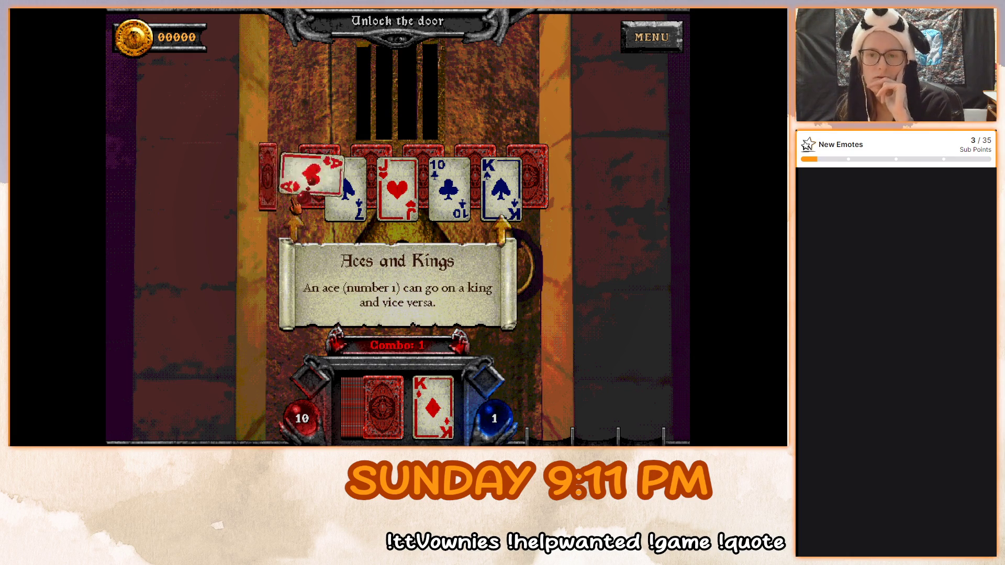
{"action": "left_click", "coordinate": [500, 209]}
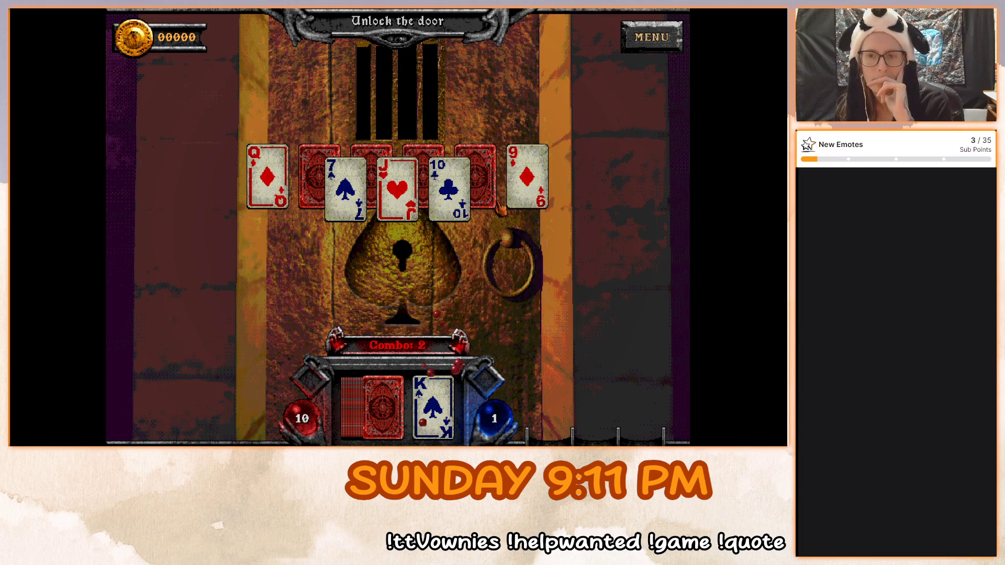
{"action": "left_click", "coordinate": [262, 173]}
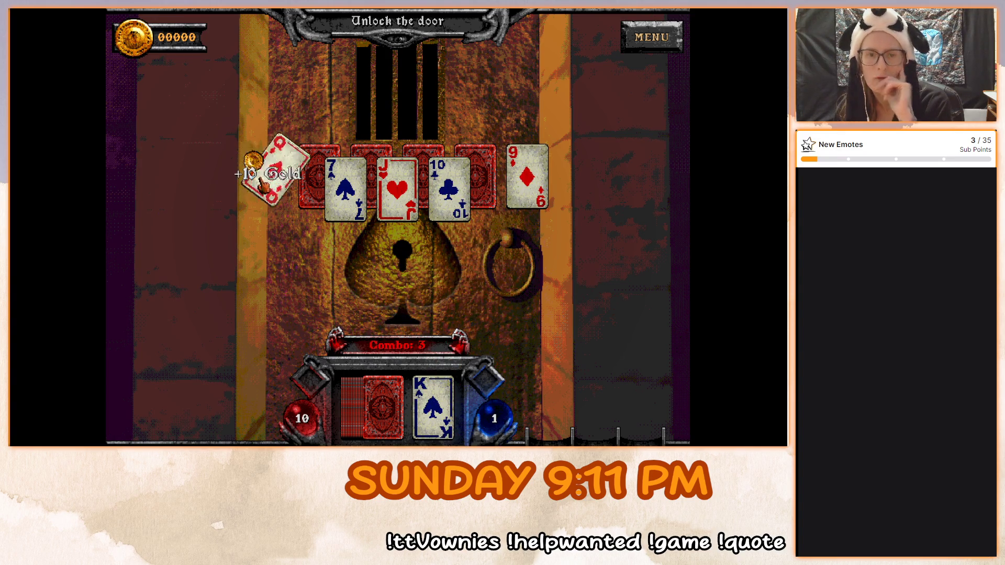
{"action": "left_click", "coordinate": [413, 194]}
{"action": "left_click", "coordinate": [449, 194]}
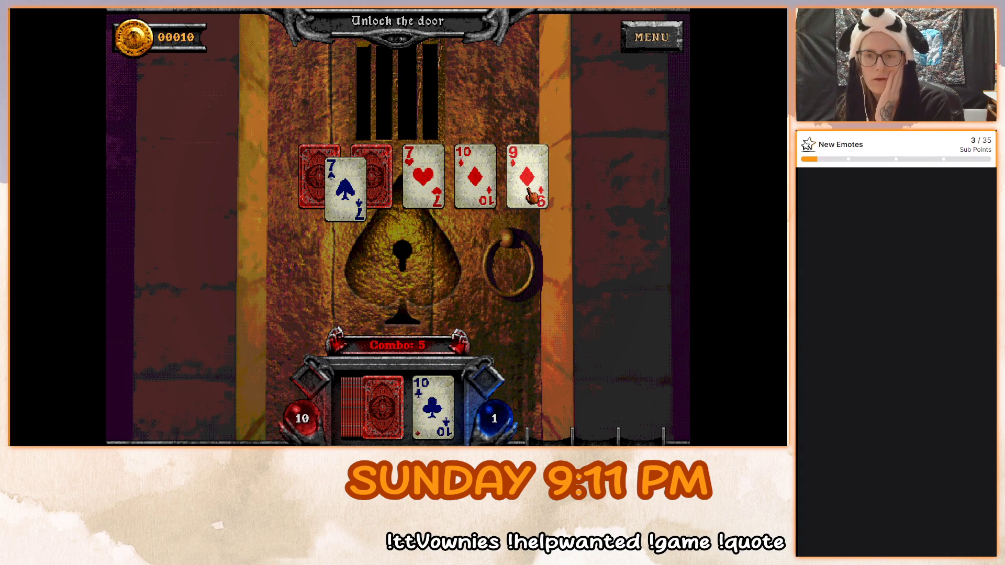
{"action": "left_click", "coordinate": [529, 196]}
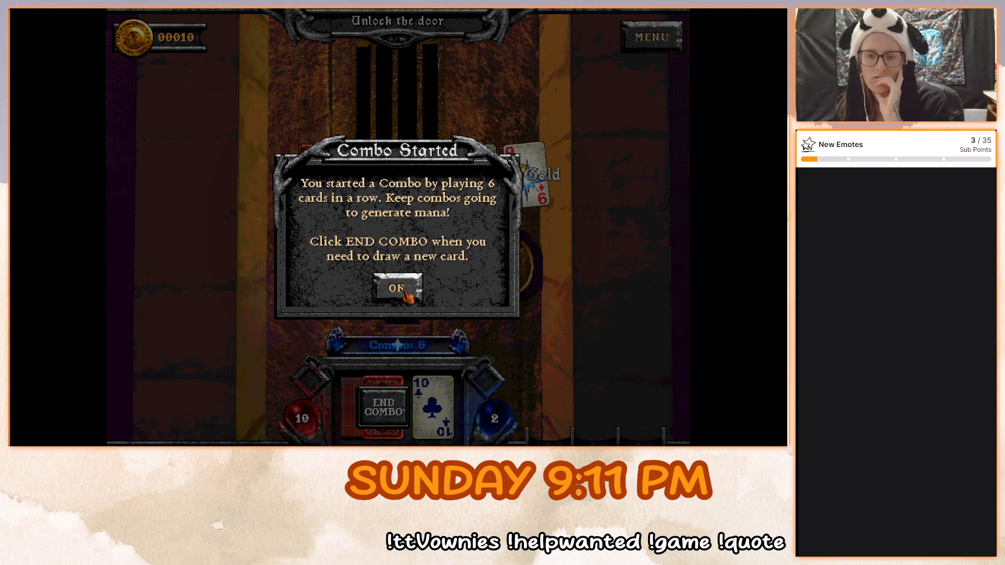
Step: Play 10♦, end the combo, play 7♥, draw twice, then clear 7♠, 6♣ and 5♥
{"action": "left_click", "coordinate": [403, 291]}
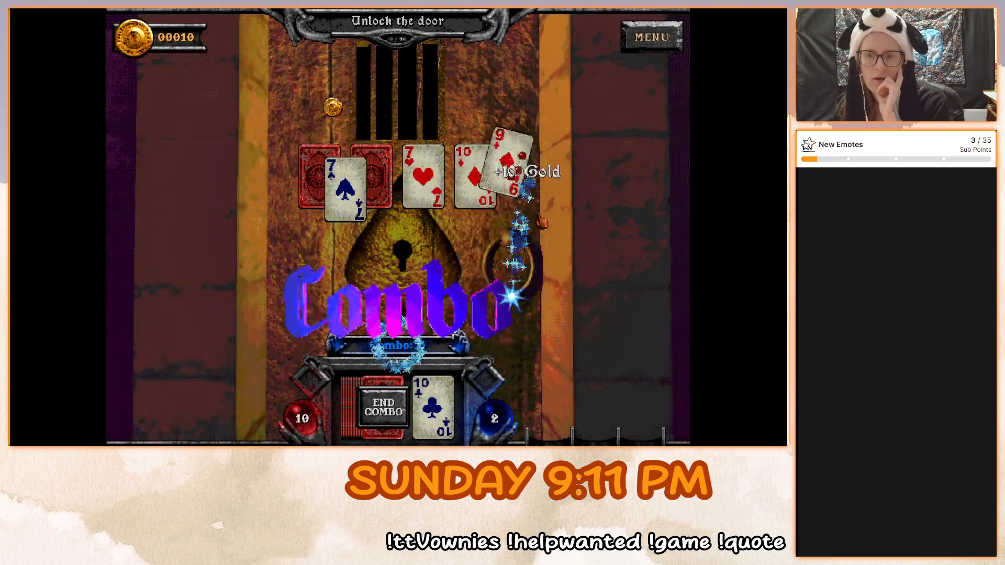
{"action": "left_click", "coordinate": [474, 167]}
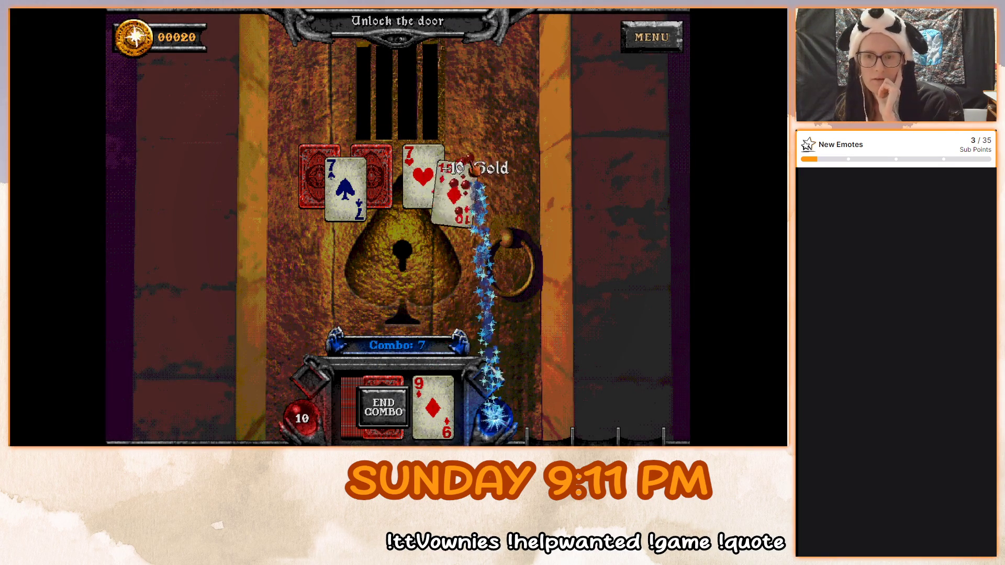
{"action": "left_click", "coordinate": [397, 416]}
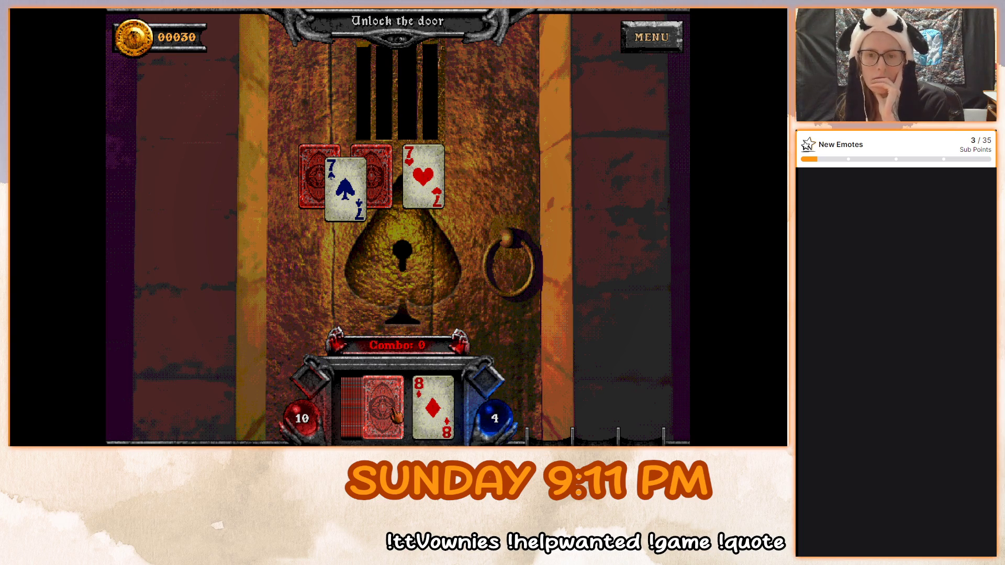
{"action": "left_click", "coordinate": [422, 184]}
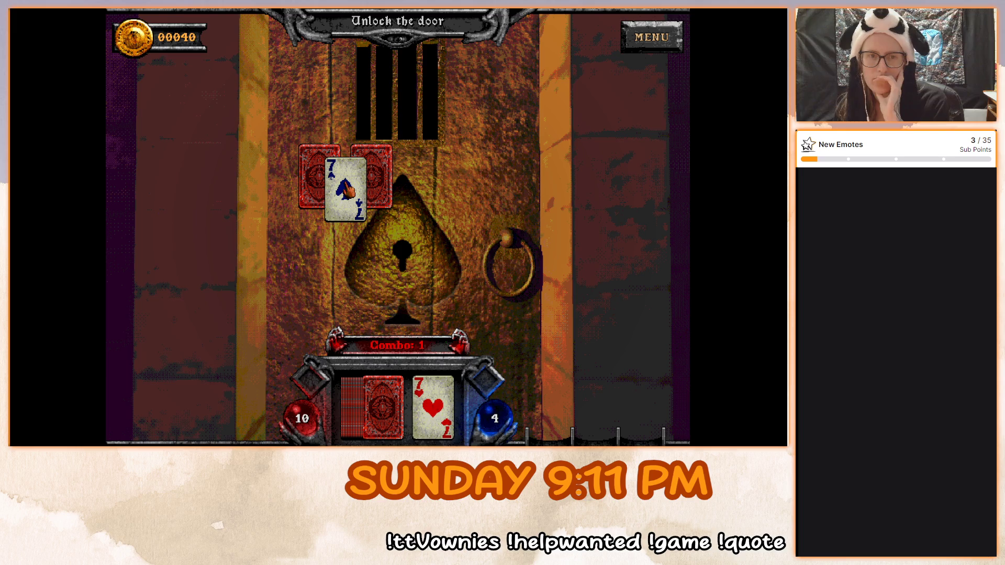
{"action": "left_click", "coordinate": [382, 409]}
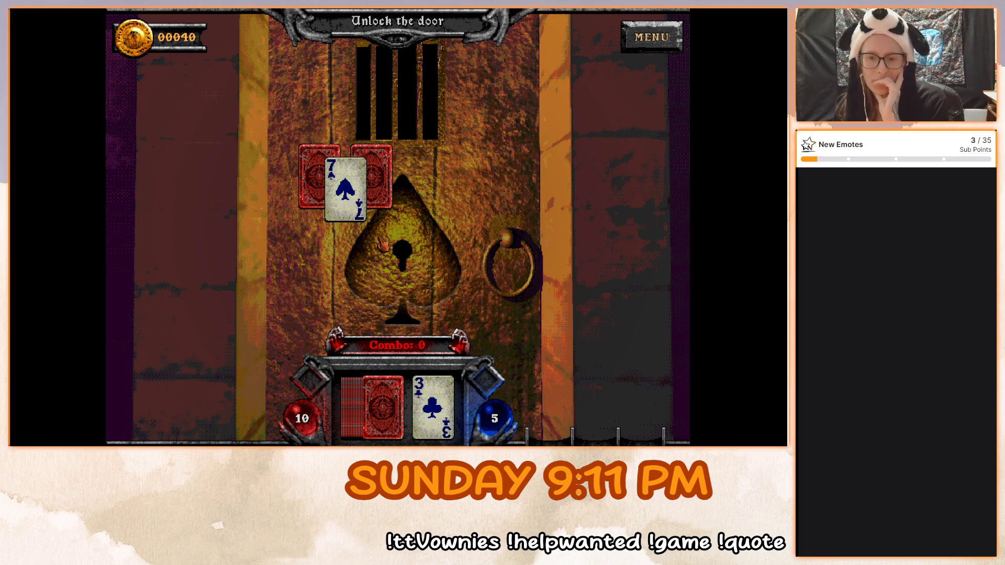
{"action": "left_click", "coordinate": [382, 408]}
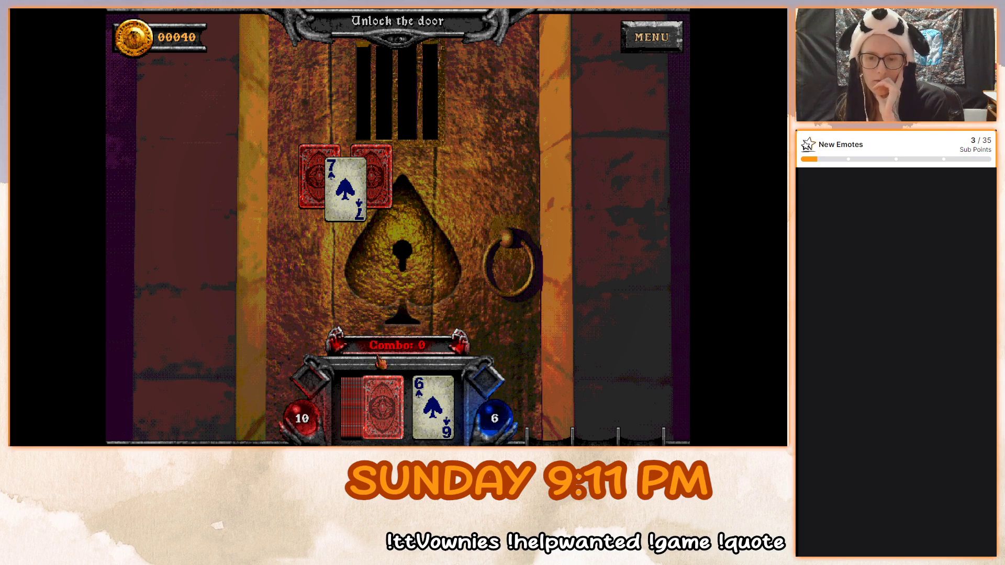
{"action": "left_click", "coordinate": [348, 189]}
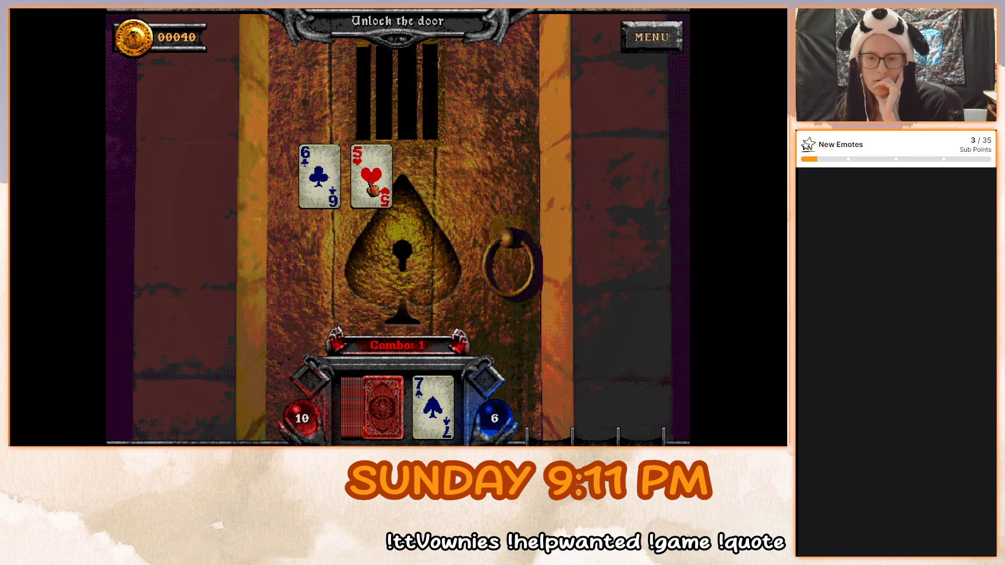
{"action": "left_click", "coordinate": [323, 183]}
{"action": "left_click", "coordinate": [371, 178]}
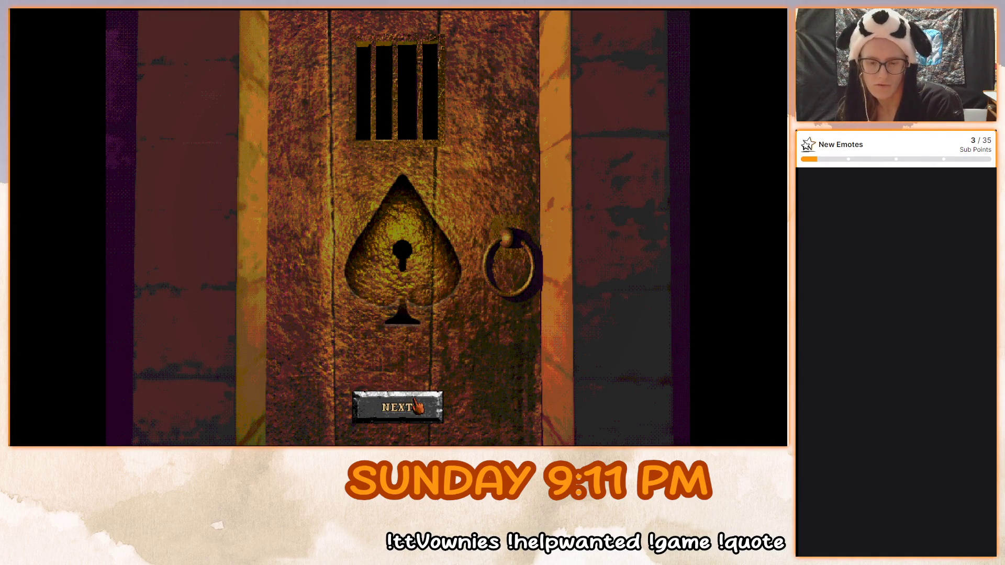
Step: Go through the unlocked door and read the impaled-man story until the creature combat board loads
{"action": "left_click", "coordinate": [418, 404]}
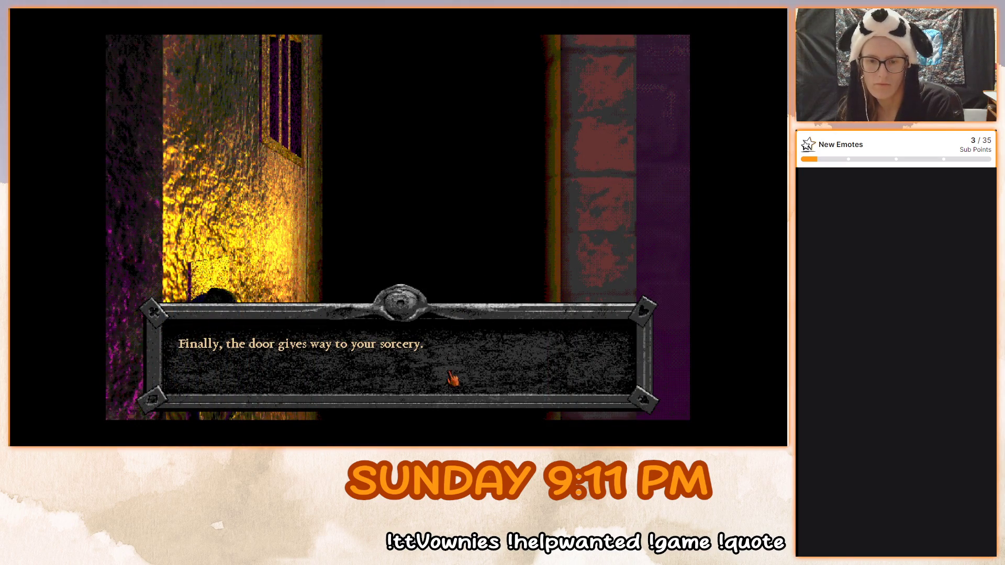
{"action": "left_click", "coordinate": [489, 345]}
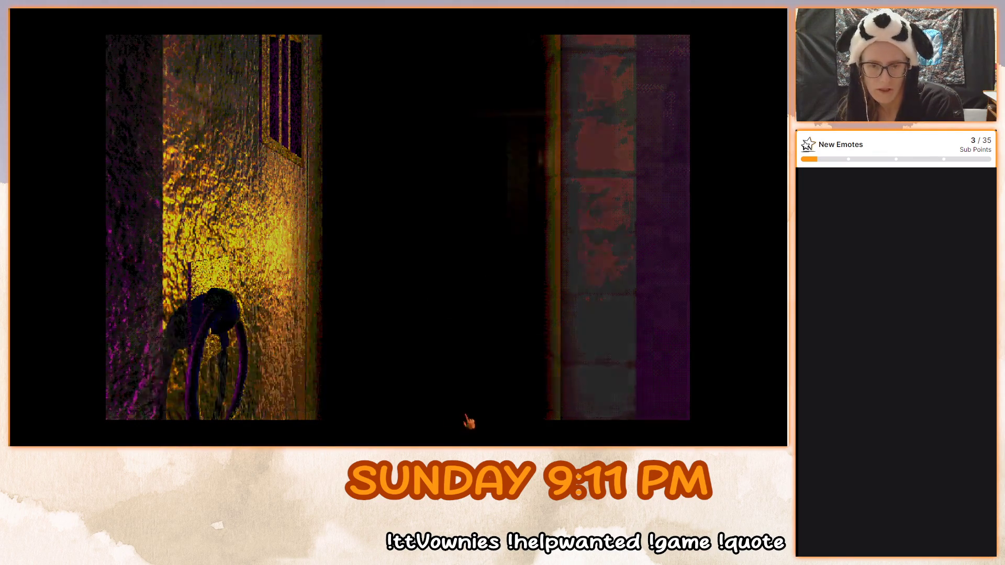
{"action": "left_click", "coordinate": [468, 421]}
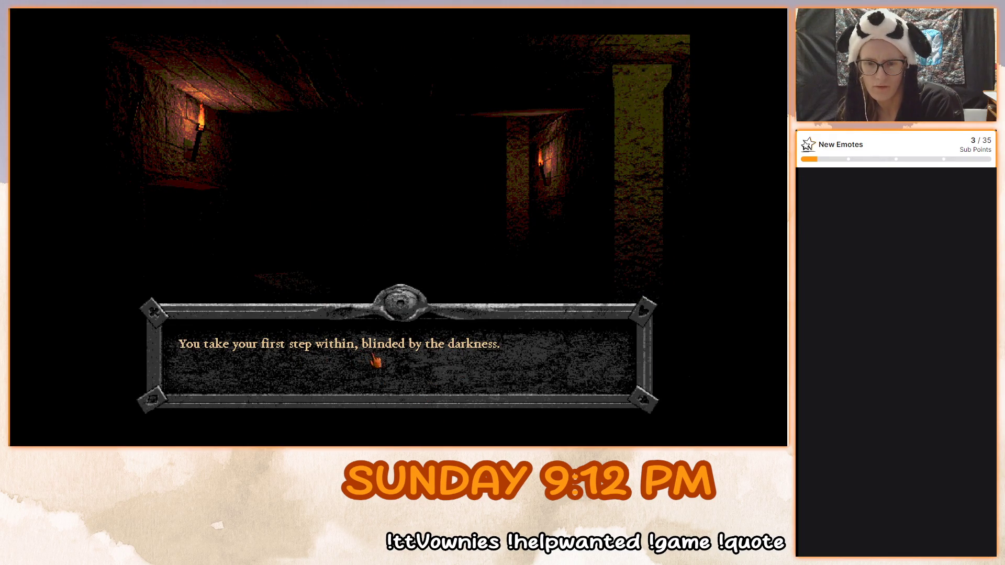
{"action": "left_click", "coordinate": [470, 367]}
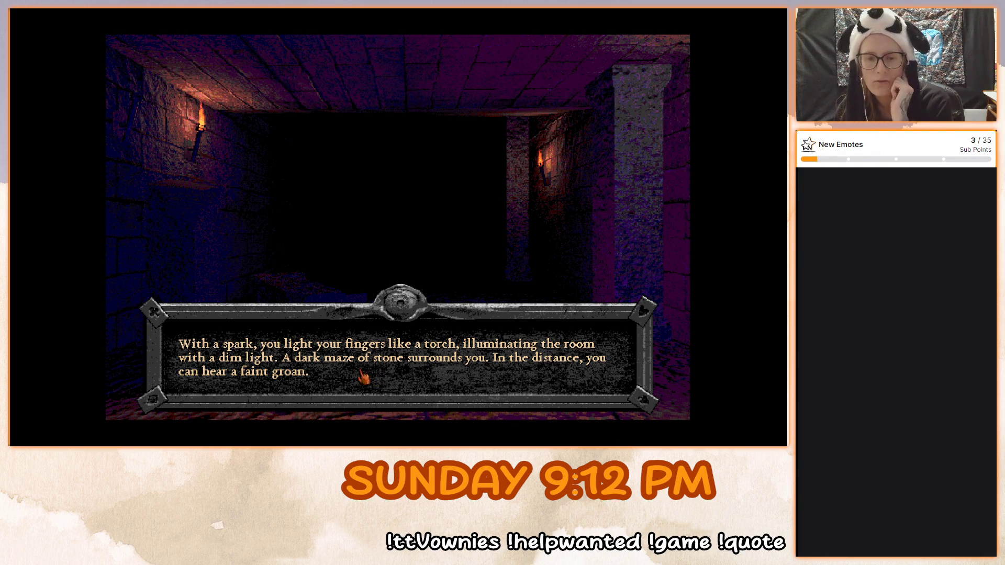
{"action": "left_click", "coordinate": [361, 374]}
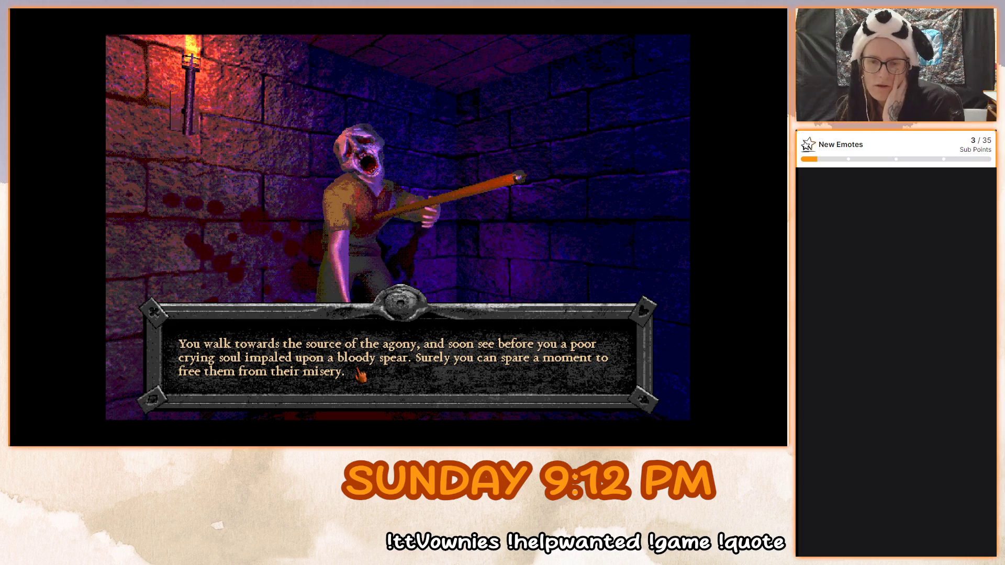
{"action": "left_click", "coordinate": [361, 373]}
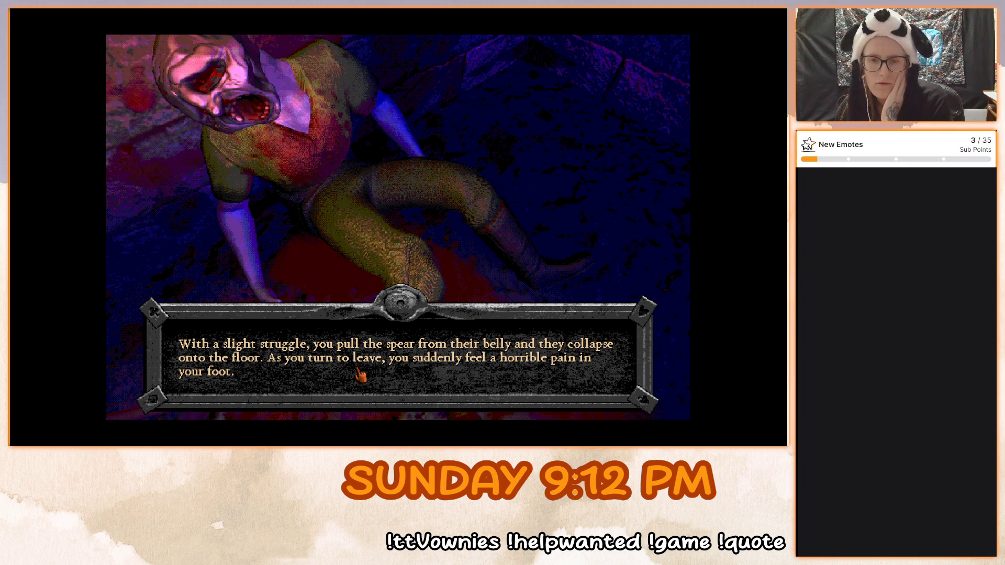
{"action": "left_click", "coordinate": [522, 396]}
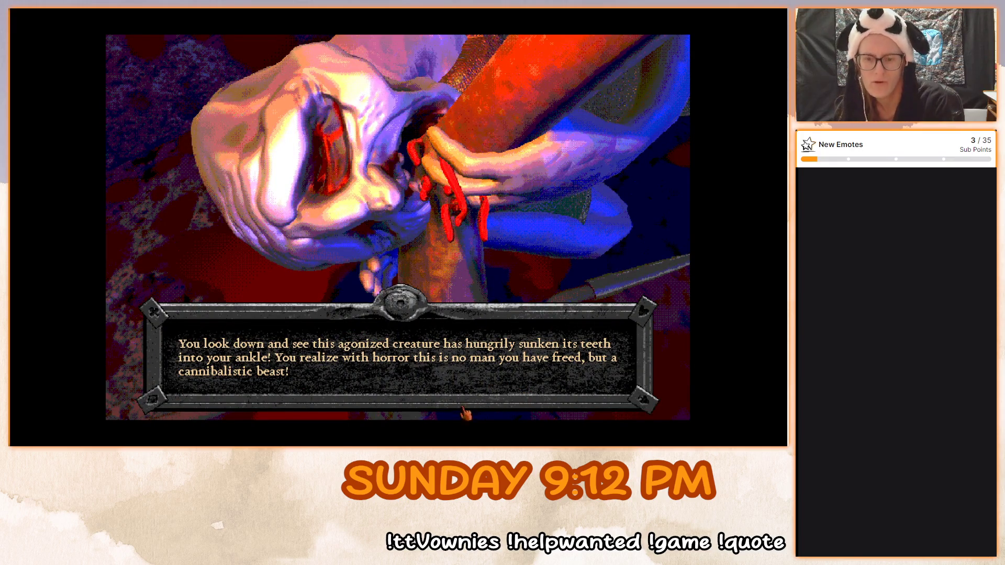
{"action": "left_click", "coordinate": [458, 384]}
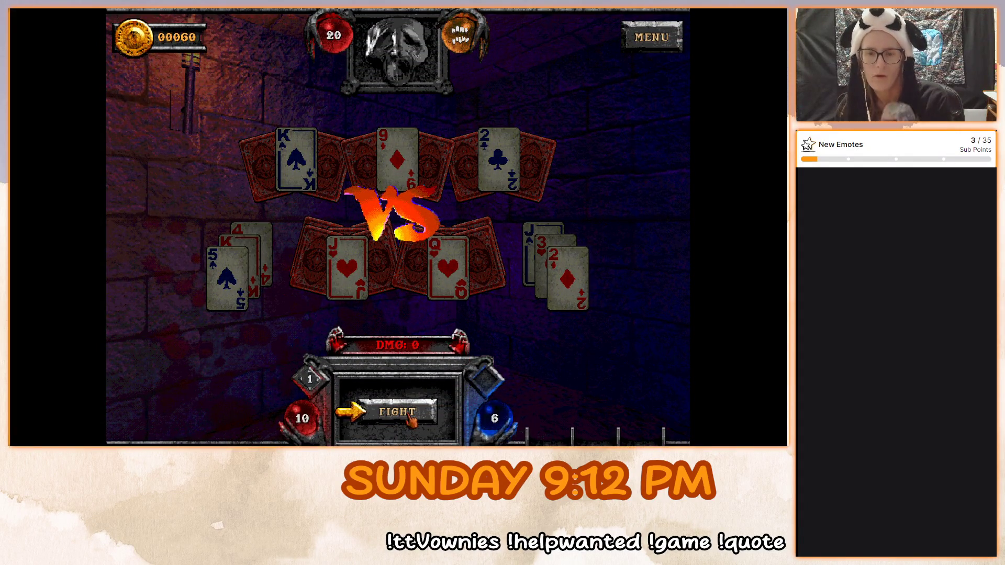
{"action": "left_click", "coordinate": [411, 417]}
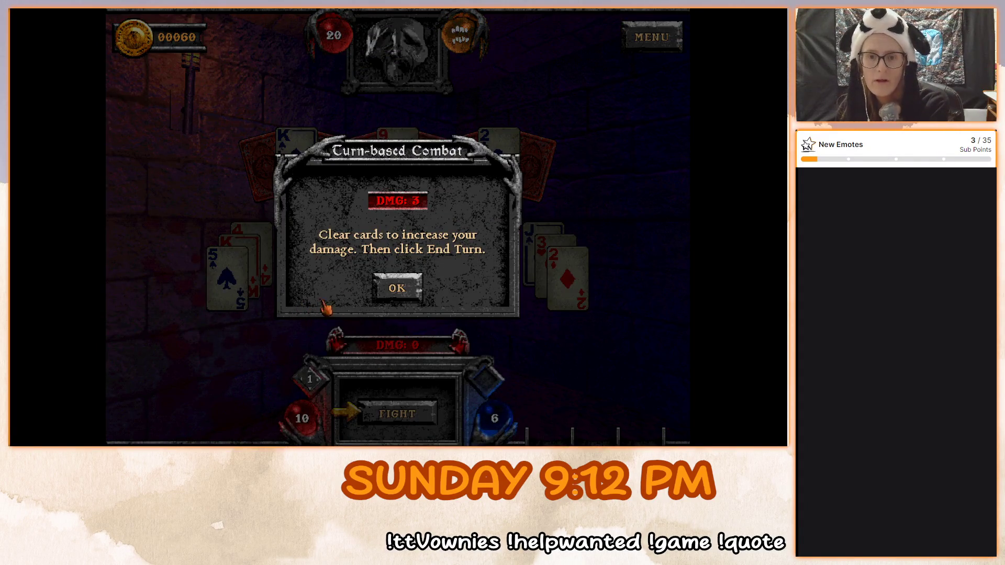
{"action": "left_click", "coordinate": [402, 285]}
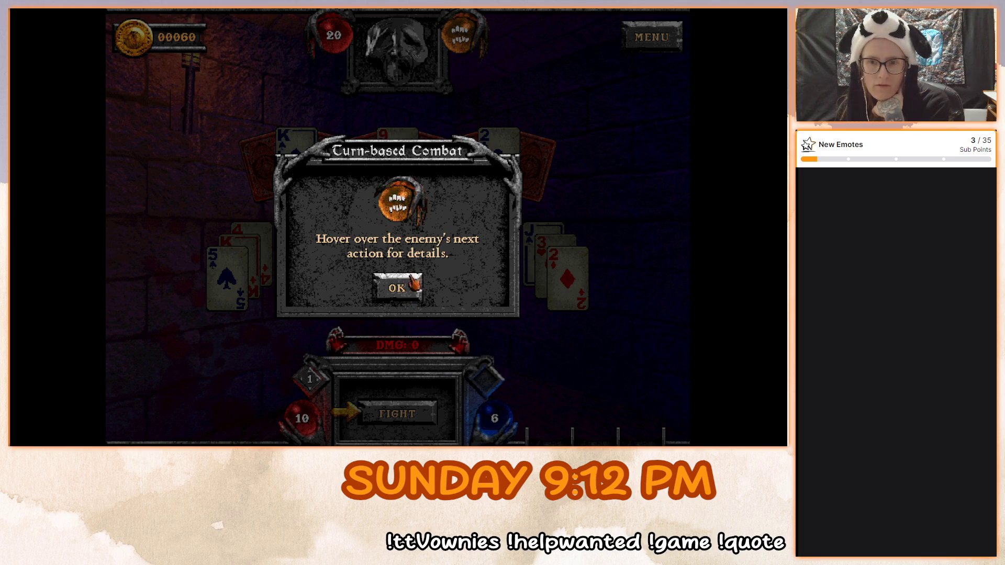
{"action": "left_click", "coordinate": [401, 289]}
{"action": "mouse_move", "coordinate": [461, 37]}
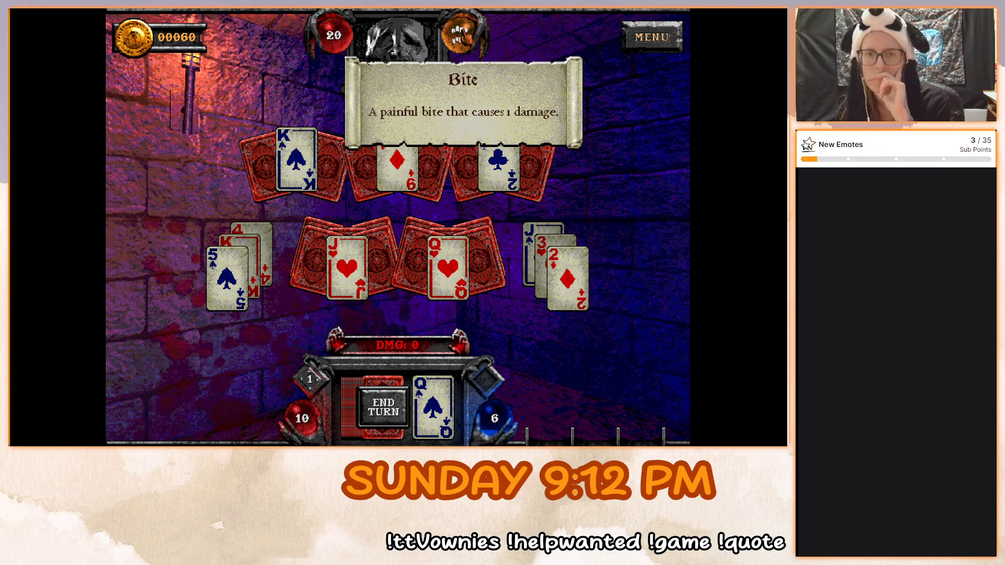
{"action": "mouse_move", "coordinate": [338, 43]}
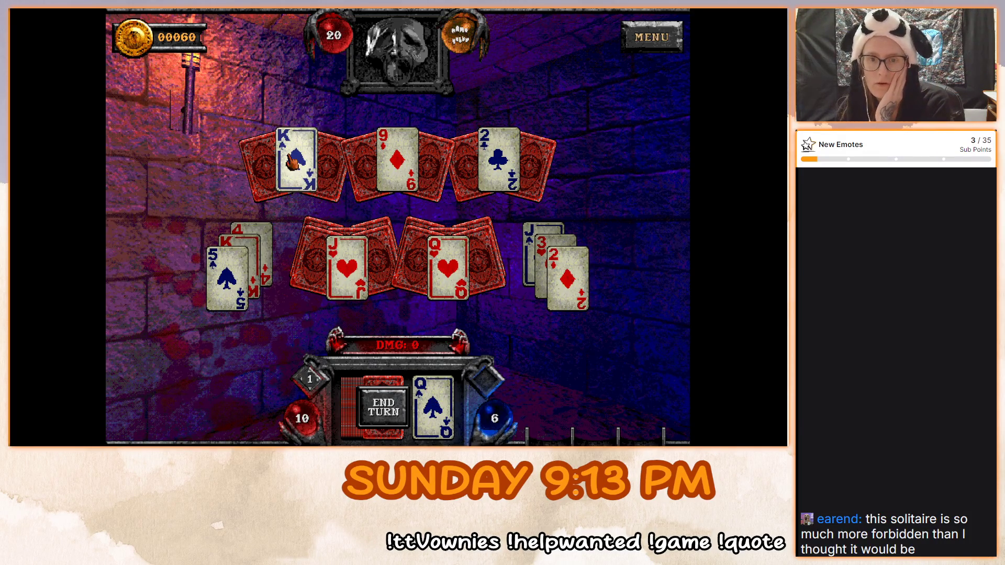
Step: Chain J♥, Q♥, J♦, 10♣ and 9♦ onto the hand, close the popup, and end the turn
{"action": "left_click", "coordinate": [354, 283]}
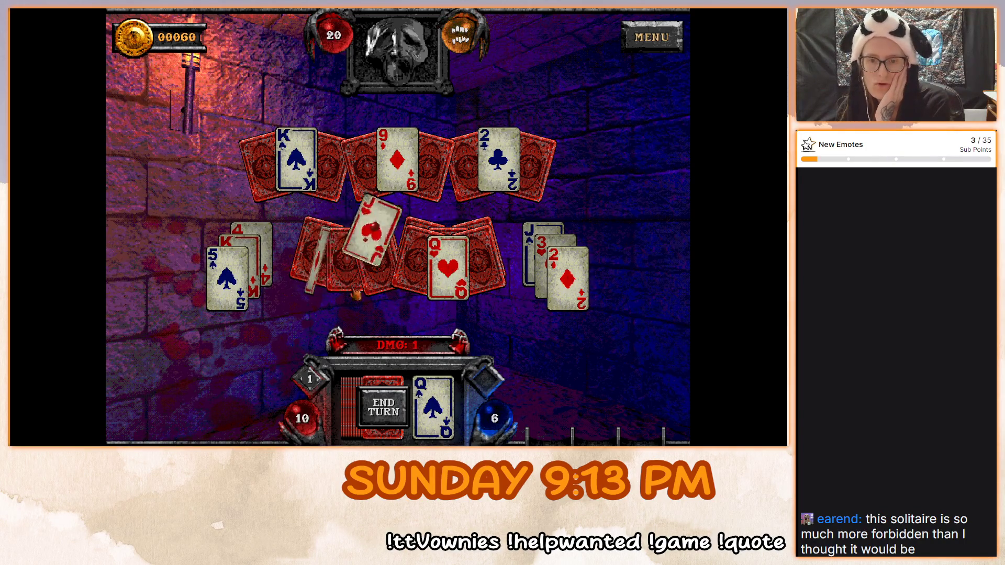
{"action": "left_click", "coordinate": [450, 286]}
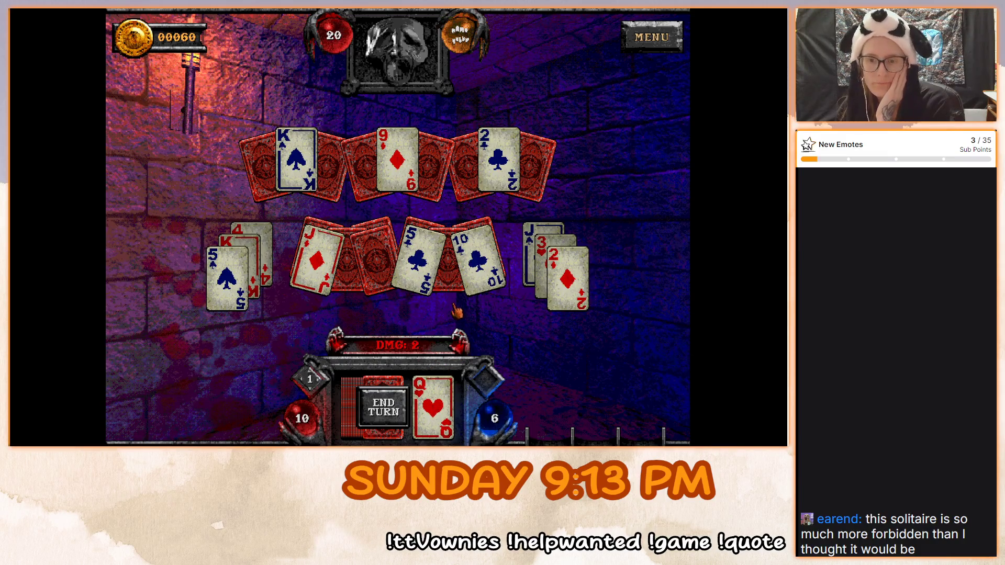
{"action": "left_click", "coordinate": [323, 265]}
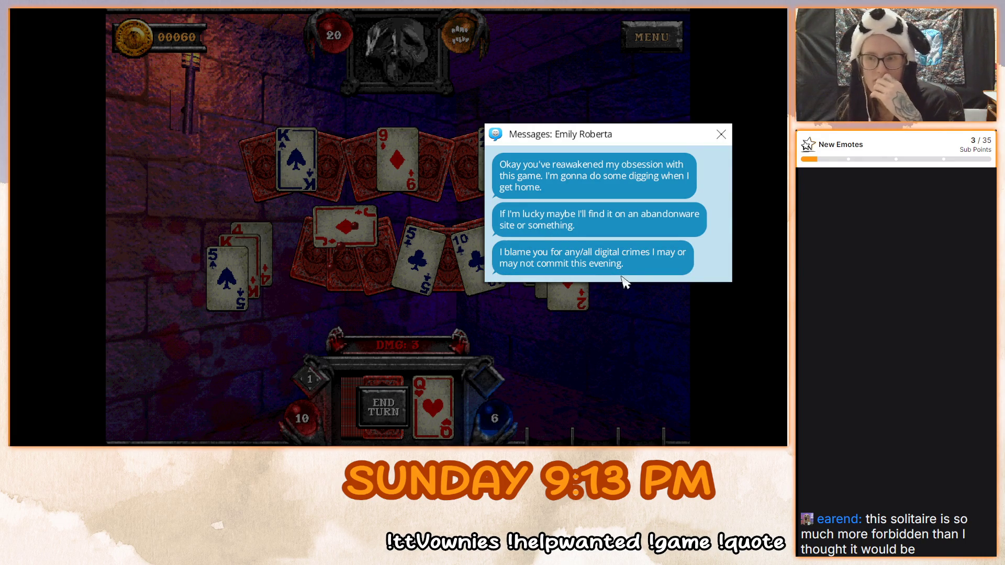
{"action": "left_click", "coordinate": [721, 134]}
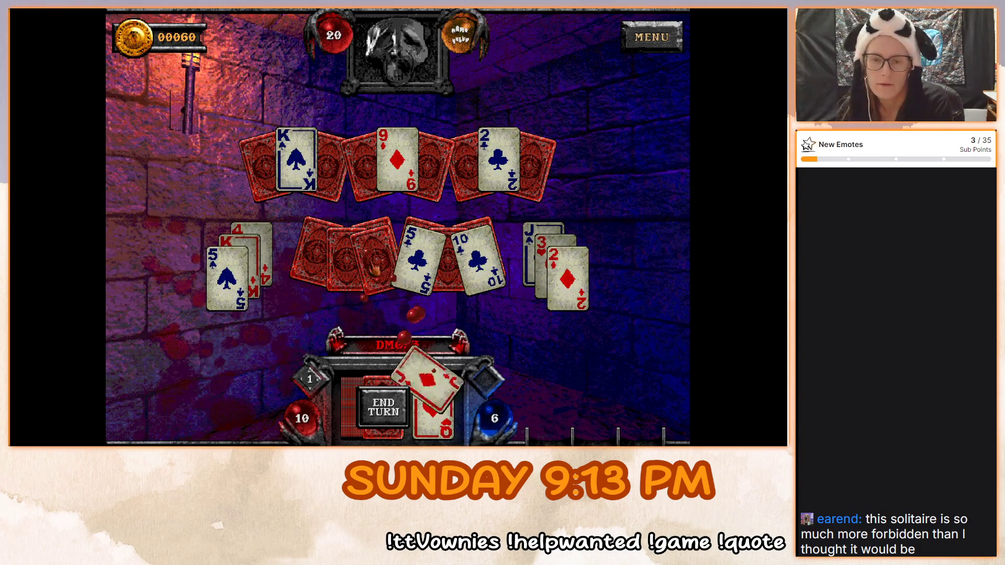
{"action": "left_click", "coordinate": [483, 257]}
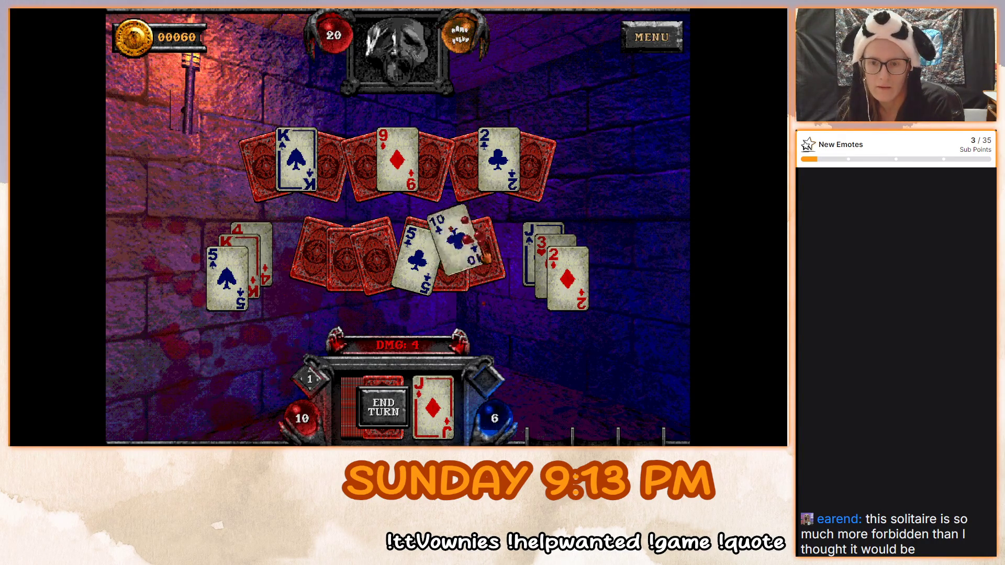
{"action": "left_click", "coordinate": [400, 165]}
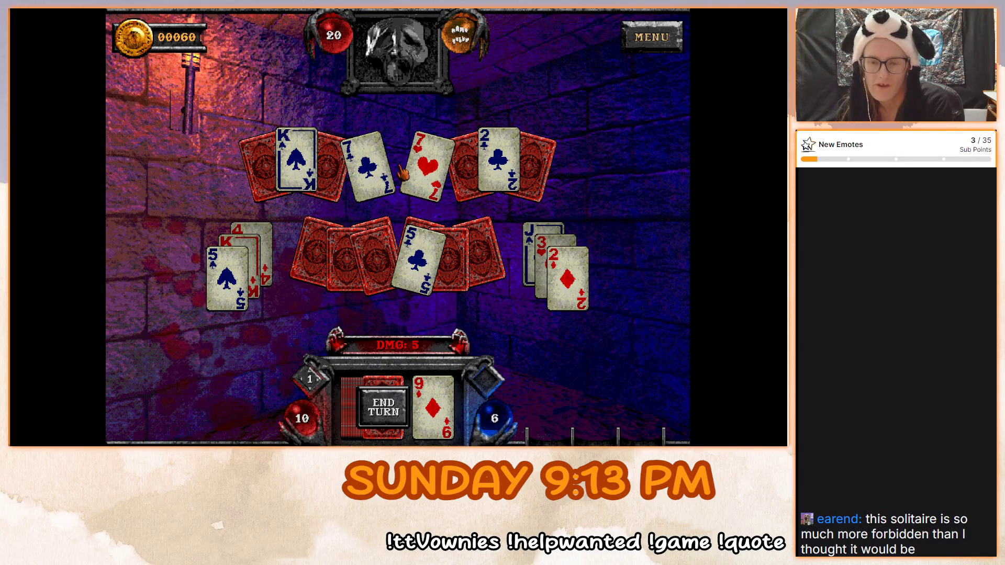
{"action": "left_click", "coordinate": [384, 408]}
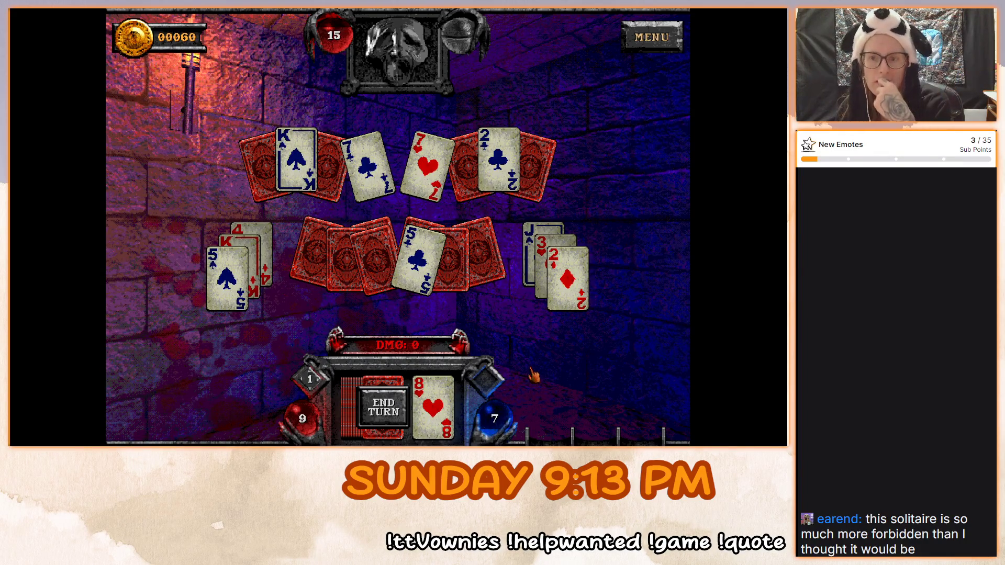
Step: Play 7♥ and end the turn, then play 2♦, 3♥ and 2♣ and end two more turns
{"action": "mouse_move", "coordinate": [501, 422]}
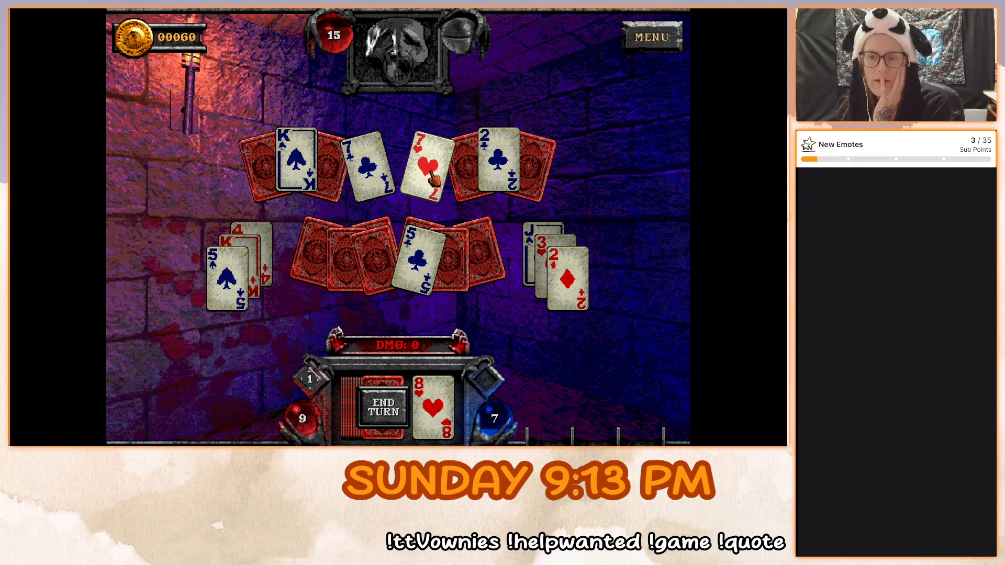
{"action": "left_click", "coordinate": [427, 184]}
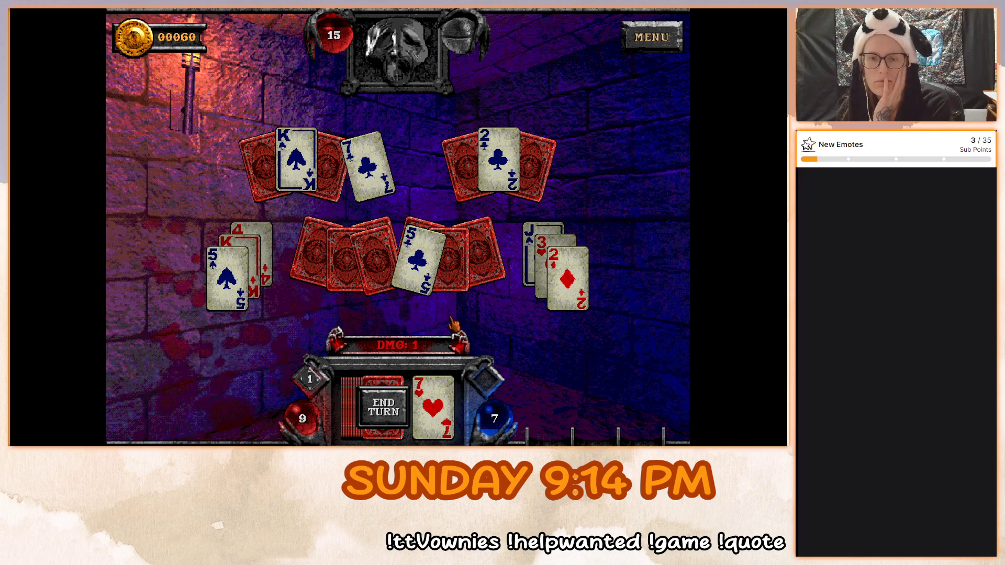
{"action": "left_click", "coordinate": [384, 407]}
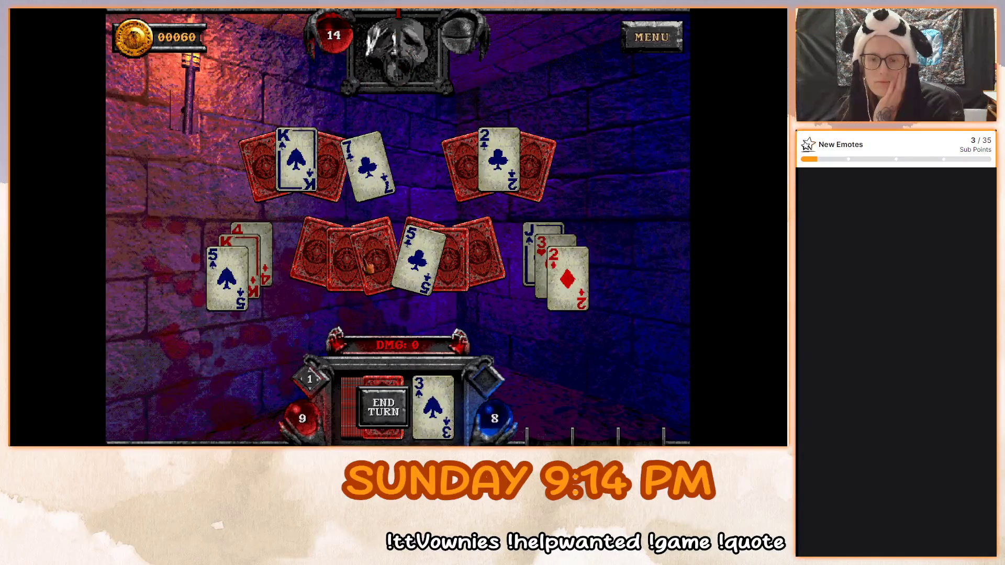
{"action": "mouse_move", "coordinate": [456, 37]}
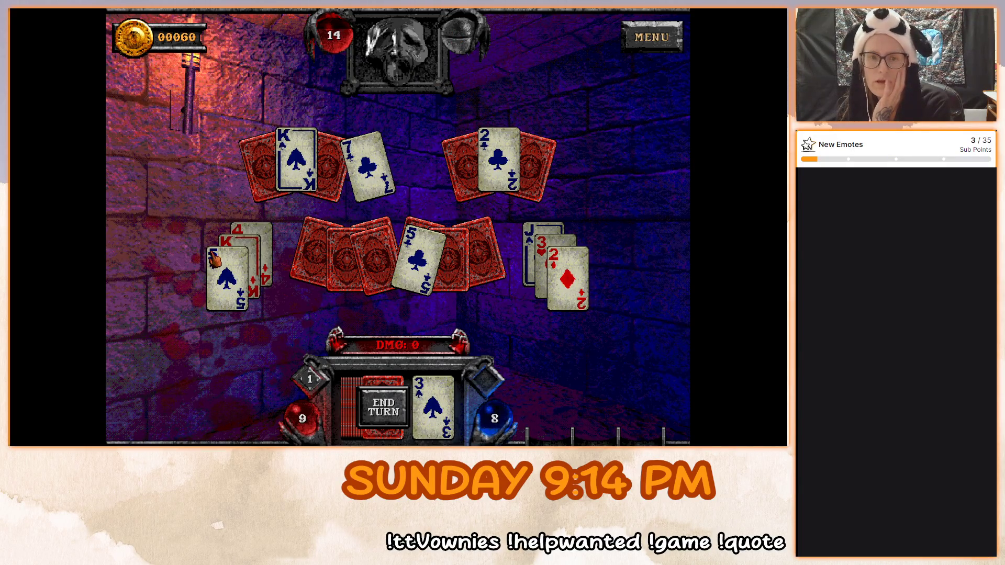
{"action": "left_click", "coordinate": [571, 285]}
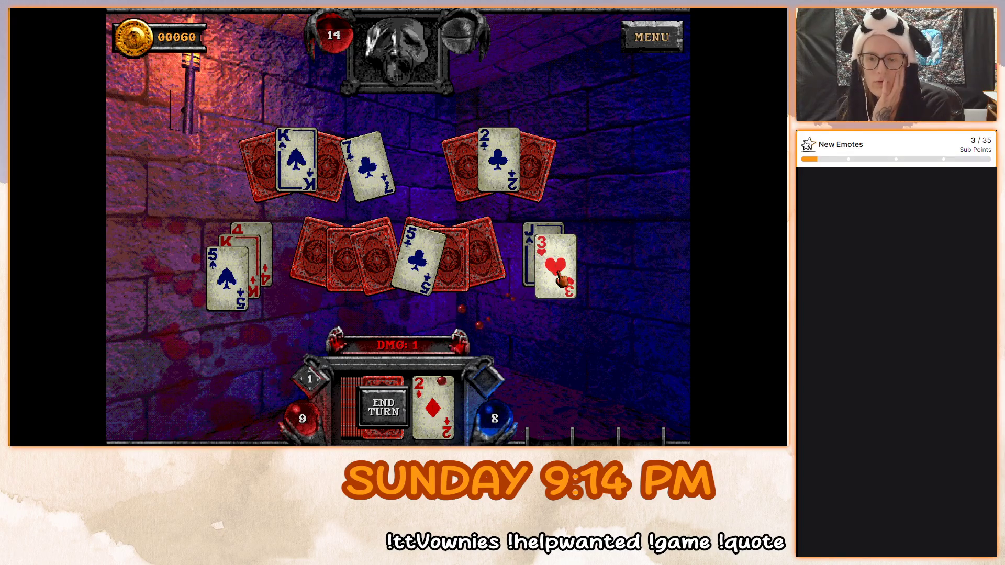
{"action": "left_click", "coordinate": [553, 276]}
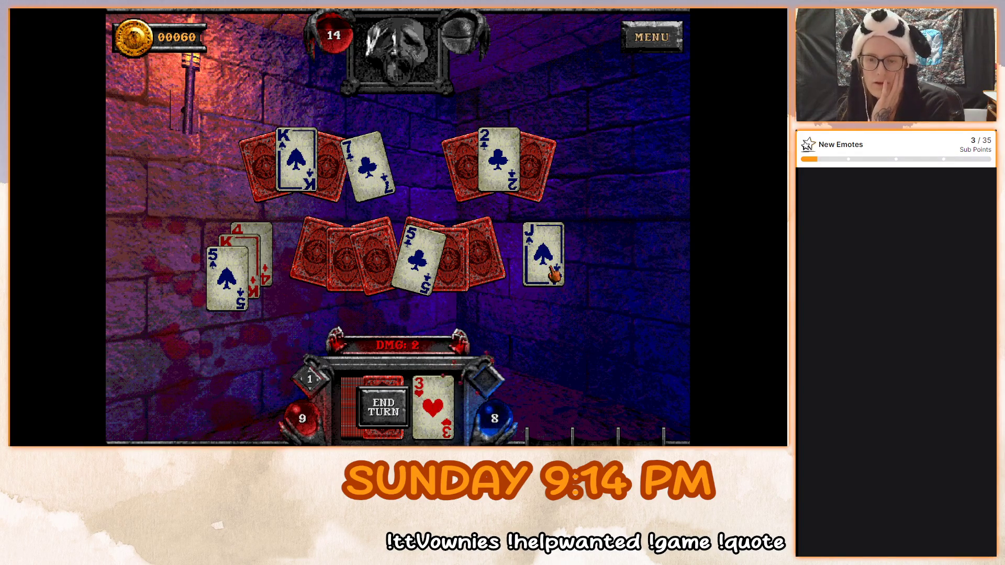
{"action": "left_click", "coordinate": [503, 174]}
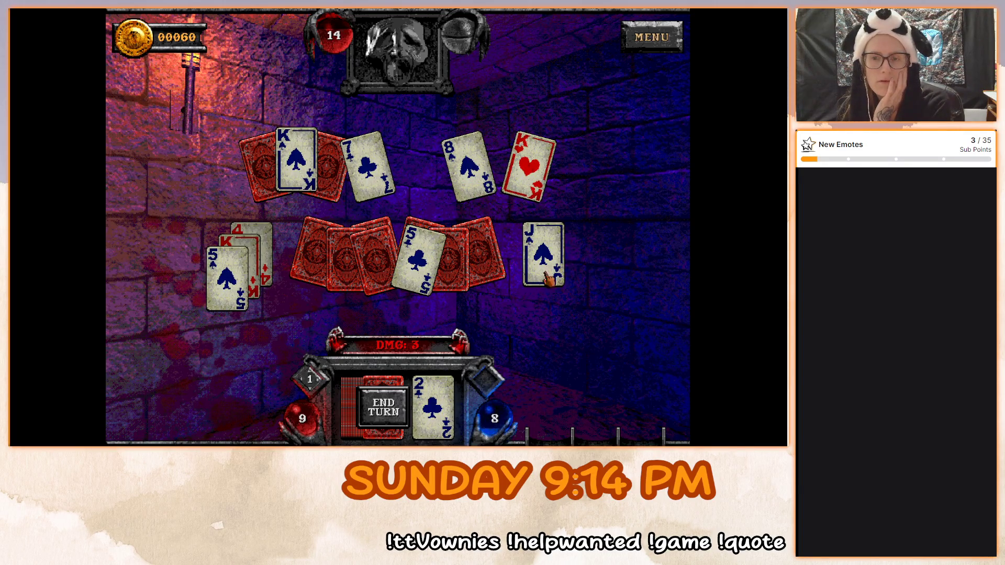
{"action": "left_click", "coordinate": [380, 414]}
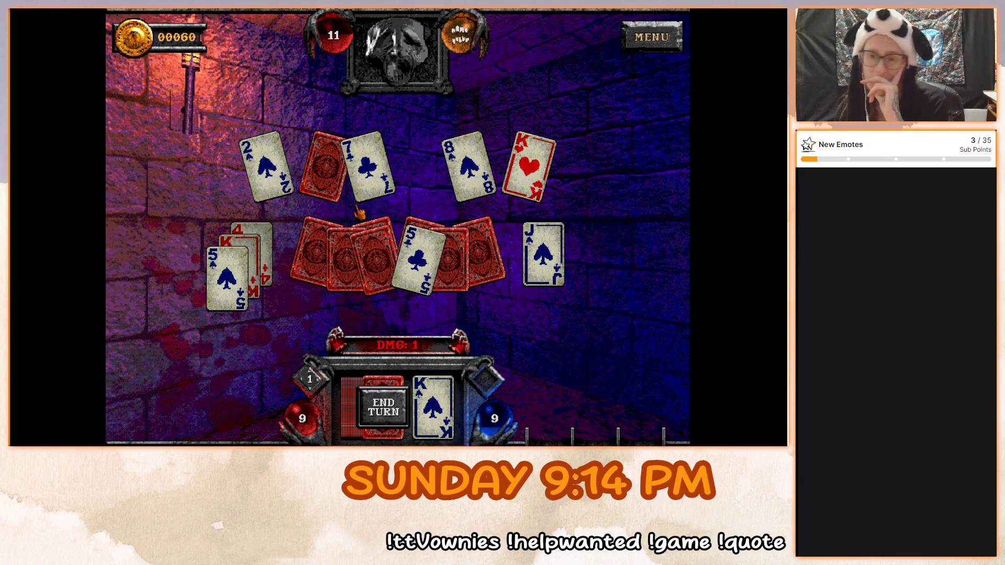
{"action": "left_click", "coordinate": [392, 406]}
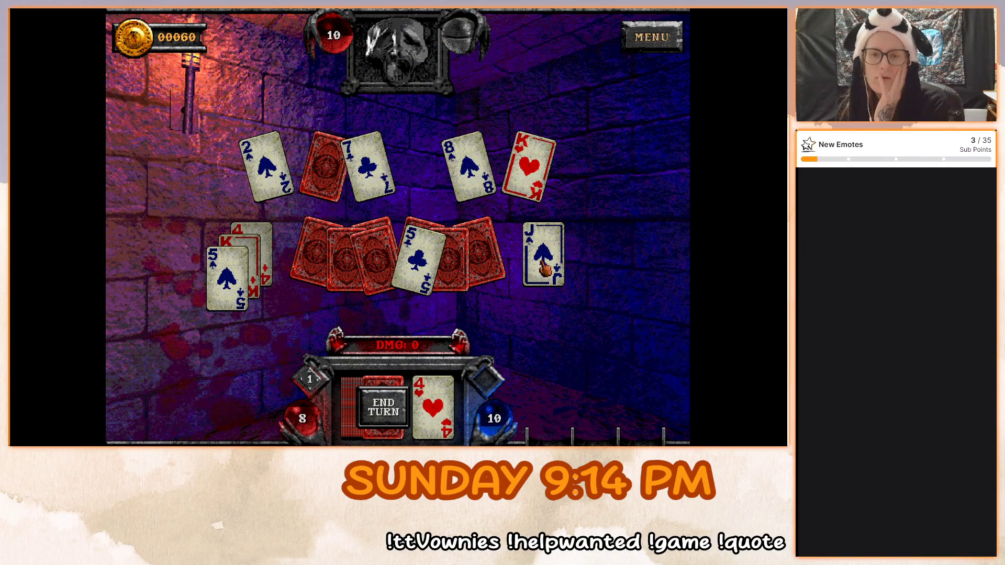
Step: Play 5♣, 6♠ and 8♠ and end the turn, then 6♣ and 5♠ and end the turn
{"action": "left_click", "coordinate": [430, 262]}
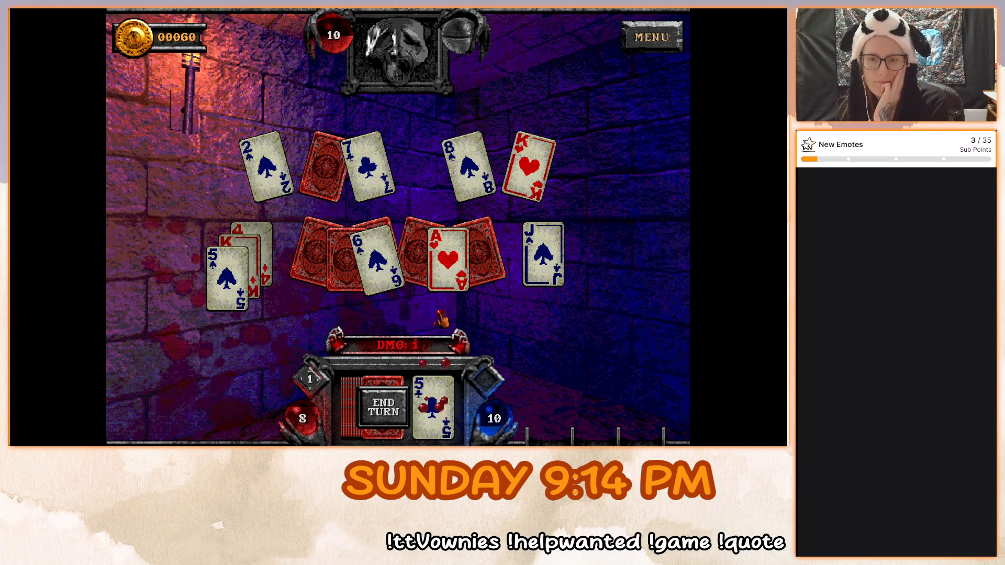
{"action": "left_click", "coordinate": [378, 271]}
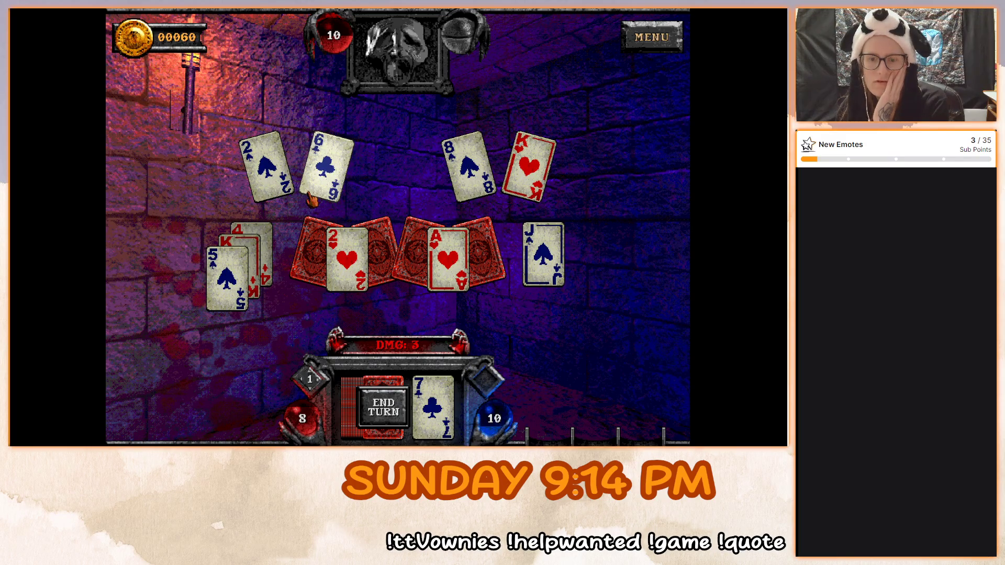
{"action": "left_click", "coordinate": [474, 192]}
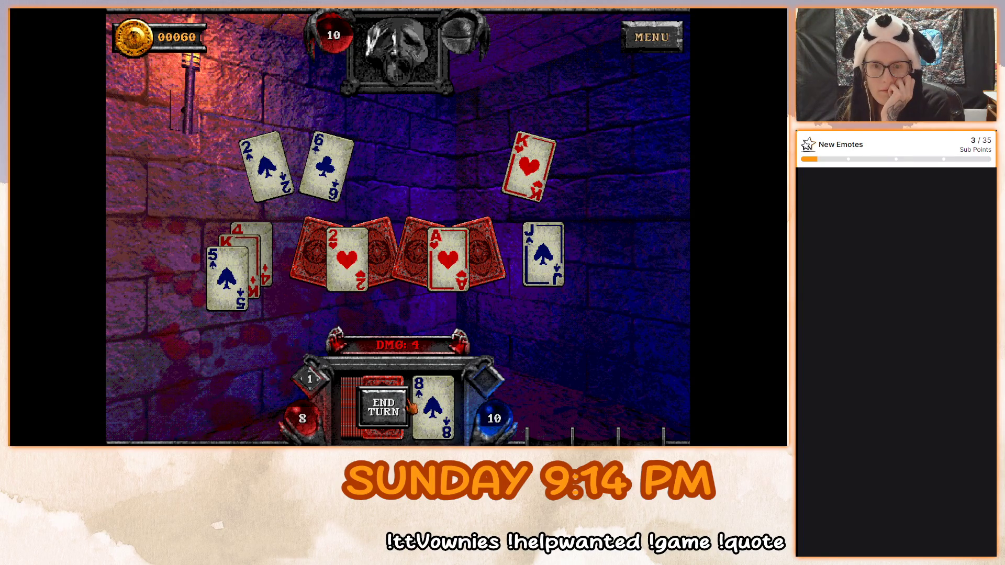
{"action": "left_click", "coordinate": [409, 408]}
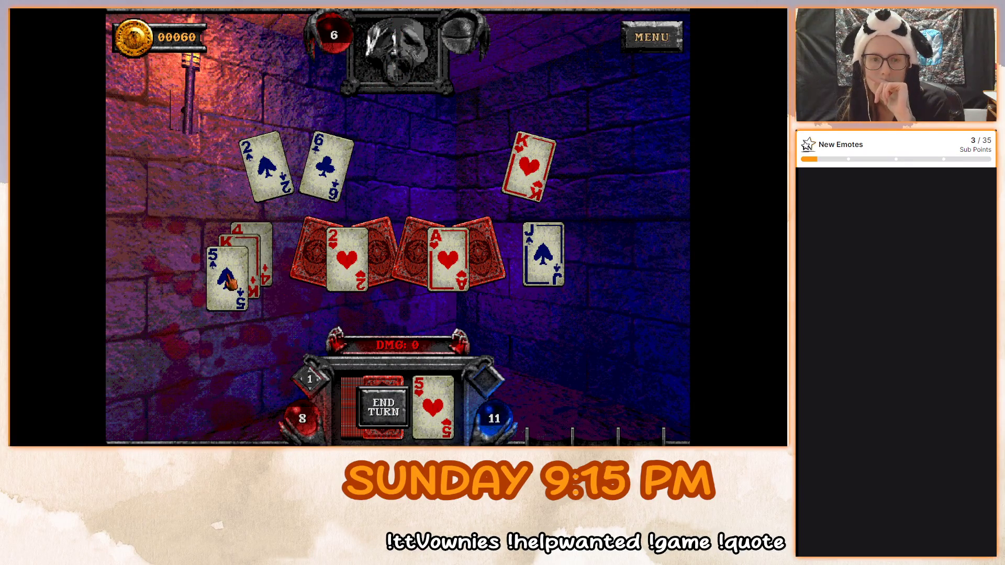
{"action": "left_click", "coordinate": [323, 185]}
{"action": "left_click", "coordinate": [233, 288]}
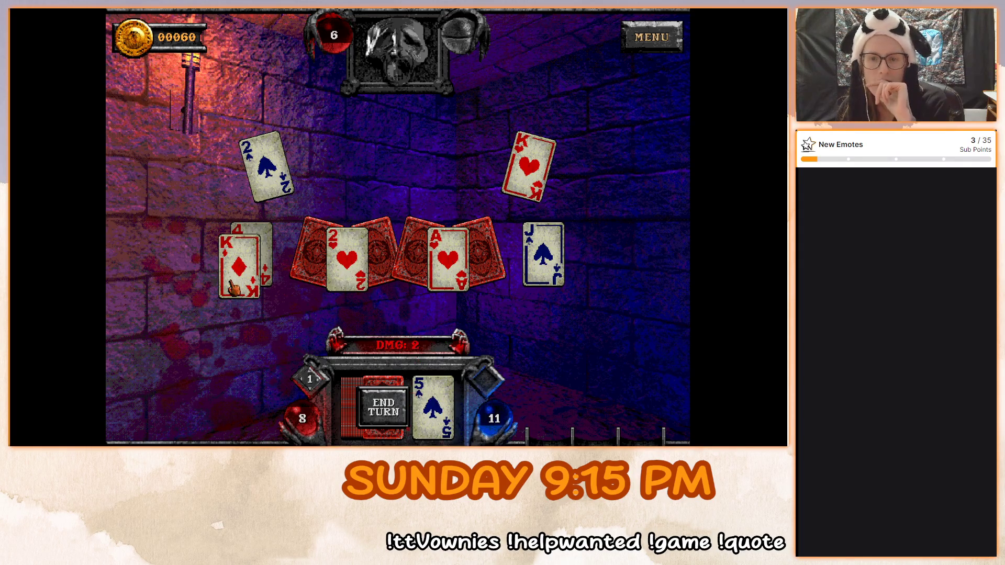
{"action": "left_click", "coordinate": [384, 407]}
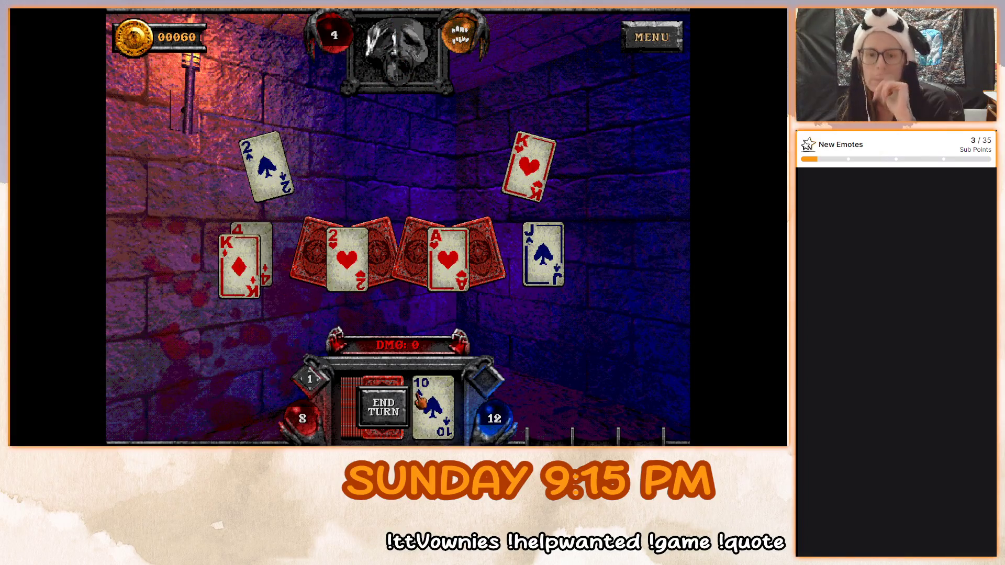
Step: Play J♠ and end the turn, then 2♥, A♥, 2♠ and 3♦ and end the turn
{"action": "mouse_move", "coordinate": [464, 42]}
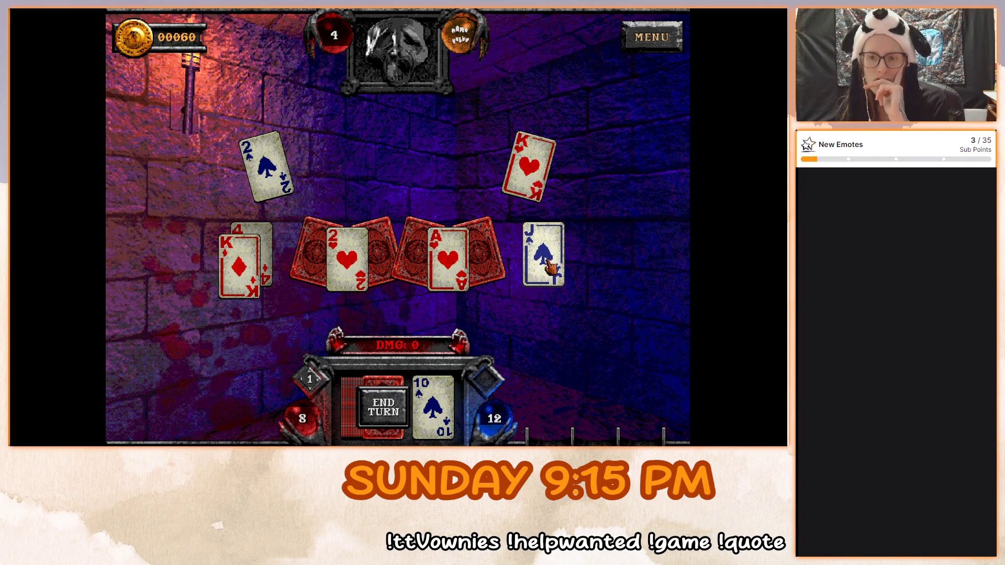
{"action": "left_click", "coordinate": [546, 266]}
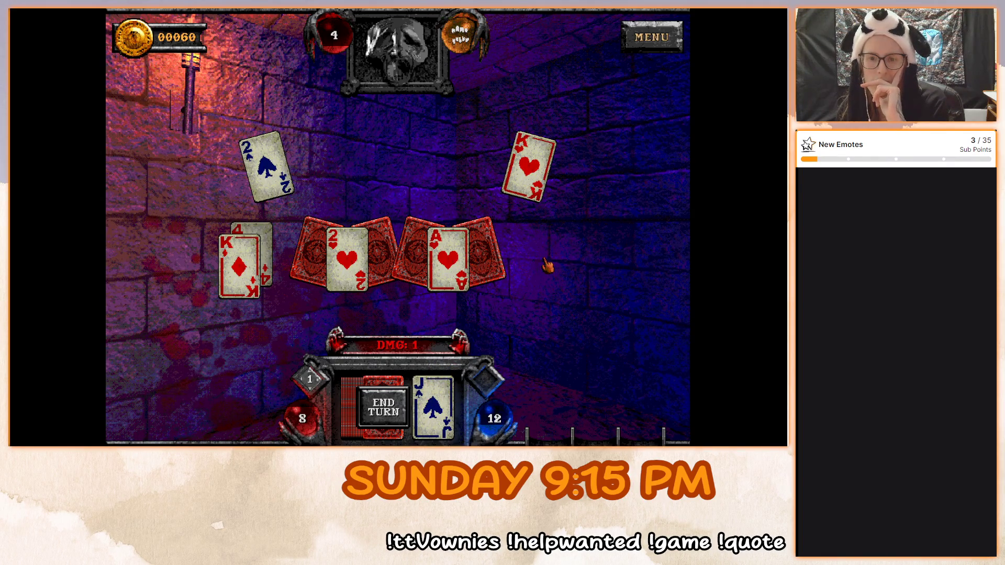
{"action": "left_click", "coordinate": [383, 407]}
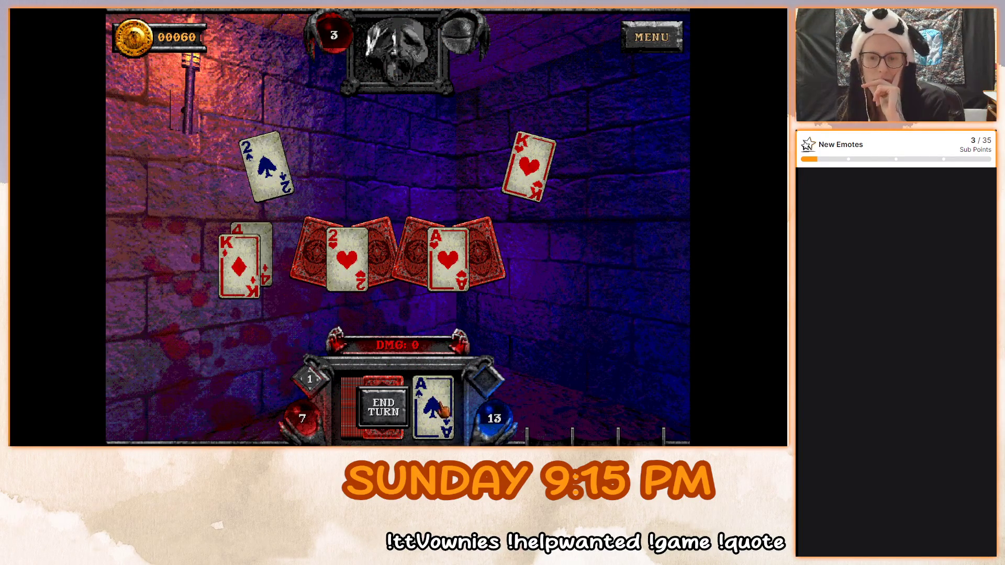
{"action": "left_click", "coordinate": [347, 259]}
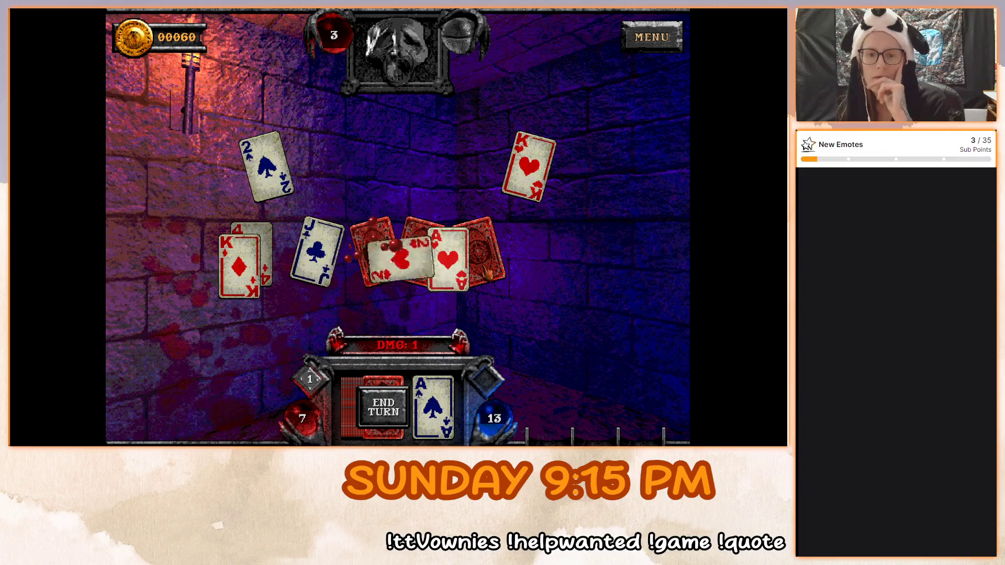
{"action": "left_click", "coordinate": [448, 259]}
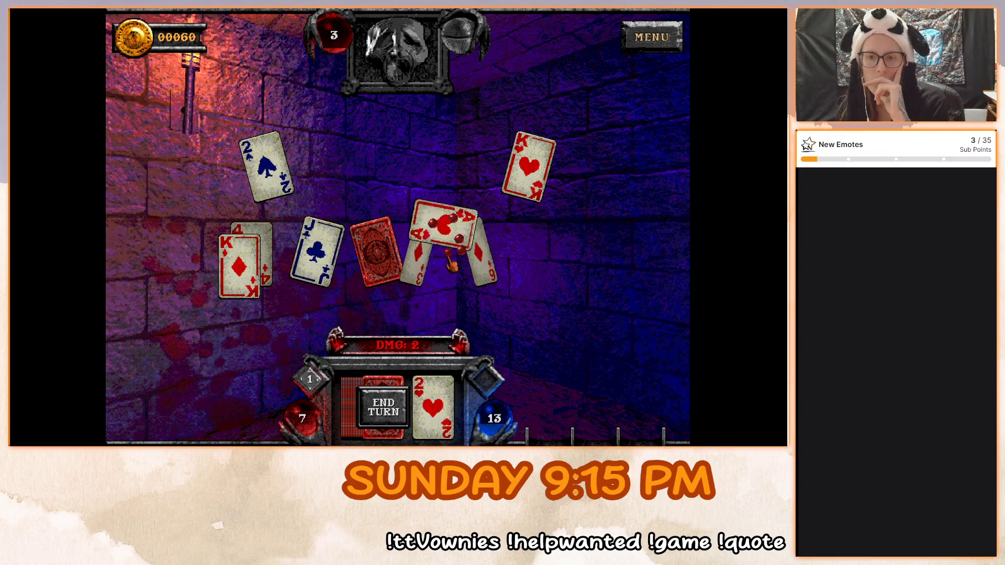
{"action": "left_click", "coordinate": [265, 166]}
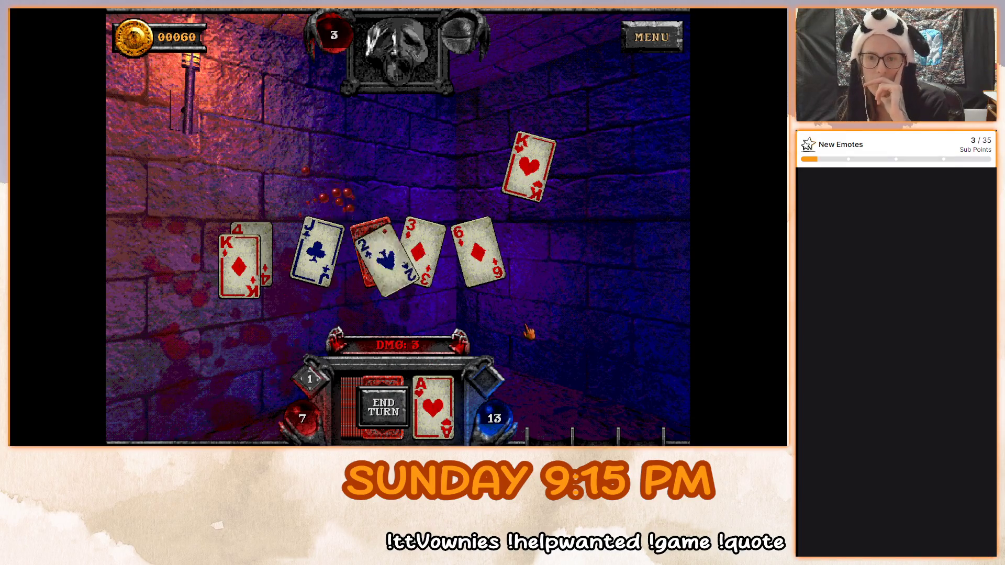
{"action": "left_click", "coordinate": [419, 256]}
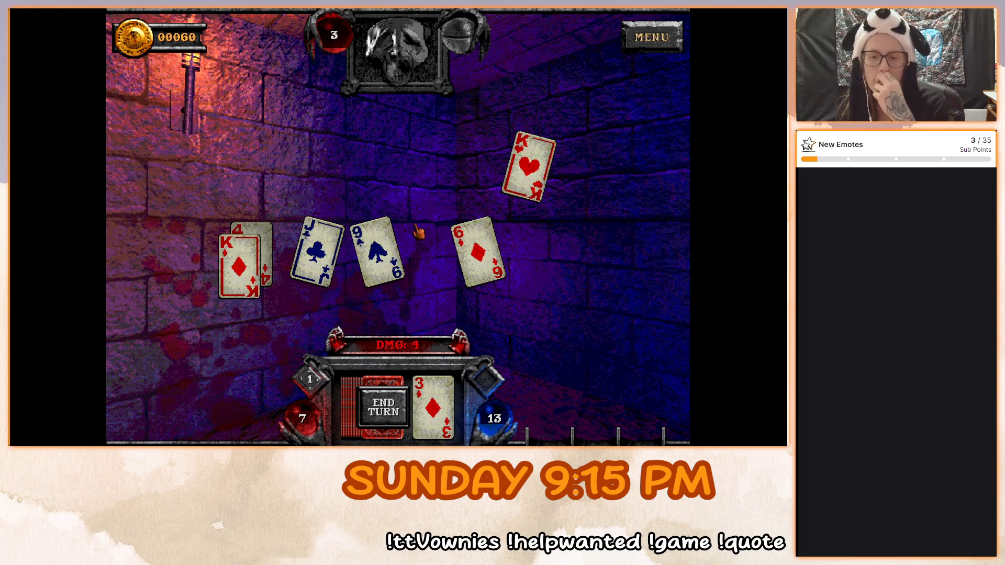
{"action": "left_click", "coordinate": [386, 413]}
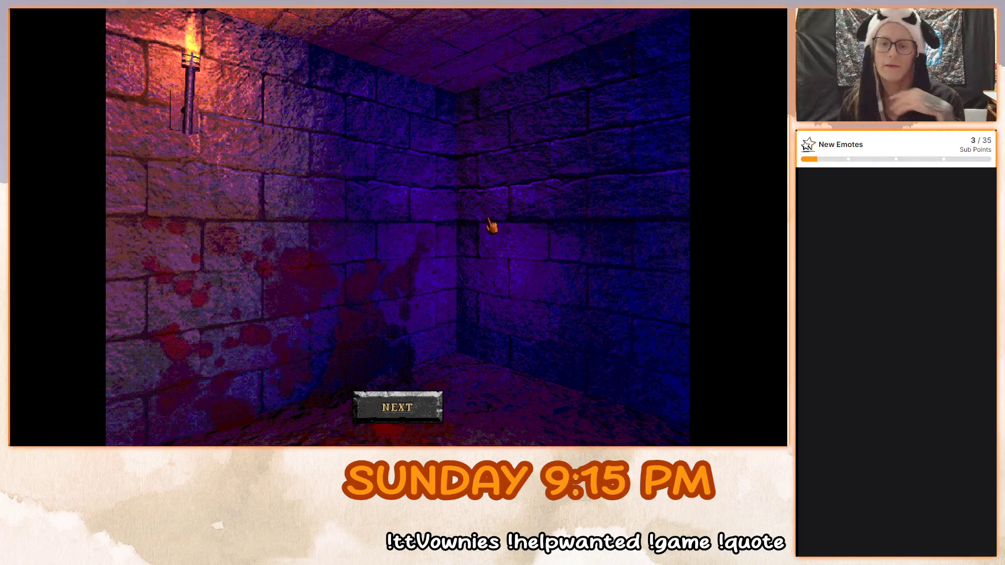
Step: Continue past Victory and read the corpse and eye-in-the-wall narration until the green and red gems appear
{"action": "left_click", "coordinate": [426, 407]}
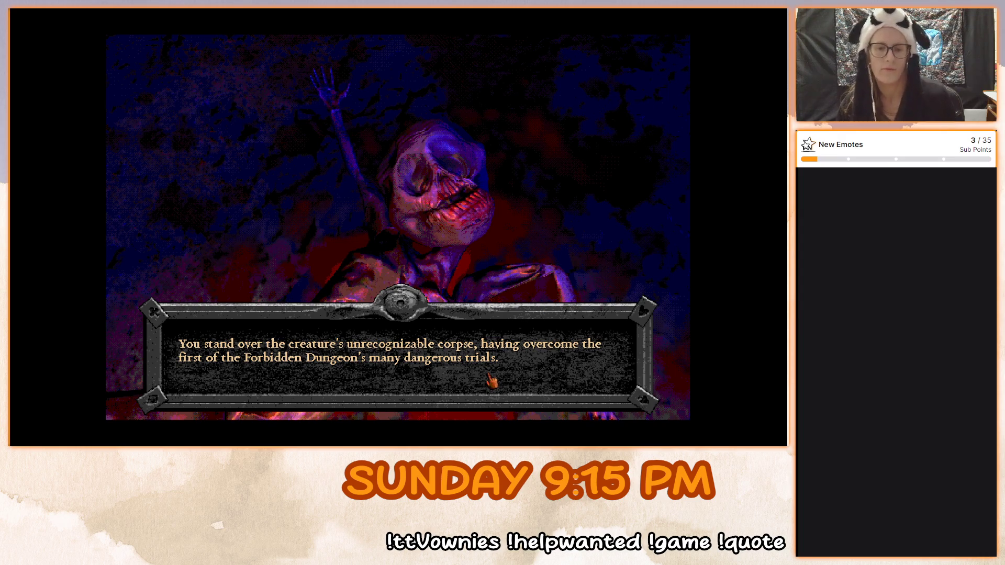
{"action": "left_click", "coordinate": [396, 345]}
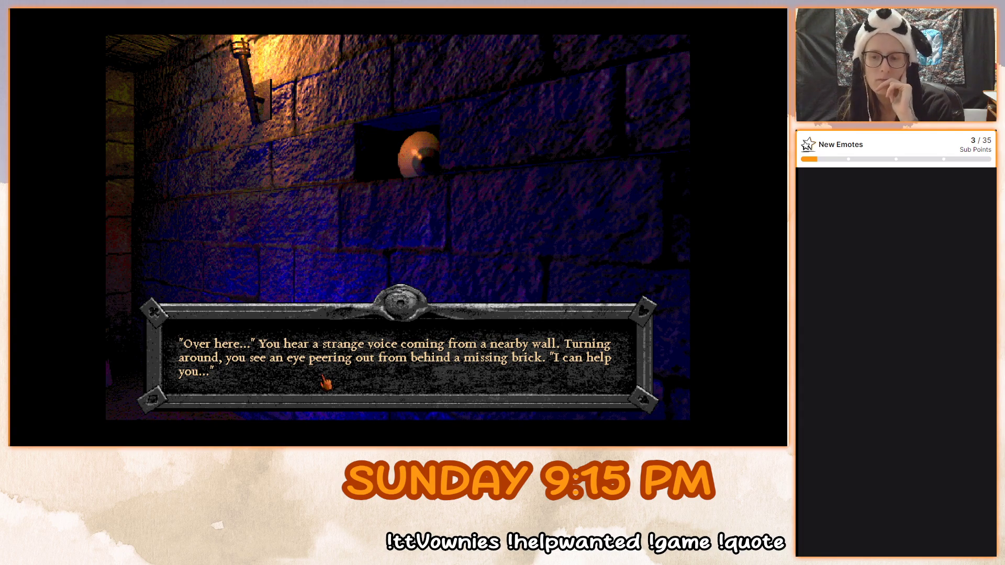
{"action": "left_click", "coordinate": [264, 385]}
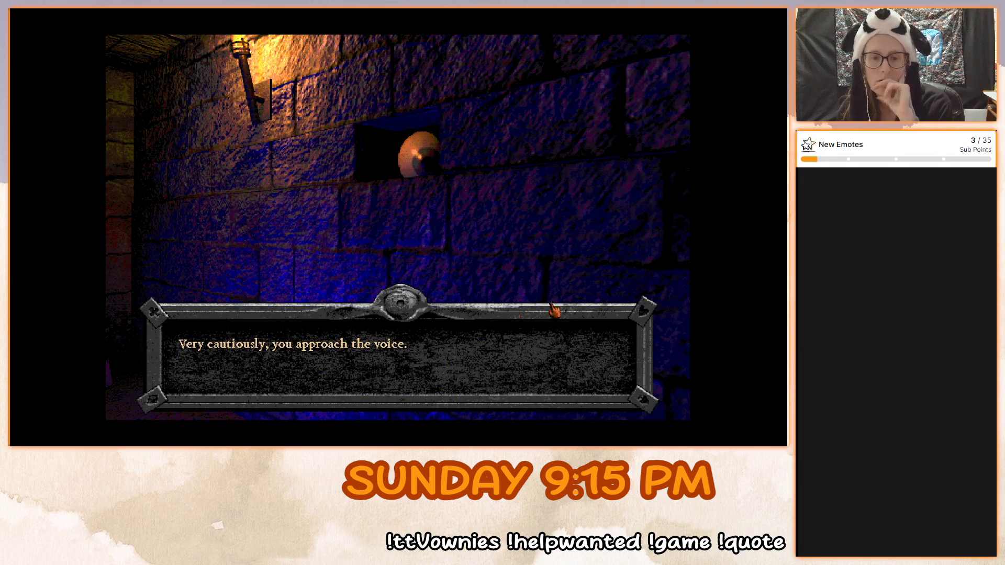
{"action": "left_click", "coordinate": [462, 358]}
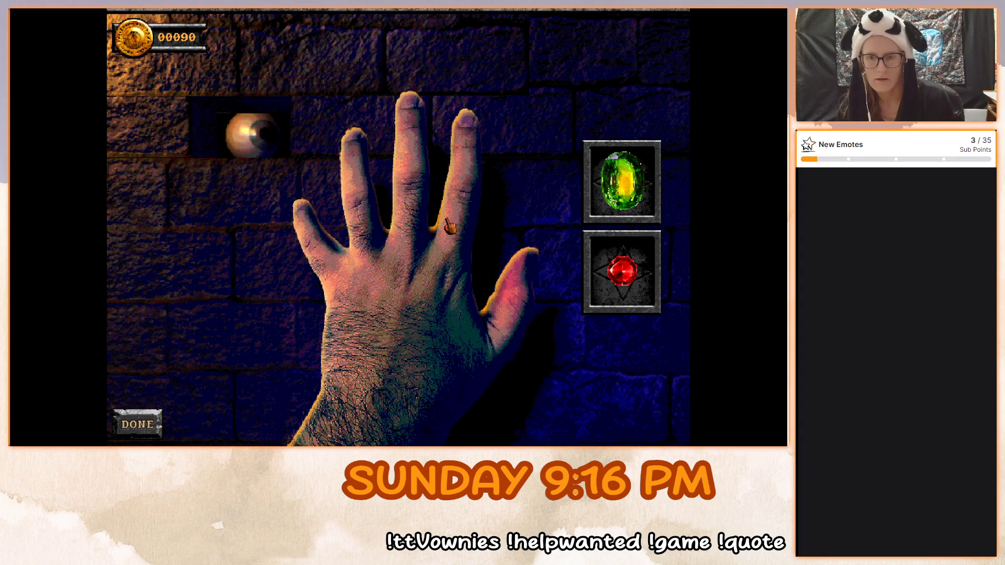
Step: Review the Temporalite and Bloodstone offers twice, decline both, and exit the shop still holding 90 gold
{"action": "left_click", "coordinate": [623, 185]}
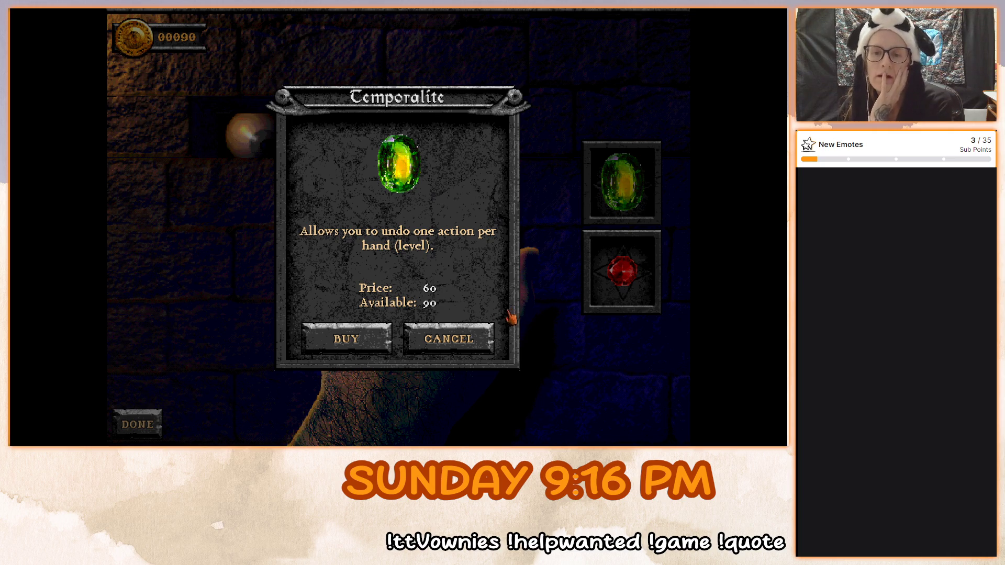
{"action": "left_click", "coordinate": [476, 342]}
{"action": "left_click", "coordinate": [589, 289]}
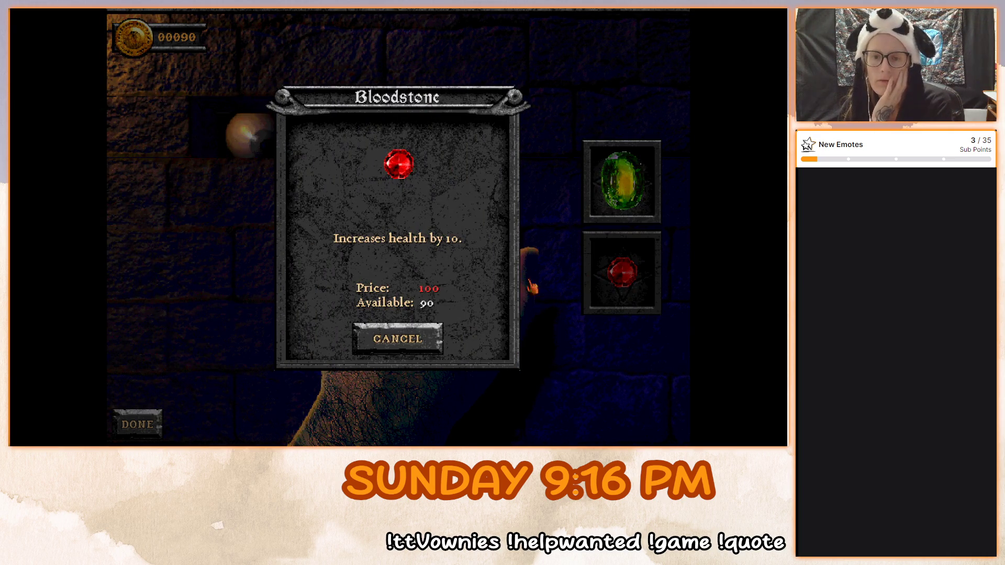
{"action": "left_click", "coordinate": [417, 343]}
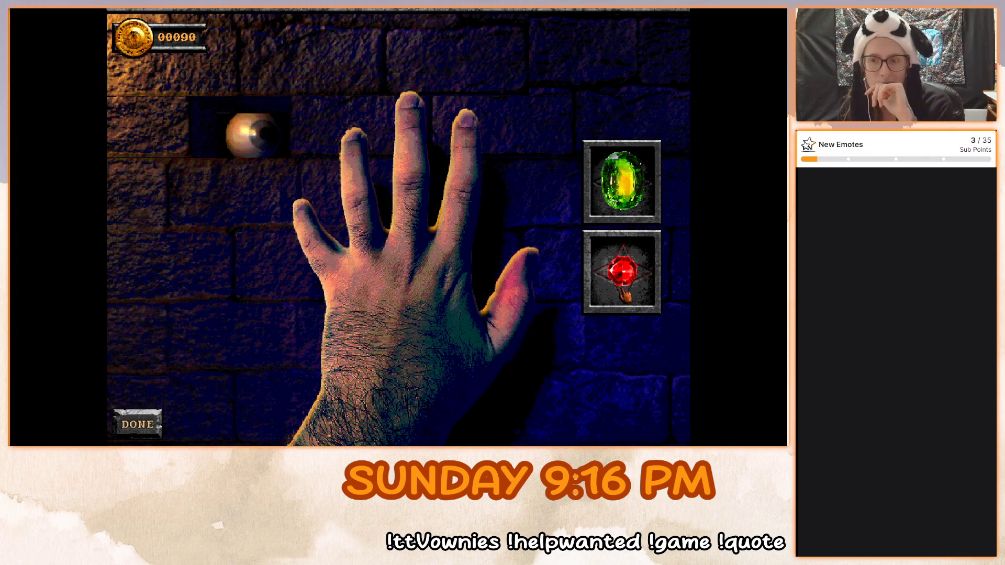
{"action": "left_click", "coordinate": [622, 180]}
{"action": "left_click", "coordinate": [442, 345]}
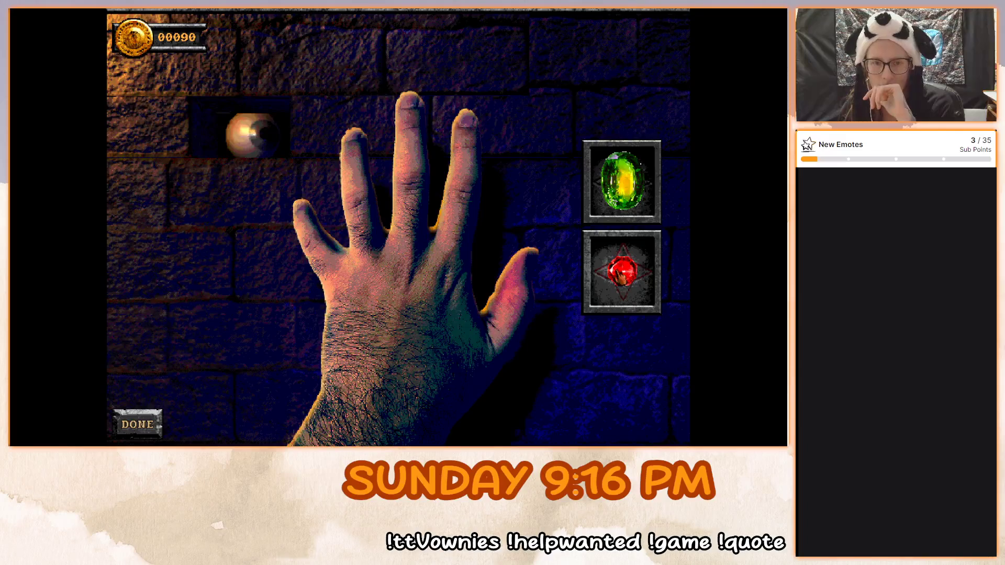
{"action": "left_click", "coordinate": [622, 275]}
{"action": "left_click", "coordinate": [441, 343]}
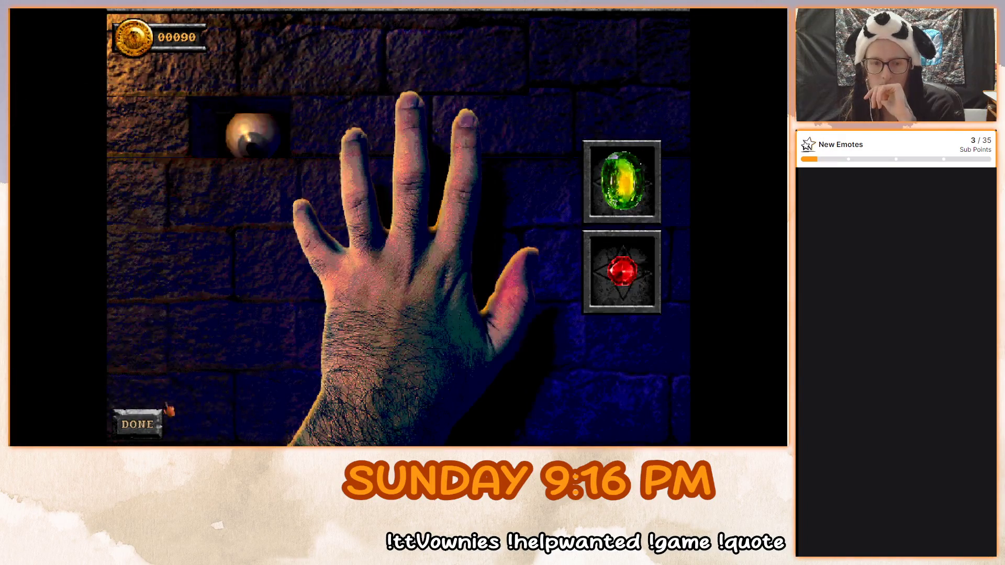
{"action": "left_click", "coordinate": [139, 424]}
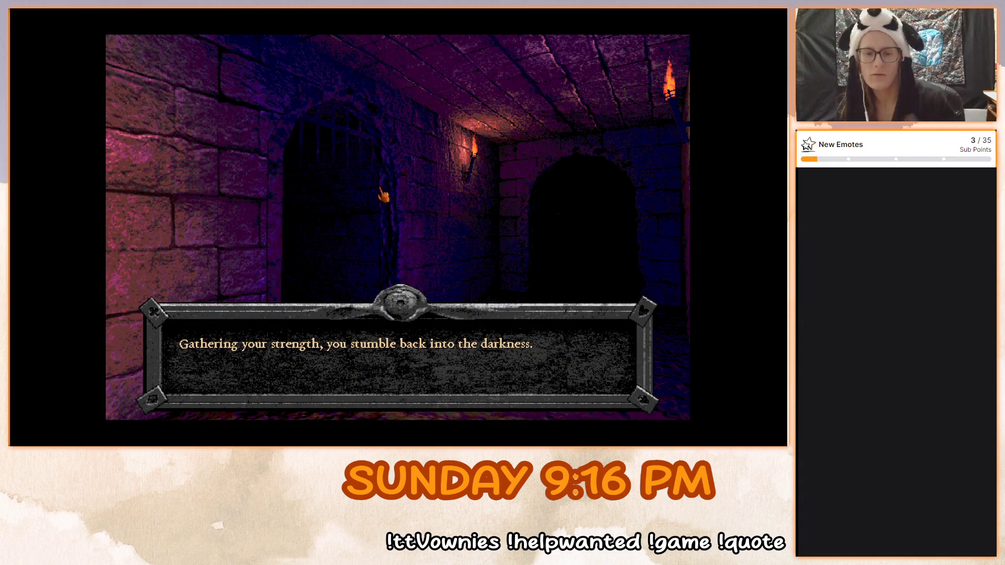
Step: Advance the torchlit corridor narration past the barrel room until the key and keyhole cards are dealt
{"action": "left_click", "coordinate": [412, 369]}
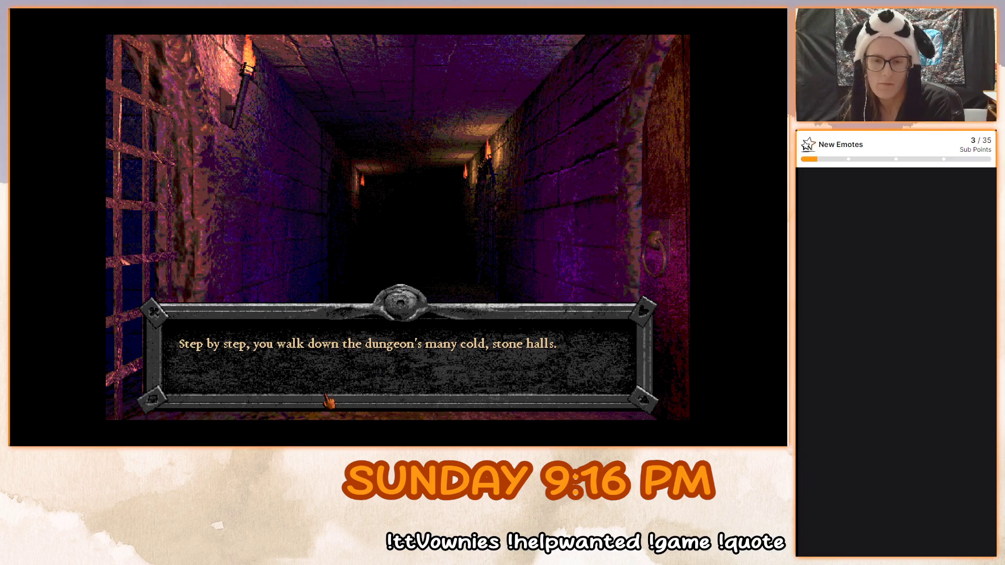
{"action": "left_click", "coordinate": [384, 380]}
{"action": "left_click", "coordinate": [384, 380]}
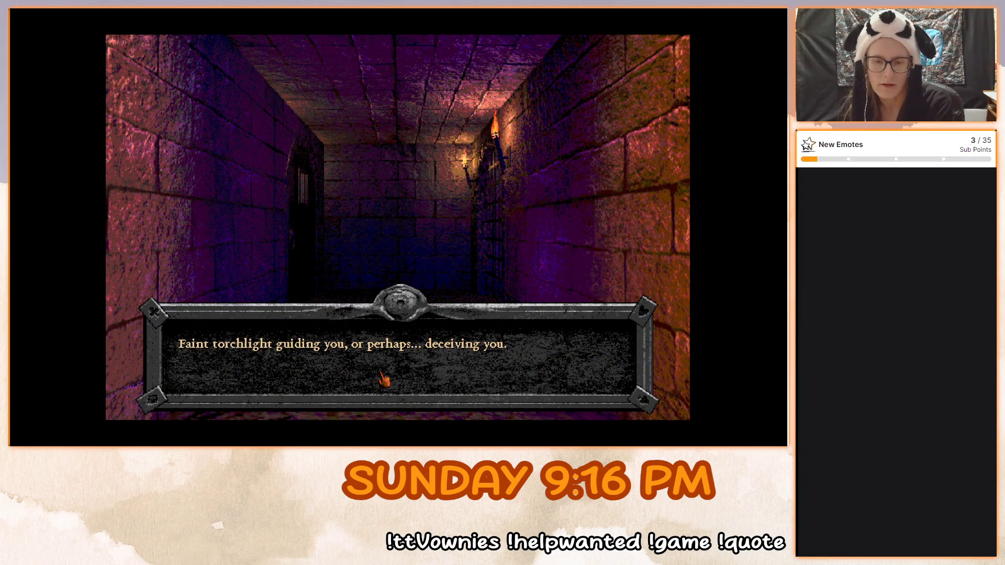
{"action": "left_click", "coordinate": [384, 381]}
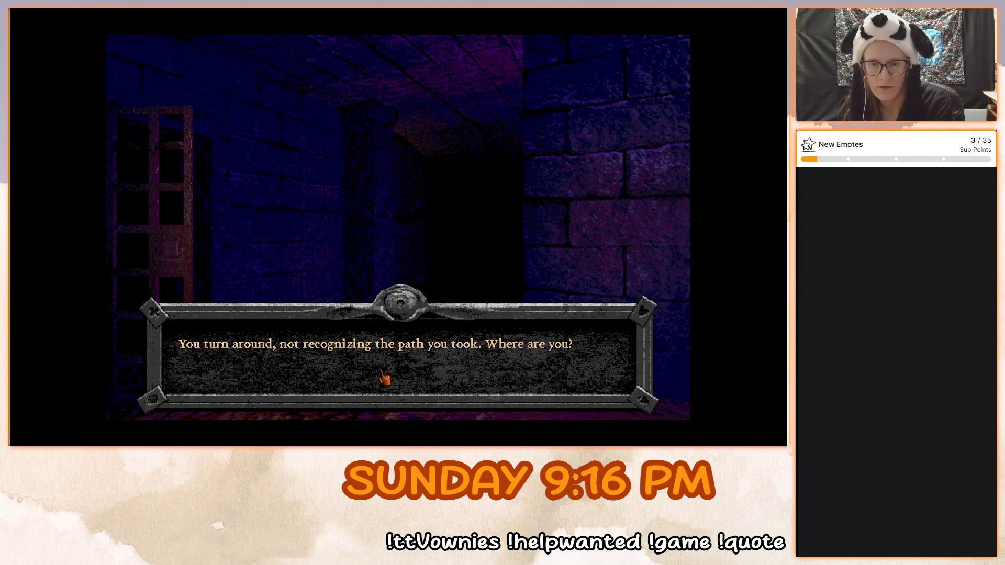
{"action": "left_click", "coordinate": [379, 382]}
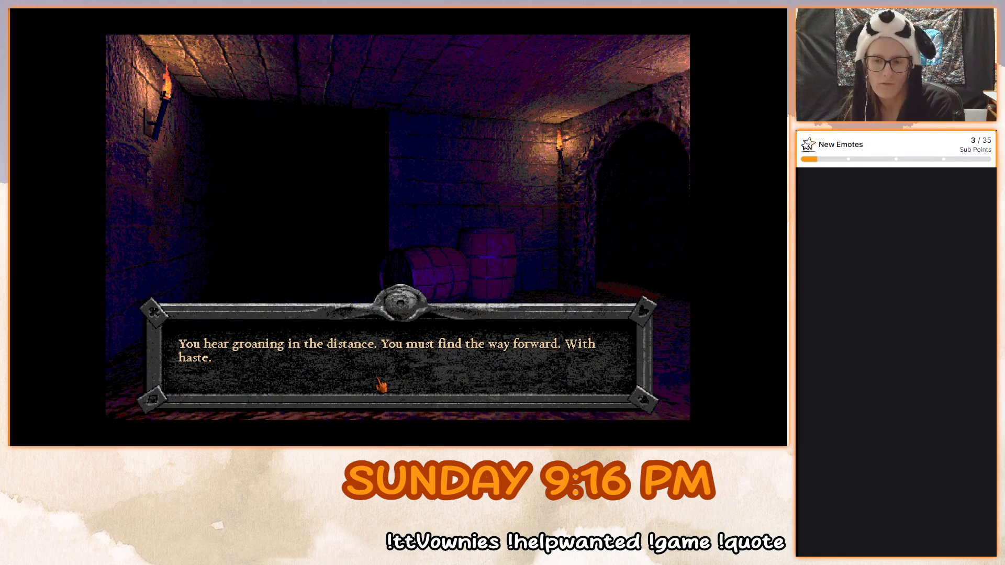
{"action": "left_click", "coordinate": [381, 381]}
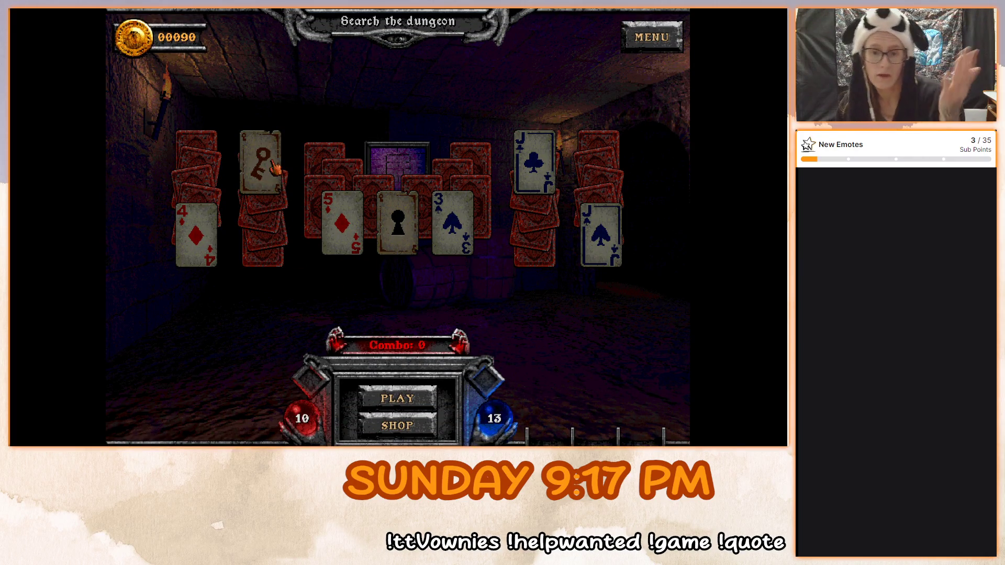
Step: Check the Bloodstone offer in the gem shop and leave without buying it
{"action": "left_click", "coordinate": [396, 425]}
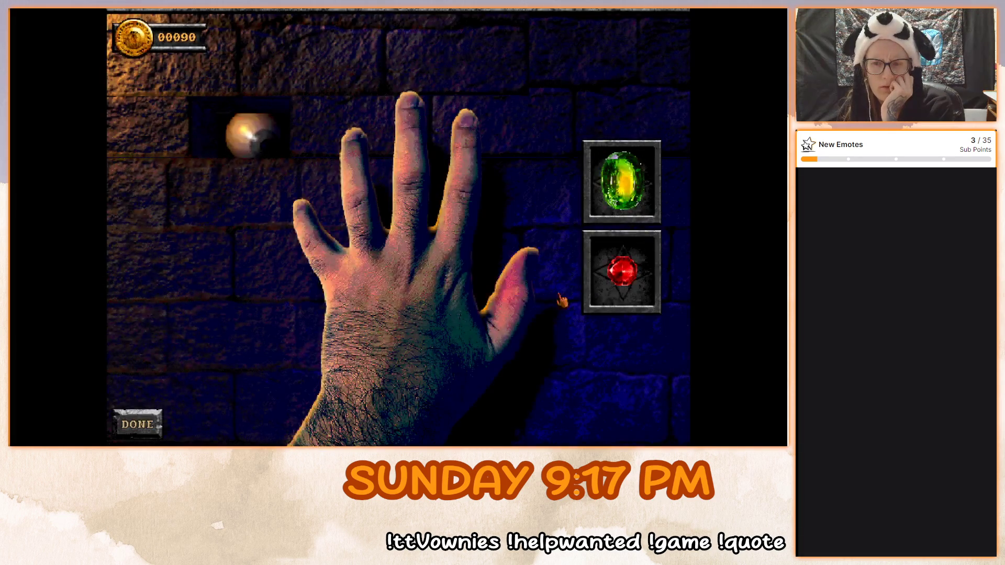
{"action": "left_click", "coordinate": [622, 270]}
{"action": "left_click", "coordinate": [397, 336]}
{"action": "left_click", "coordinate": [138, 425]}
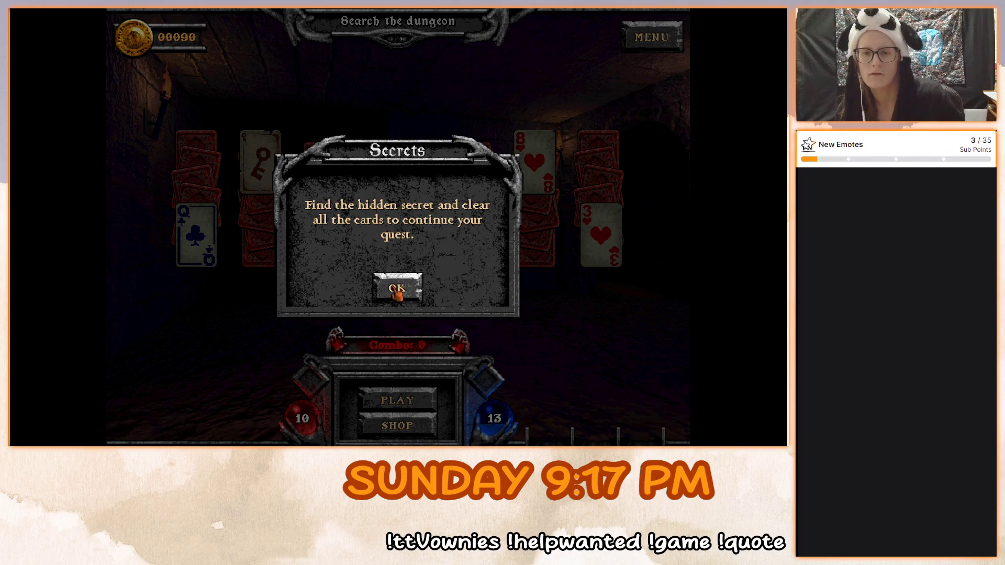
Step: Dismiss the Secrets hint, pick up the key card and use it on the keyhole card
{"action": "left_click", "coordinate": [397, 291]}
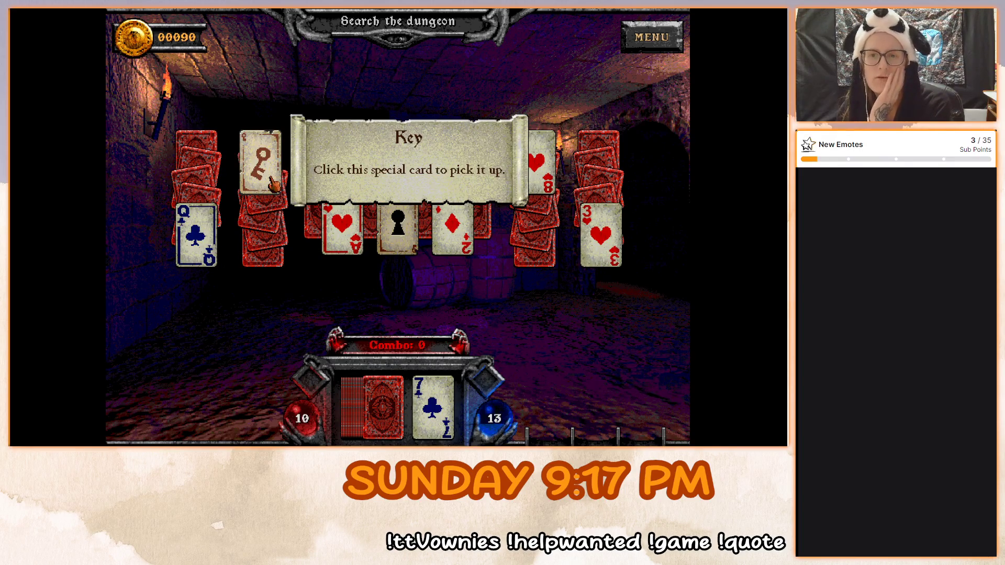
{"action": "left_click", "coordinate": [272, 182]}
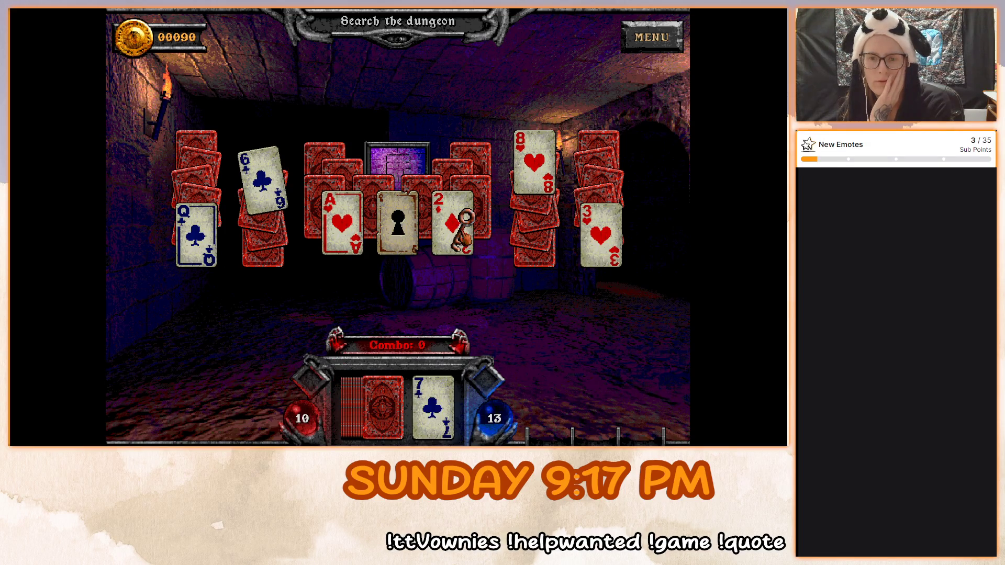
{"action": "left_click", "coordinate": [398, 226]}
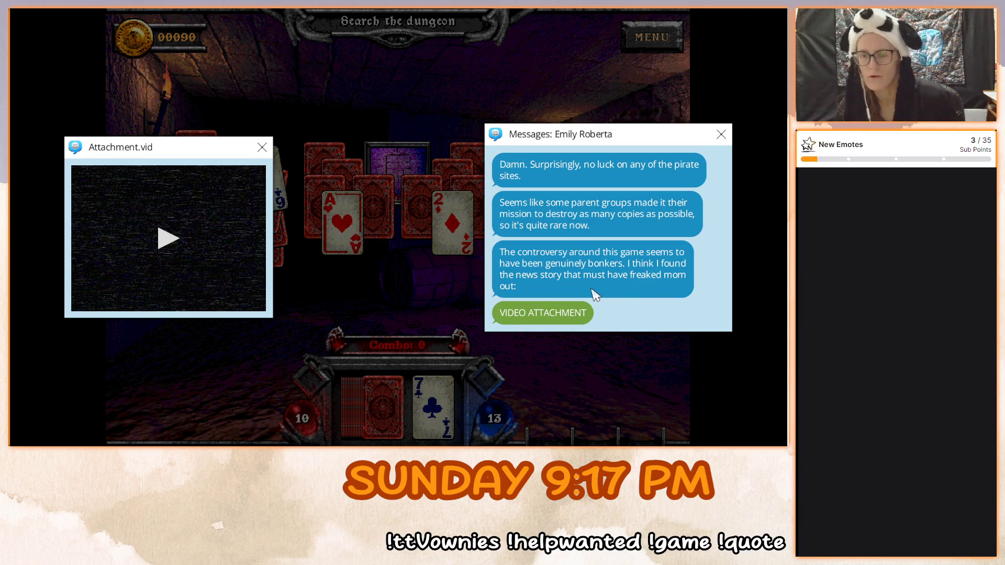
Step: Play the Attachment.vid news clip through, then close the video player and the message thread
{"action": "left_click", "coordinate": [165, 238]}
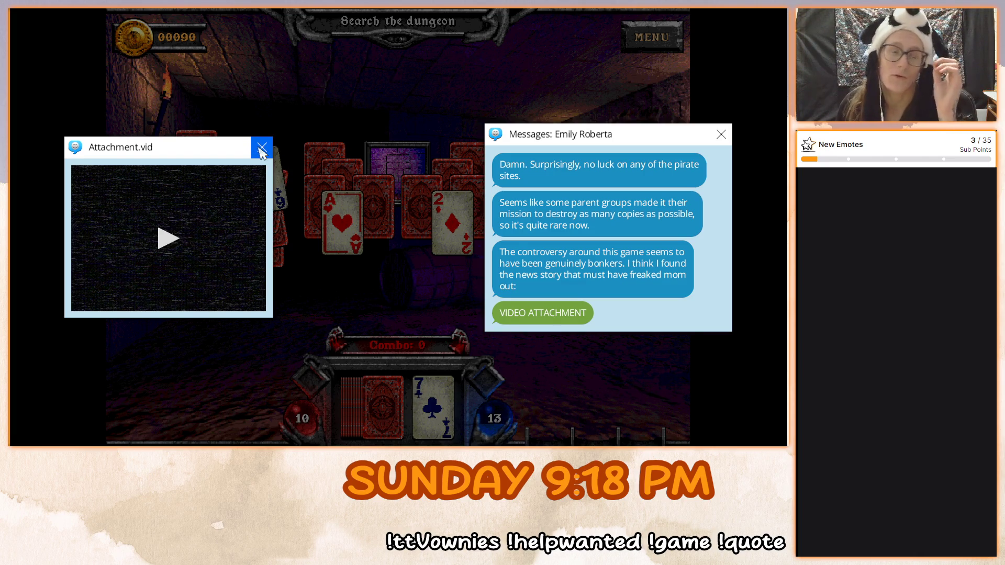
{"action": "left_click", "coordinate": [262, 149]}
{"action": "left_click", "coordinate": [720, 137]}
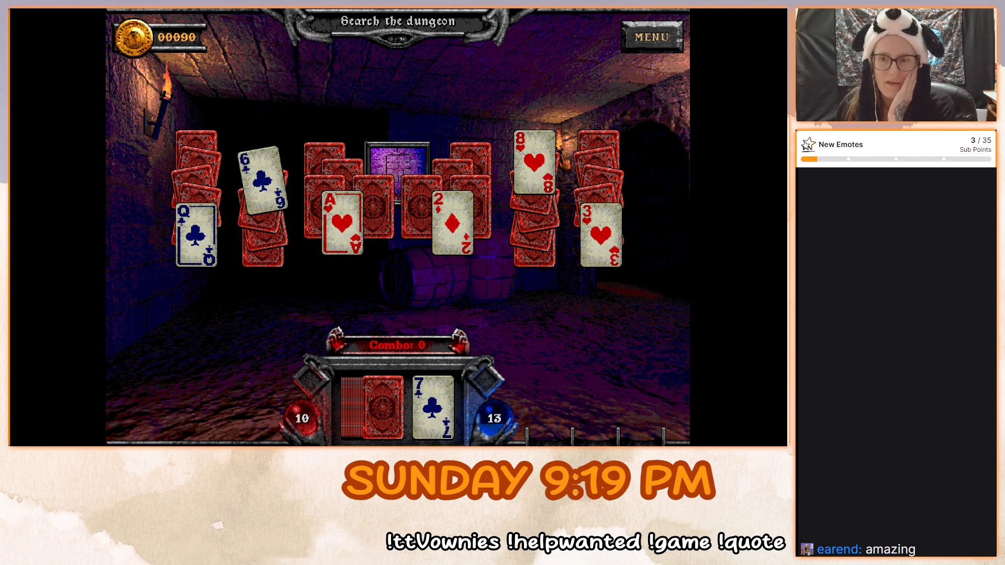
Step: Move the 8 of hearts onto the 7 of clubs, then draw twice until the queen of hearts appears
{"action": "left_click", "coordinate": [542, 165]}
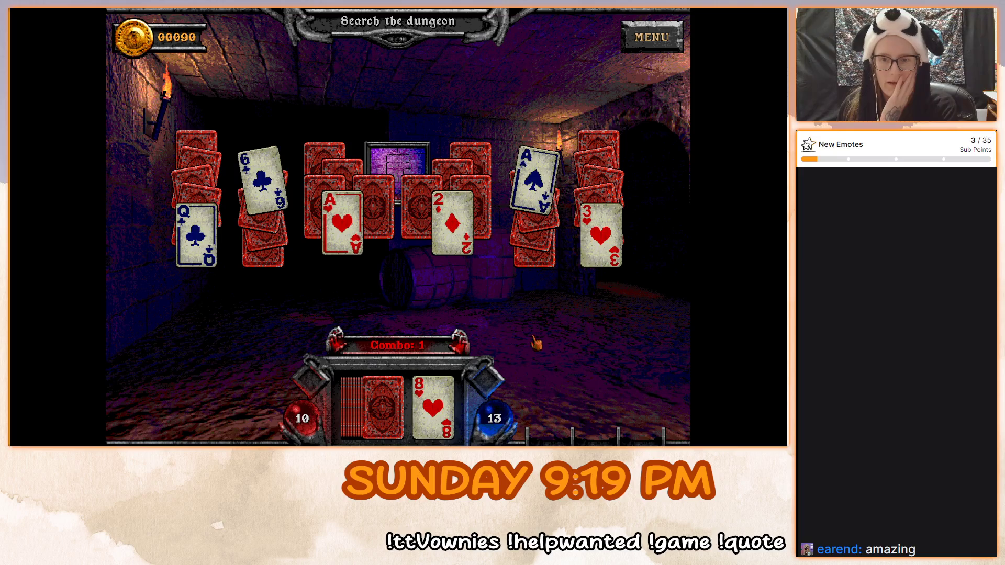
{"action": "left_click", "coordinate": [385, 403]}
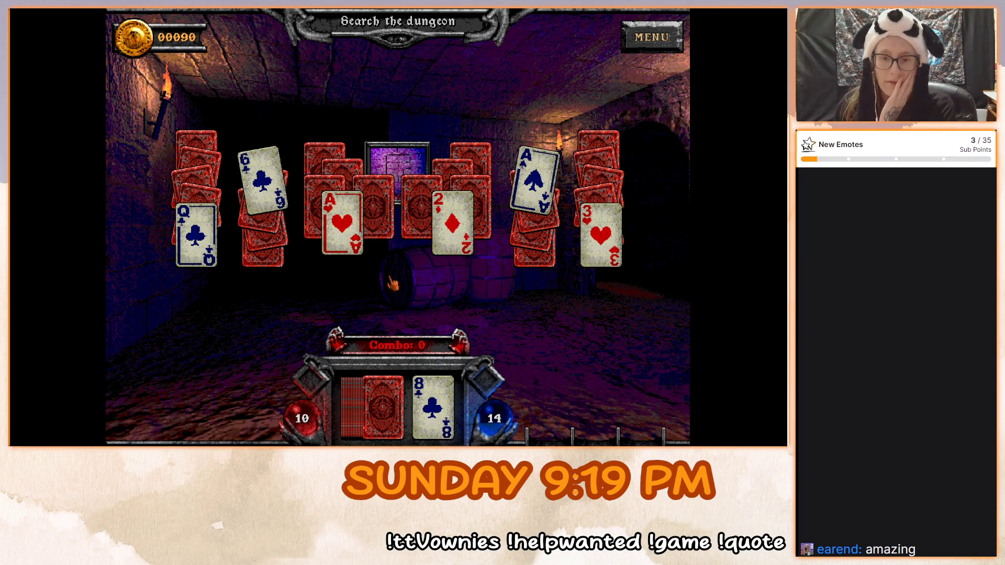
{"action": "left_click", "coordinate": [378, 401]}
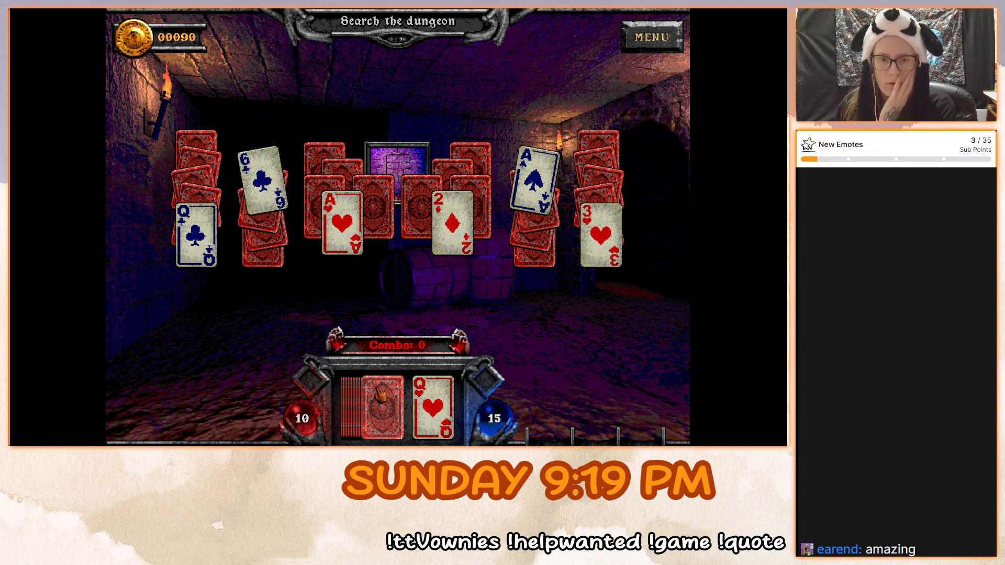